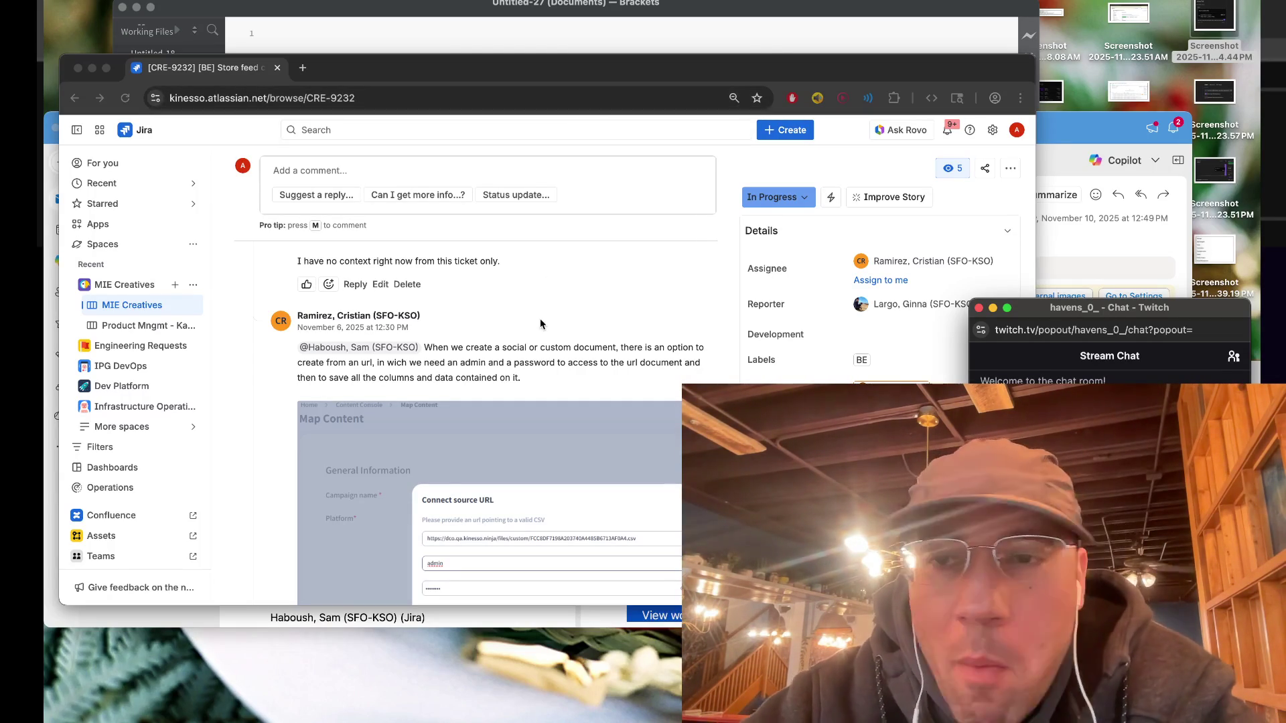
# Step: Collapse the Jira notification thread and delete the FinanceWise 'Your Vantage News' email
pyautogui.click(1055, 297)
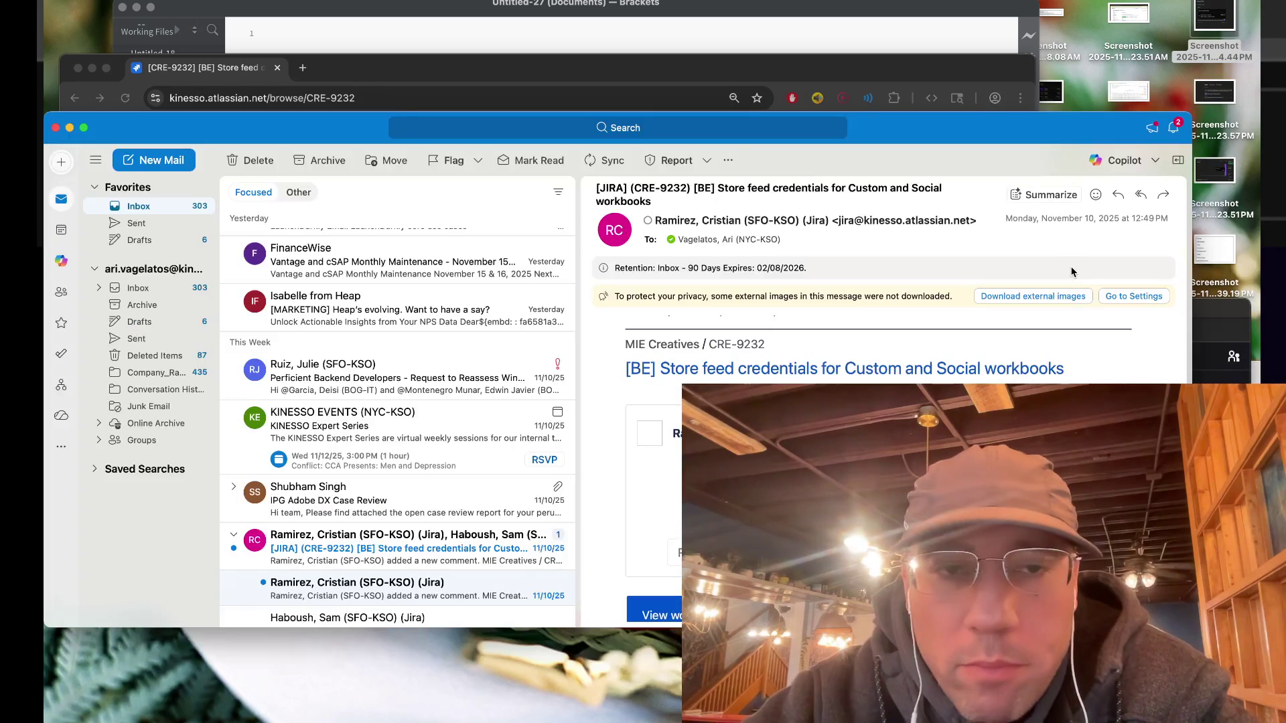
pyautogui.scroll(-2, 380, 392)
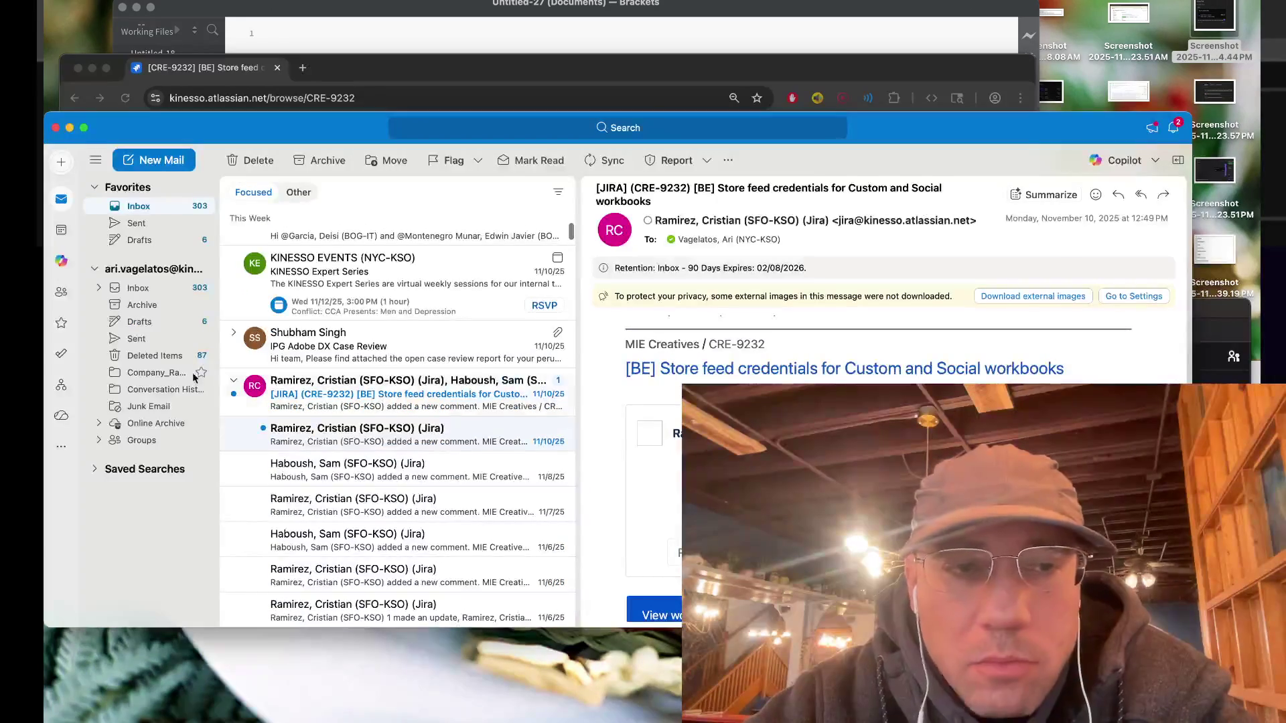
pyautogui.click(234, 382)
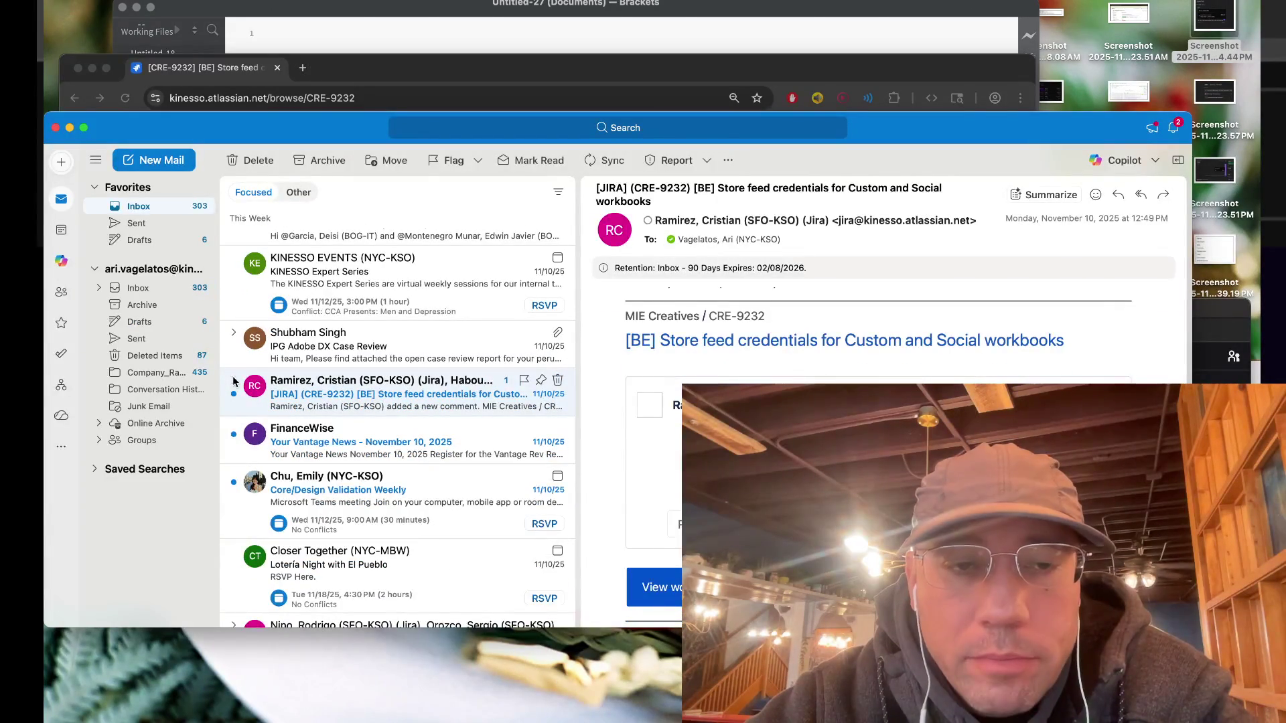
pyautogui.click(555, 439)
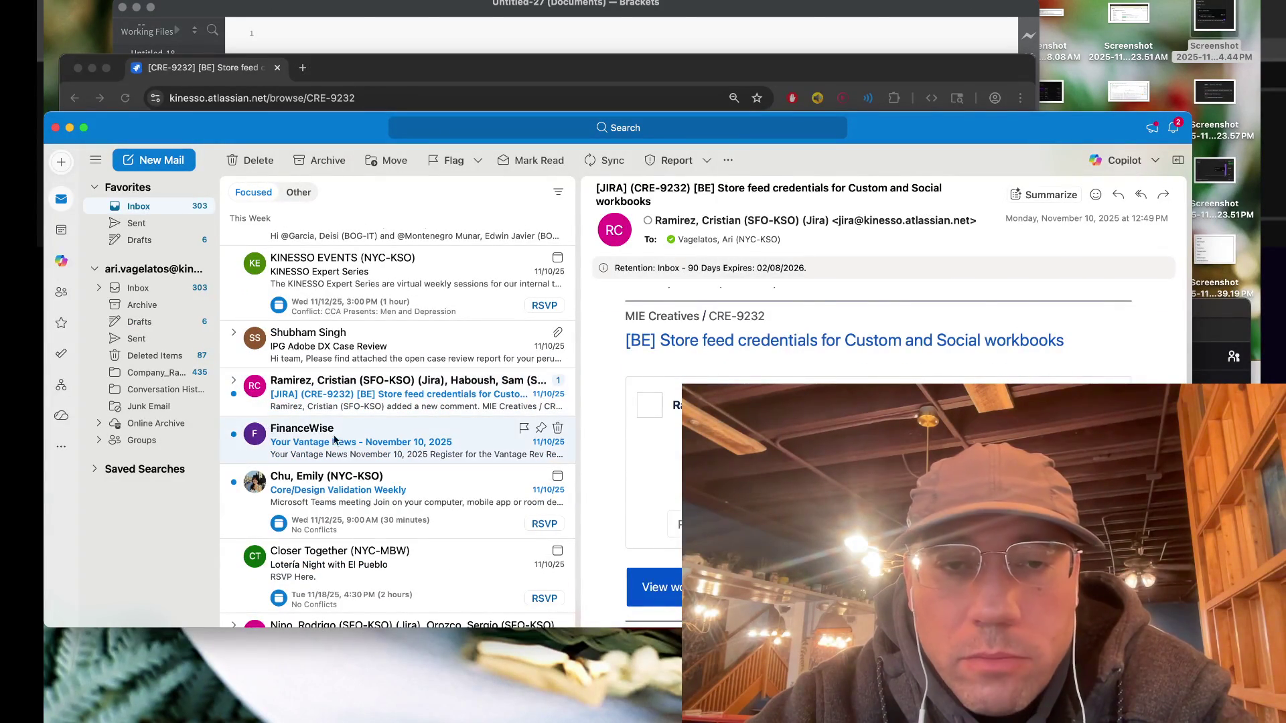
pyautogui.click(557, 429)
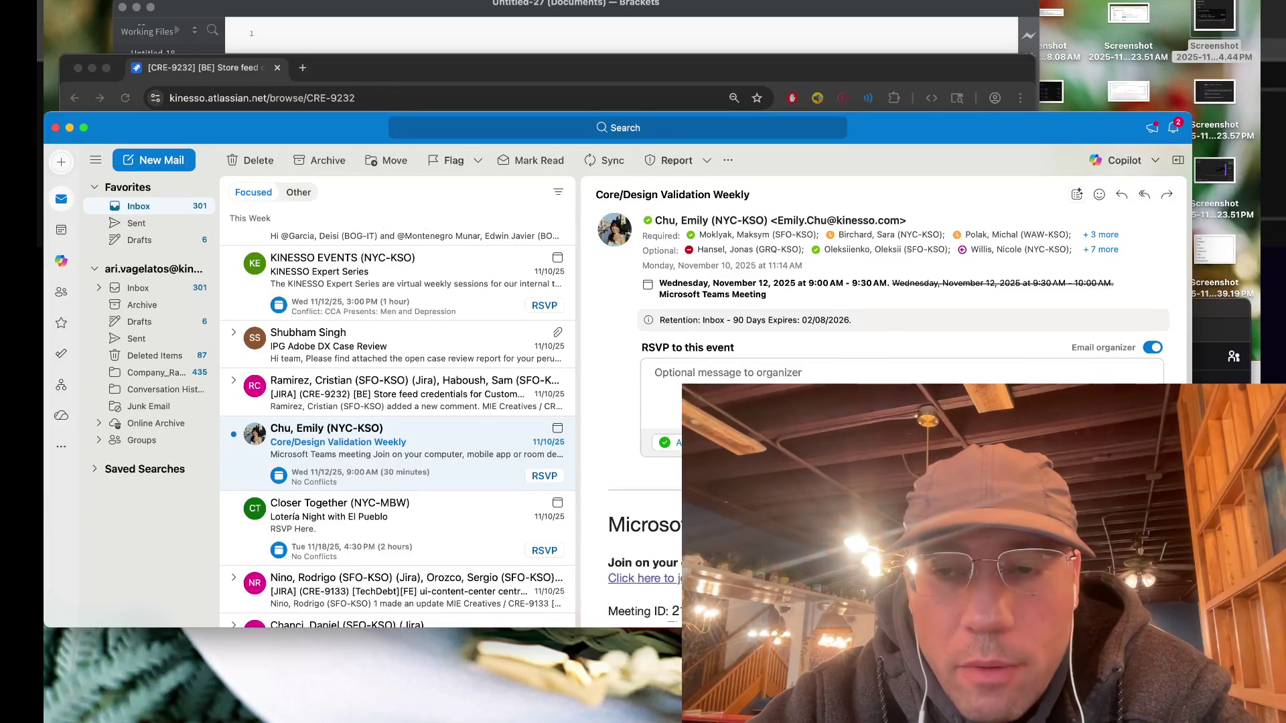
# Step: Switch Outlook to the Calendar week, then close the Outlook window
pyautogui.moveTo(670, 717)
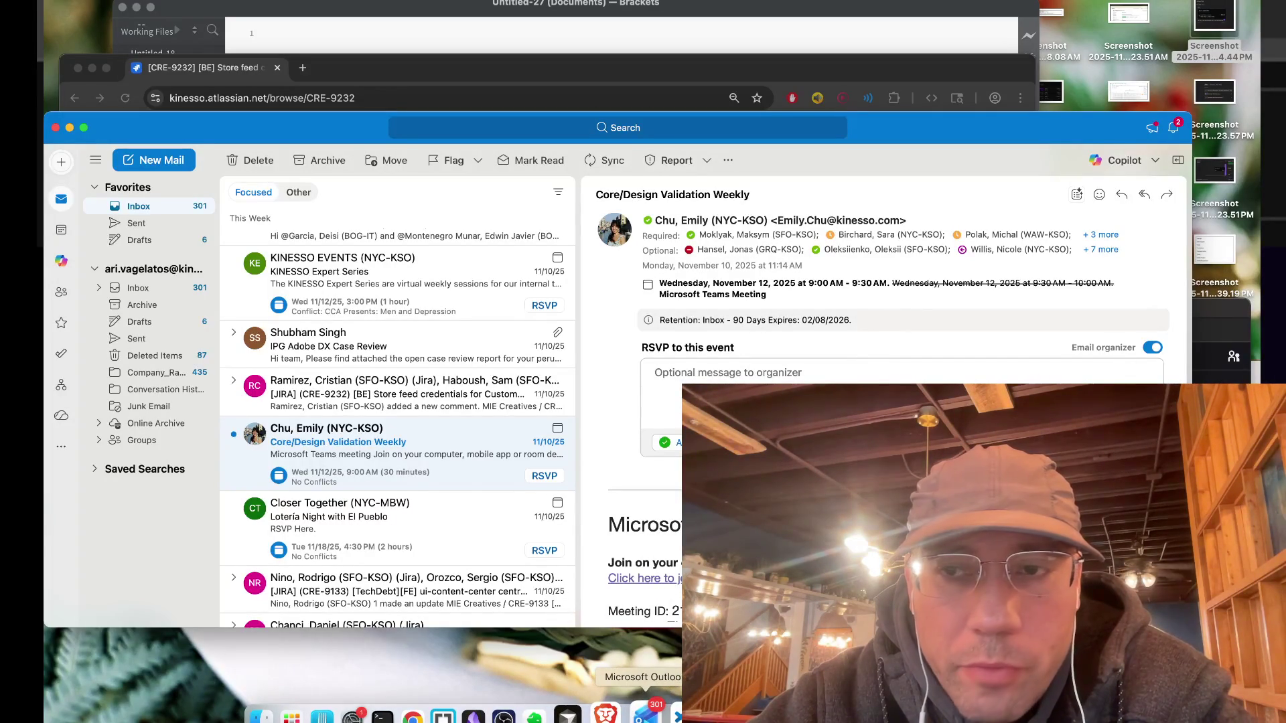
pyautogui.click(645, 712)
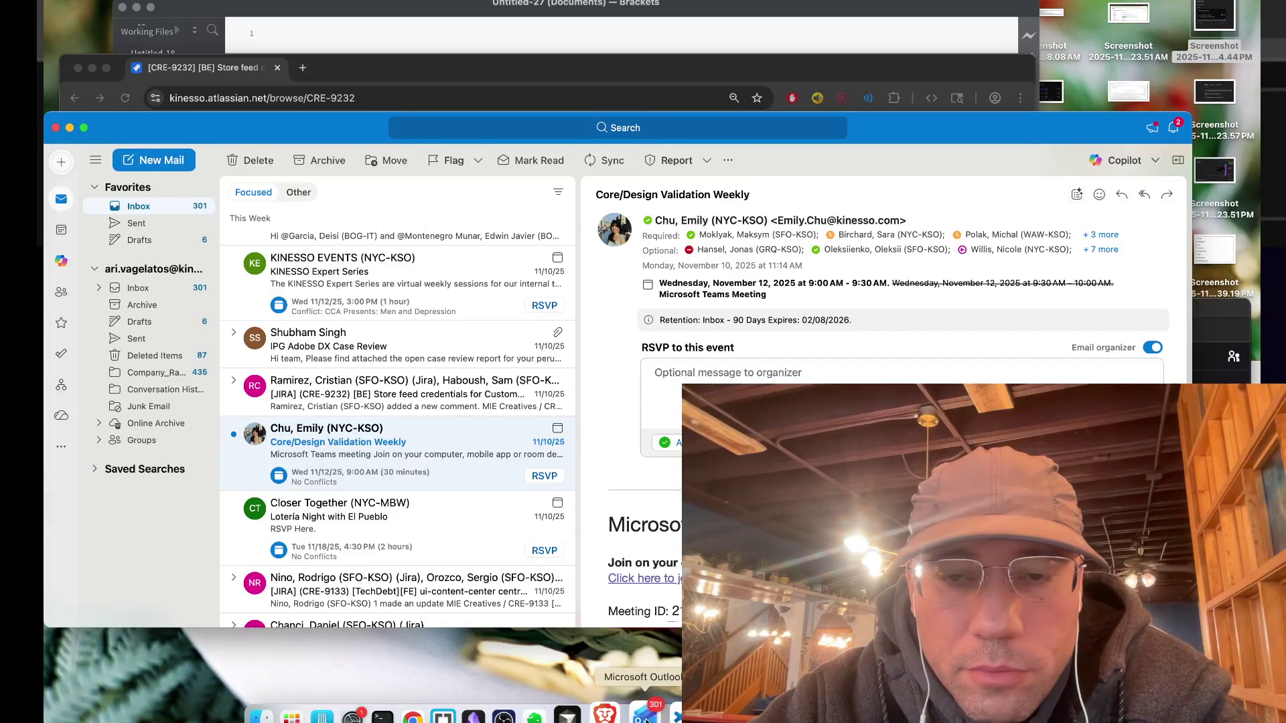
pyautogui.click(61, 232)
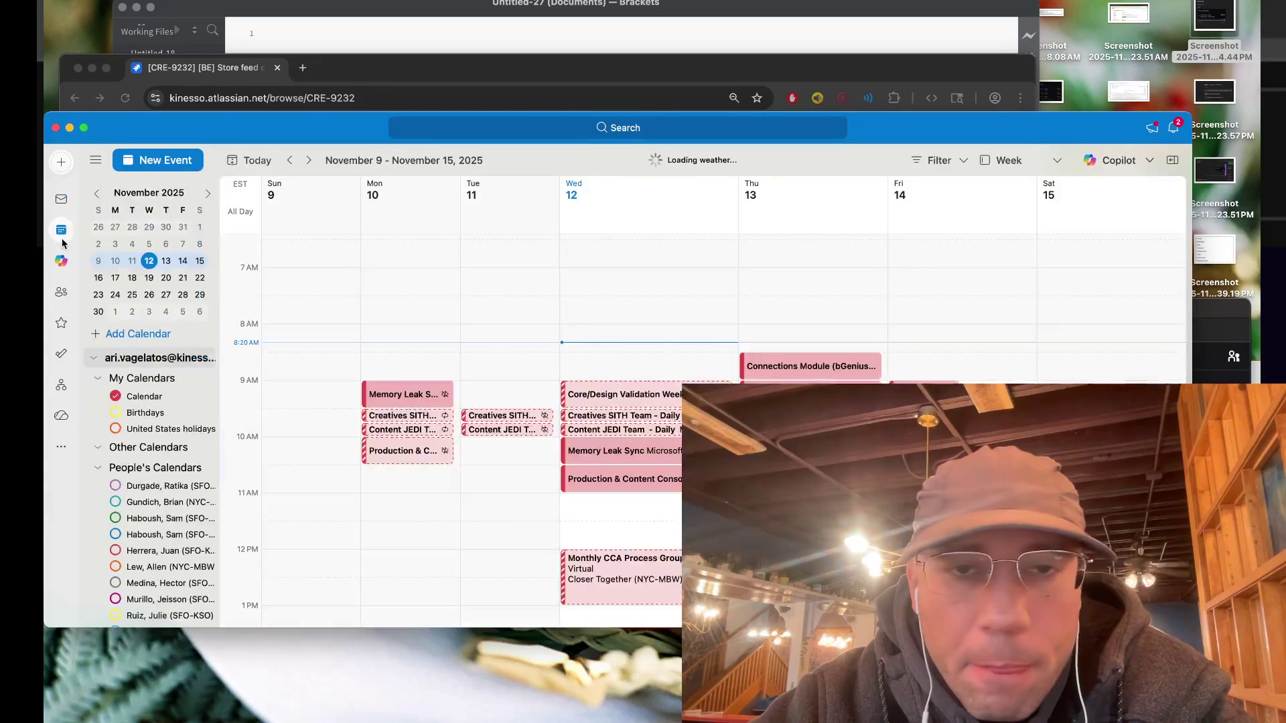
pyautogui.click(56, 128)
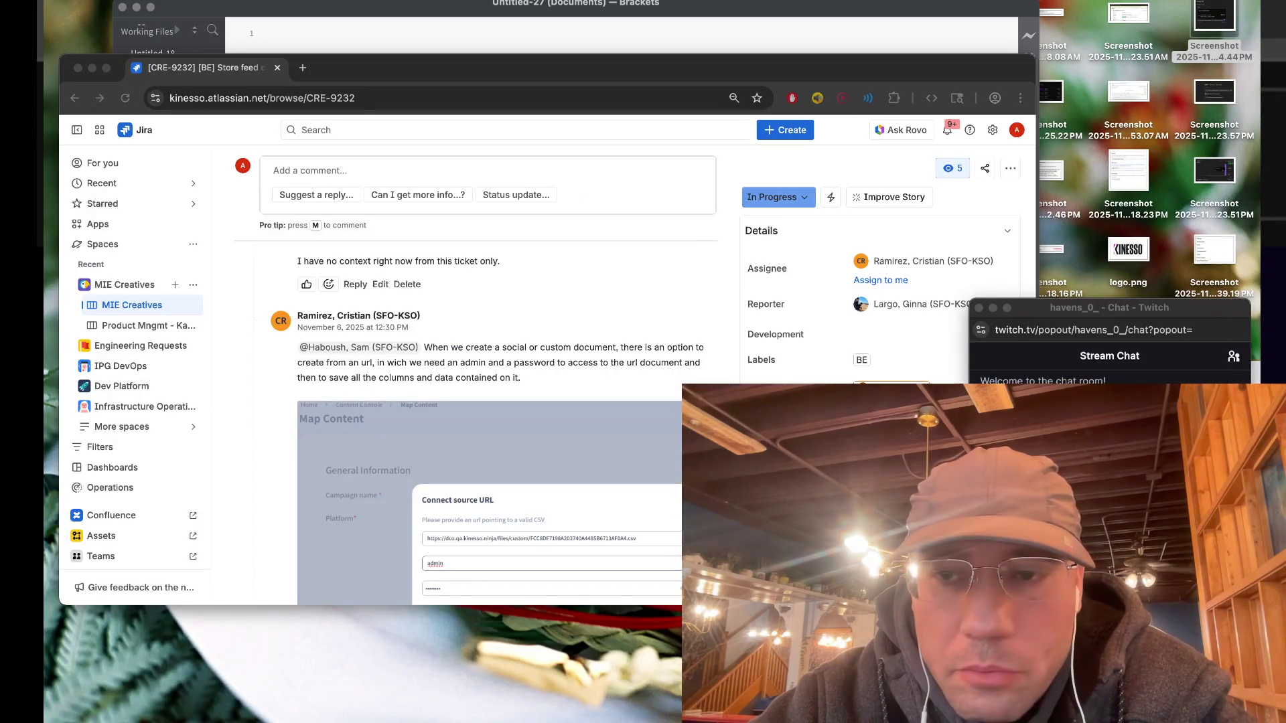
# Step: Bring the Chrome window with Jira CRE-9232 forward and scroll up to its title and description
pyautogui.click(624, 363)
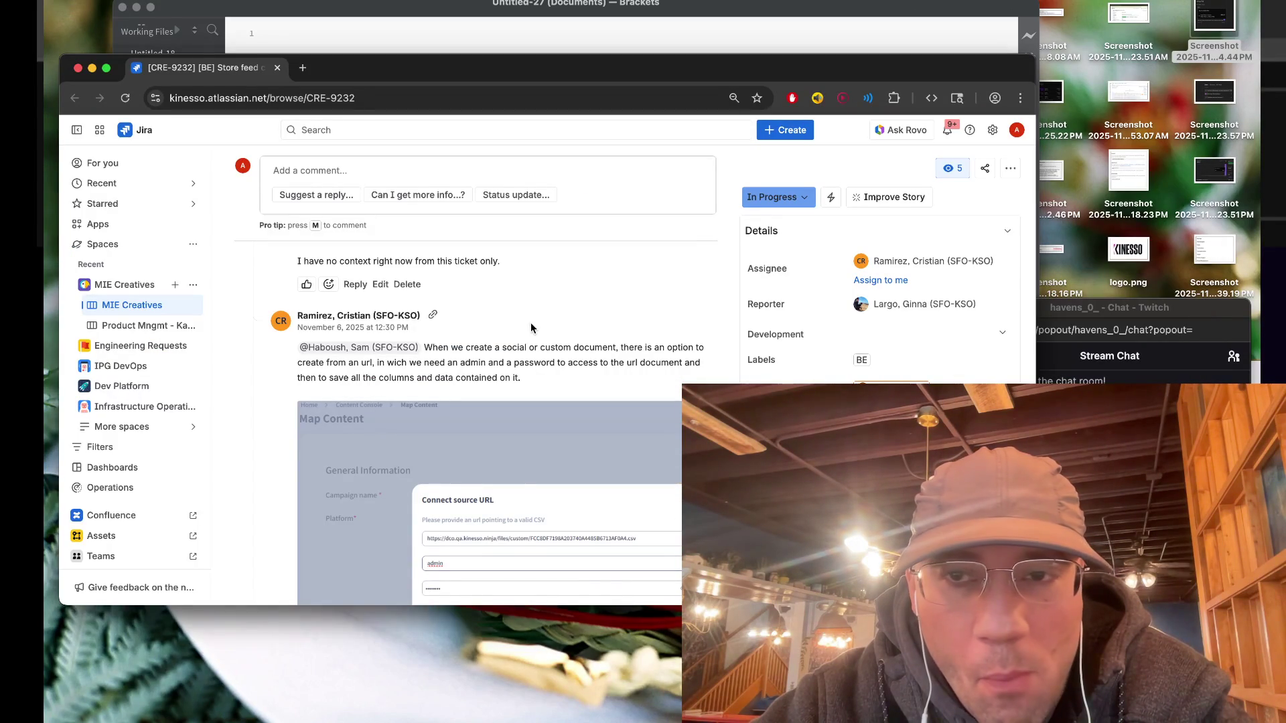
pyautogui.scroll(15, 530, 328)
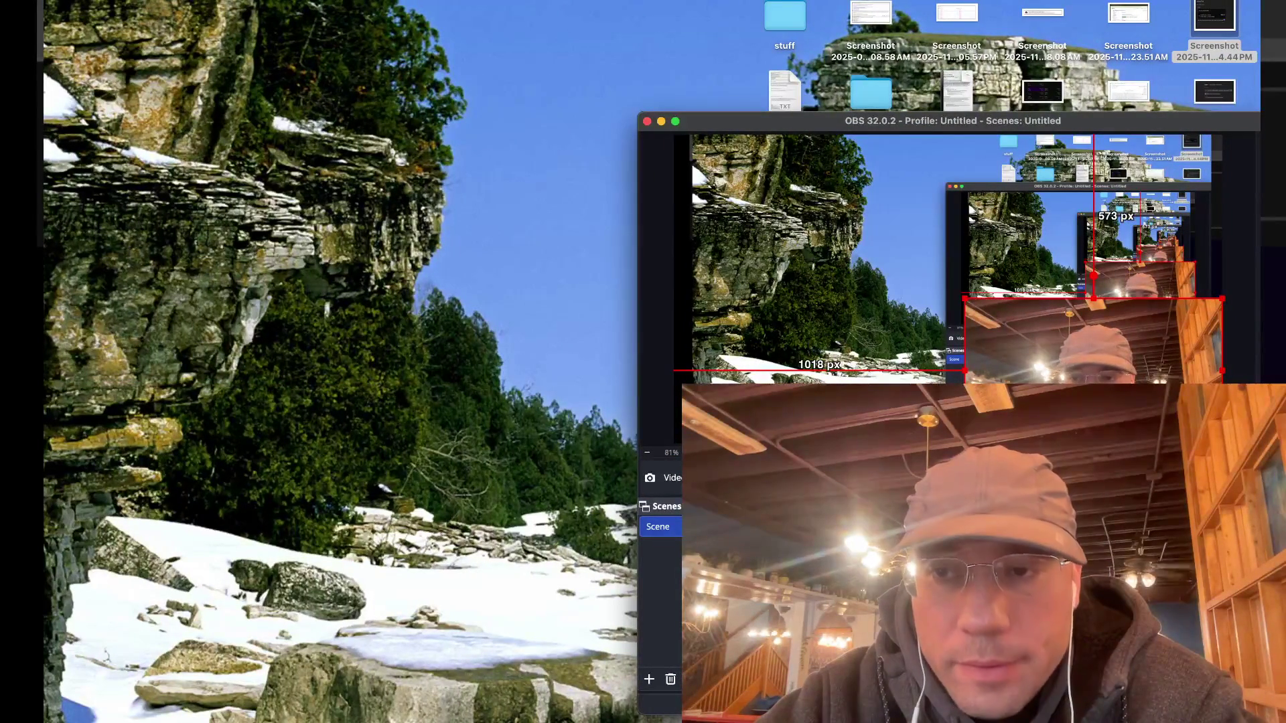
pyautogui.hotkey('ctrl', 'Left')
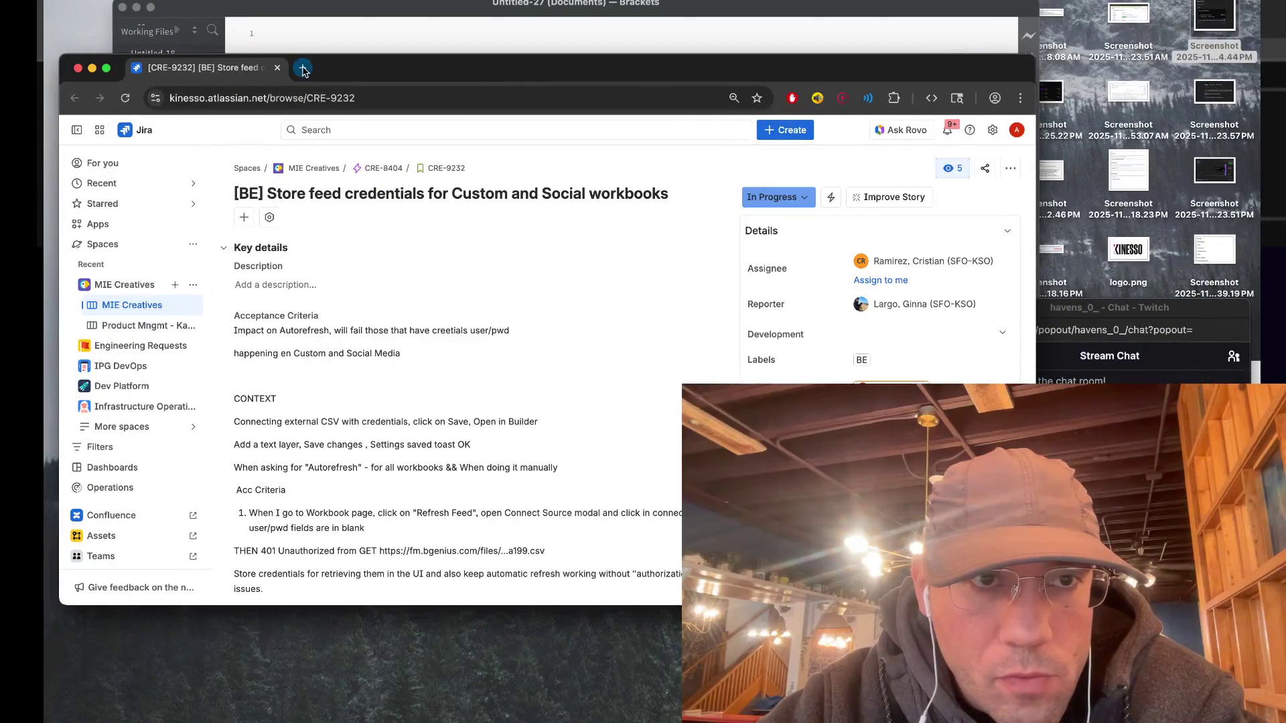
pyautogui.click(303, 67)
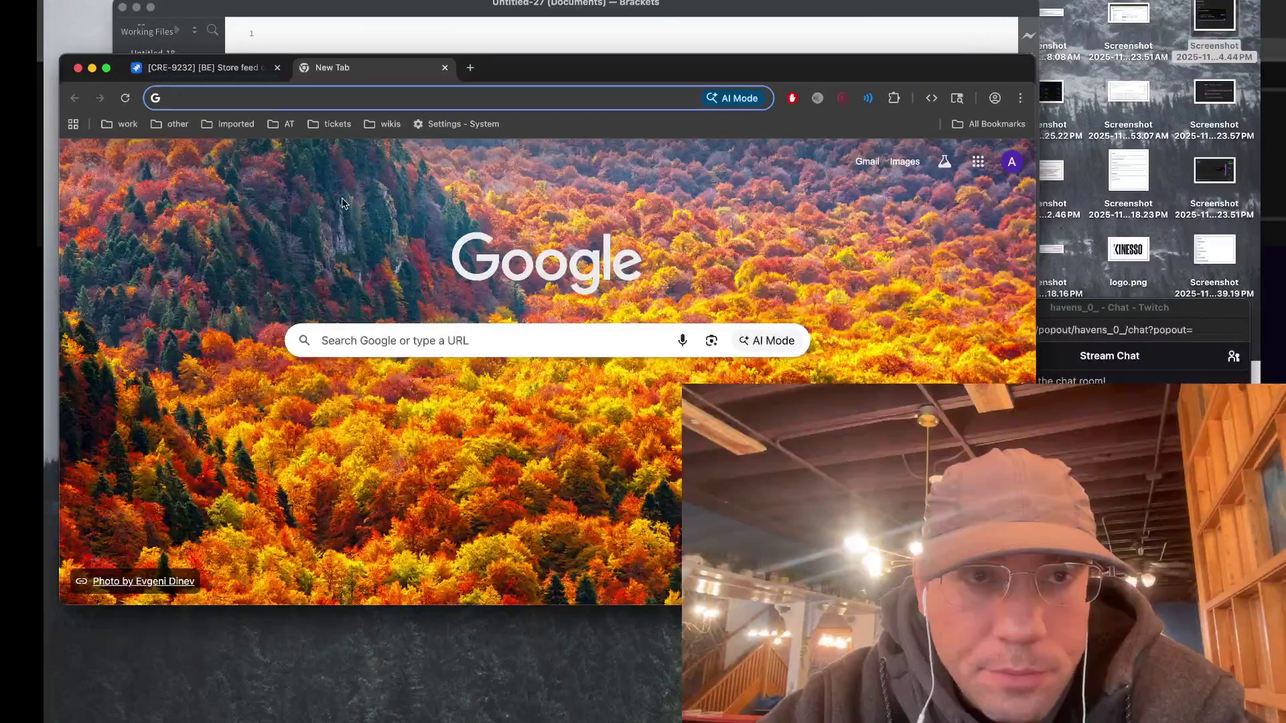
pyautogui.hotkey('ctrl', 'Right')
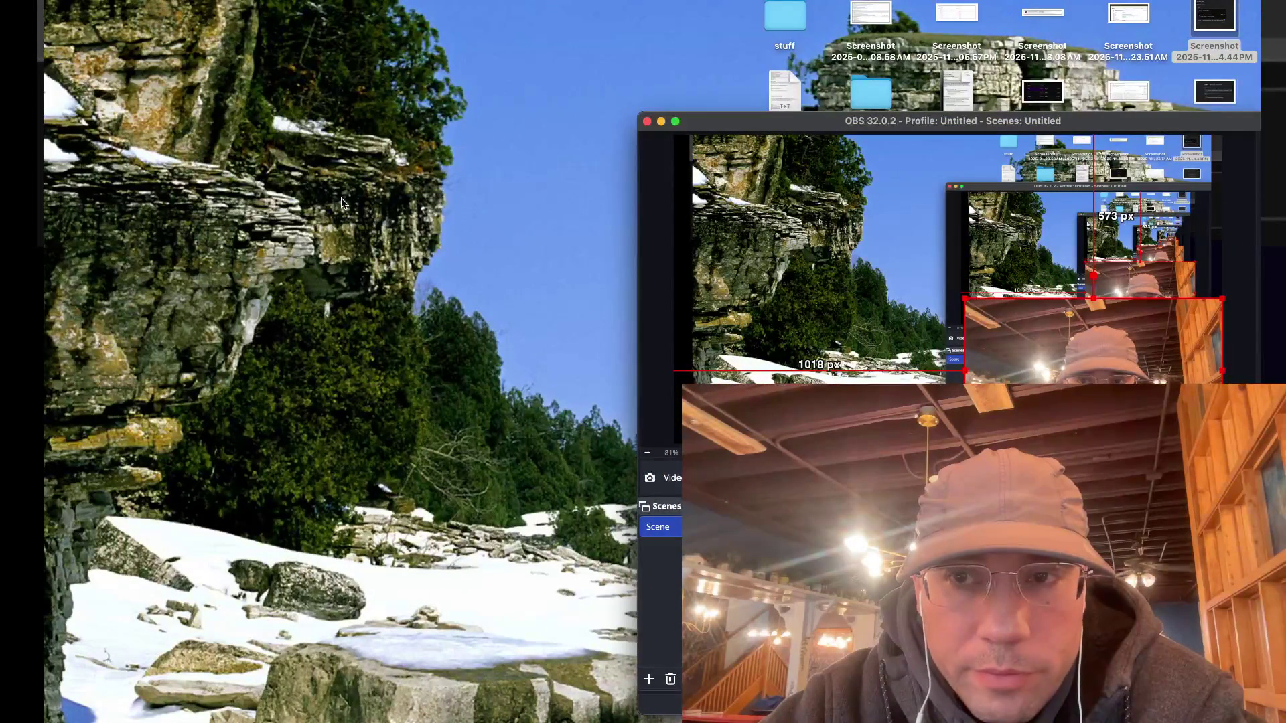
pyautogui.hotkey('ctrl', 'Left')
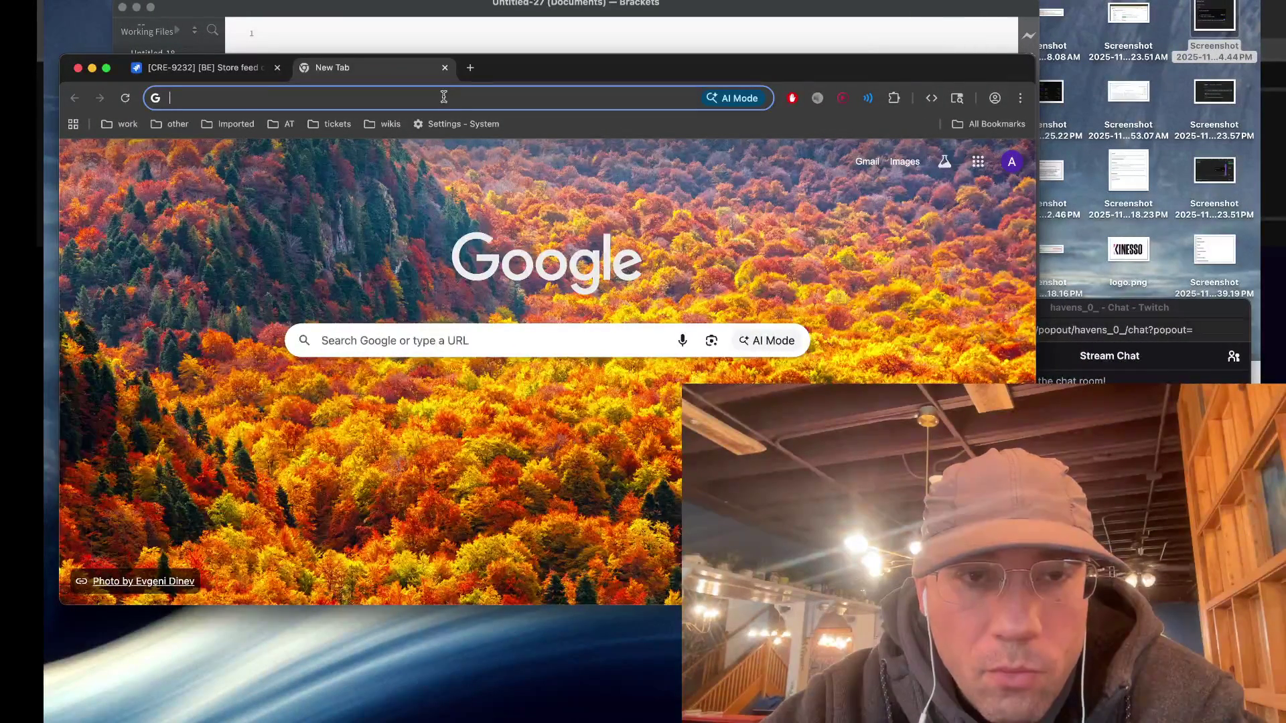
pyautogui.click(644, 713)
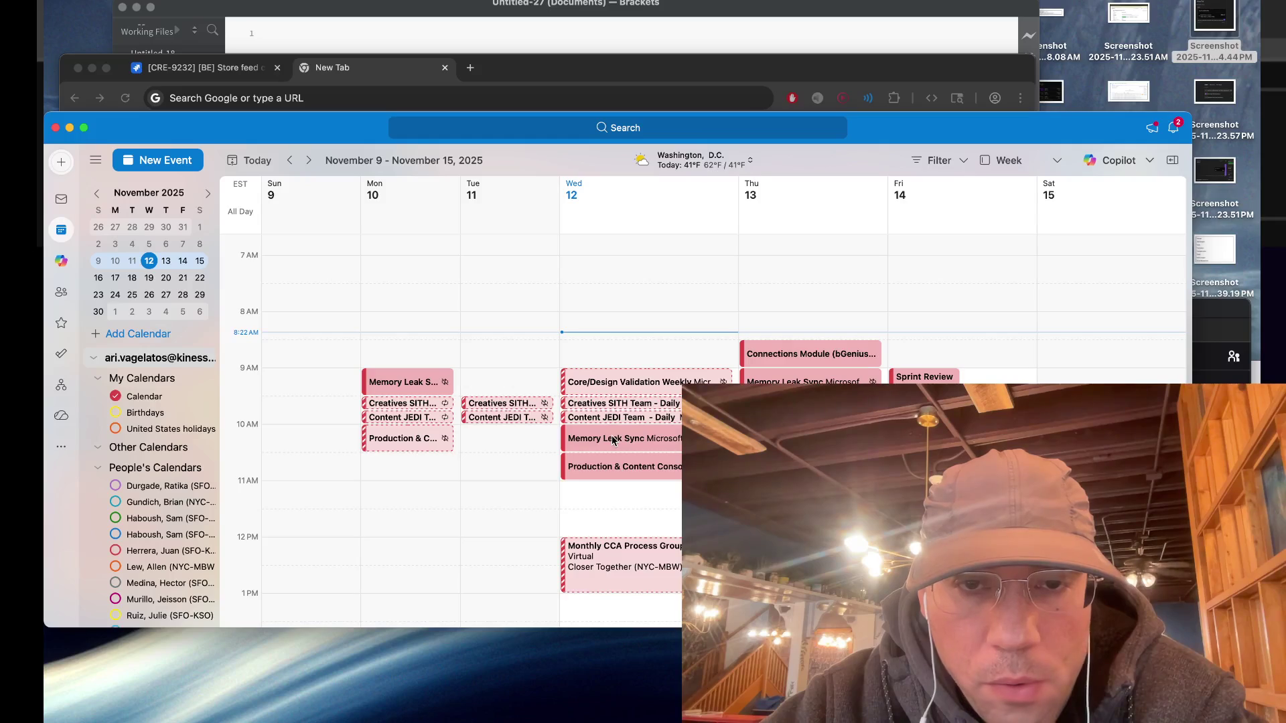
# Step: Cancel moving Memory Leak Sync so it stays Wednesday 10 AM, close Outlook, return to Jira
pyautogui.moveTo(613, 440)
pyautogui.mouseDown()
pyautogui.moveTo(633, 419)
pyautogui.moveTo(750, 384)
pyautogui.moveTo(661, 459)
pyautogui.moveTo(636, 439)
pyautogui.mouseUp()
pyautogui.click(613, 439)
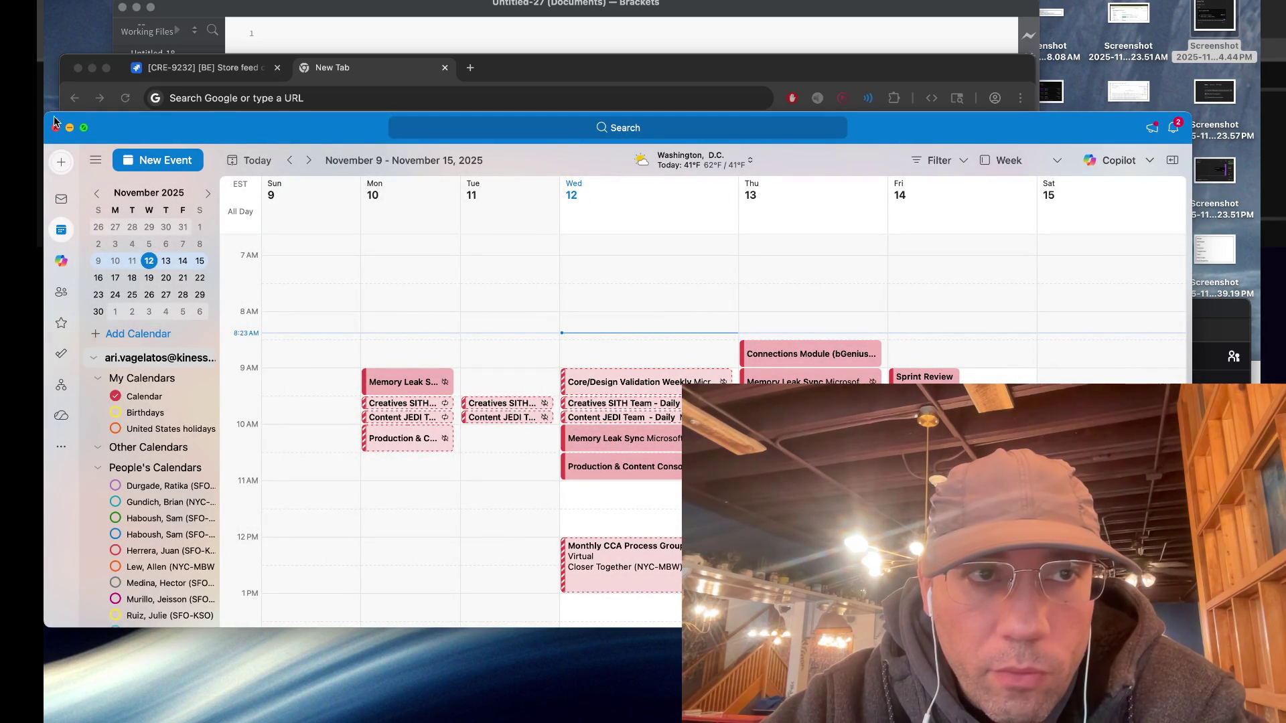
pyautogui.click(56, 127)
pyautogui.click(176, 69)
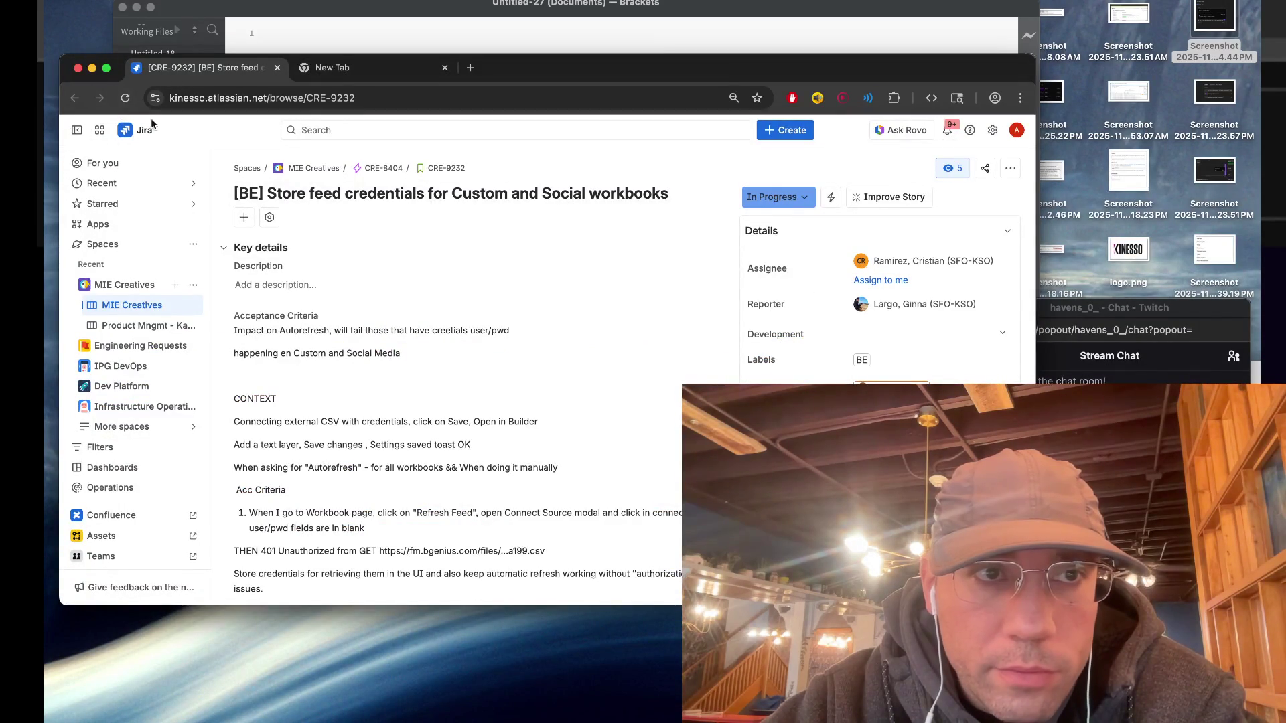
# Step: Turn on Always Show Bookmarks Bar from Chrome's View menu
pyautogui.click(365, 0)
pyautogui.moveTo(292, 1)
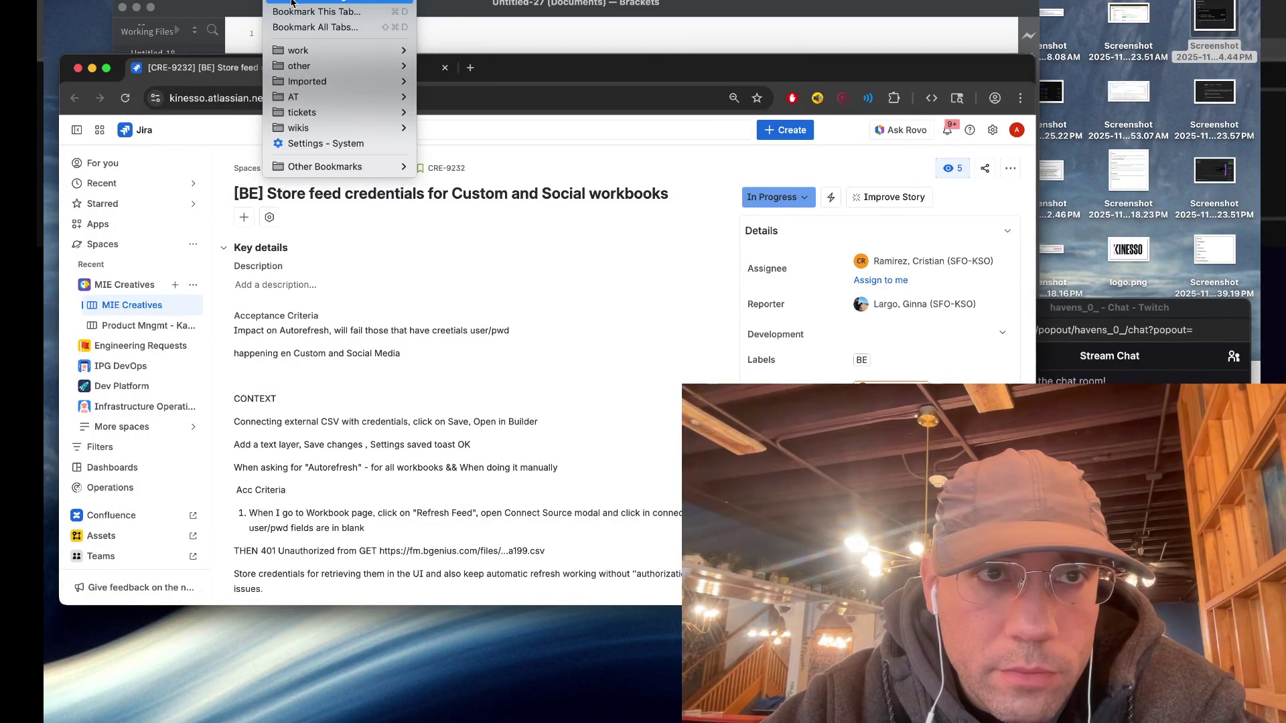
pyautogui.moveTo(195, 1)
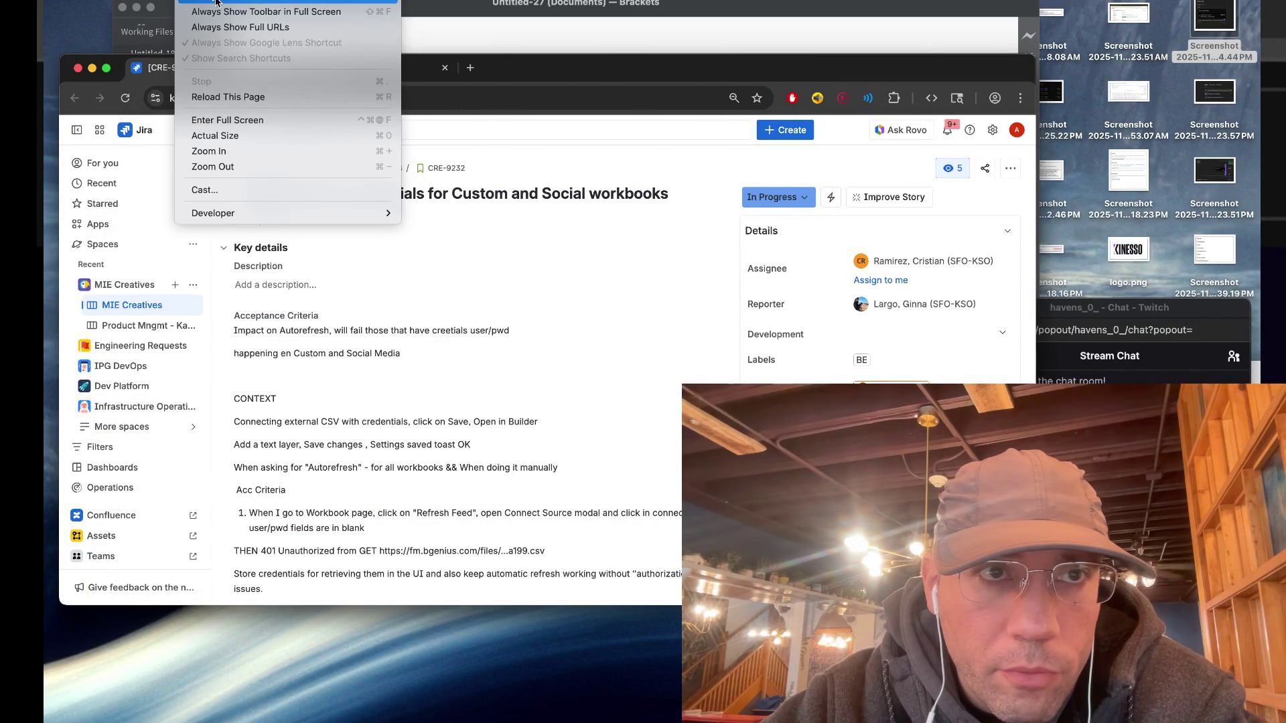
pyautogui.click(216, 2)
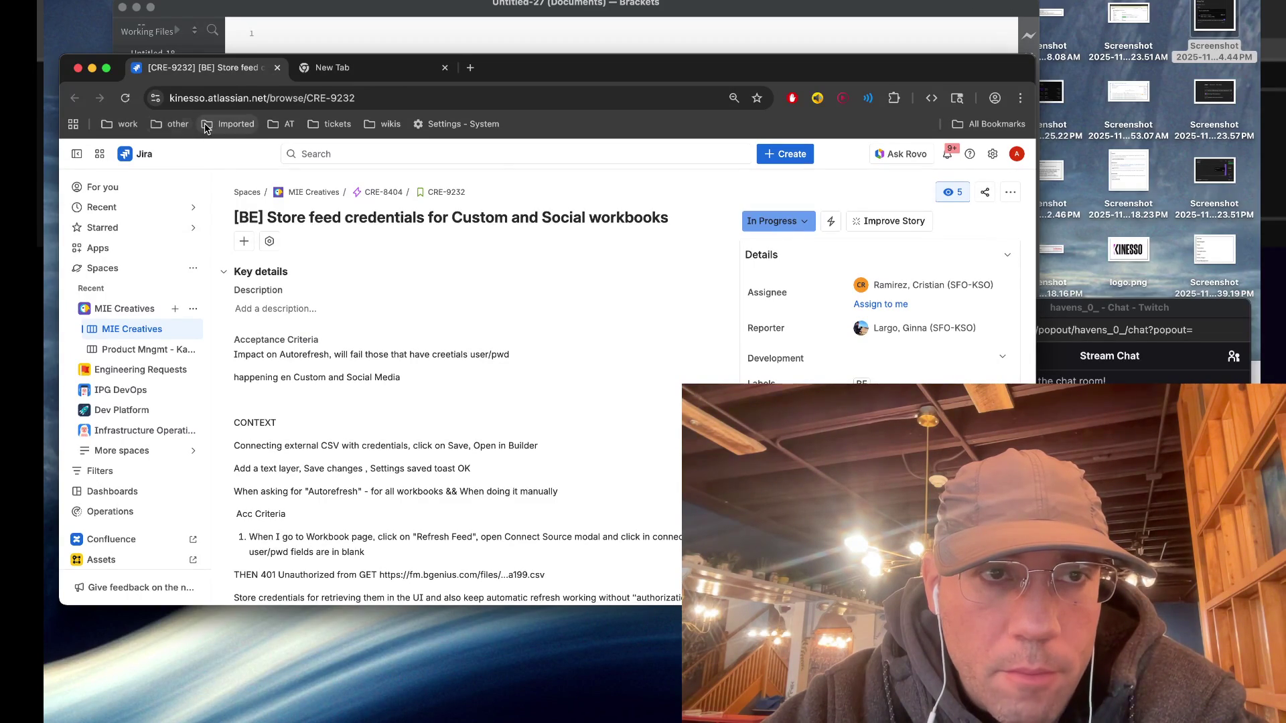
pyautogui.moveTo(519, 717)
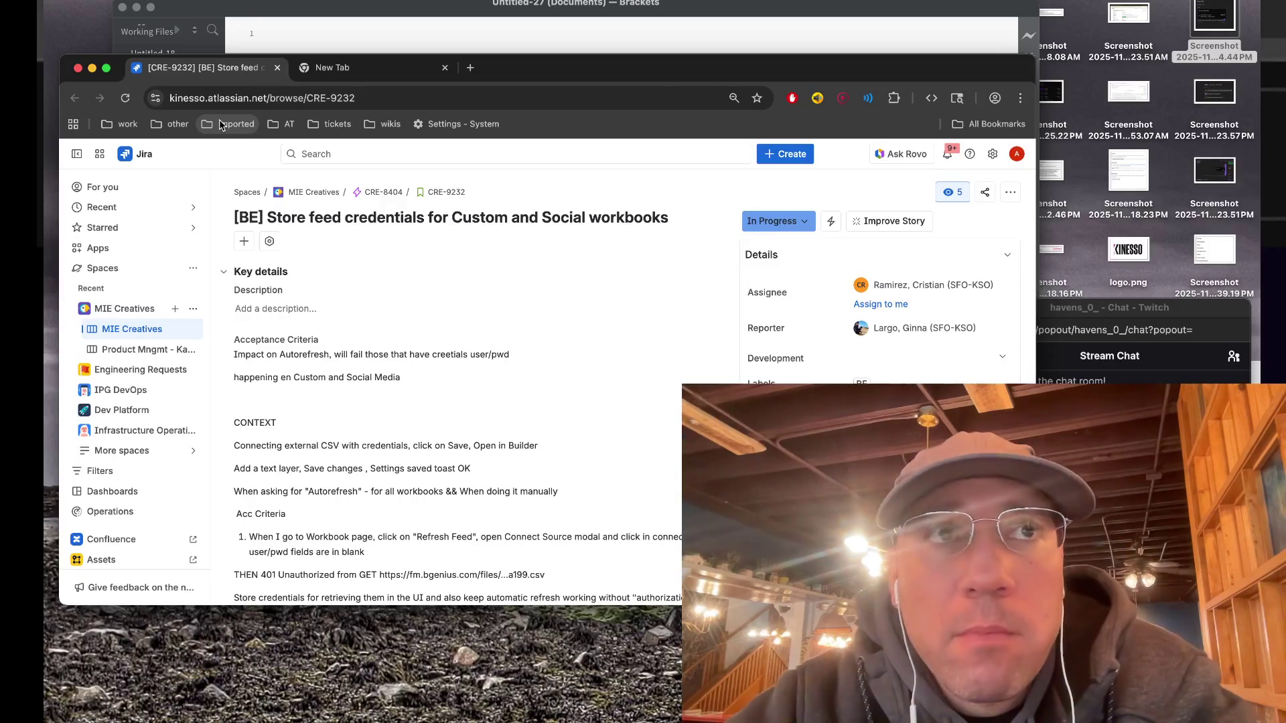
# Step: Load twitch.tv in the new tab, then close that tab
pyautogui.click(390, 73)
pyautogui.write('twitch.tv')
pyautogui.press('Return')
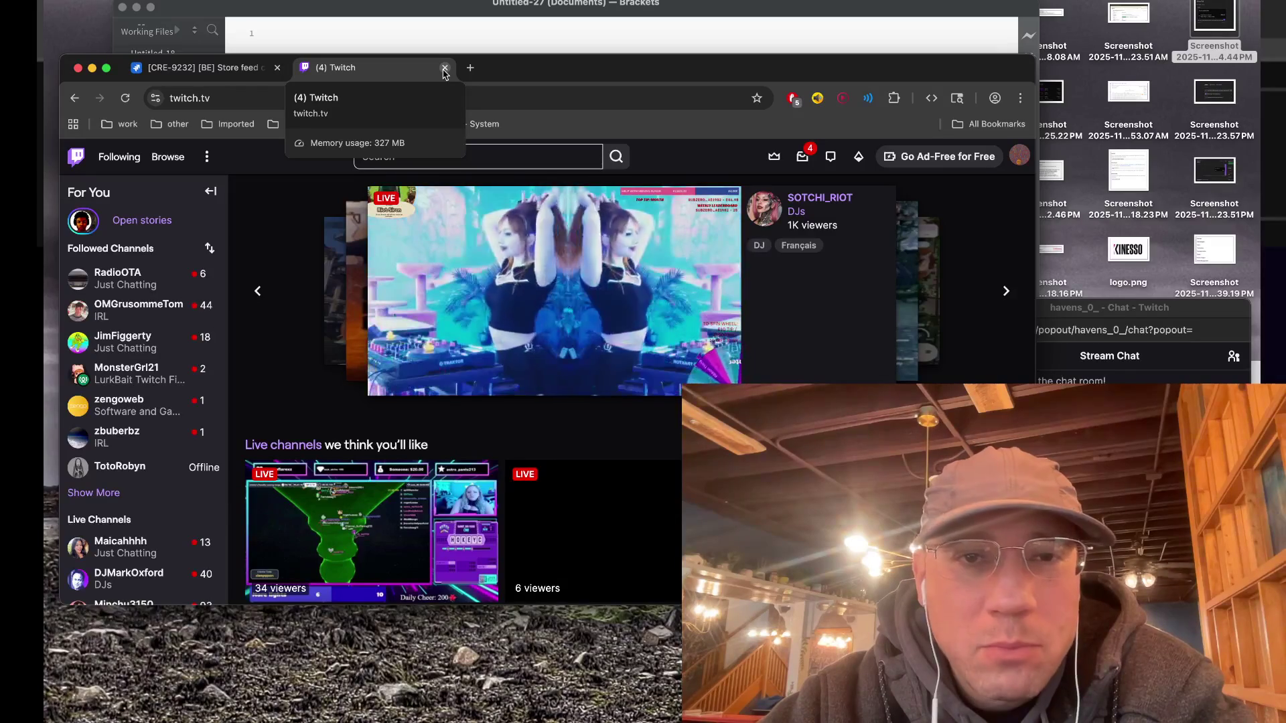
pyautogui.click(444, 69)
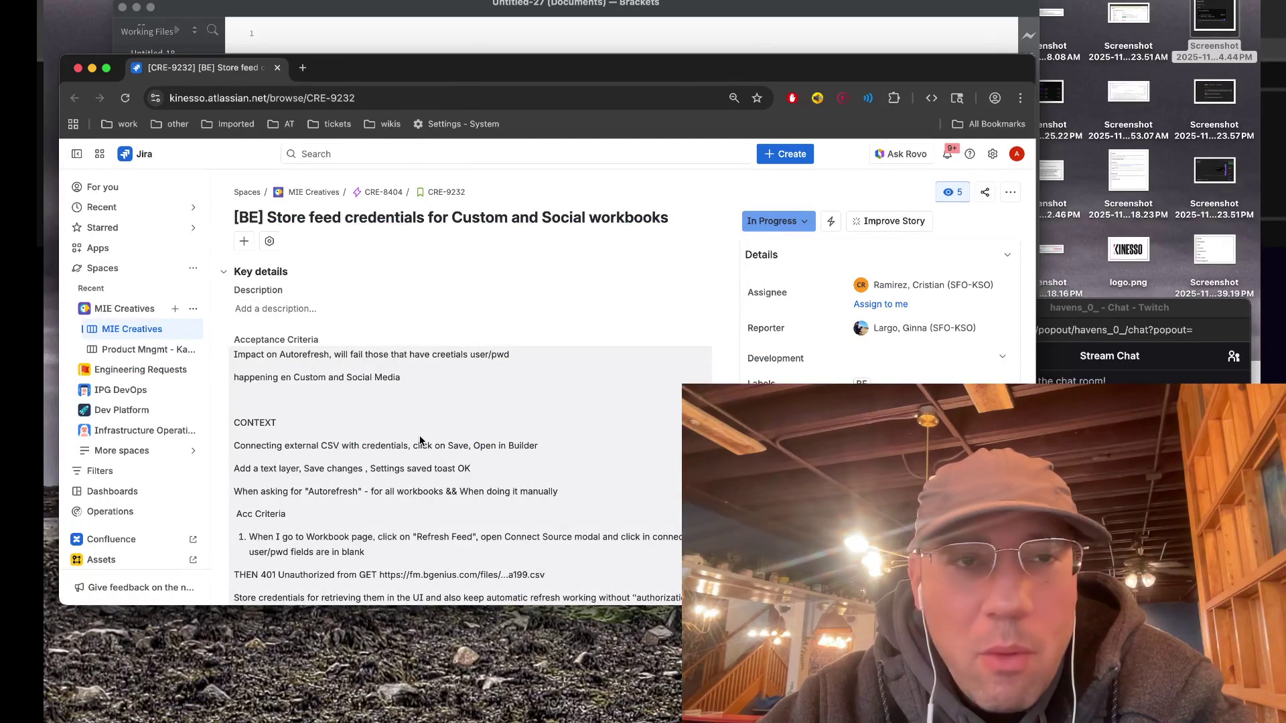
# Step: Open and then close the Users in Chat list in the Twitch stream chat pop-up
pyautogui.hotkey('ctrl', 'Right')
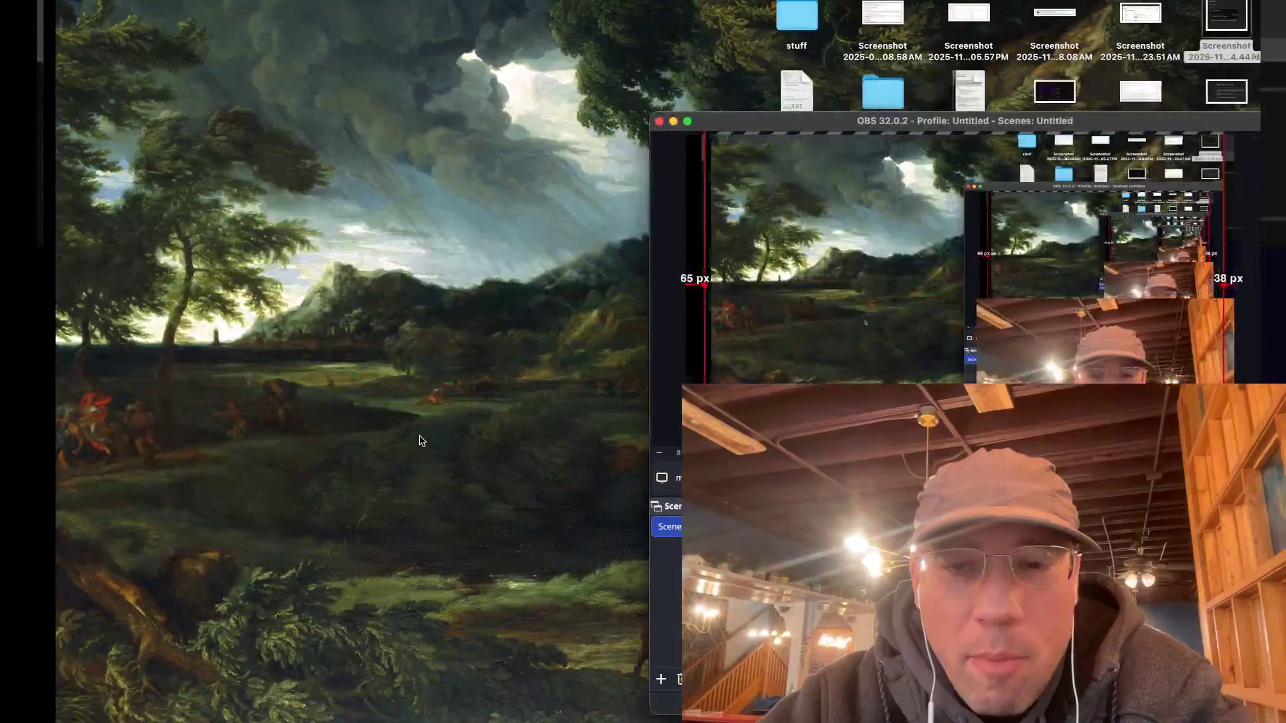
pyautogui.hotkey('ctrl', 'Left')
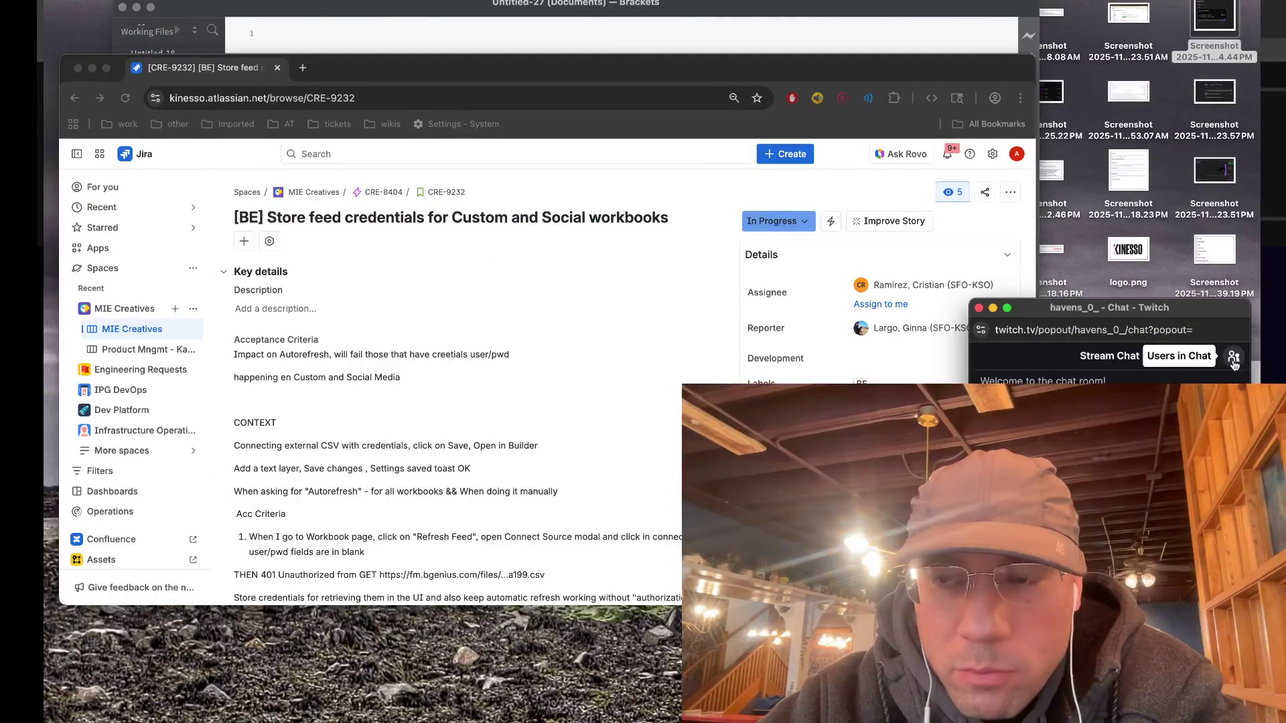
pyautogui.click(1234, 362)
pyautogui.click(1234, 362)
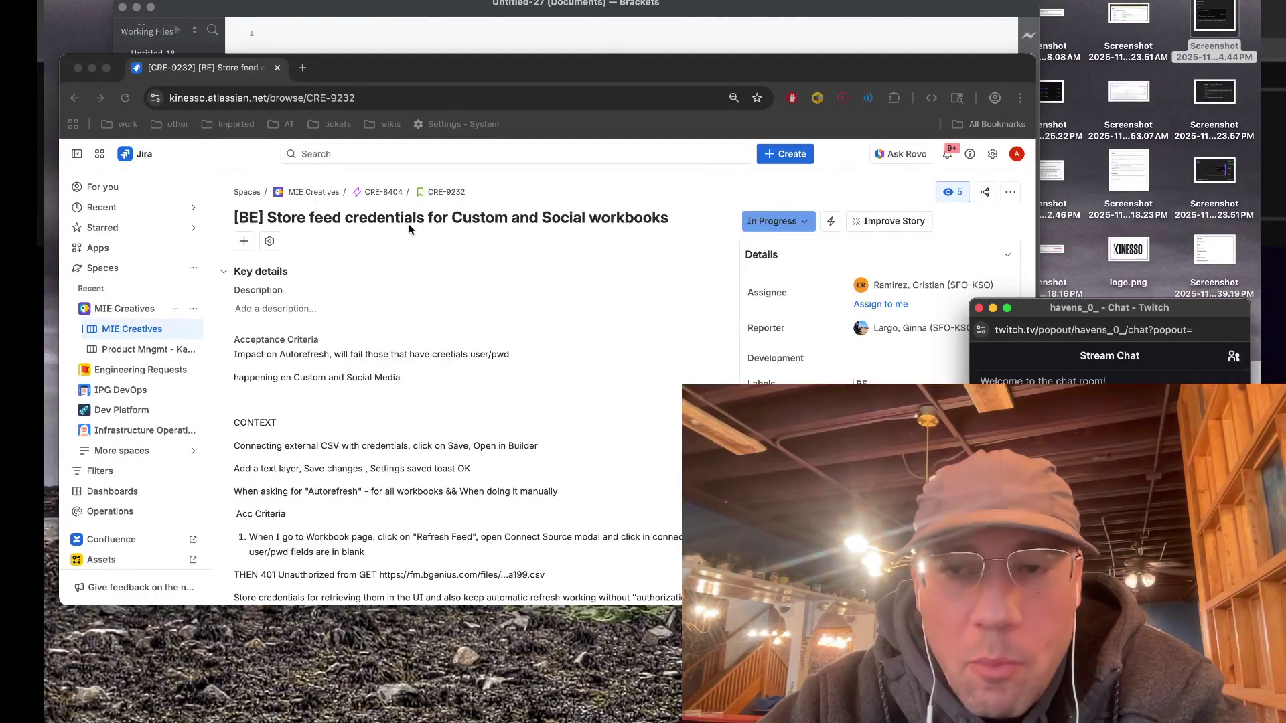
pyautogui.hotkey('ctrl', 'Right')
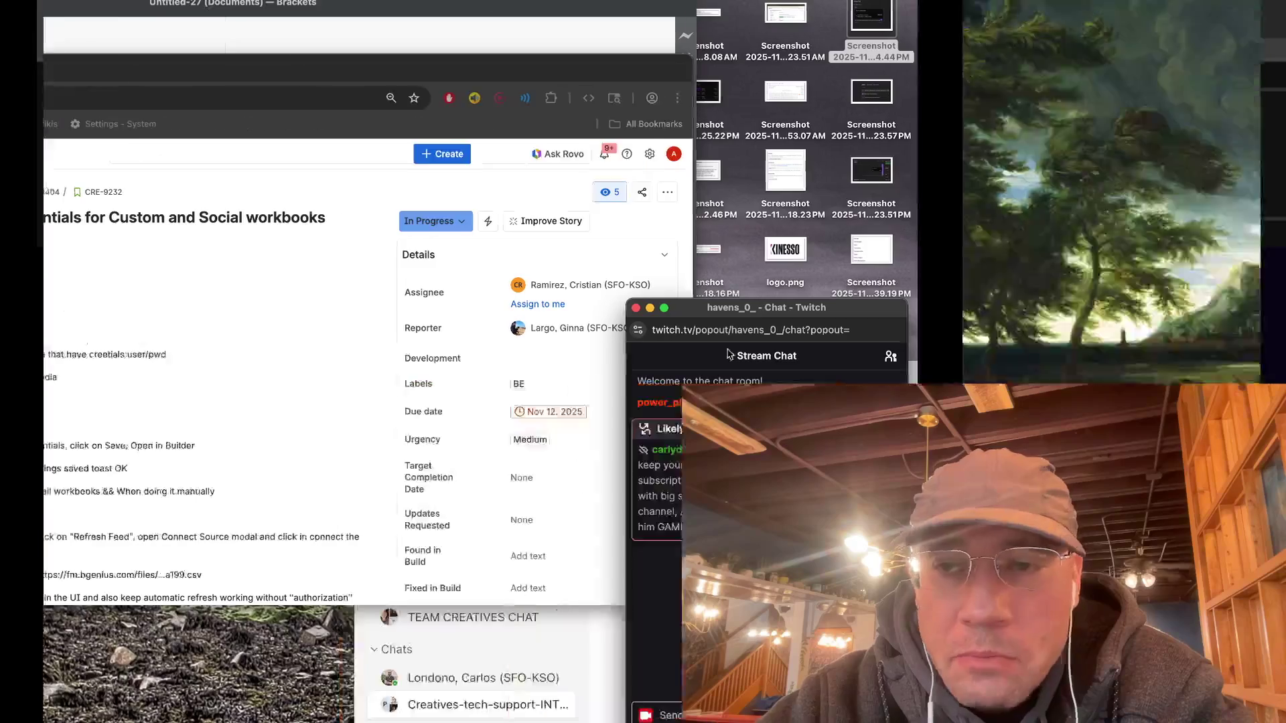
pyautogui.hotkey('ctrl', 'Left')
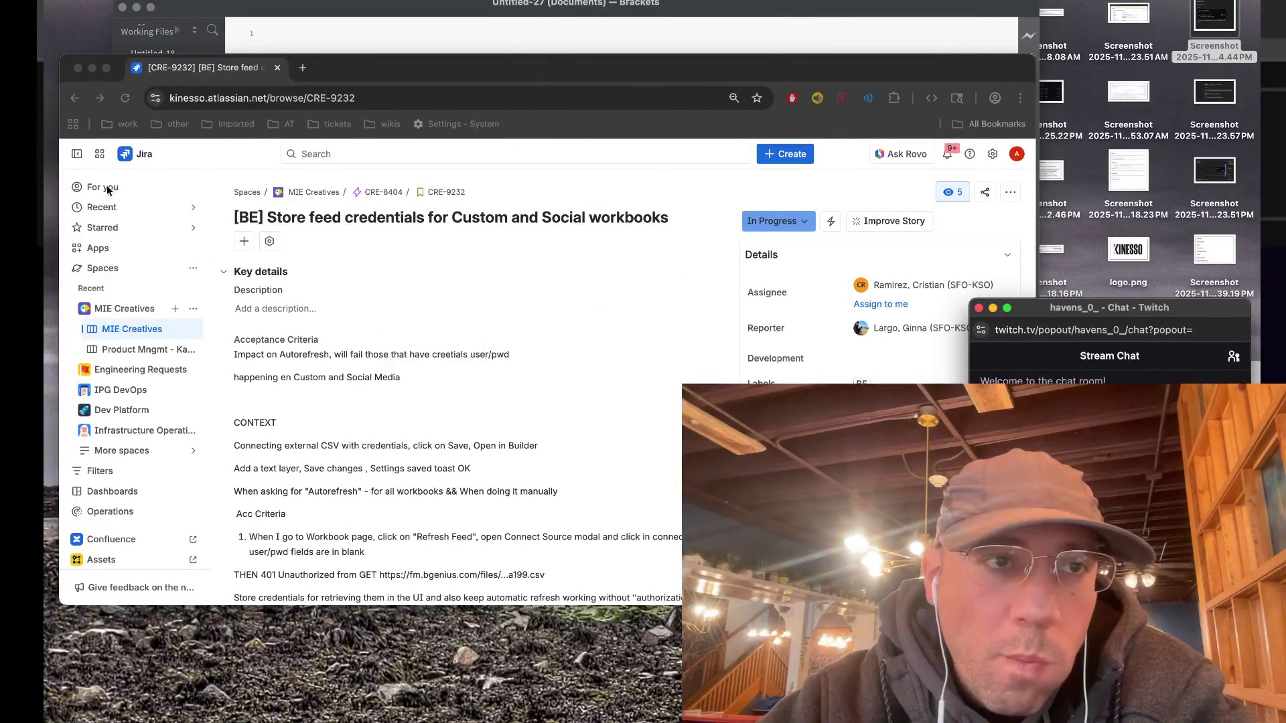
# Step: Go to the CRE-274 MIE Creatives board by typing 'creatives' in the address bar
pyautogui.click(206, 100)
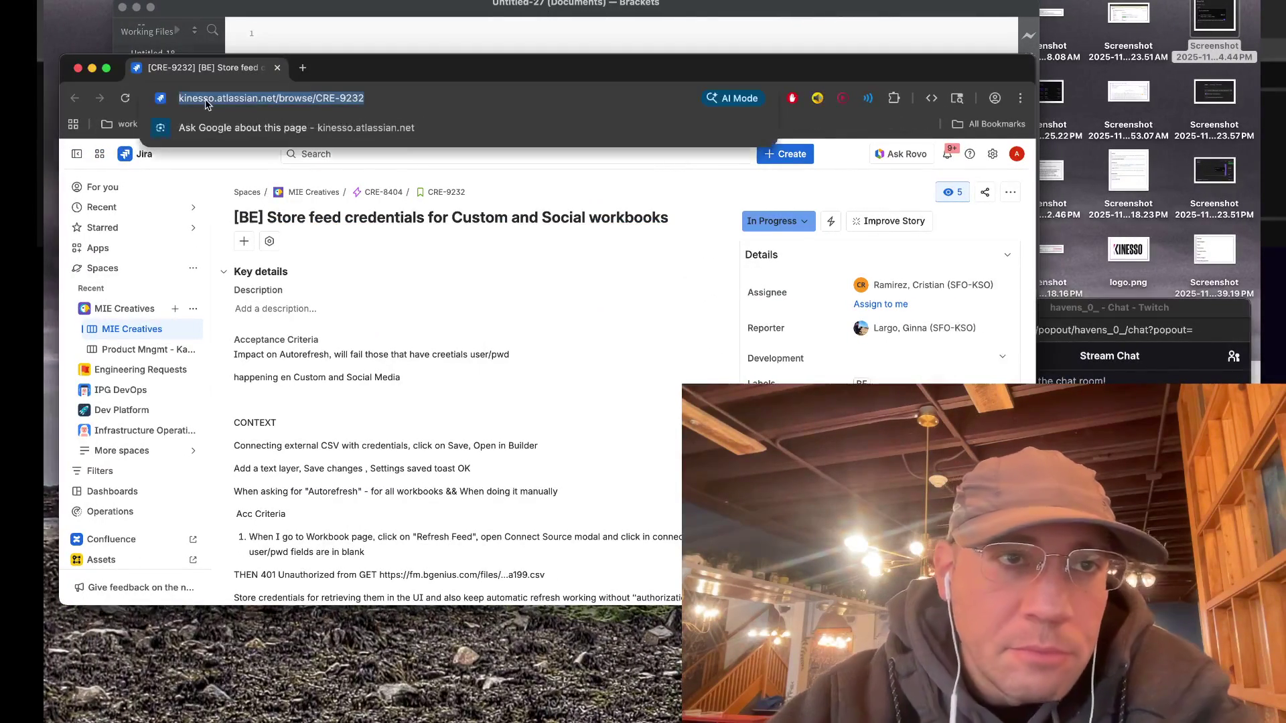
pyautogui.write('creatives')
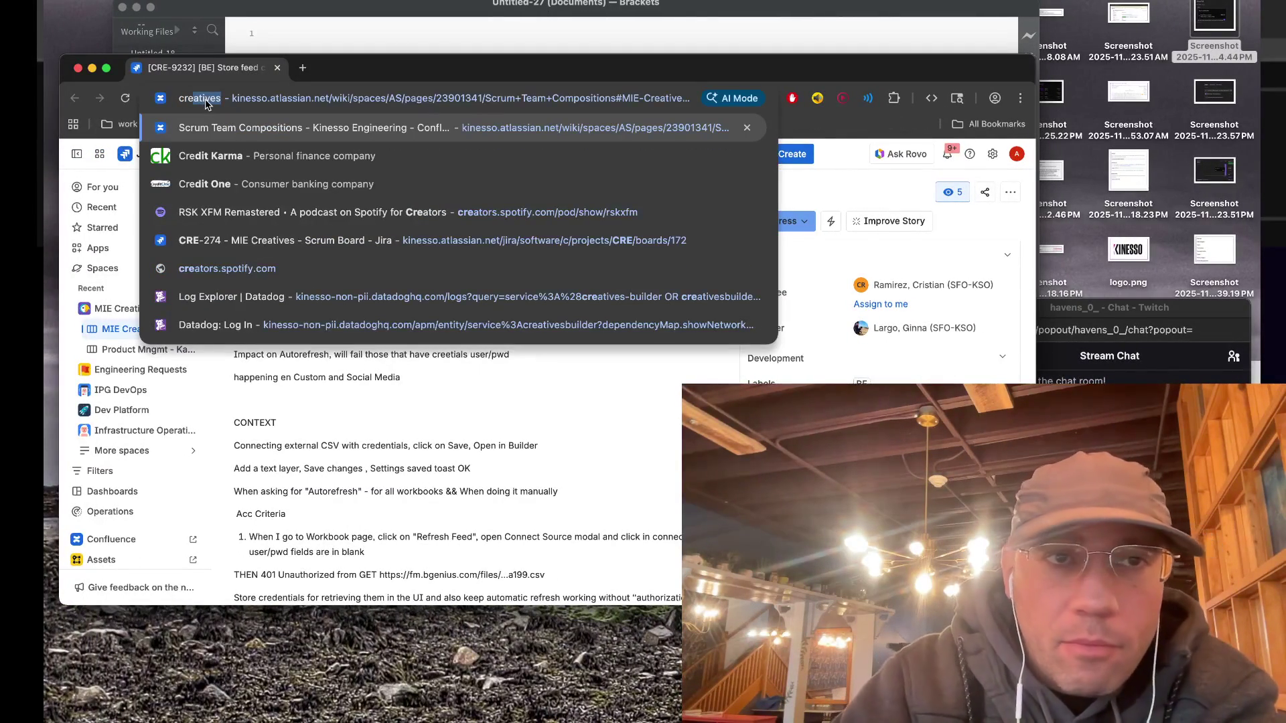
pyautogui.press('Down')
pyautogui.press('Down')
pyautogui.press('Down')
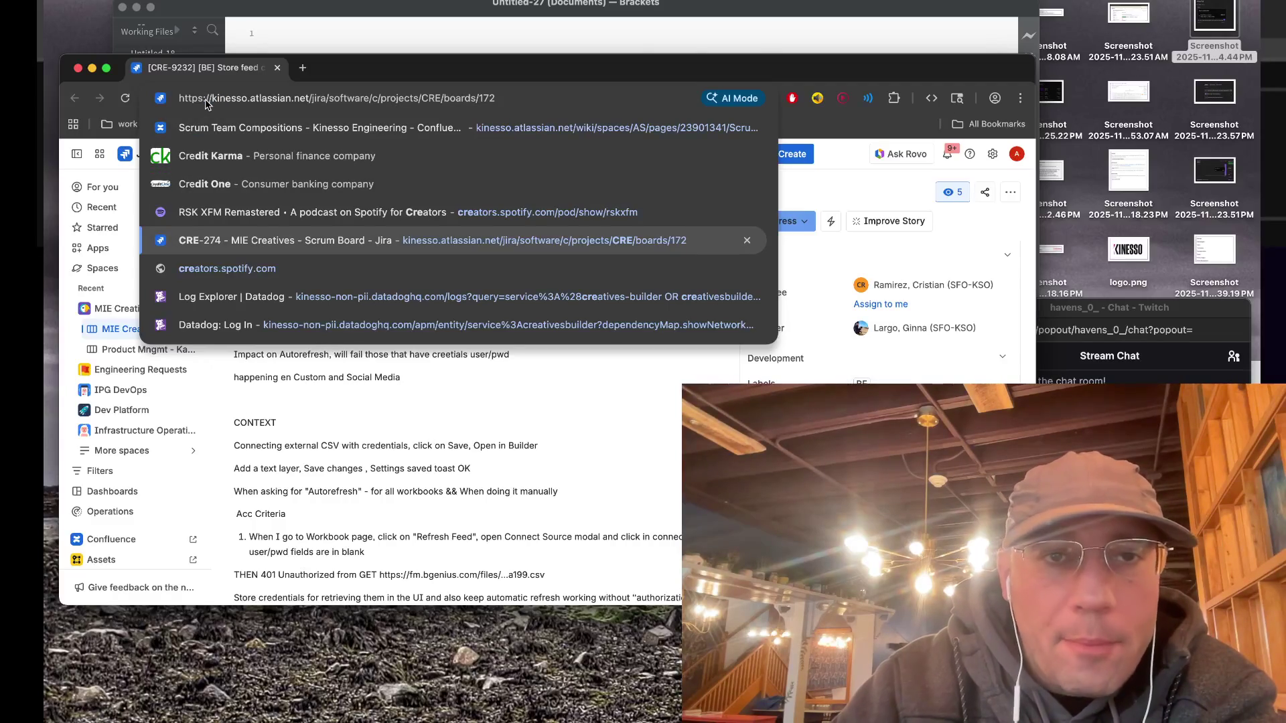
pyautogui.press('Return')
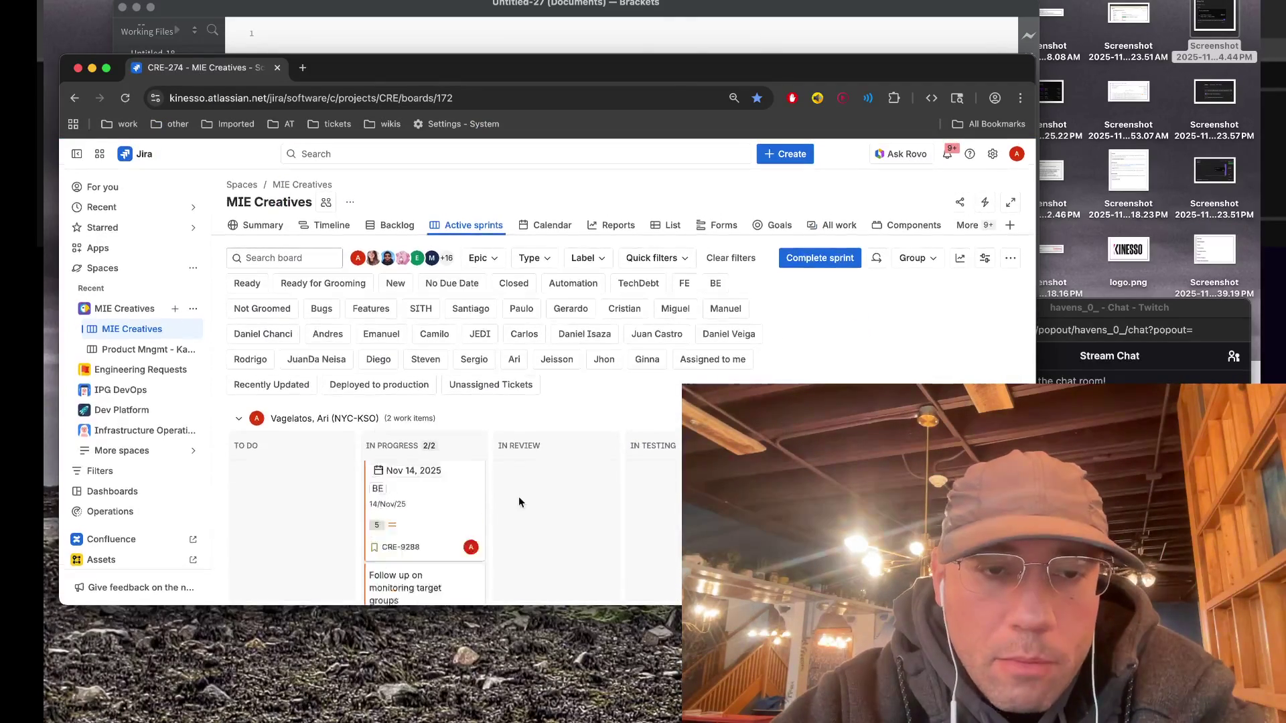
# Step: Read the details of issues CRE-9288 and CRE-9152, closing each afterwards
pyautogui.click(408, 495)
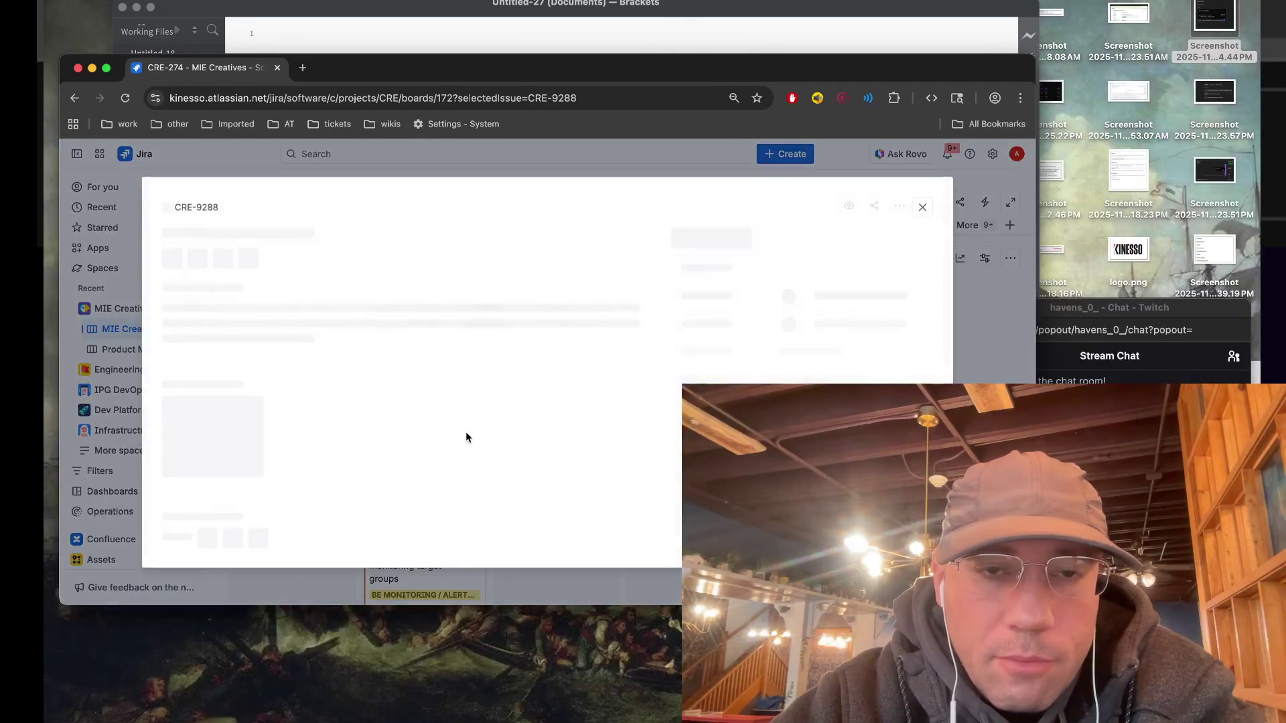
pyautogui.scroll(-10, 466, 436)
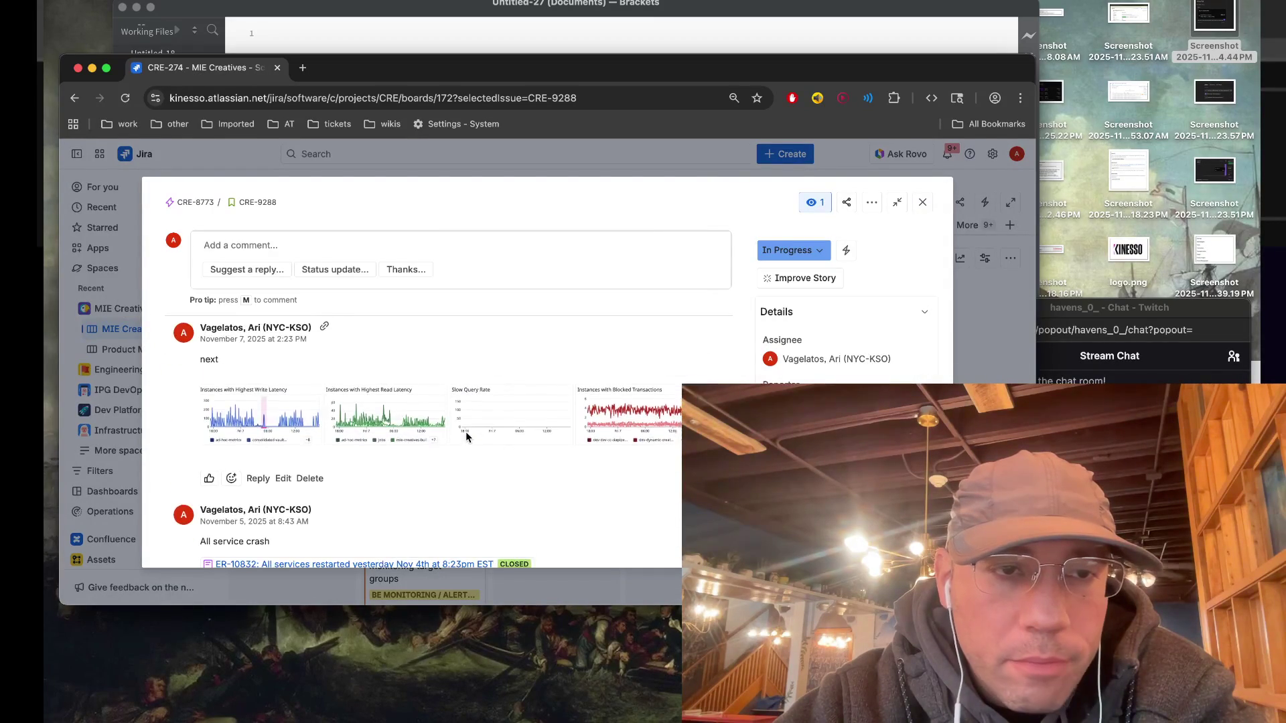
pyautogui.scroll(-5, 466, 436)
pyautogui.scroll(4, 466, 437)
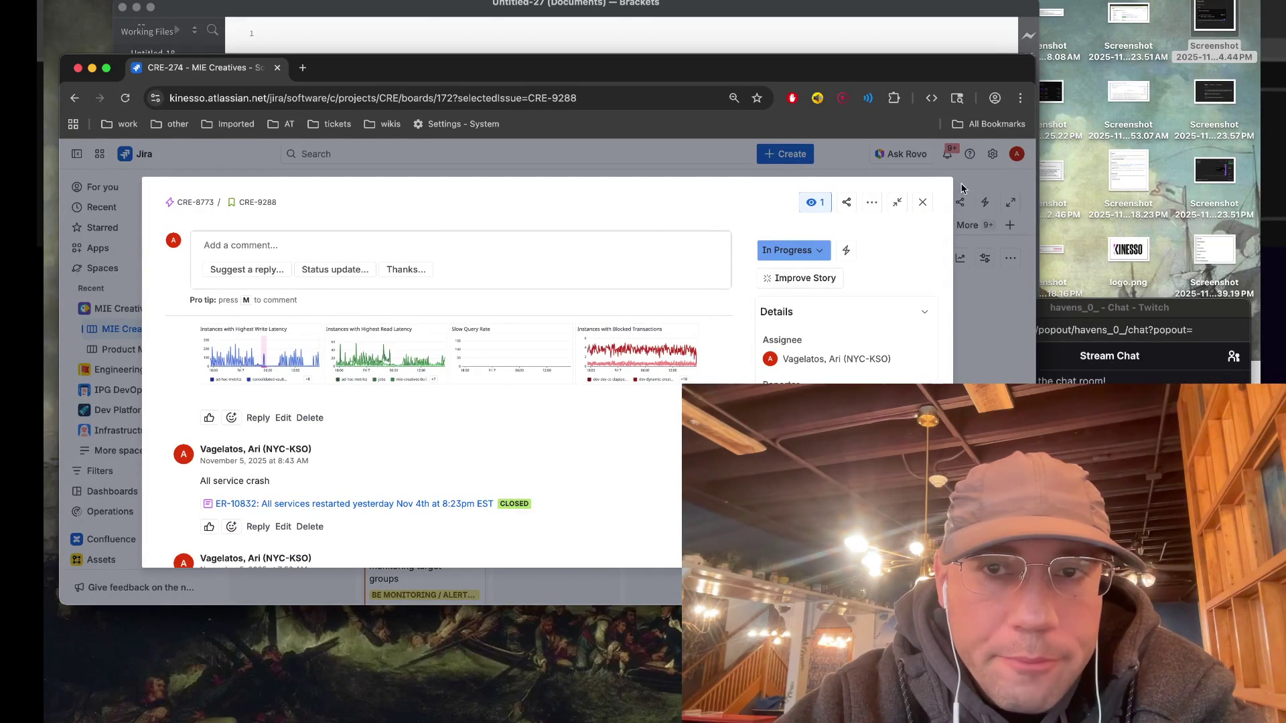
pyautogui.click(923, 203)
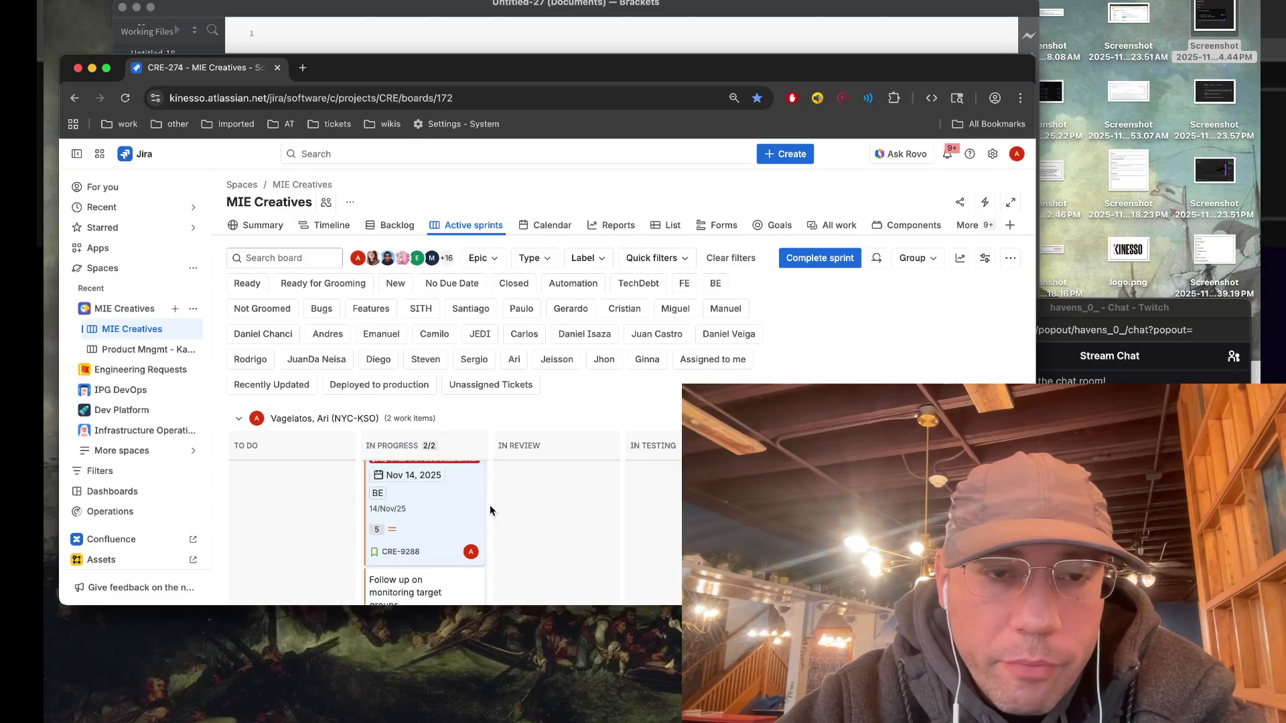
pyautogui.click(447, 522)
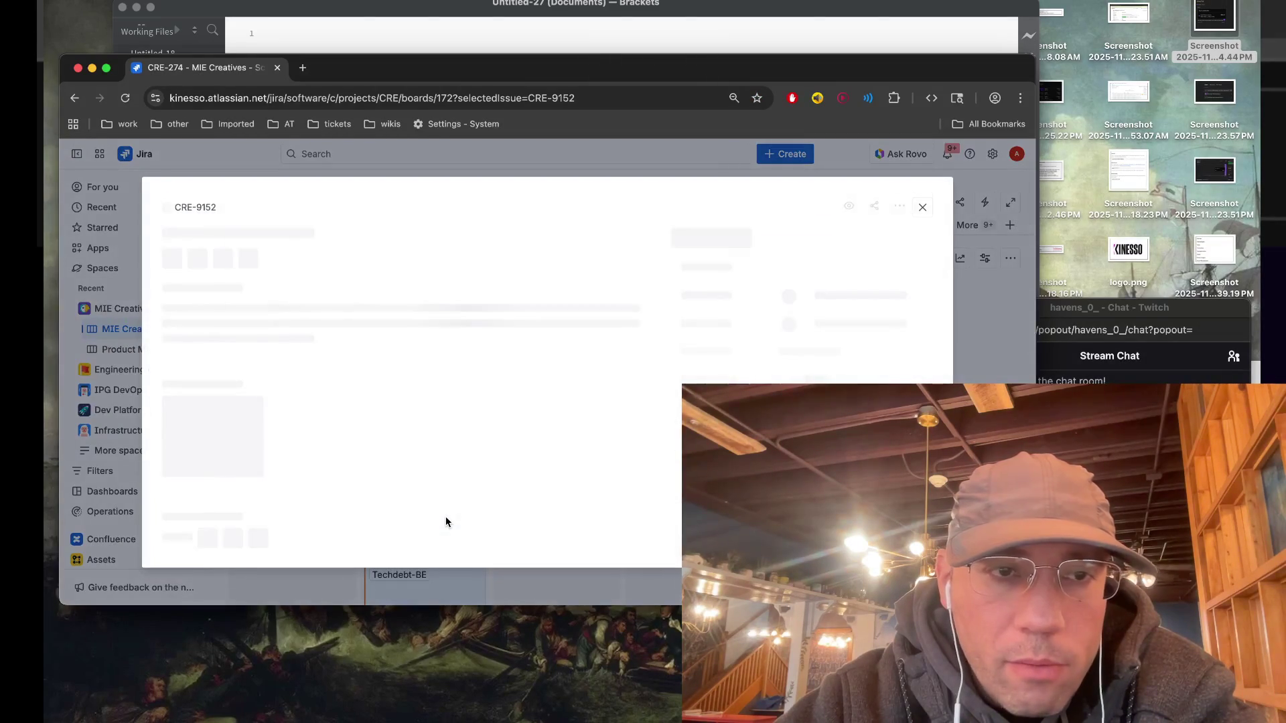
pyautogui.scroll(-10, 499, 387)
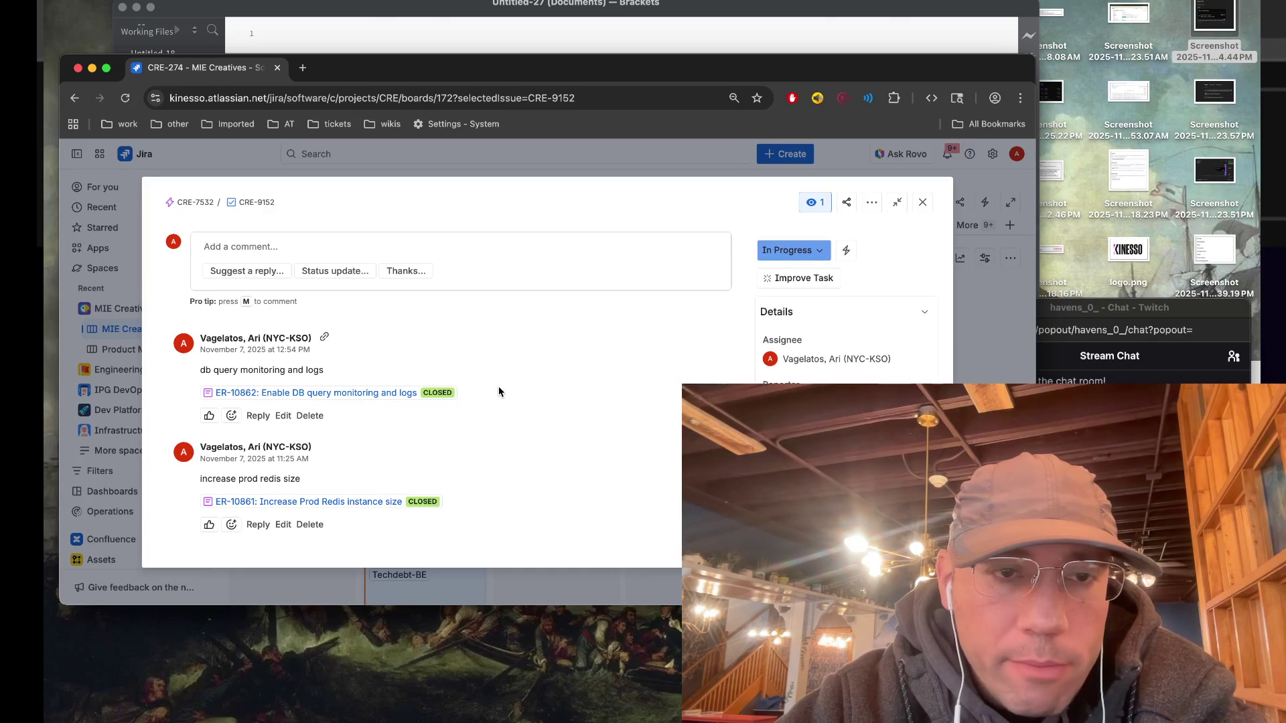
pyautogui.click(923, 203)
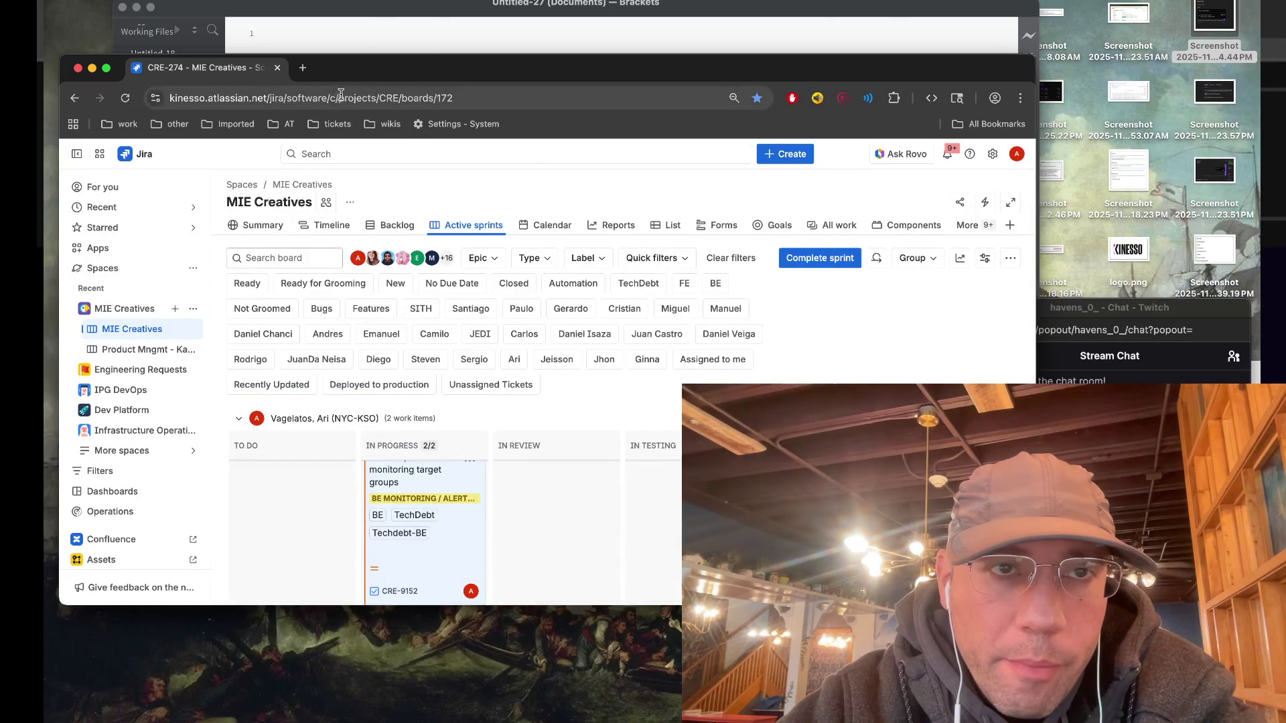
# Step: Bring the chat app window forward and move it up and to the right
pyautogui.moveTo(472, 716)
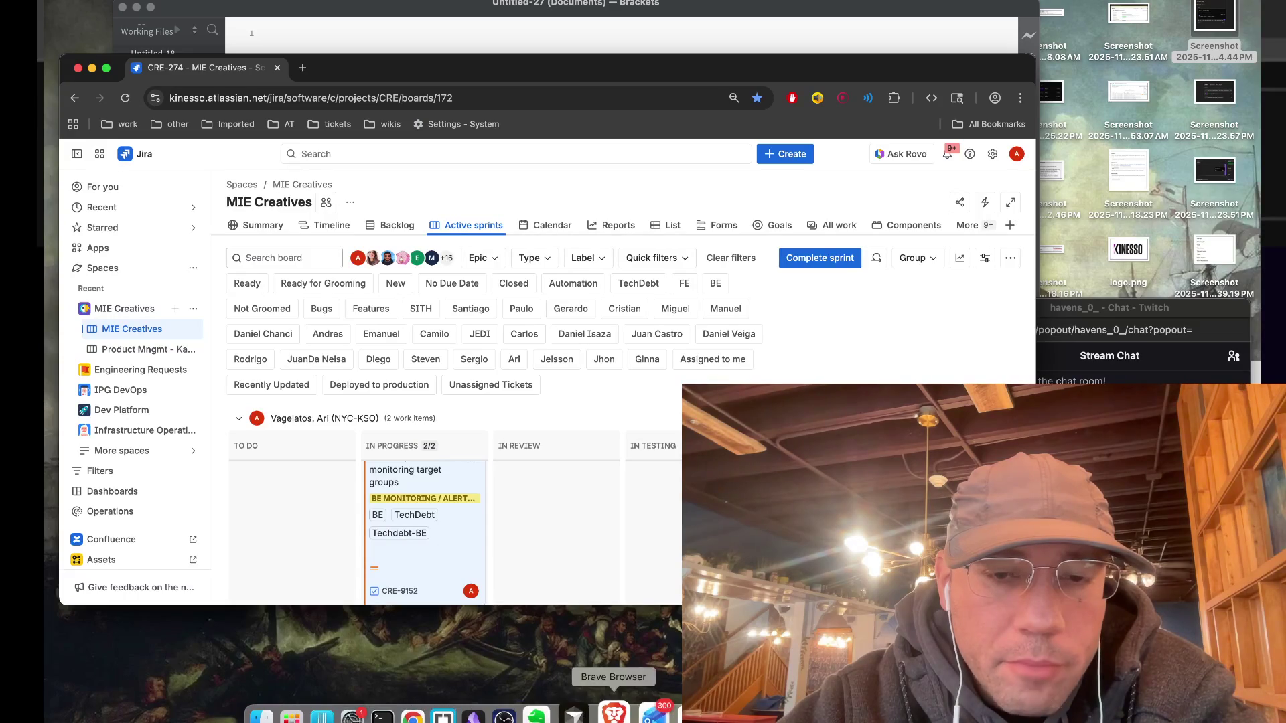
pyautogui.press('super+Tab')
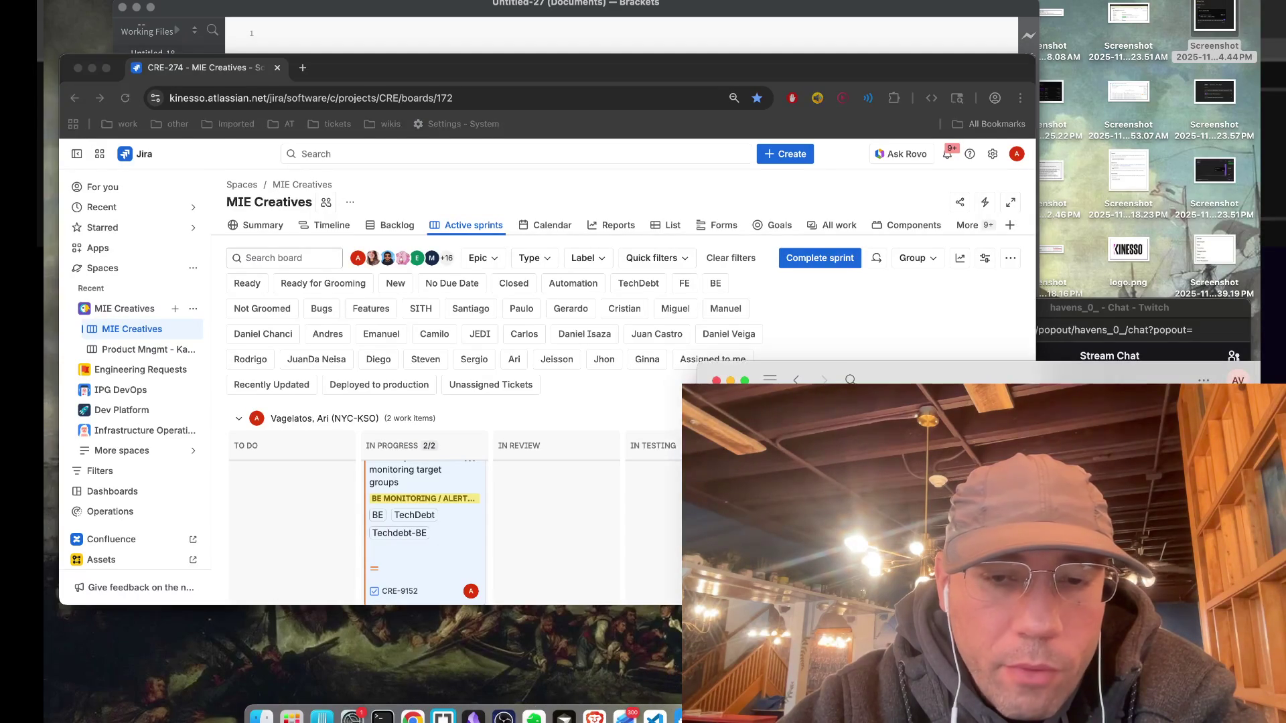
pyautogui.moveTo(898, 368); pyautogui.dragTo(980, 325)
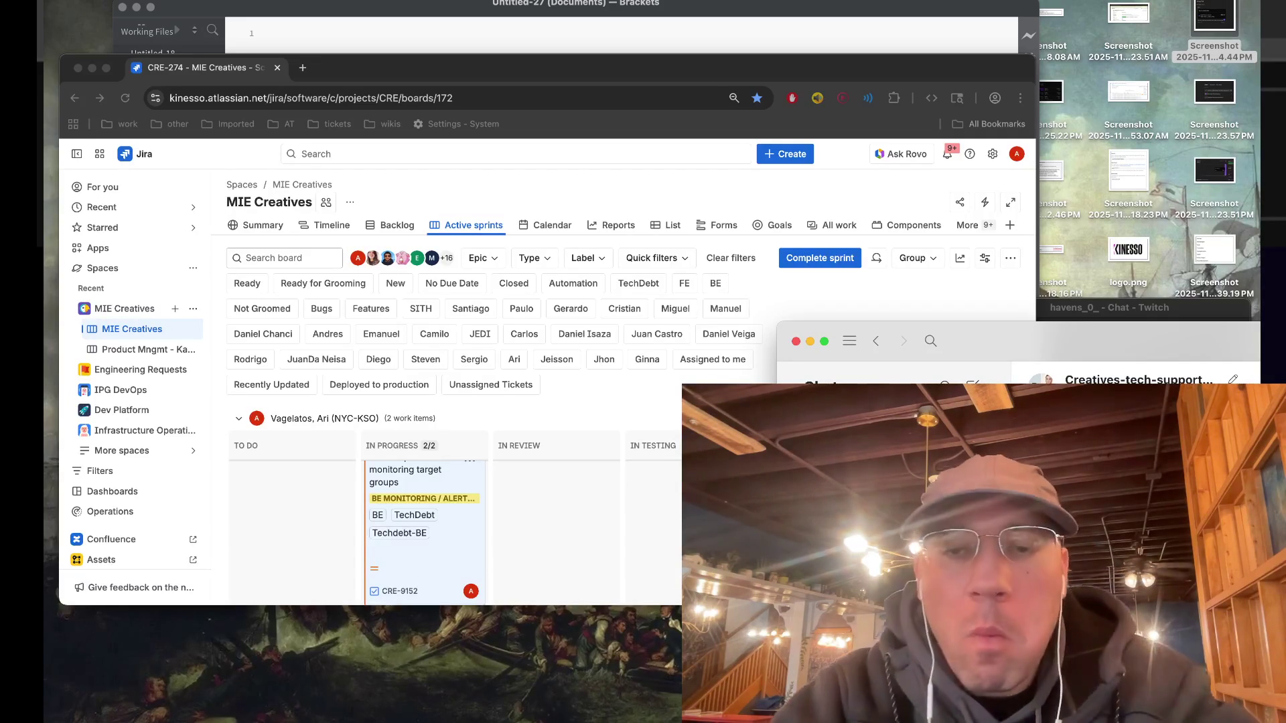
pyautogui.moveTo(402, 714)
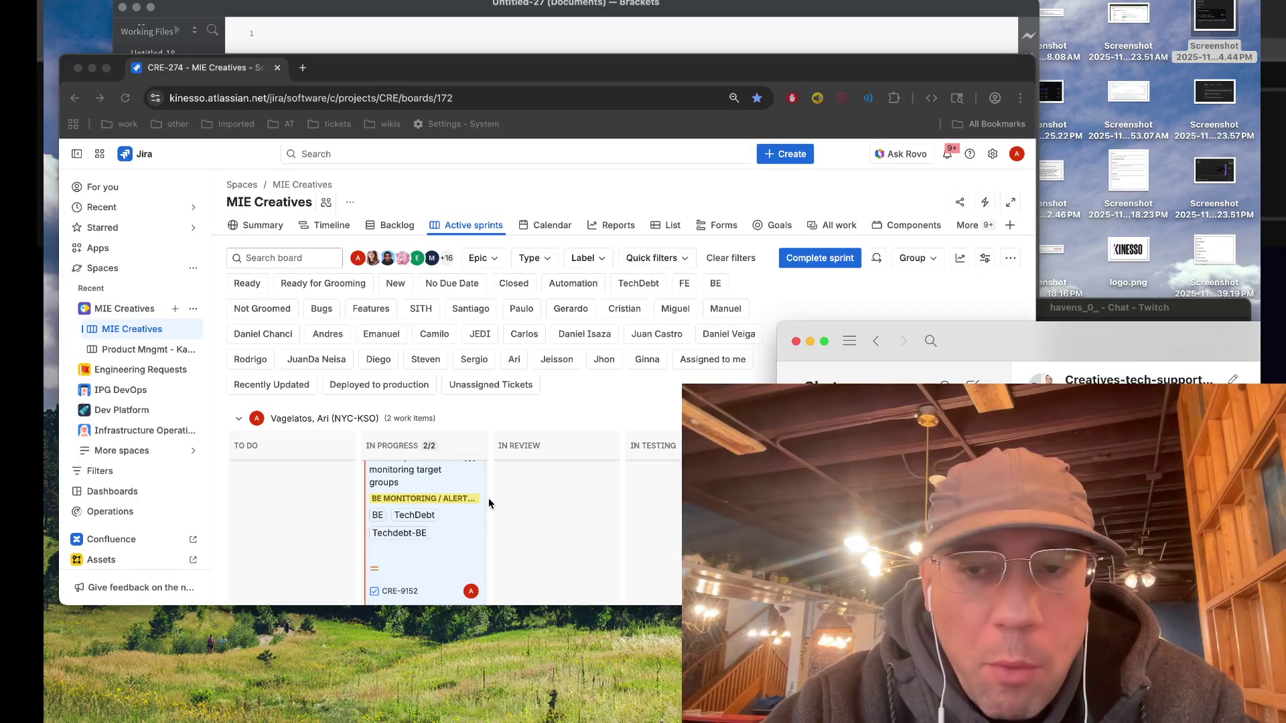
pyautogui.hotkey('ctrl', 'Right')
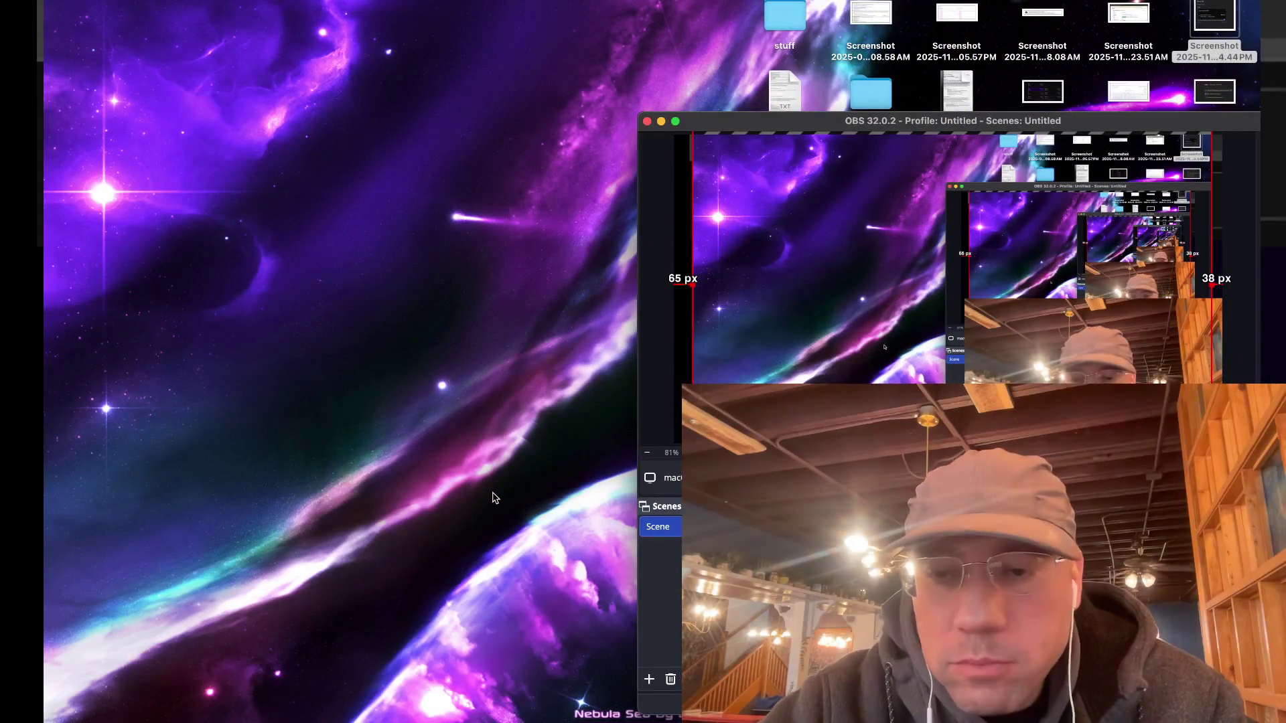
pyautogui.hotkey('ctrl', 'Left')
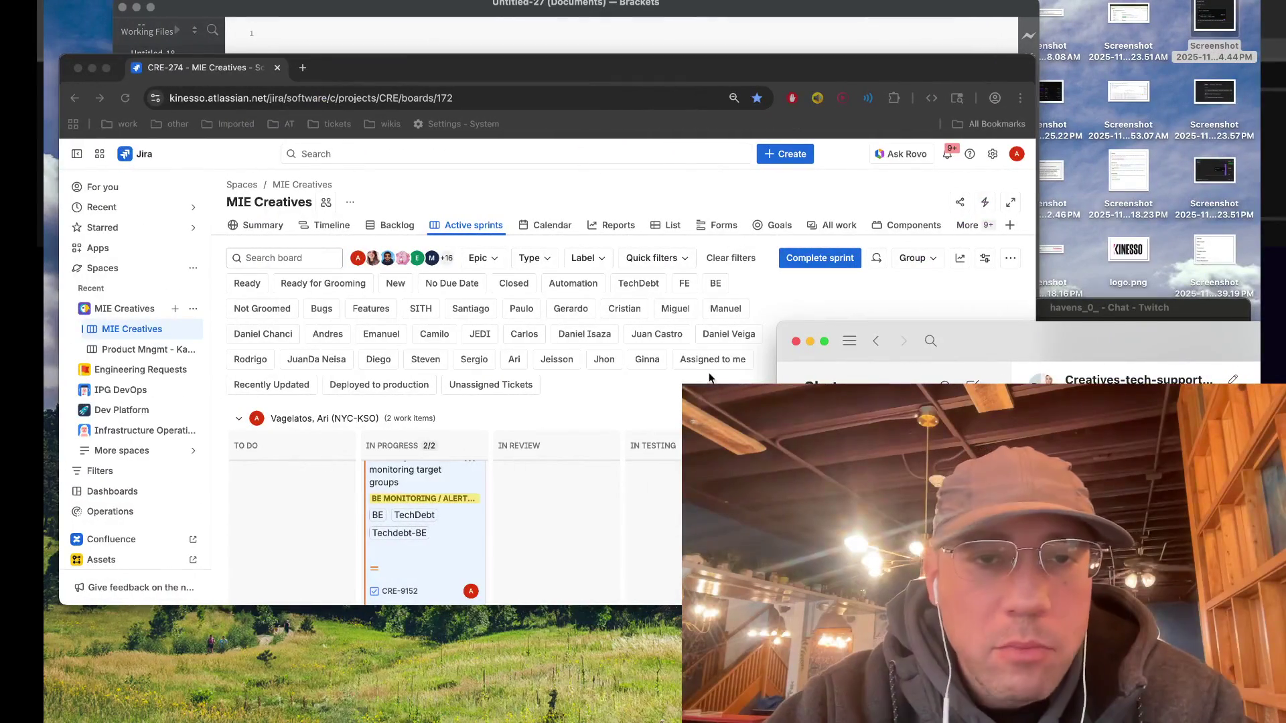
pyautogui.click(679, 392)
# Step: Load Pandora in a new tab by typing 'pan'
pyautogui.scroll(-4, 588, 512)
pyautogui.scroll(1, 588, 512)
pyautogui.click(302, 68)
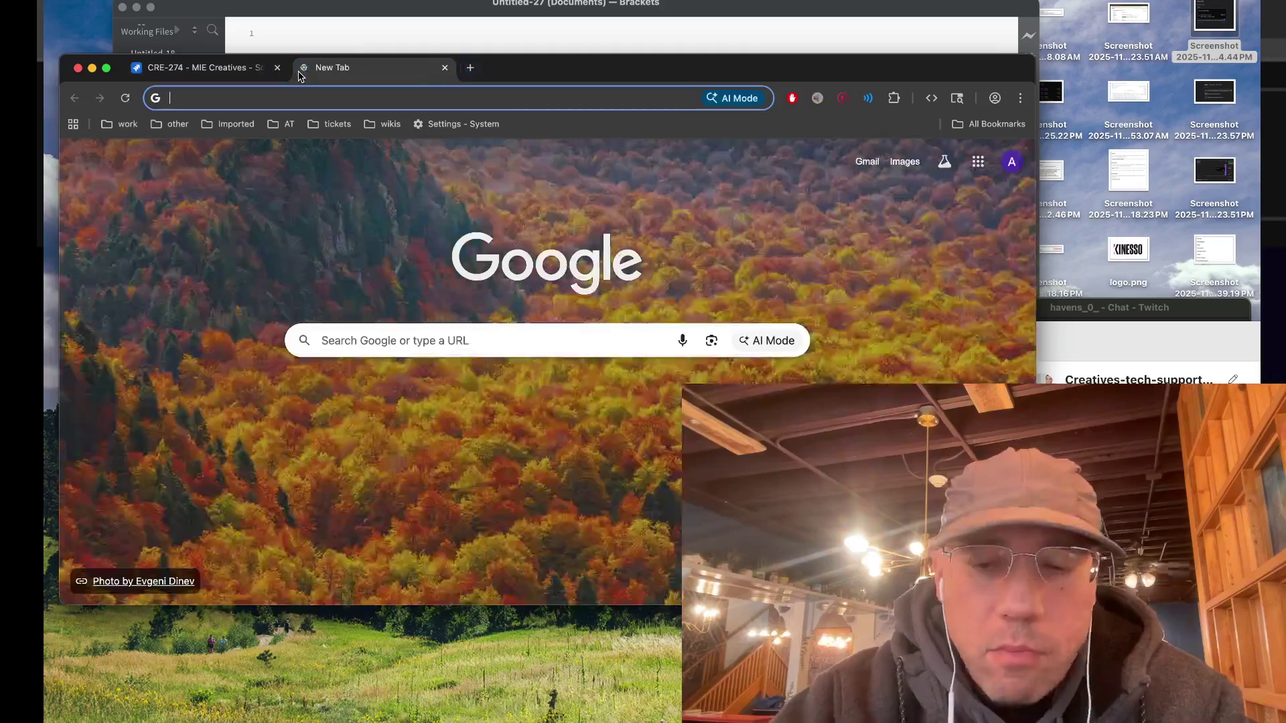
pyautogui.write('pan')
pyautogui.press('Return')
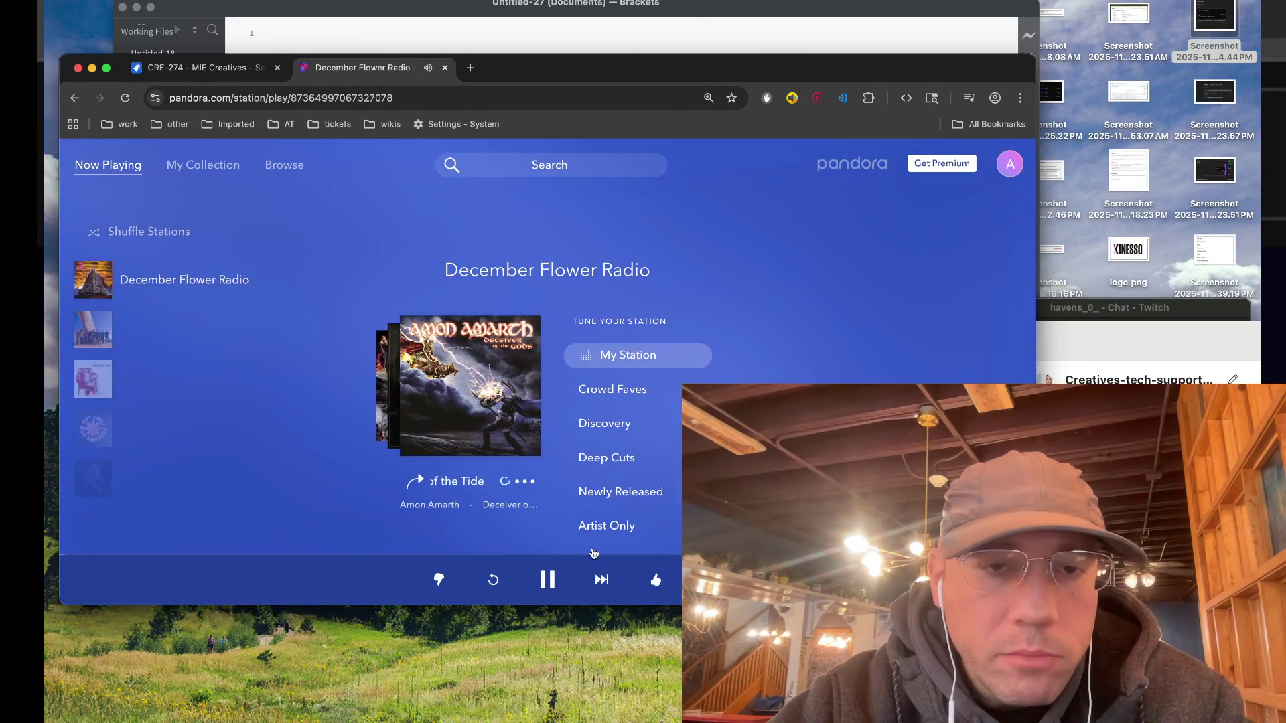
# Step: Skip four songs on December Flower Radio to reach Amon Amarth's 'Ironside'
pyautogui.click(602, 586)
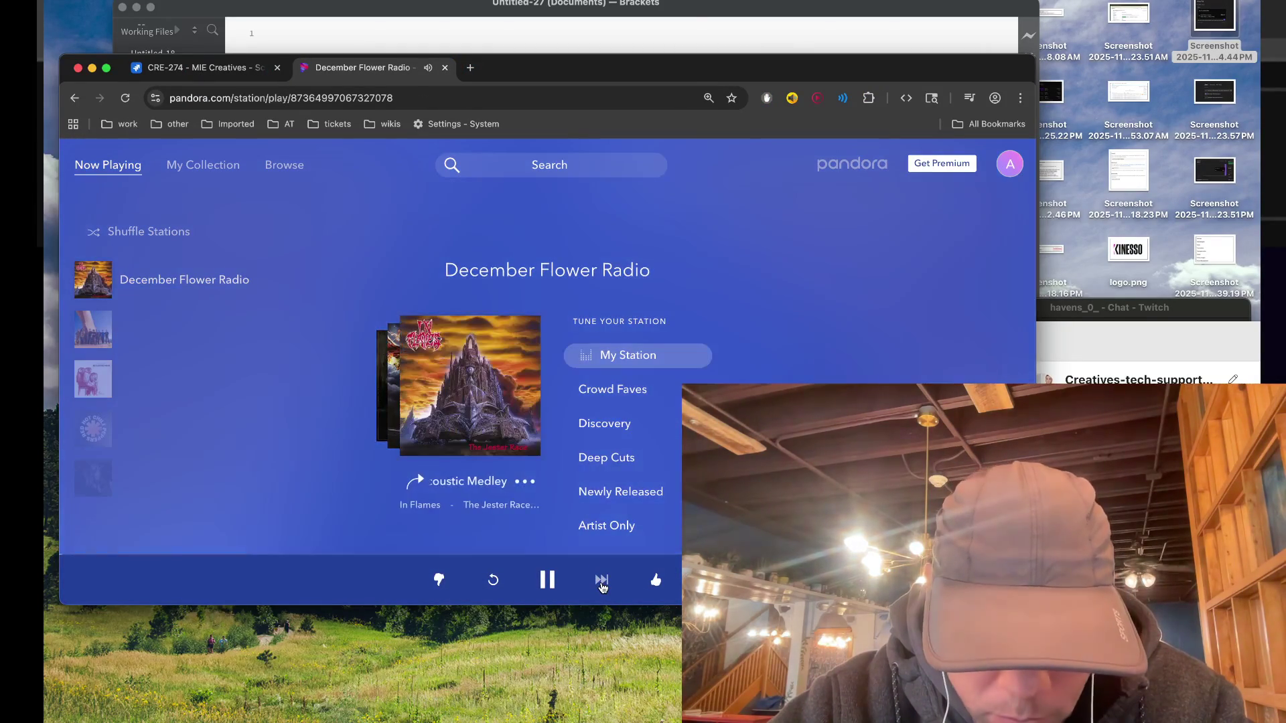
pyautogui.click(602, 586)
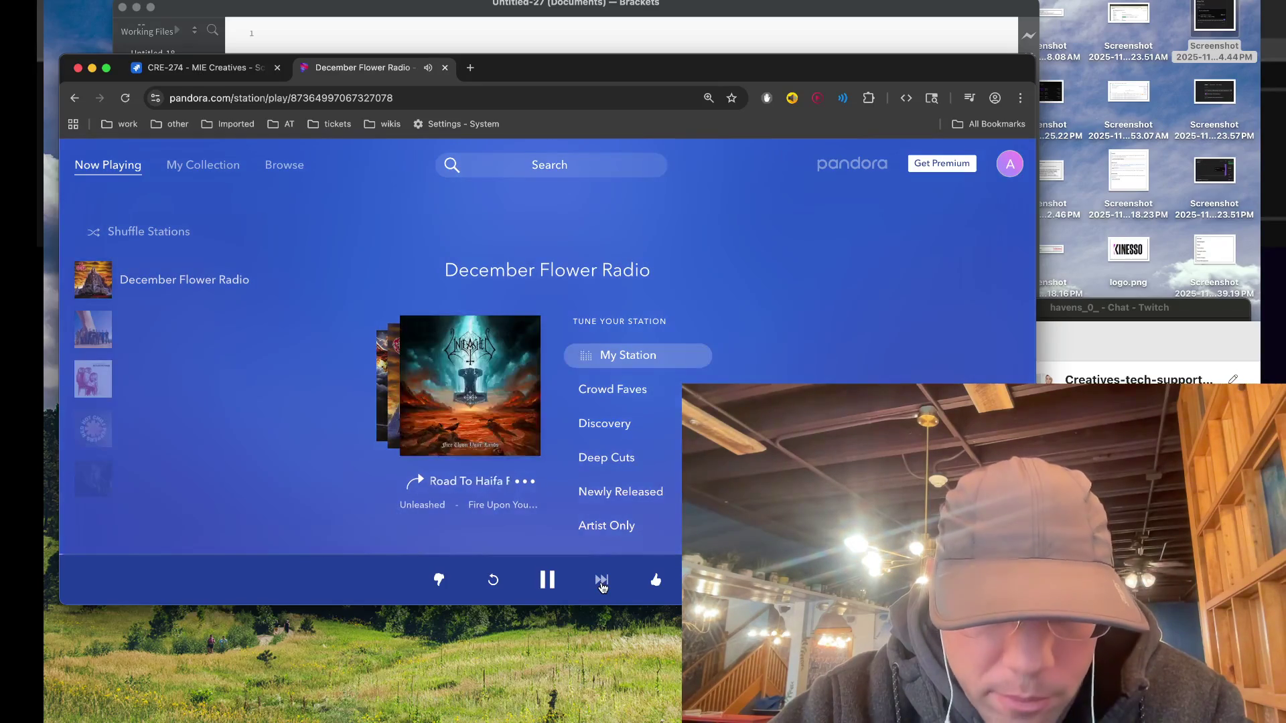
pyautogui.click(602, 586)
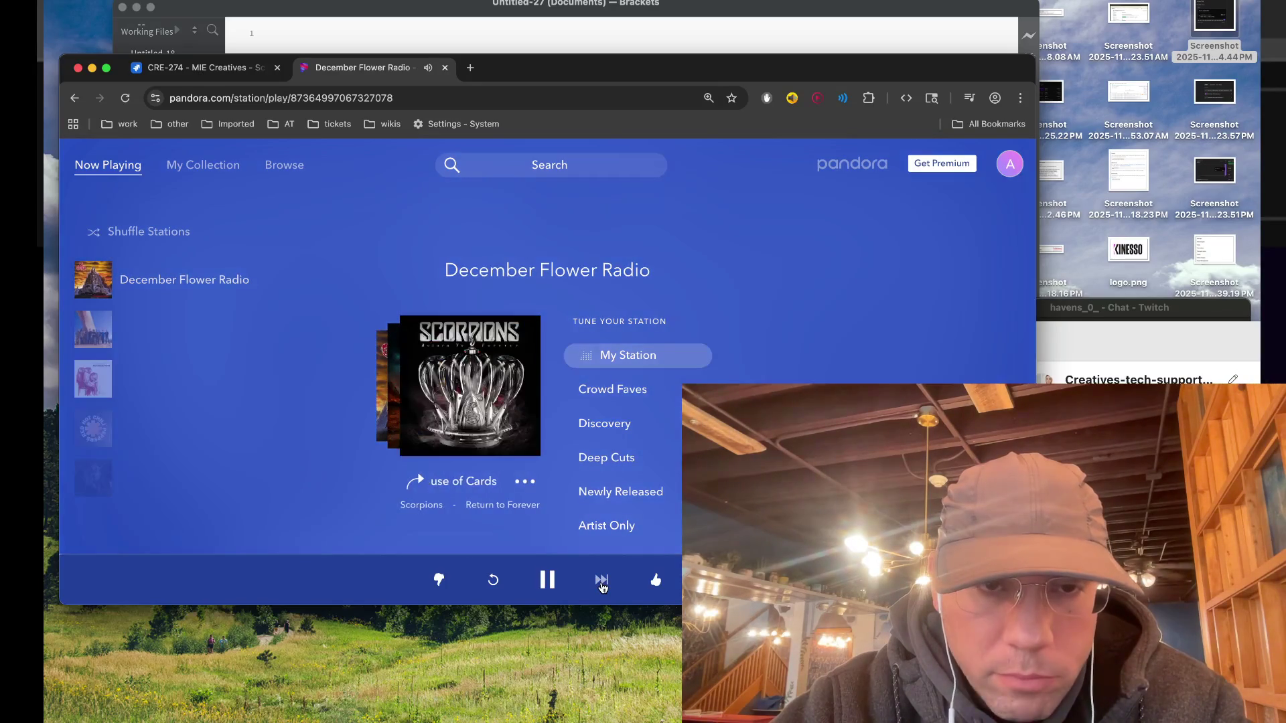
pyautogui.click(602, 586)
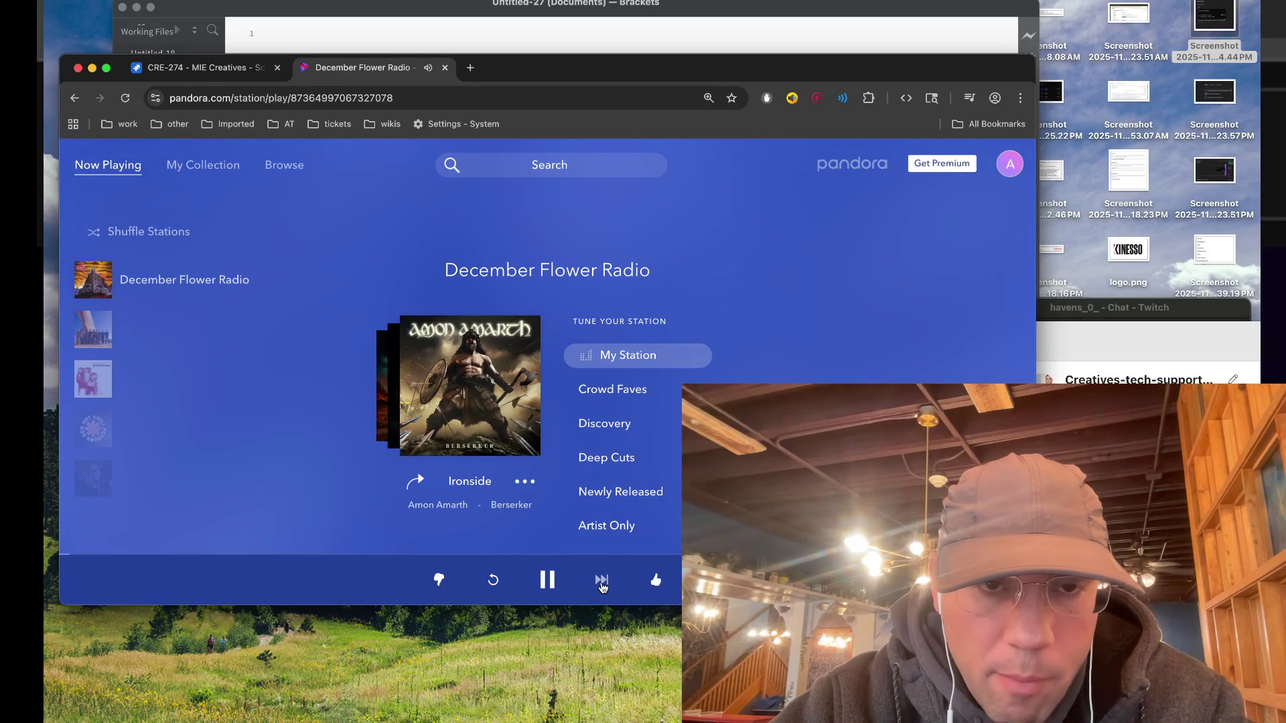
pyautogui.click(470, 68)
# Step: Enter a YouTube address in the new tab, then view Apple Music's Albums library and close Music
pyautogui.write('you')
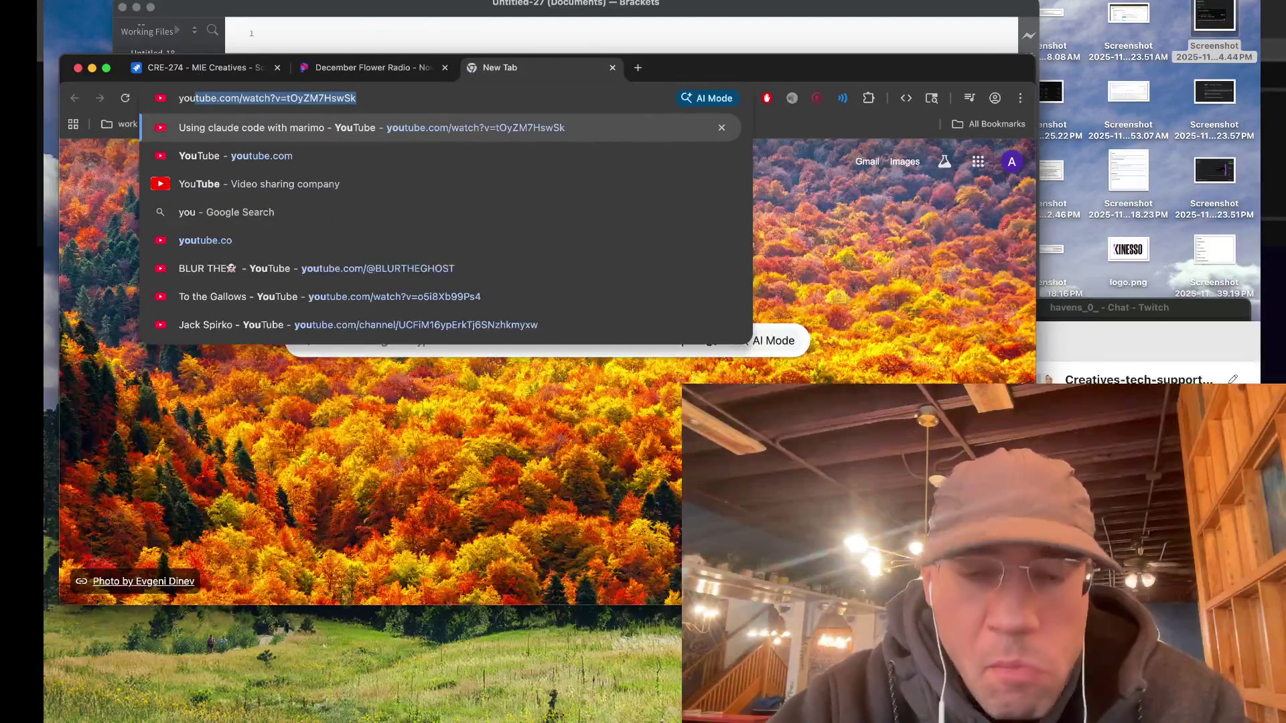
pyautogui.moveTo(469, 722)
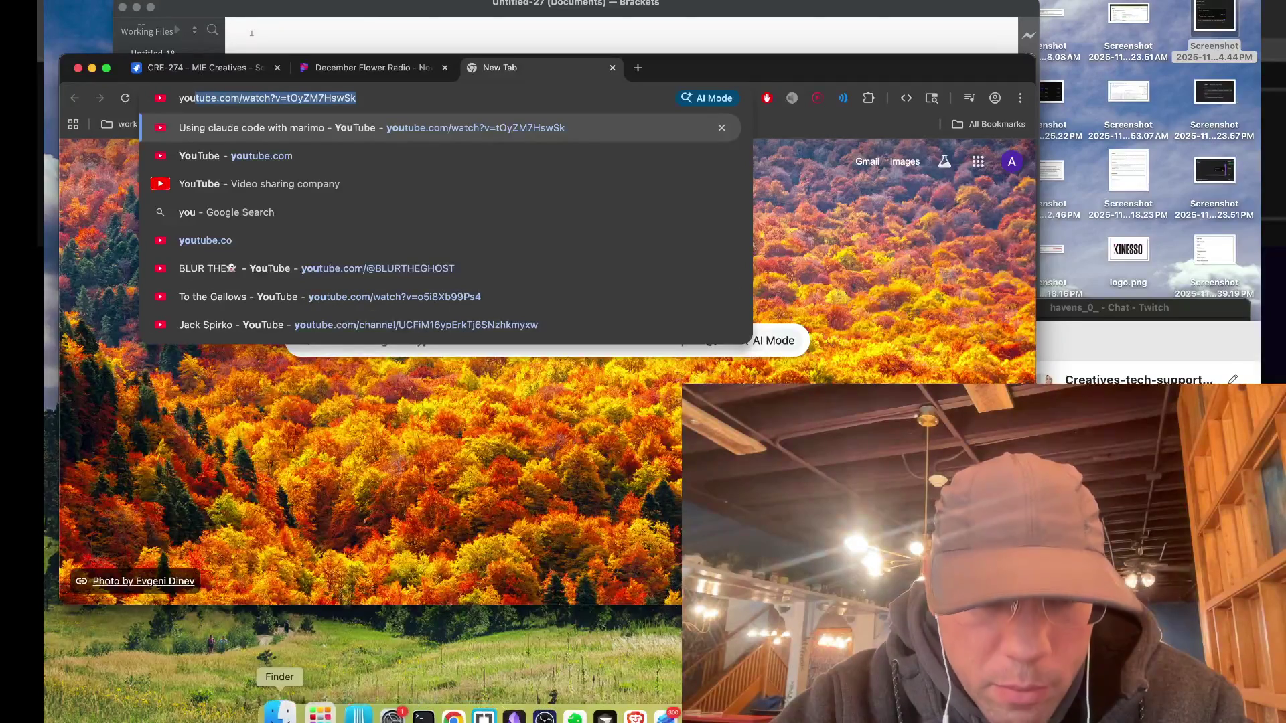
pyautogui.click(315, 715)
pyautogui.hscroll(3, 720, 349)
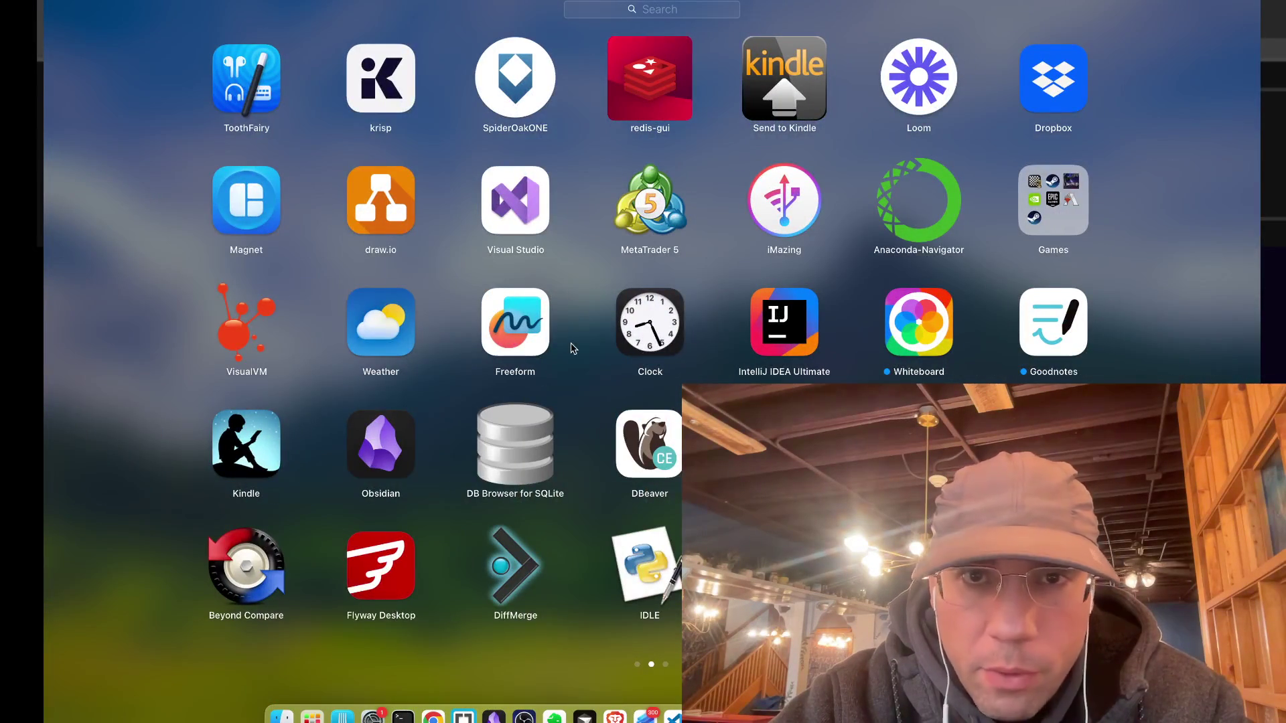
pyautogui.hscroll(3, 572, 348)
pyautogui.hscroll(-6, 572, 348)
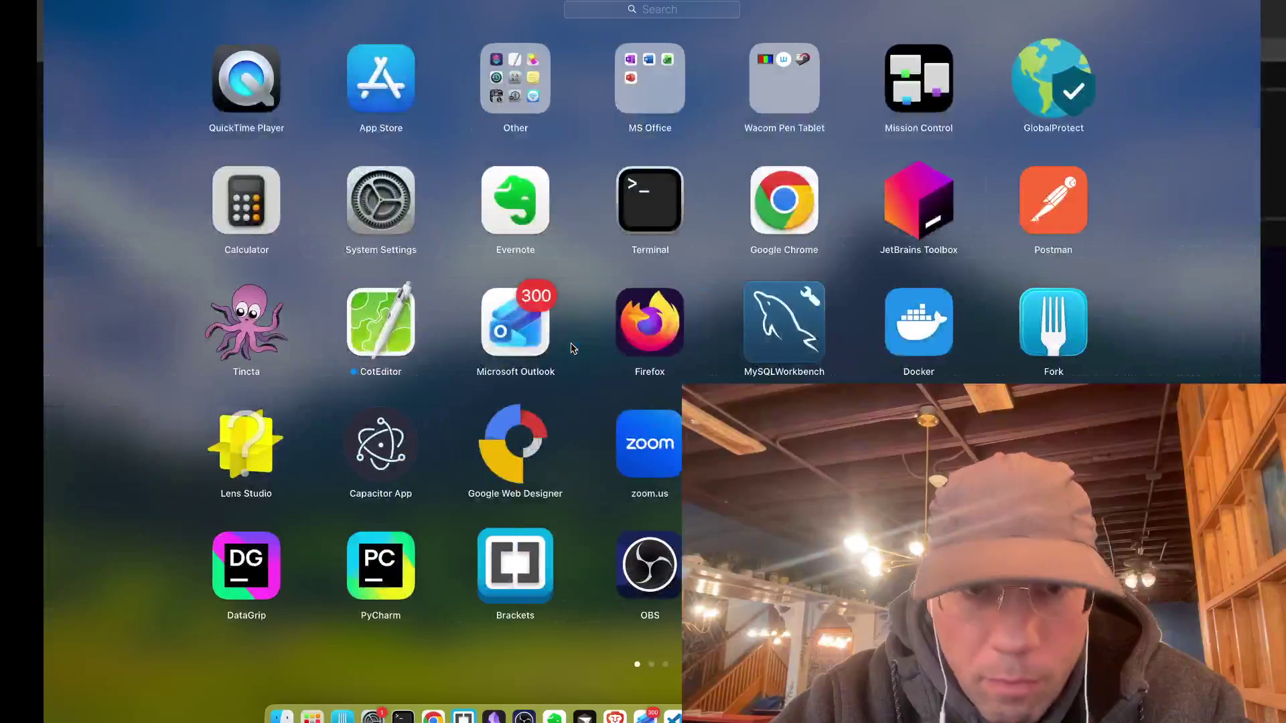
pyautogui.click(630, 10)
pyautogui.write('musi')
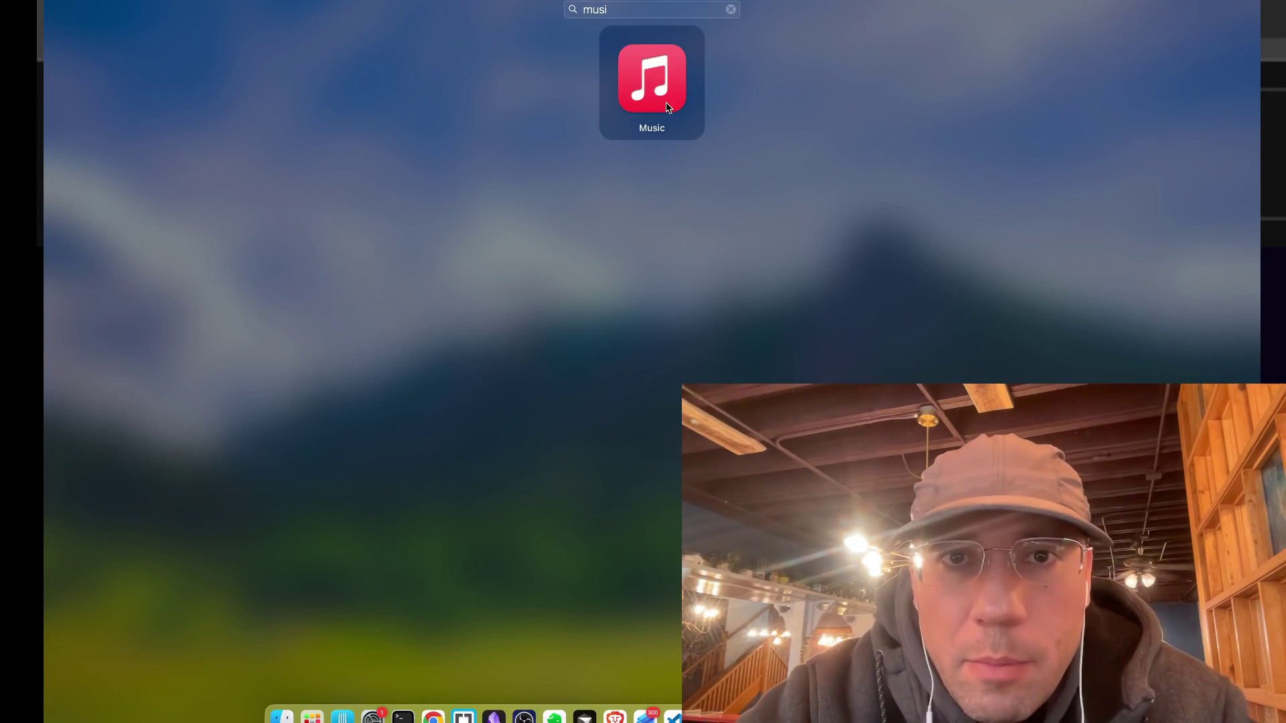
pyautogui.press('Return')
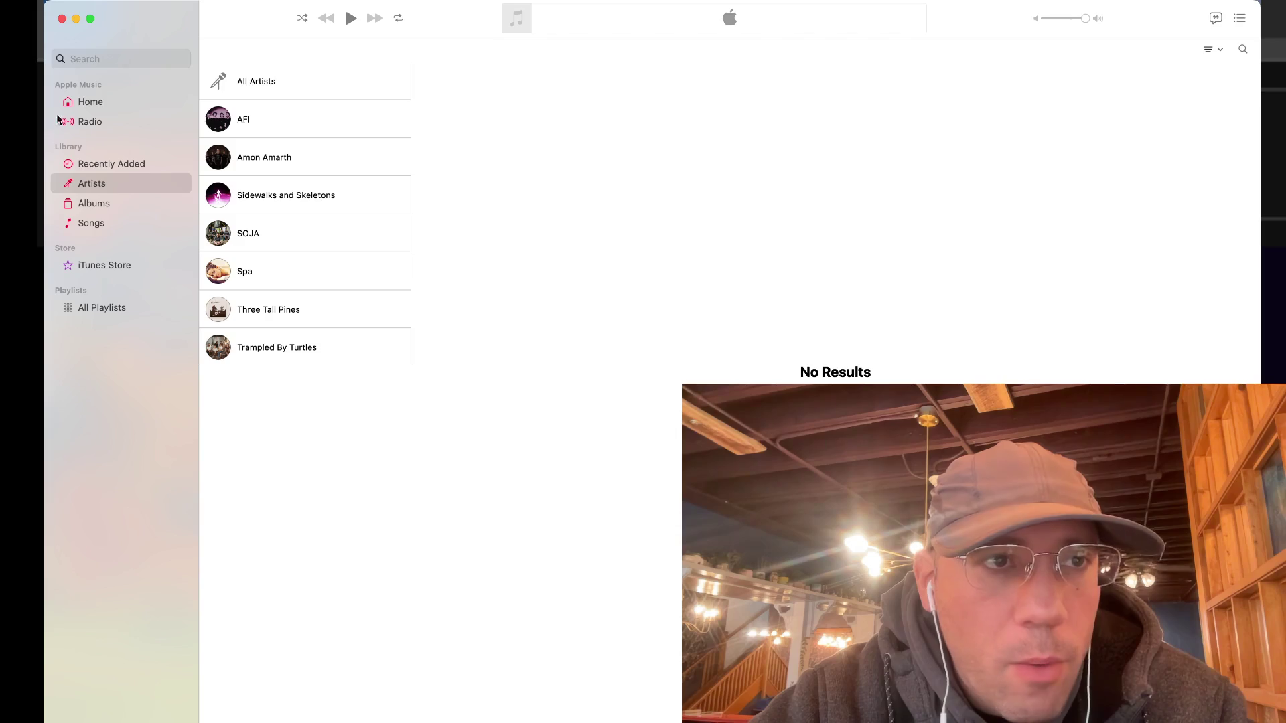
pyautogui.click(88, 205)
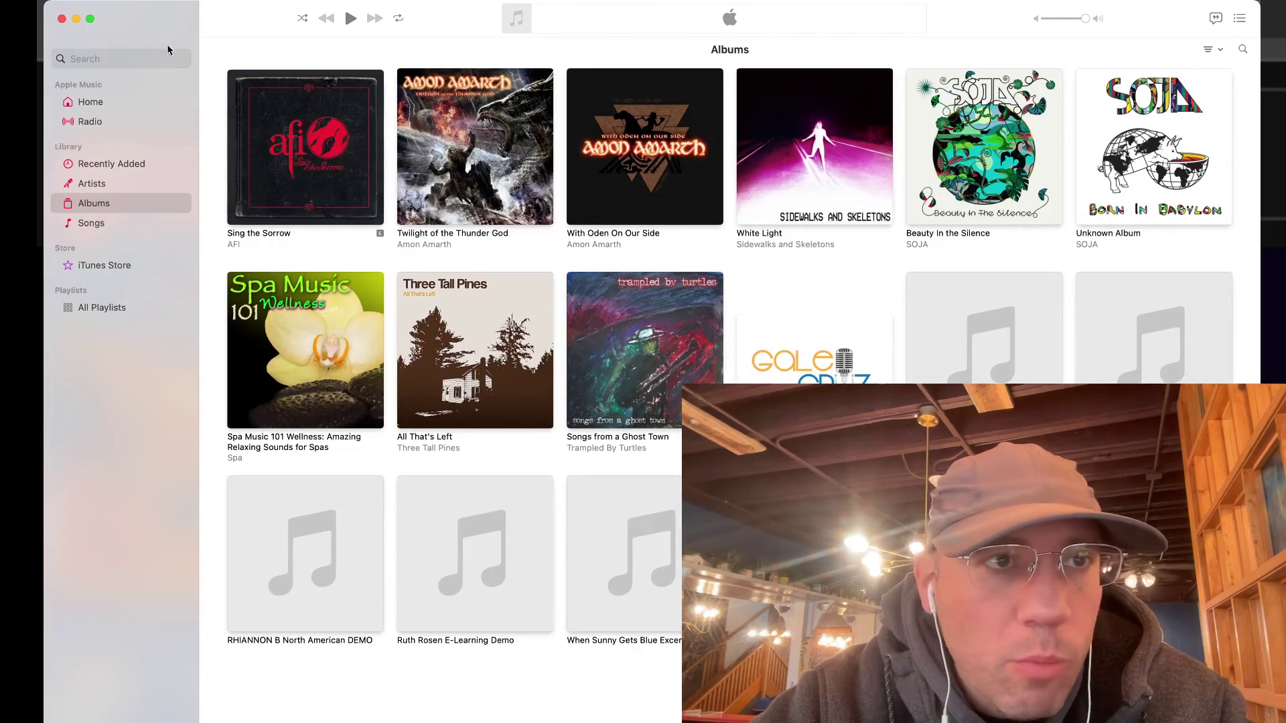
pyautogui.click(61, 19)
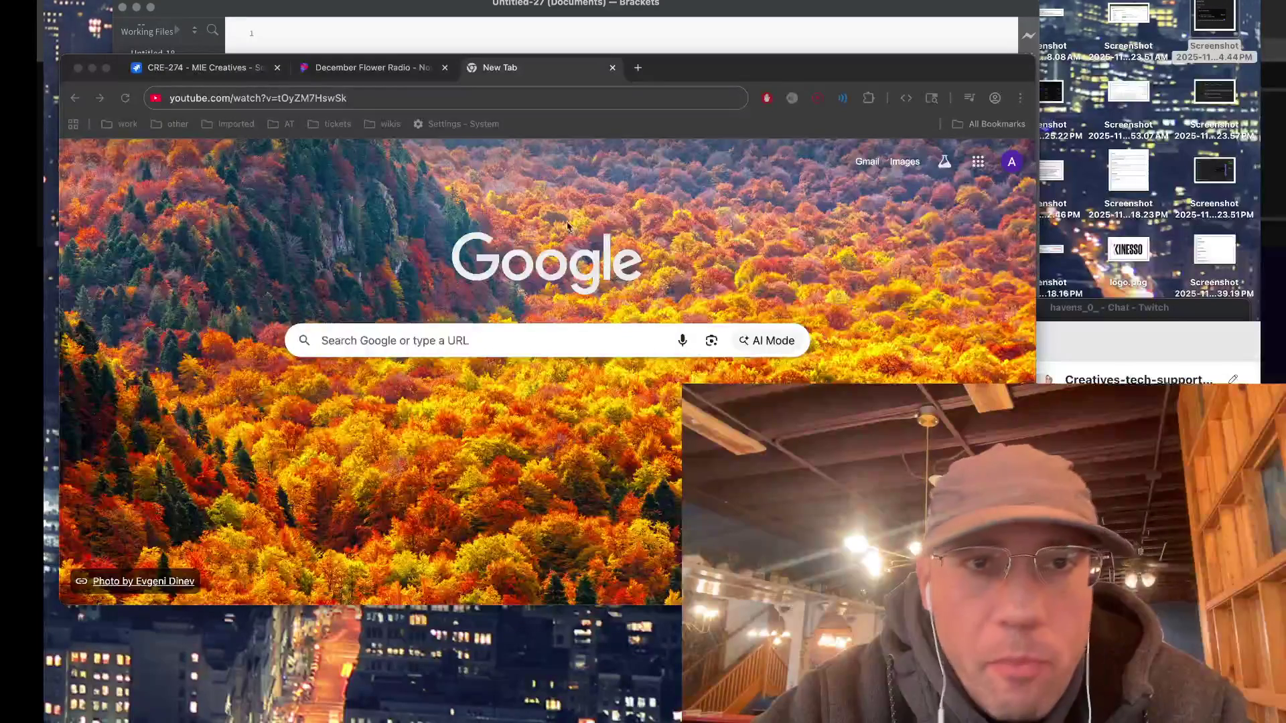
# Step: Go to the YouTube home page and search for 'amon amarth valkyria'
pyautogui.click(421, 99)
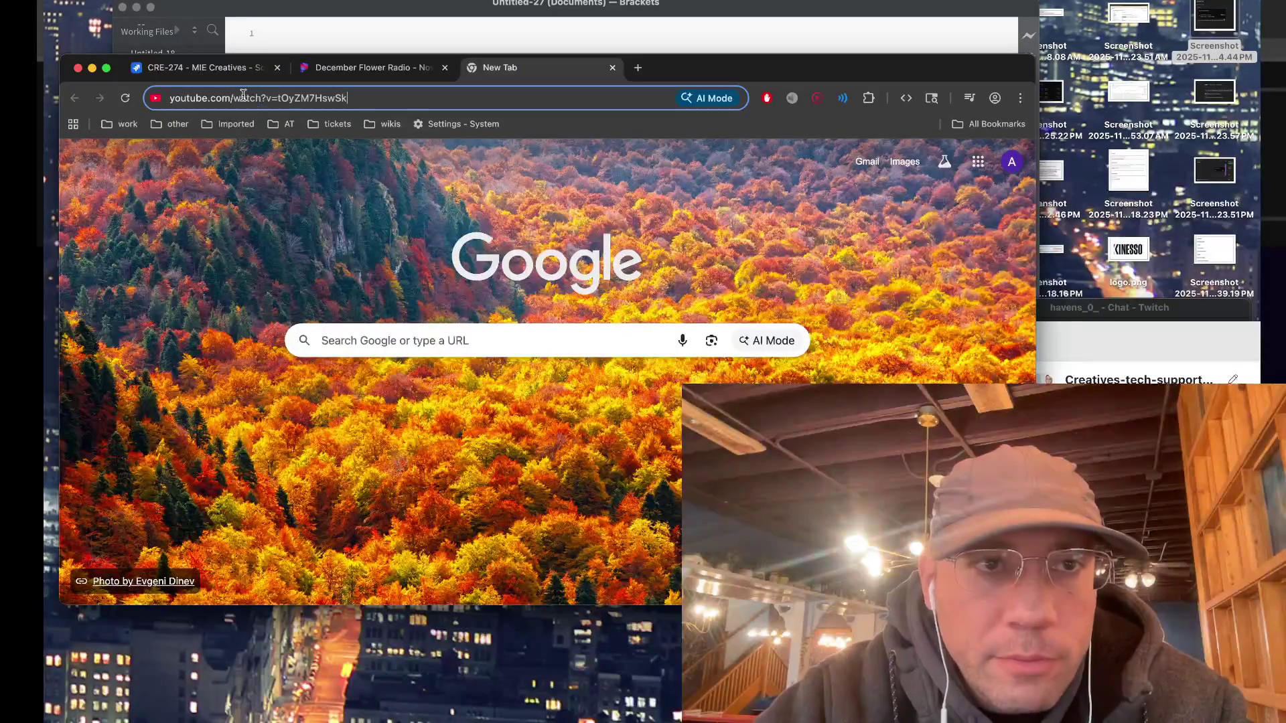
pyautogui.moveTo(236, 96); pyautogui.dragTo(439, 100)
pyautogui.press('BackSpace')
pyautogui.press('Return')
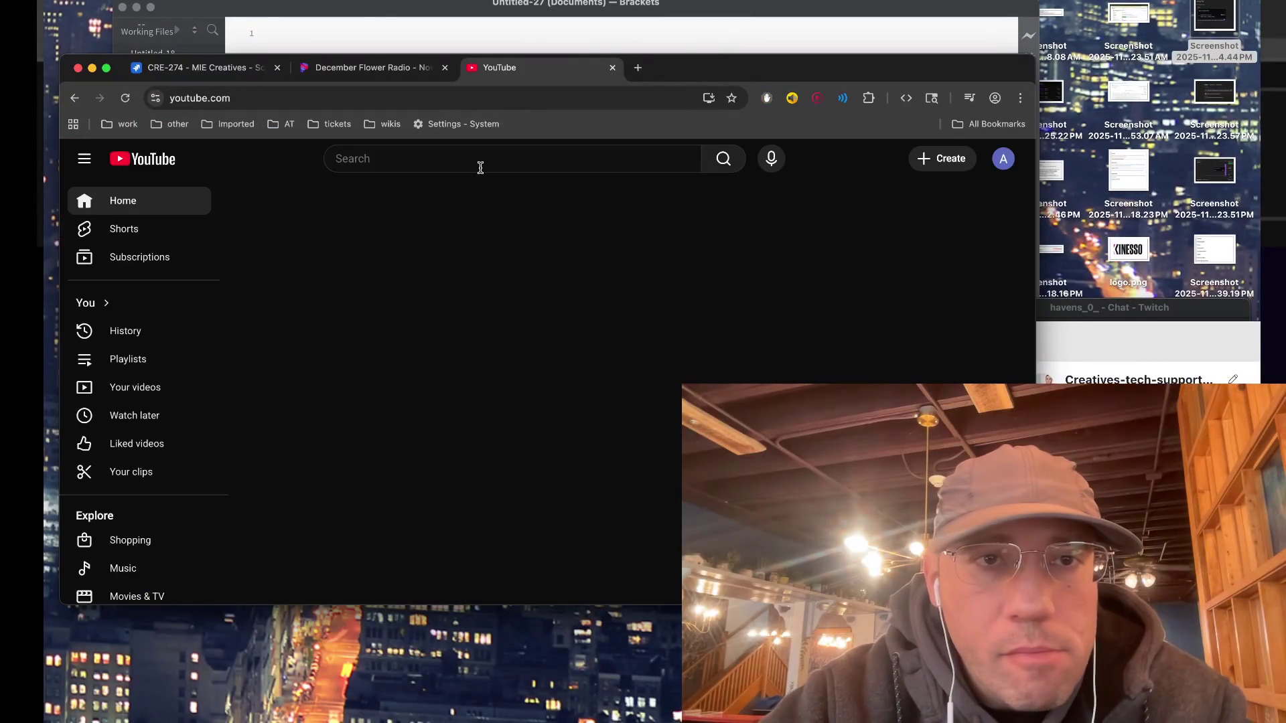
pyautogui.click(475, 166)
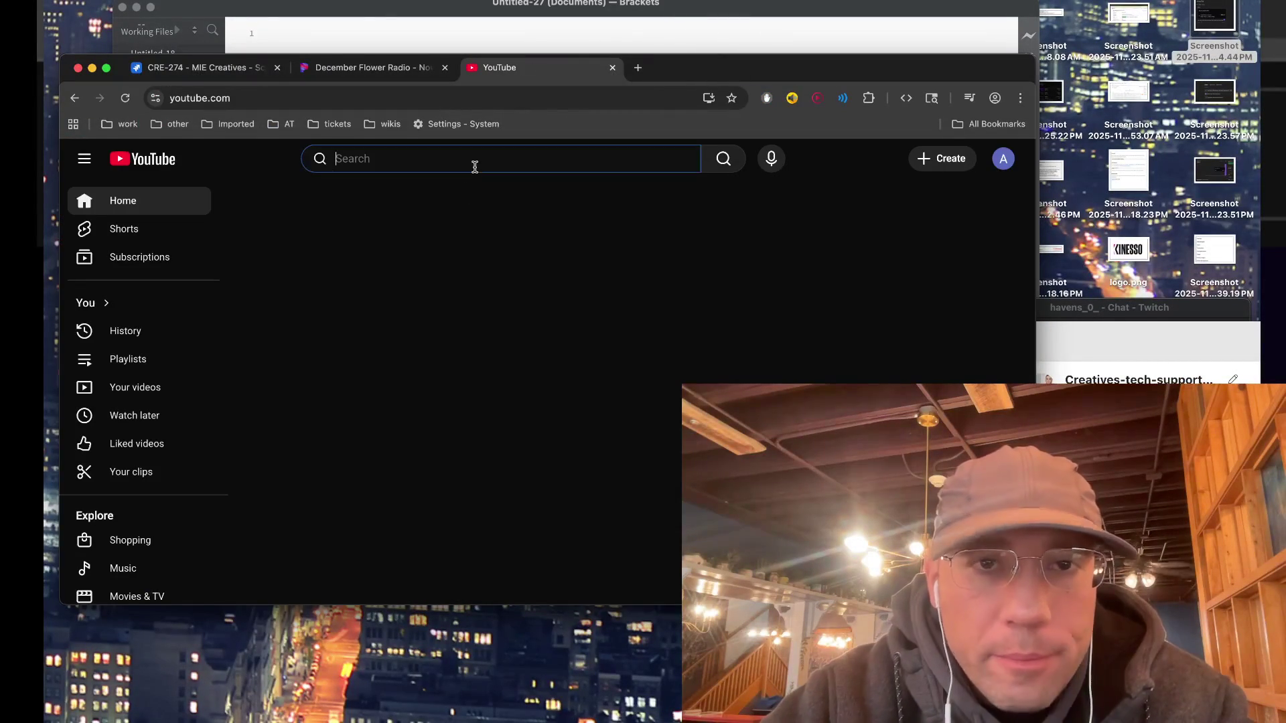
pyautogui.write('amon')
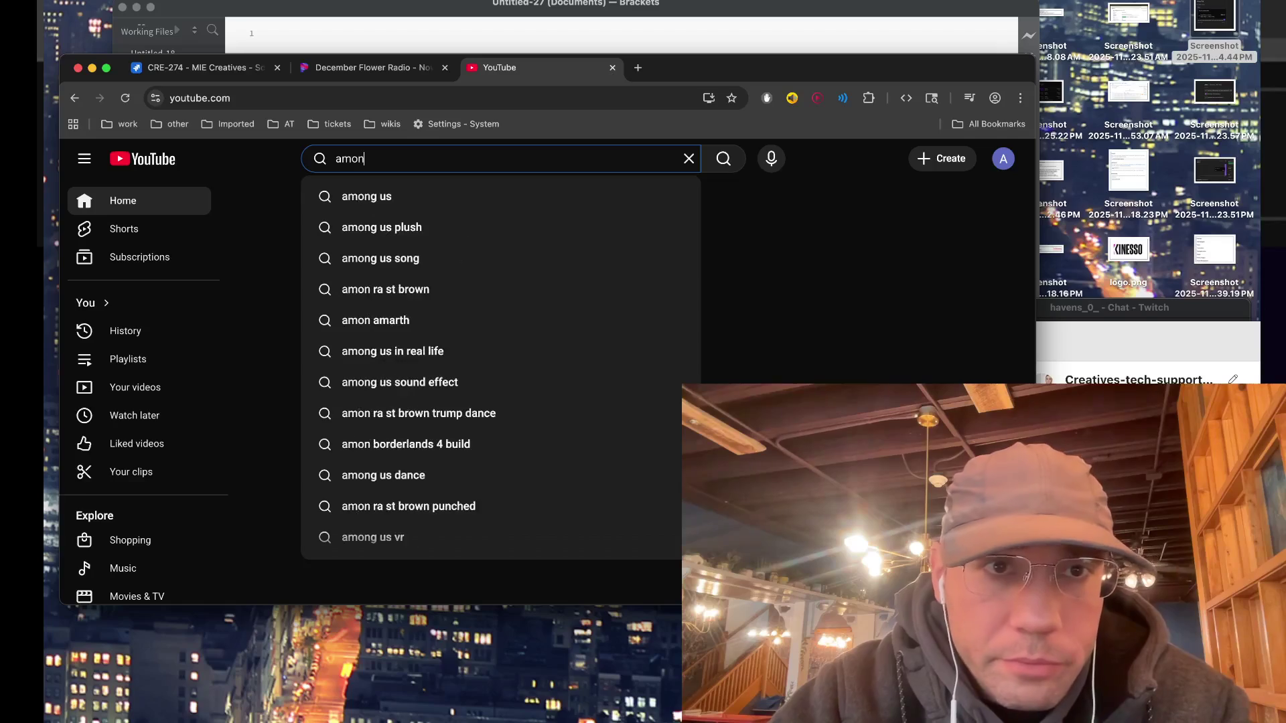
pyautogui.write(' amarth')
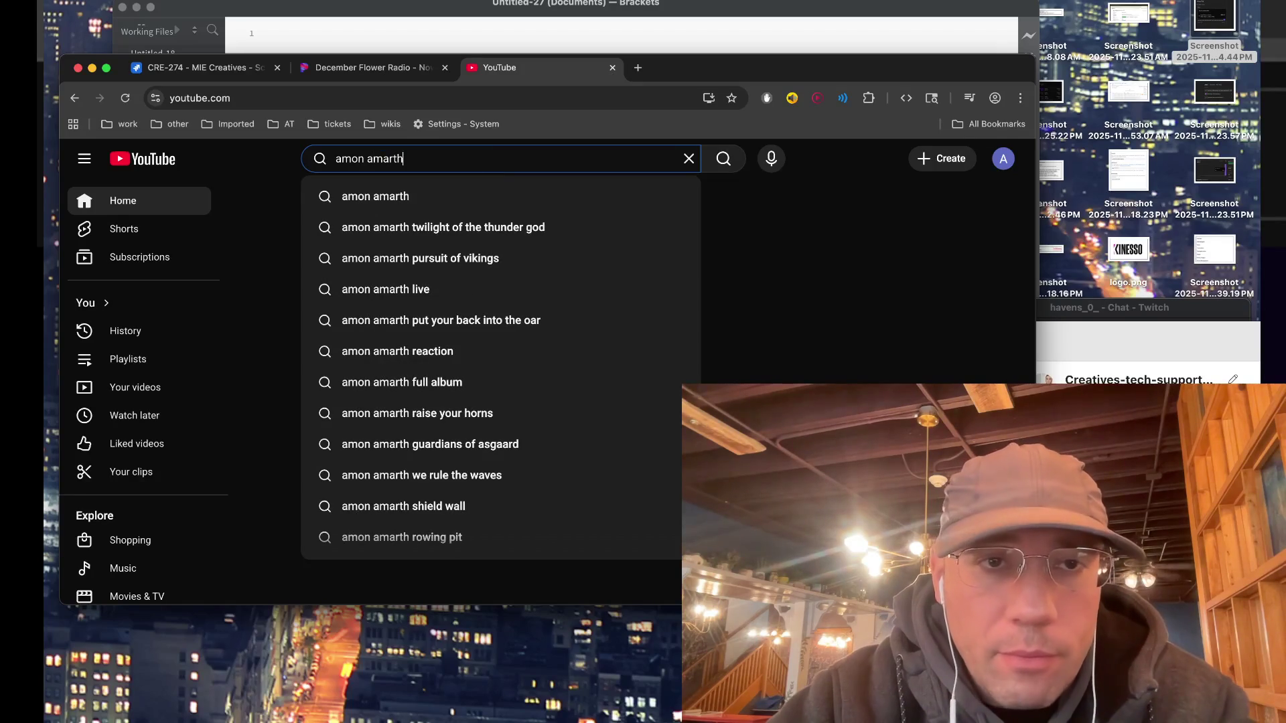
pyautogui.write(' v')
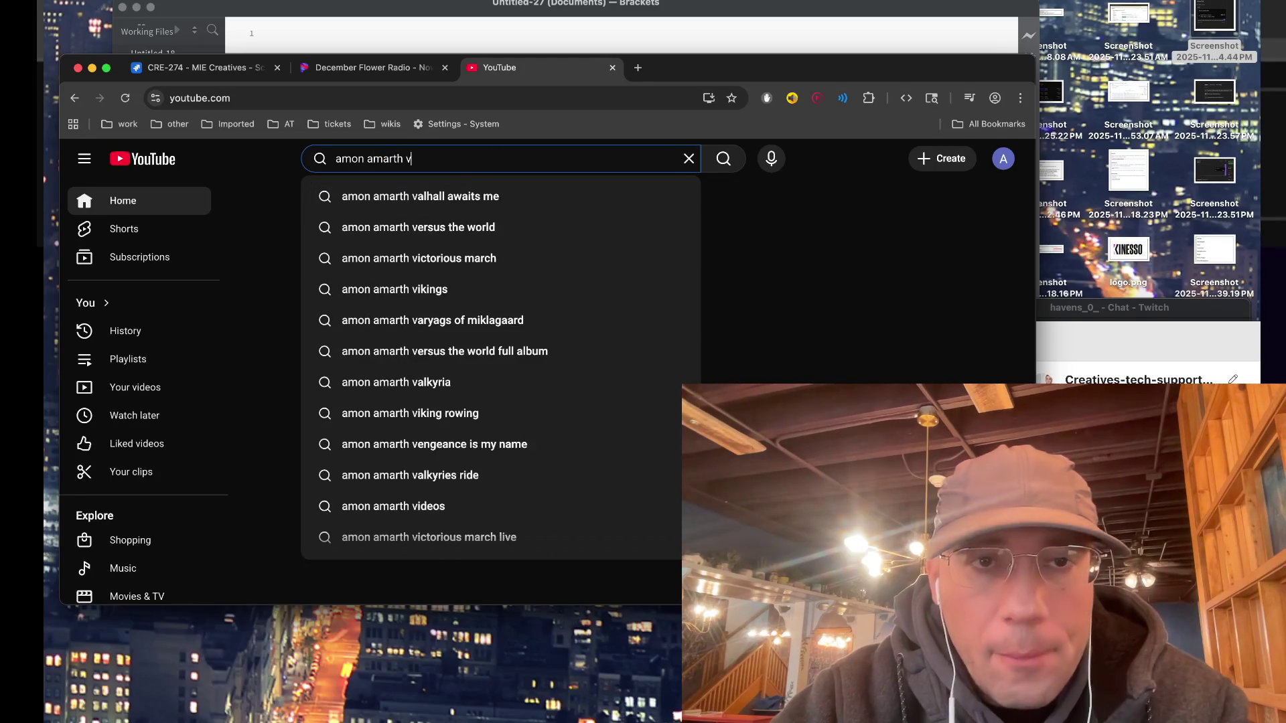
pyautogui.click(376, 386)
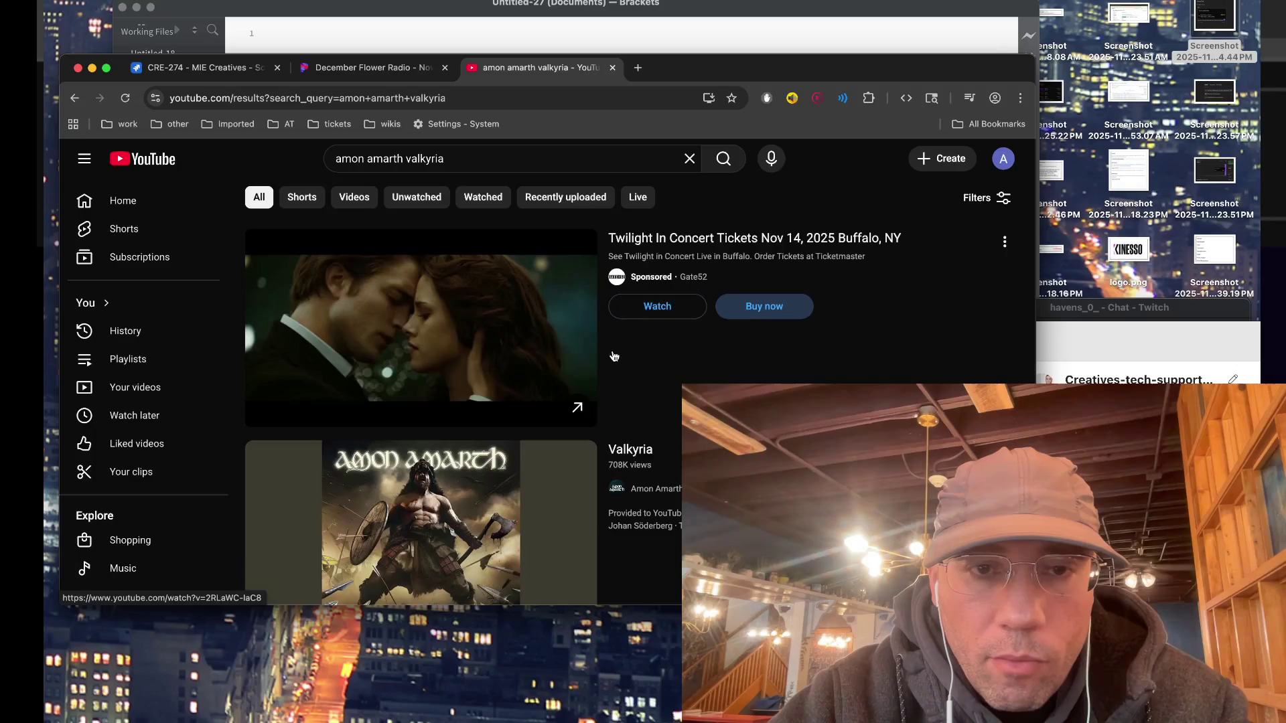
# Step: Play Amon Amarth's Valkyria video, muting then unmuting the ad, and return to the Jira board
pyautogui.scroll(-2, 623, 362)
pyautogui.click(533, 404)
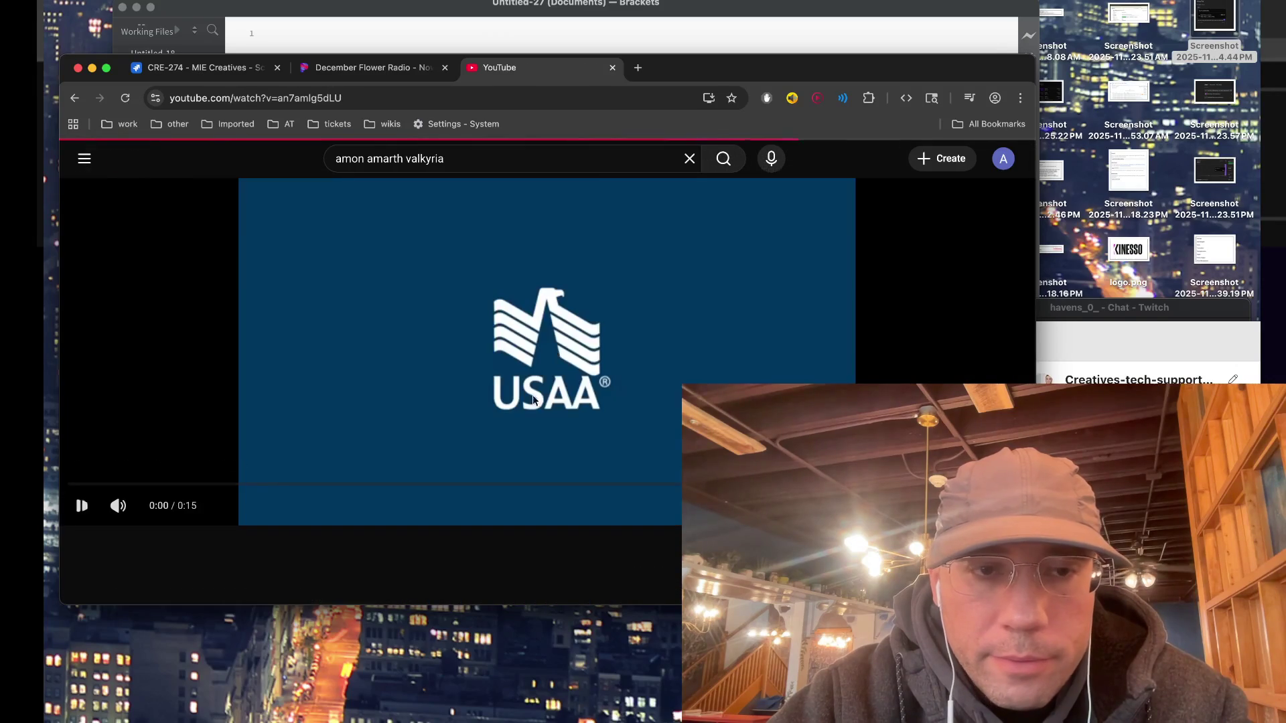
pyautogui.click(115, 512)
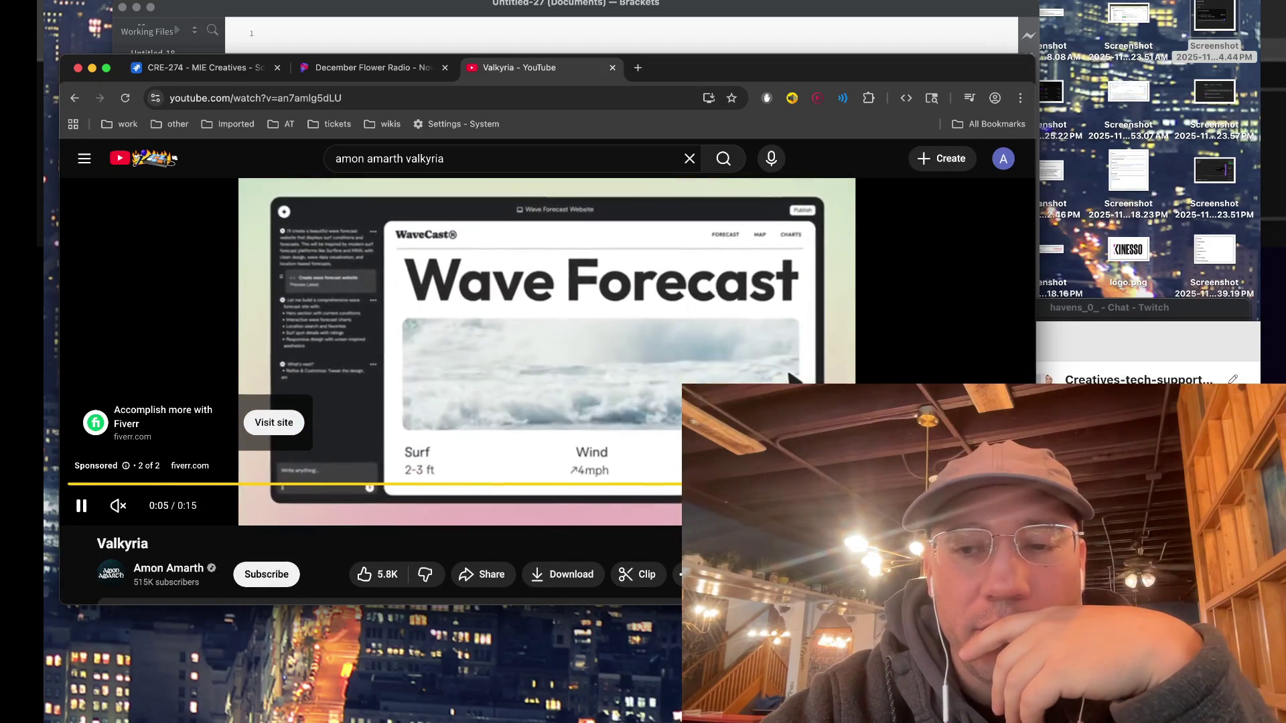
pyautogui.click(117, 508)
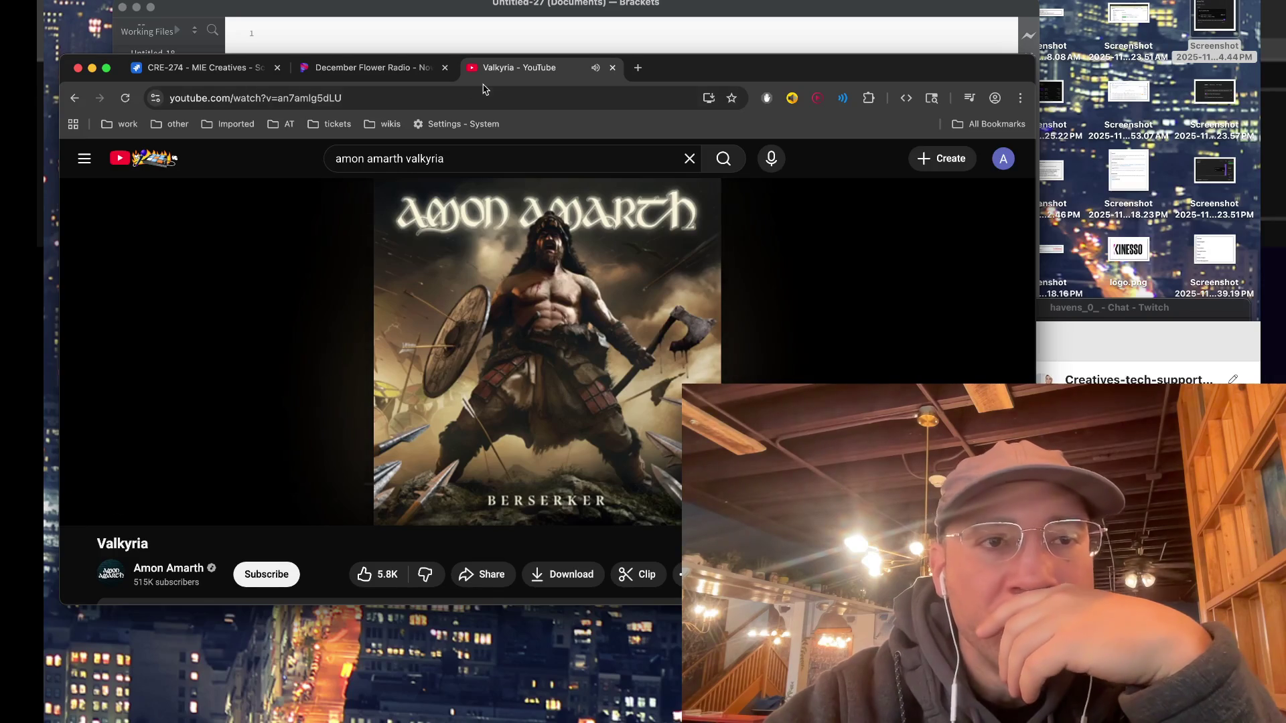
pyautogui.hotkey('ctrl', 'Right')
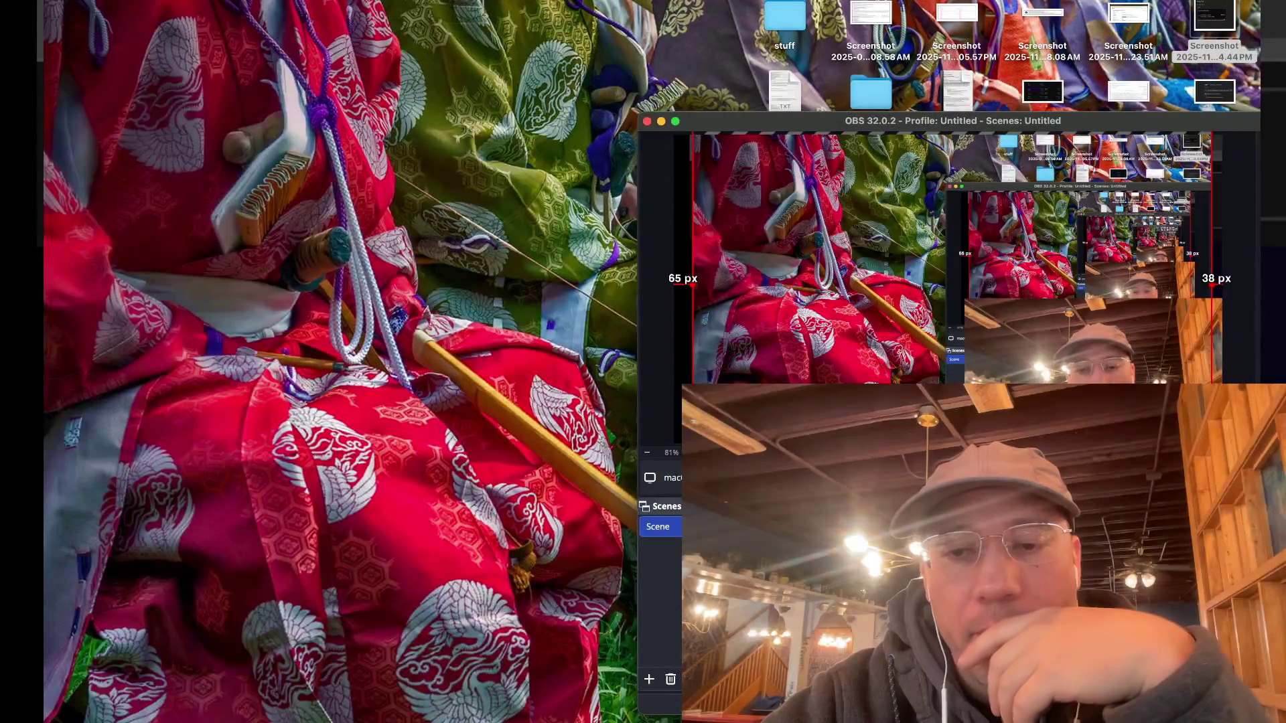
pyautogui.hotkey('ctrl', 'Left')
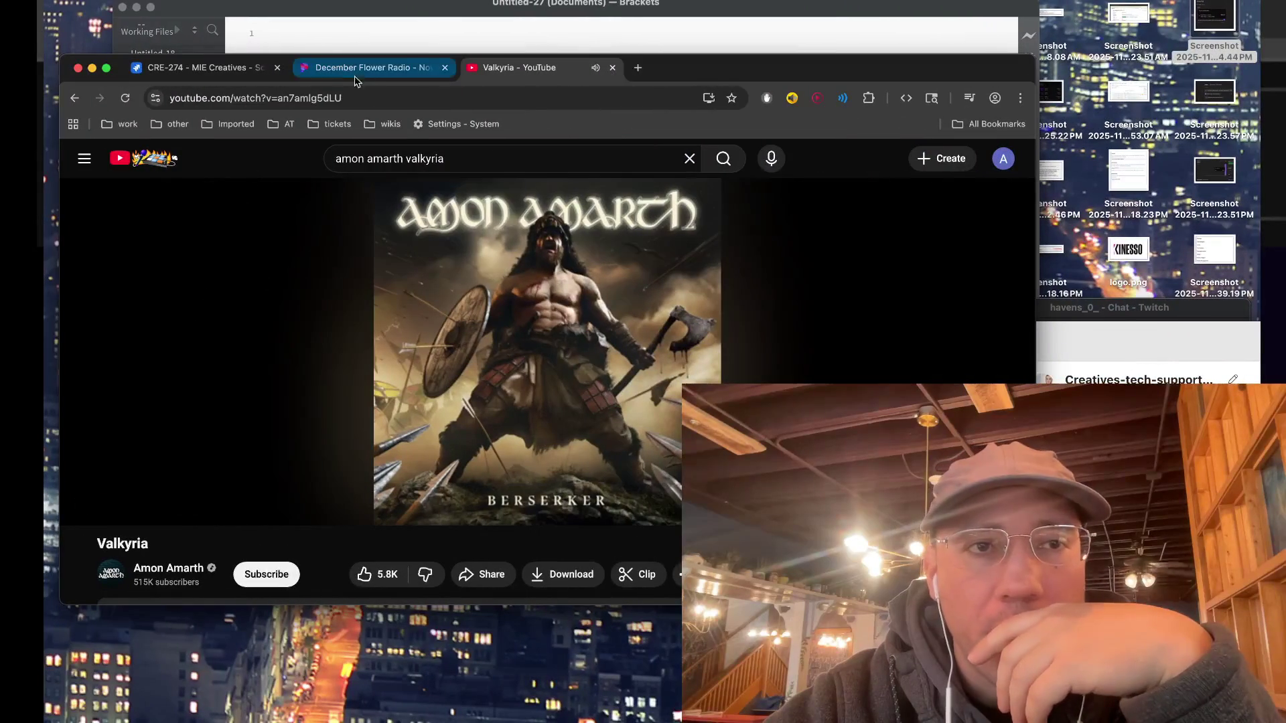
pyautogui.click(238, 72)
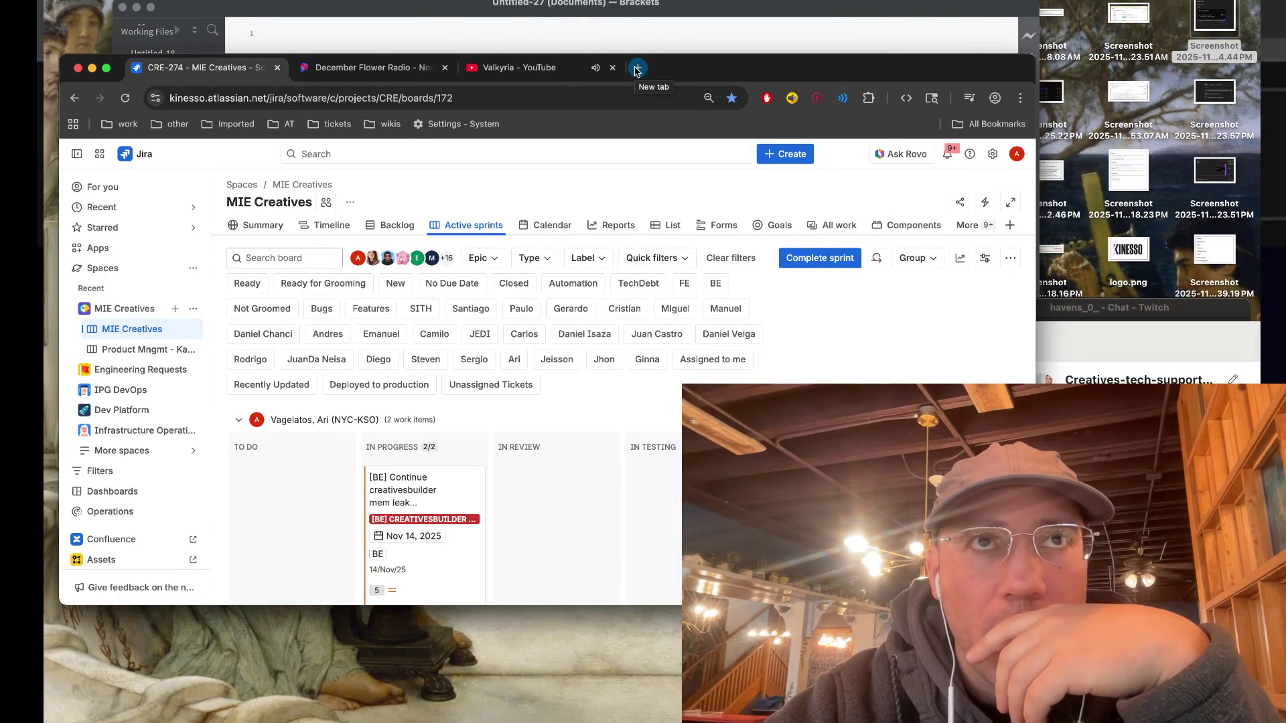
# Step: Open a fresh Google new tab and look inside the 'work' bookmarks folder
pyautogui.click(636, 69)
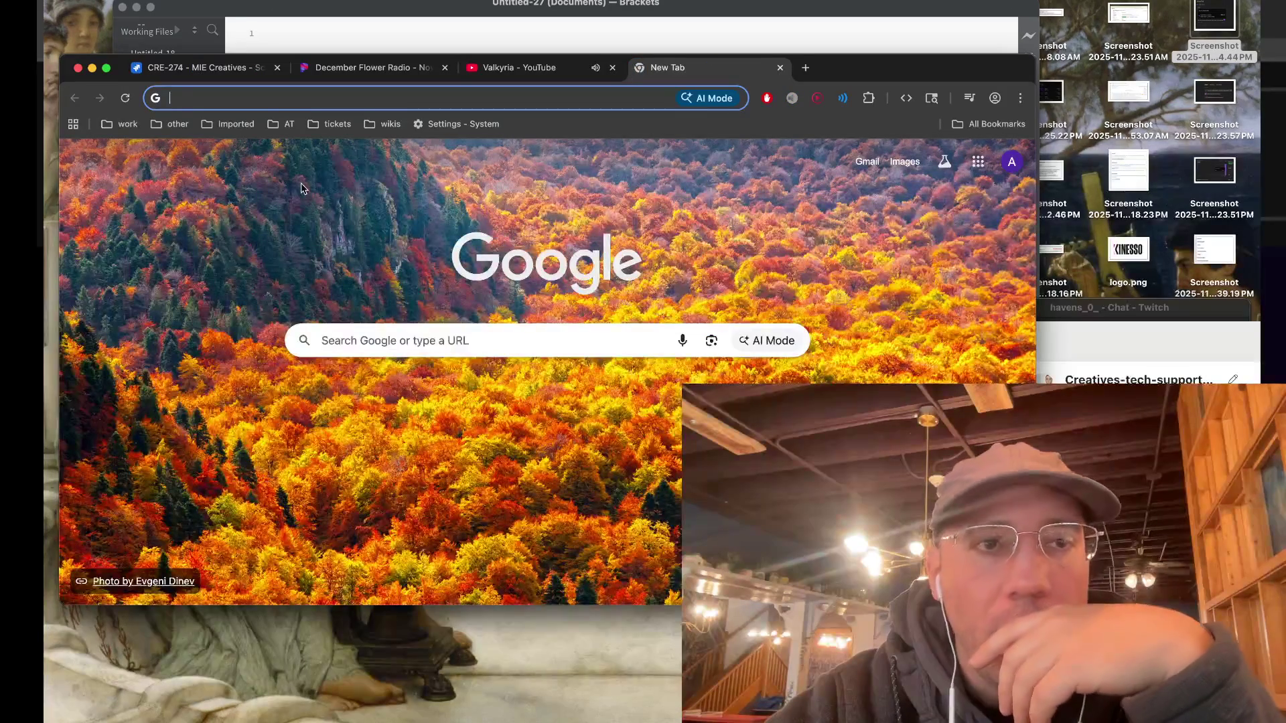
pyautogui.click(121, 124)
pyautogui.moveTo(224, 255)
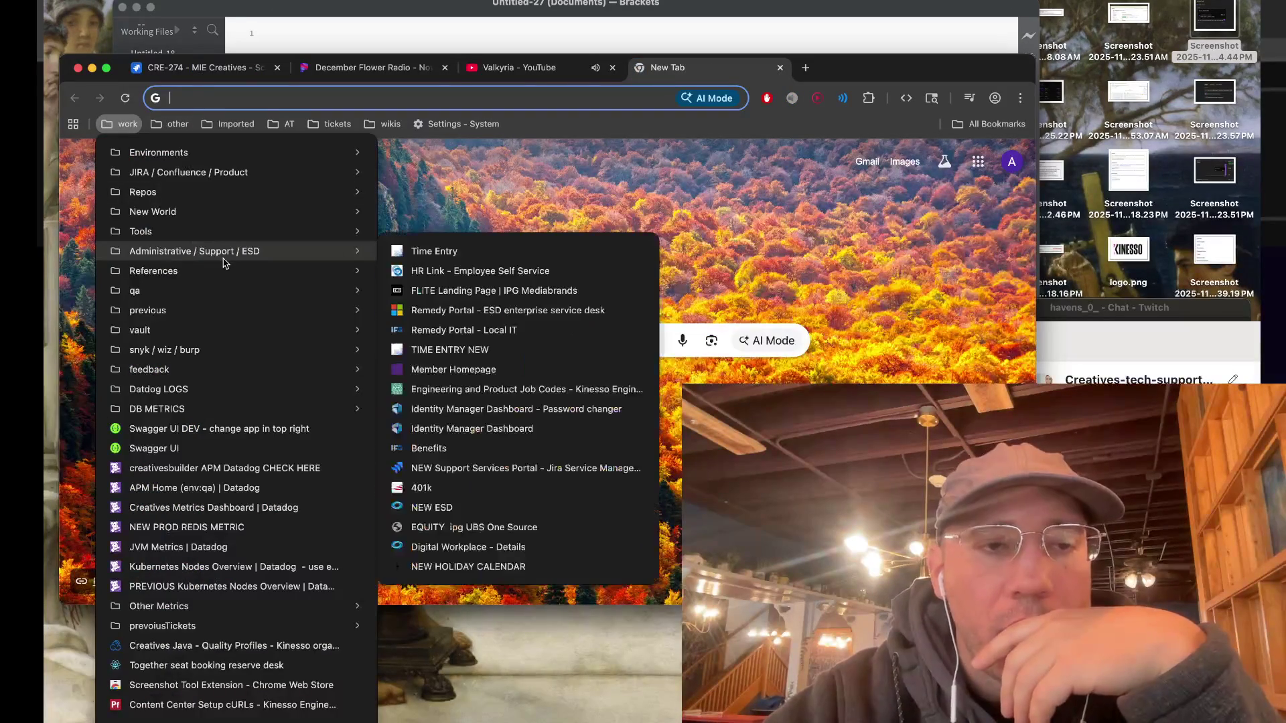
# Step: Switch to another chat app conversation, raise the volume, then refocus the browser
pyautogui.press('super+Tab')
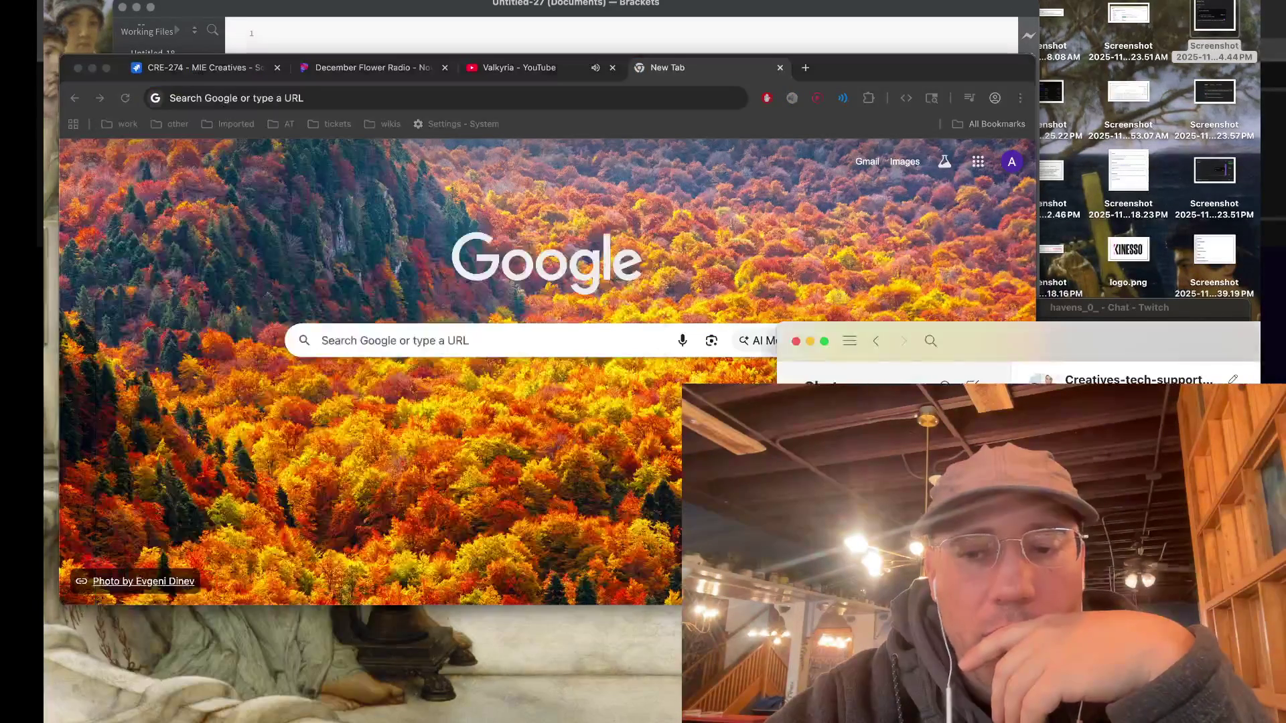
pyautogui.hotkey('alt', 'Down')
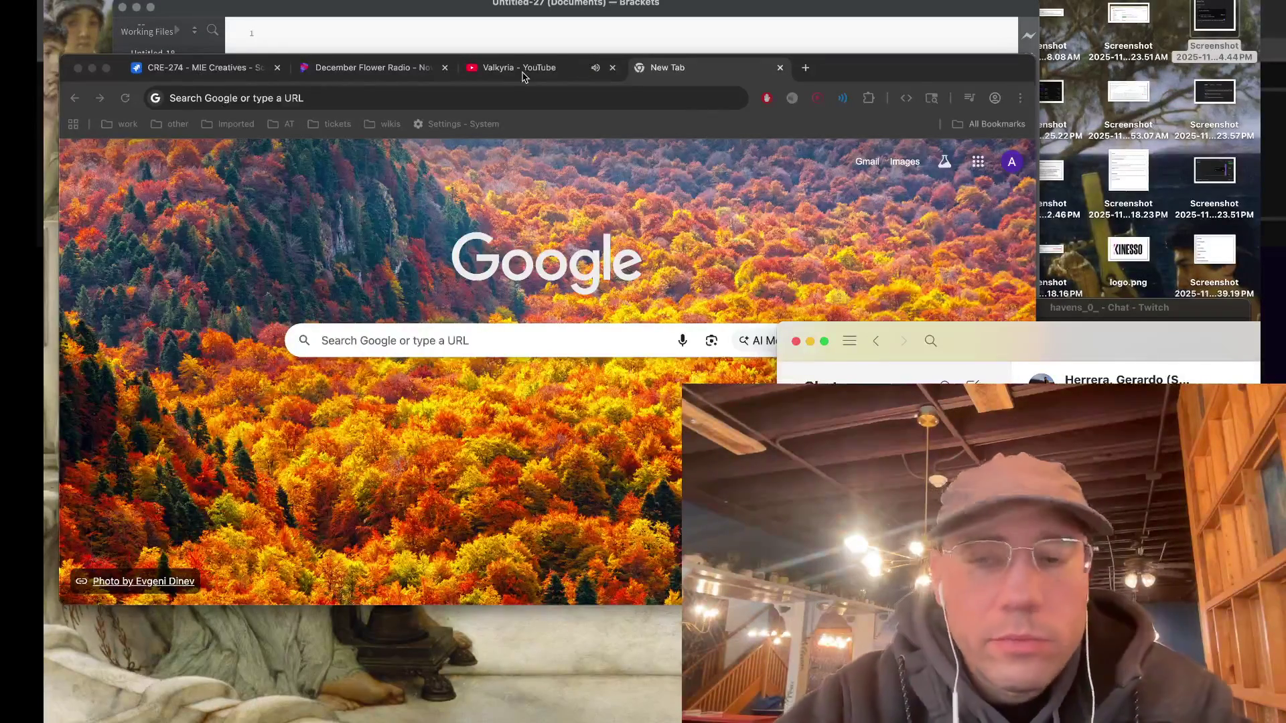
pyautogui.press('XF86AudioRaiseVolume')
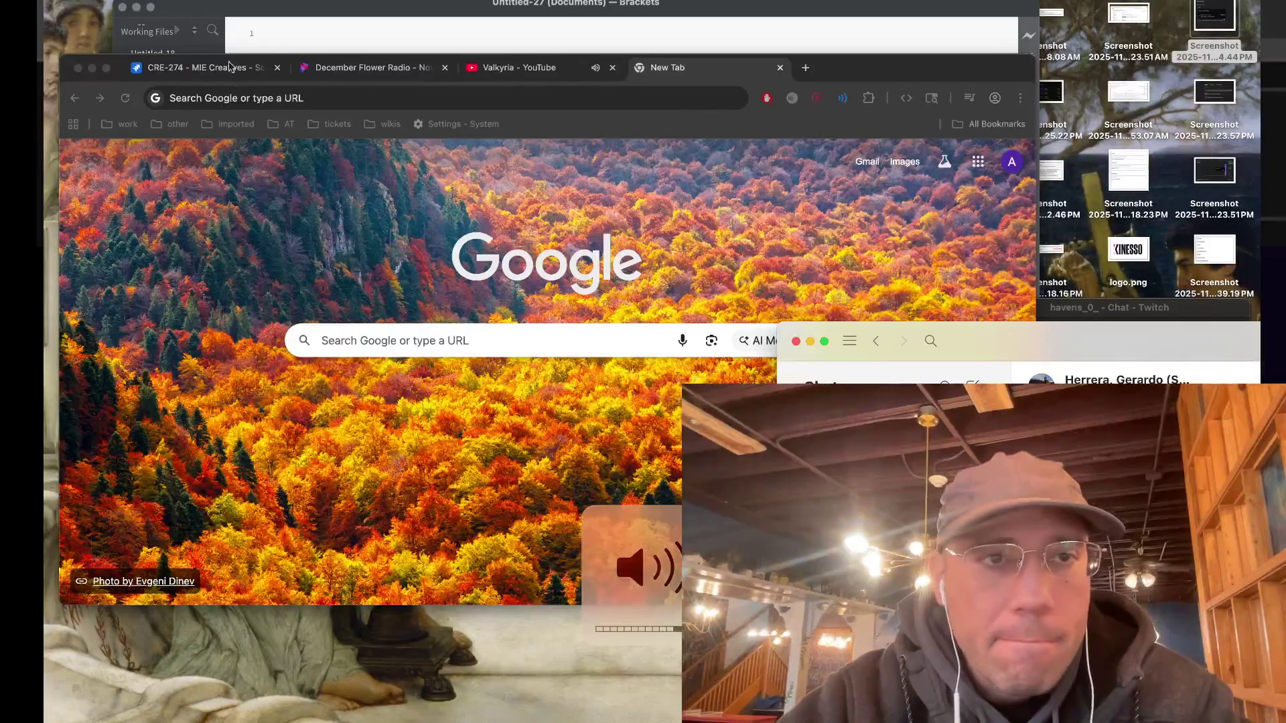
pyautogui.click(228, 99)
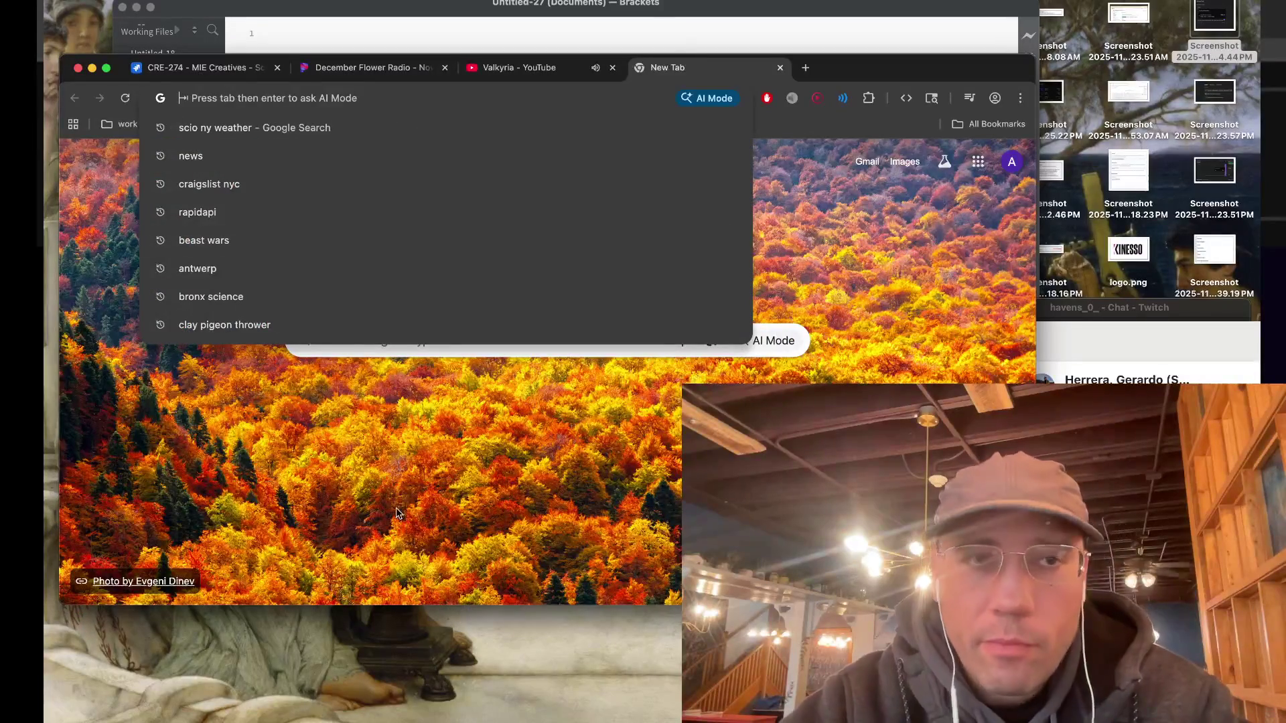
pyautogui.click(396, 513)
pyautogui.press('XF86AudioRaiseVolume')
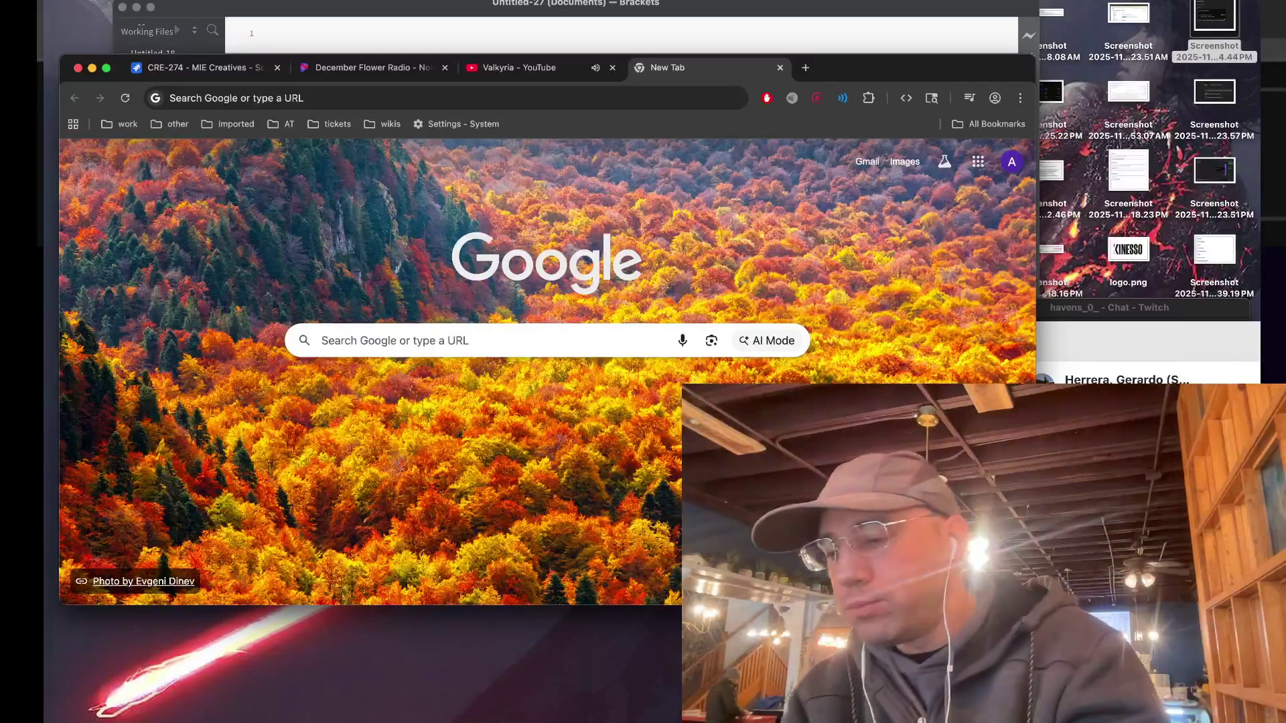
pyautogui.press('XF86AudioRaiseVolume')
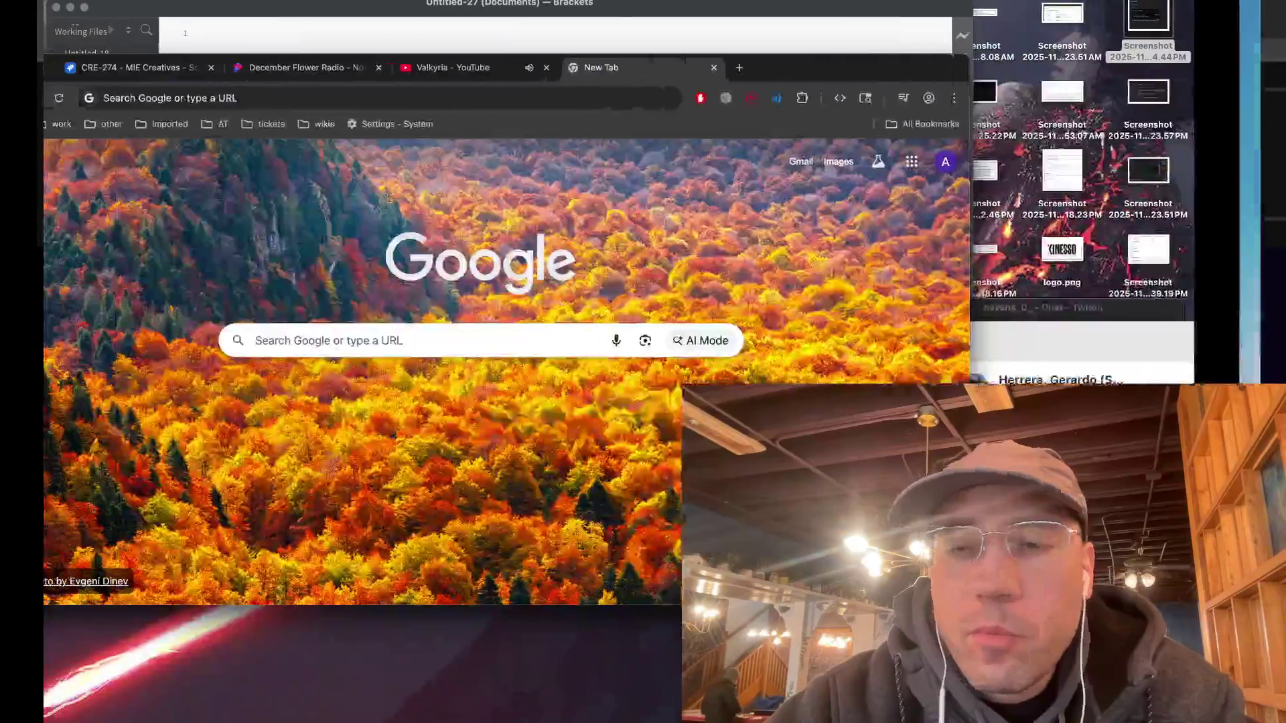
pyautogui.hotkey('ctrl', 'Left')
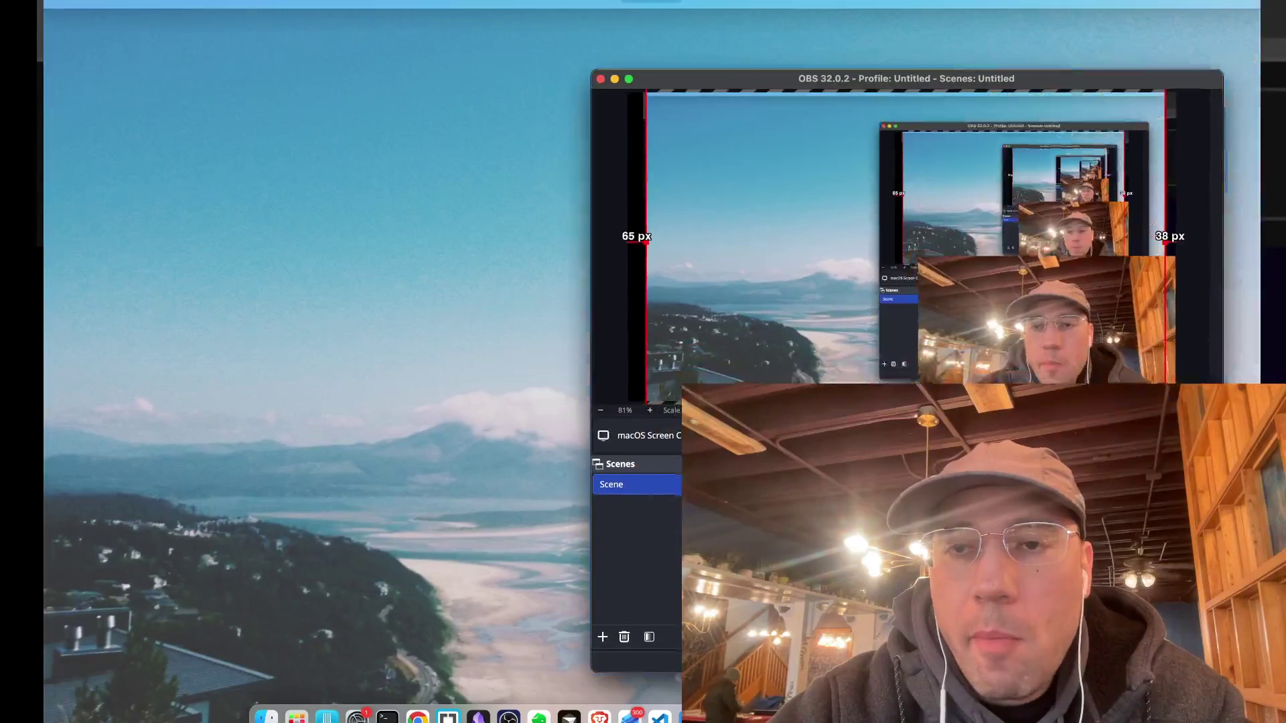
pyautogui.hotkey('ctrl', 'Up')
pyautogui.hotkey('ctrl', 'Right')
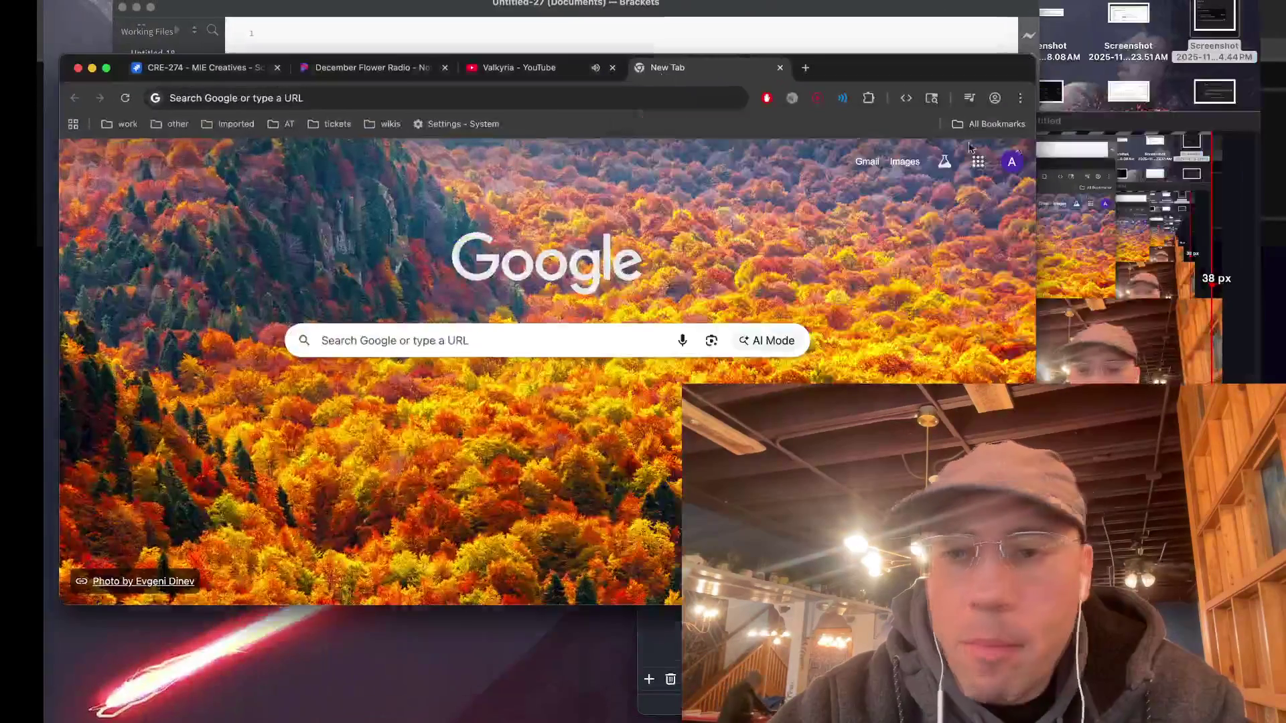
pyautogui.press('super+Tab')
# Step: Move the OBS window to the upper left and push the chat app and Twitch chat windows down
pyautogui.moveTo(918, 121)
pyautogui.mouseDown()
pyautogui.moveTo(411, 163)
pyautogui.moveTo(315, 120)
pyautogui.moveTo(336, 94)
pyautogui.mouseUp()
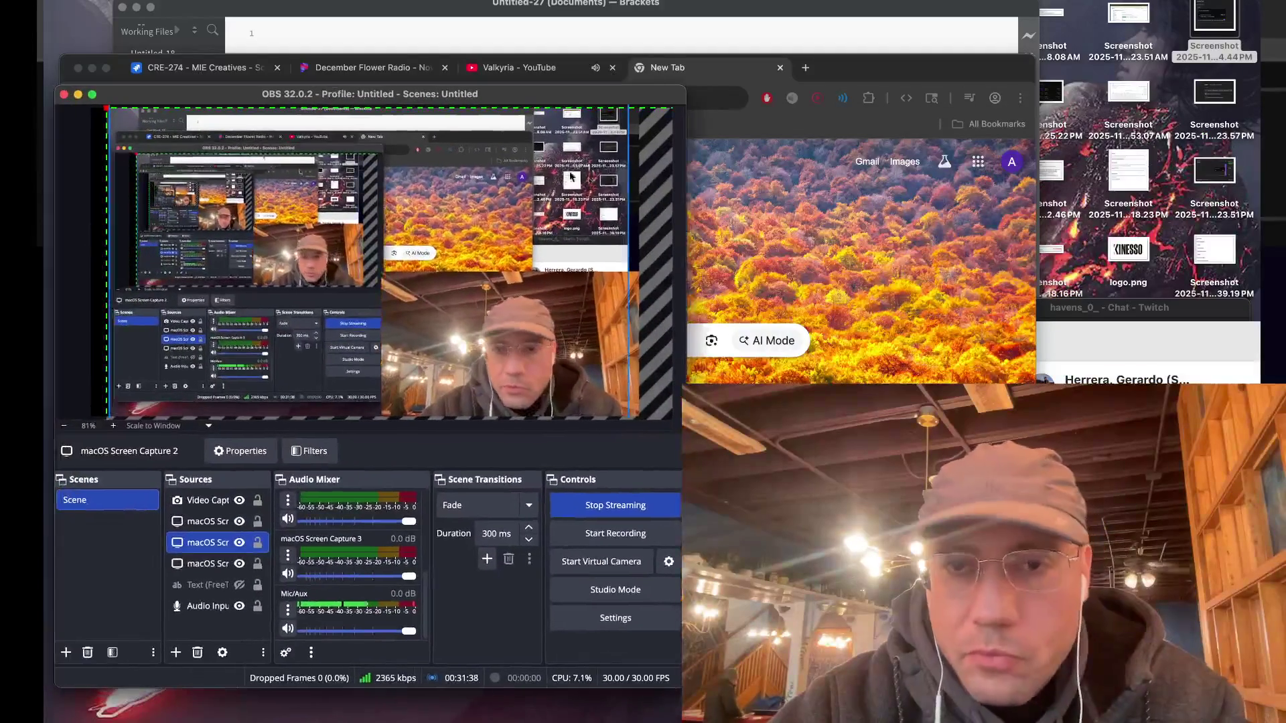
pyautogui.click(1195, 329)
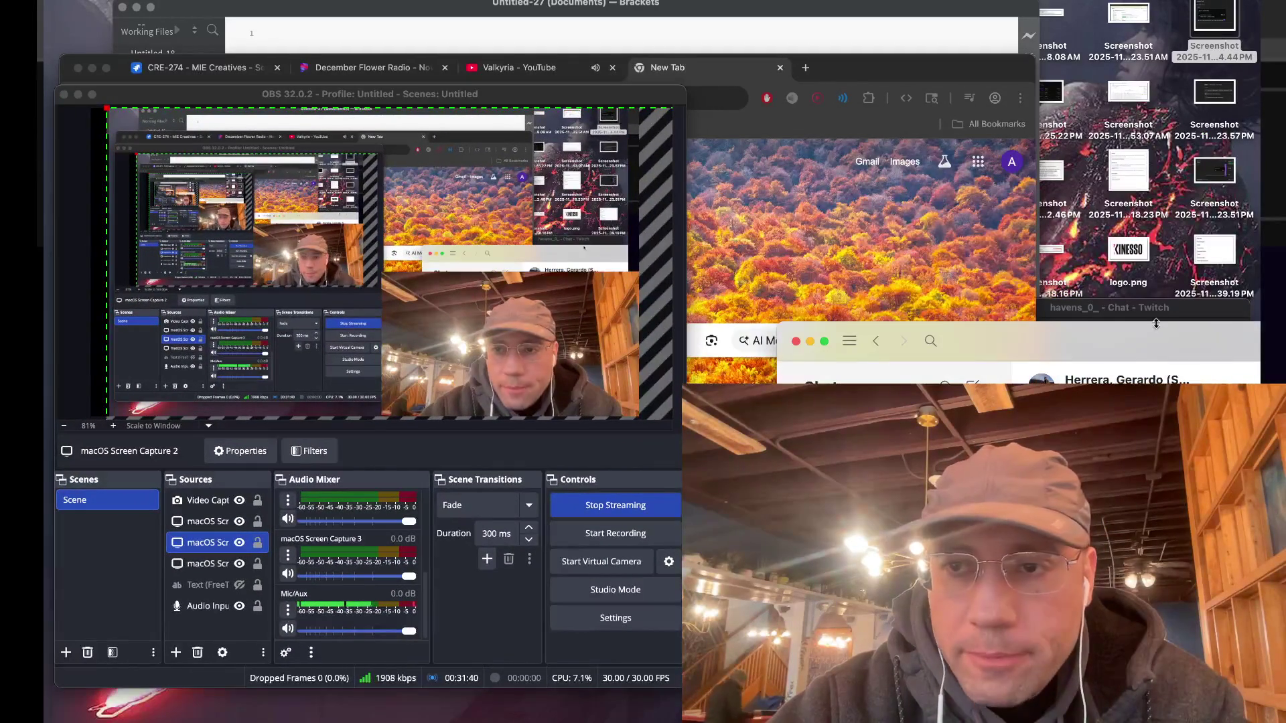
pyautogui.moveTo(1154, 326); pyautogui.dragTo(1154, 429)
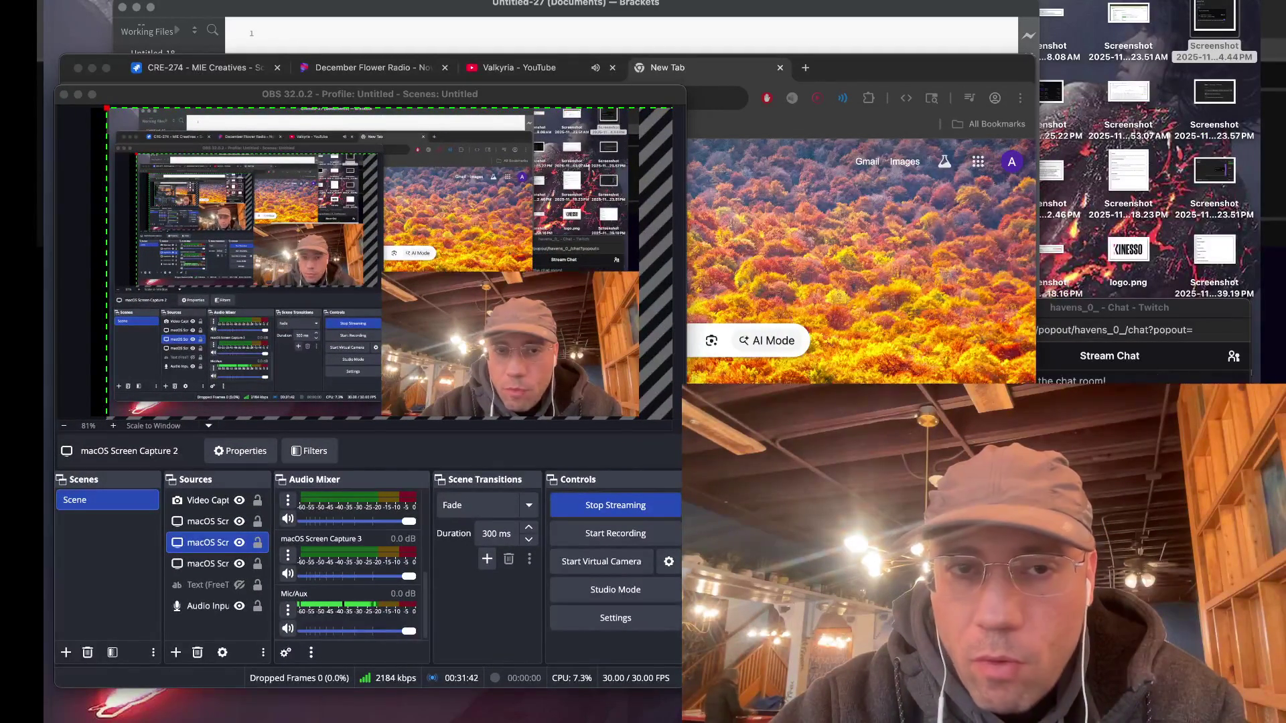
pyautogui.click(1148, 323)
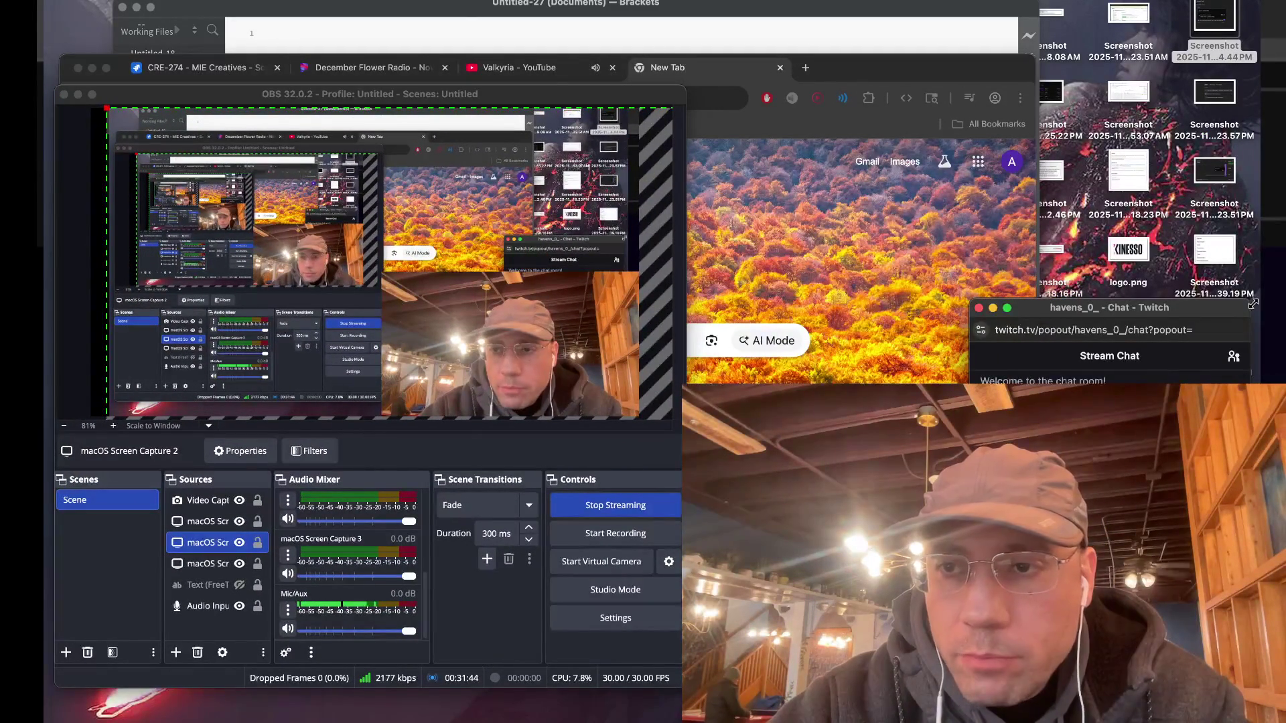
pyautogui.moveTo(1247, 304); pyautogui.dragTo(1247, 429)
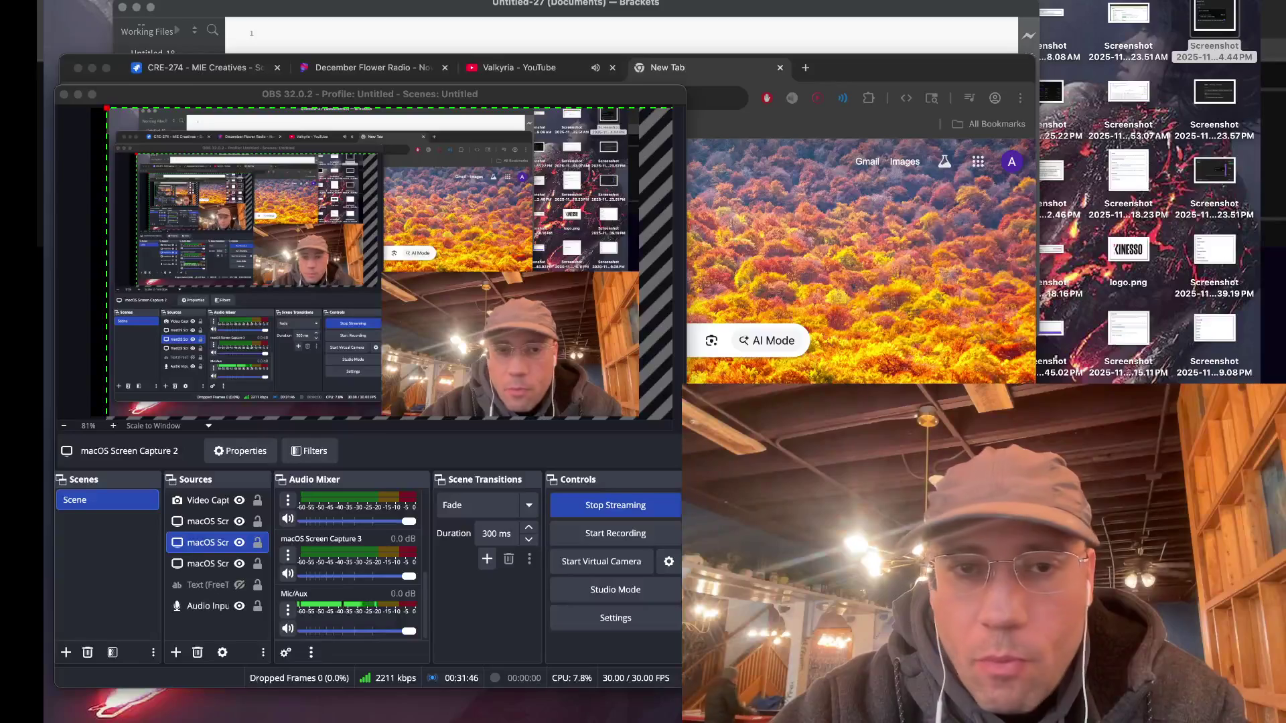
# Step: Visit Desktop 2 through Mission Control, return, and hide Chrome to reveal Brackets
pyautogui.hotkey('ctrl', 'Up')
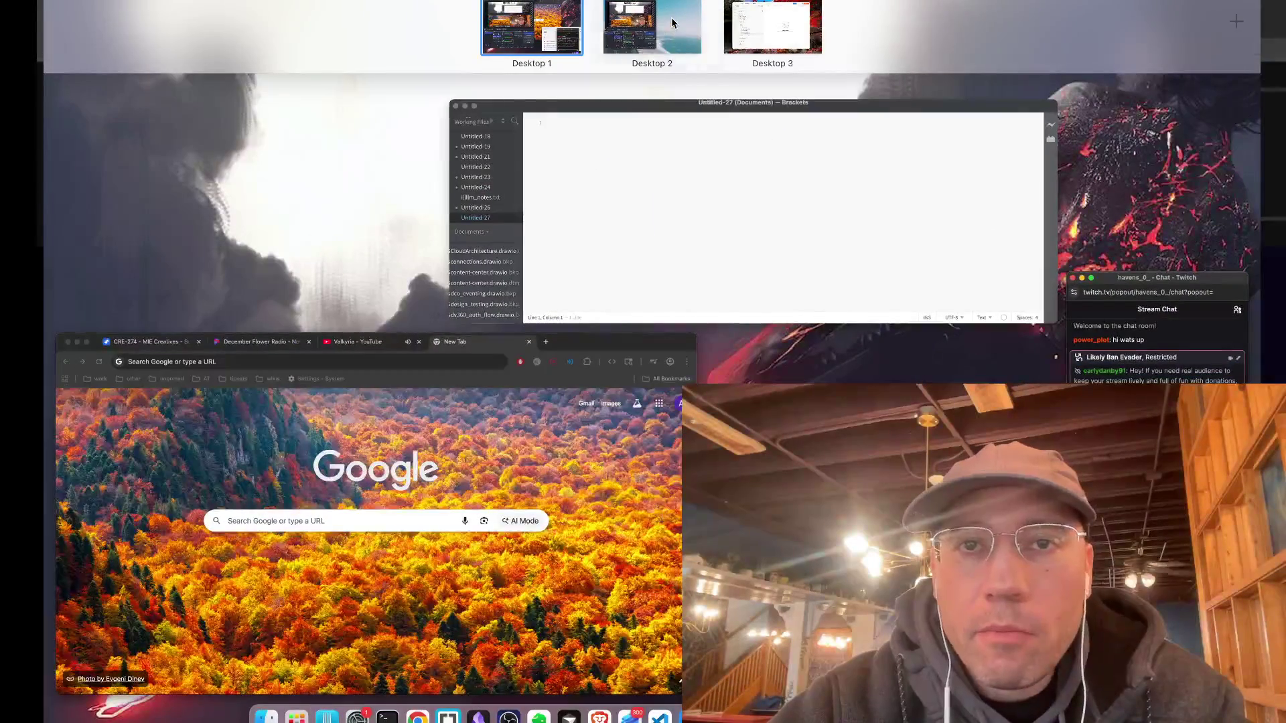
pyautogui.click(673, 22)
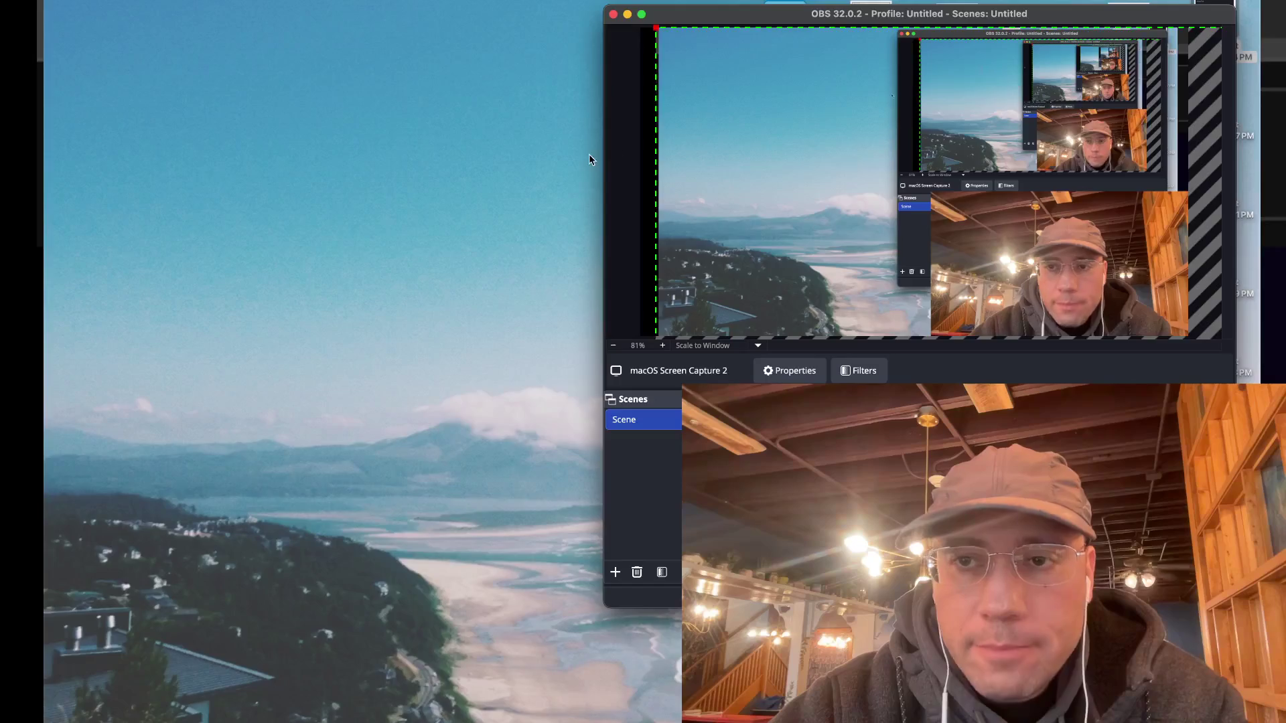
pyautogui.hotkey('ctrl', 'Left')
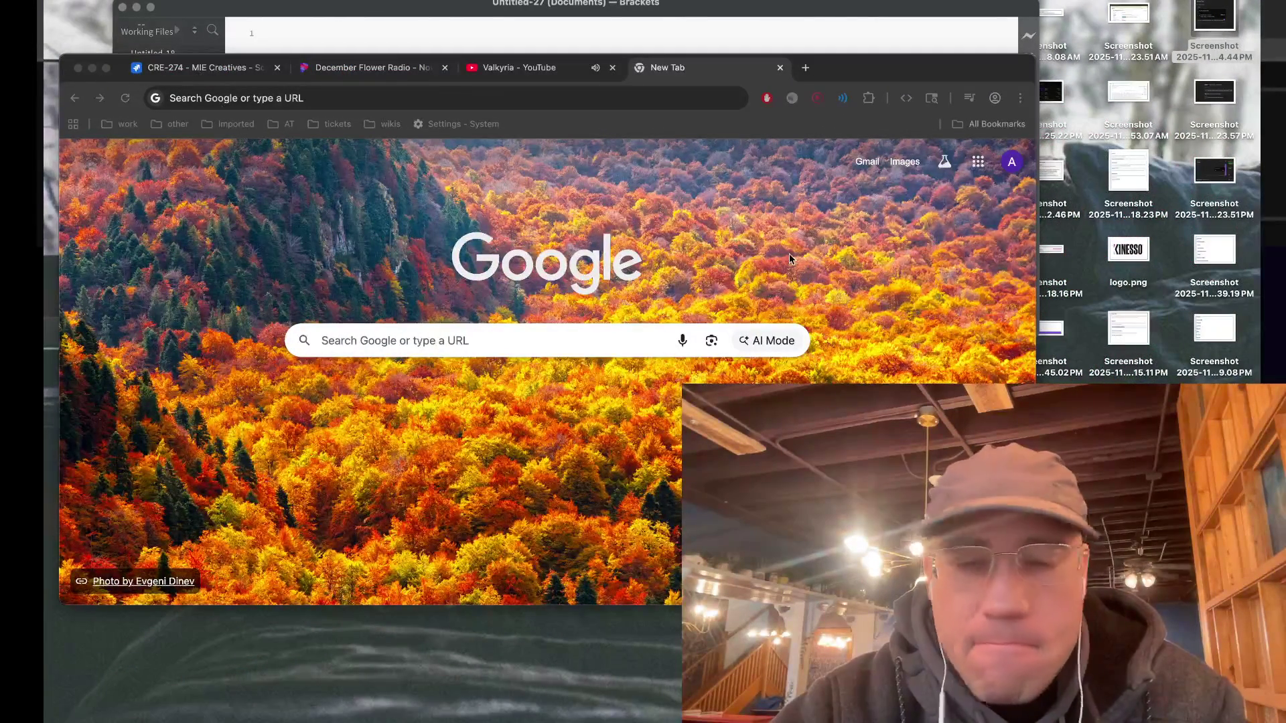
pyautogui.click(91, 68)
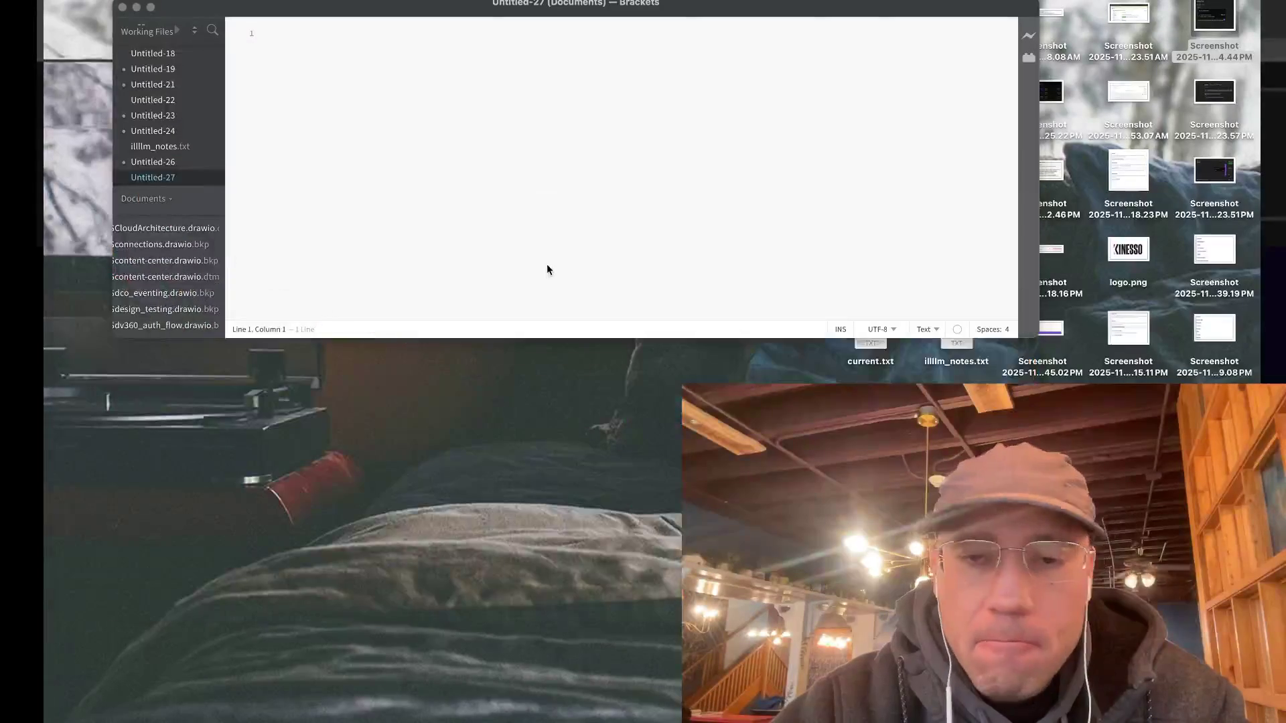
pyautogui.moveTo(576, 718)
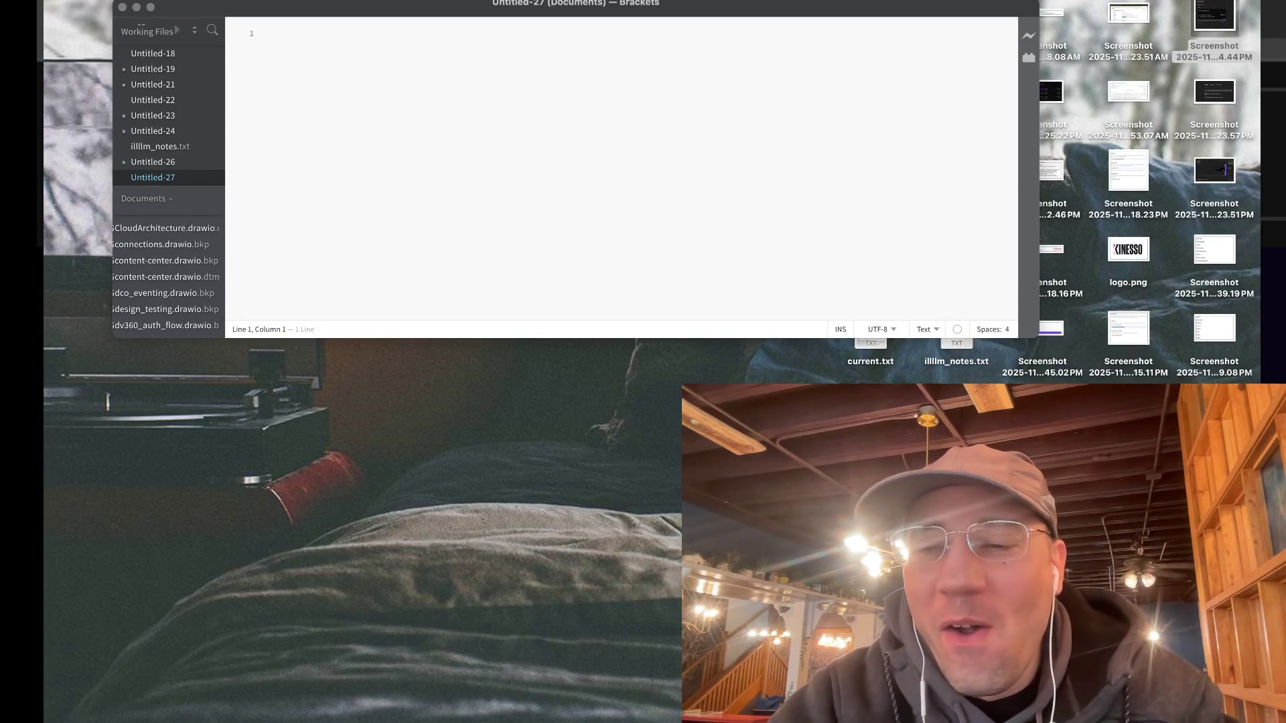
pyautogui.moveTo(871, 722)
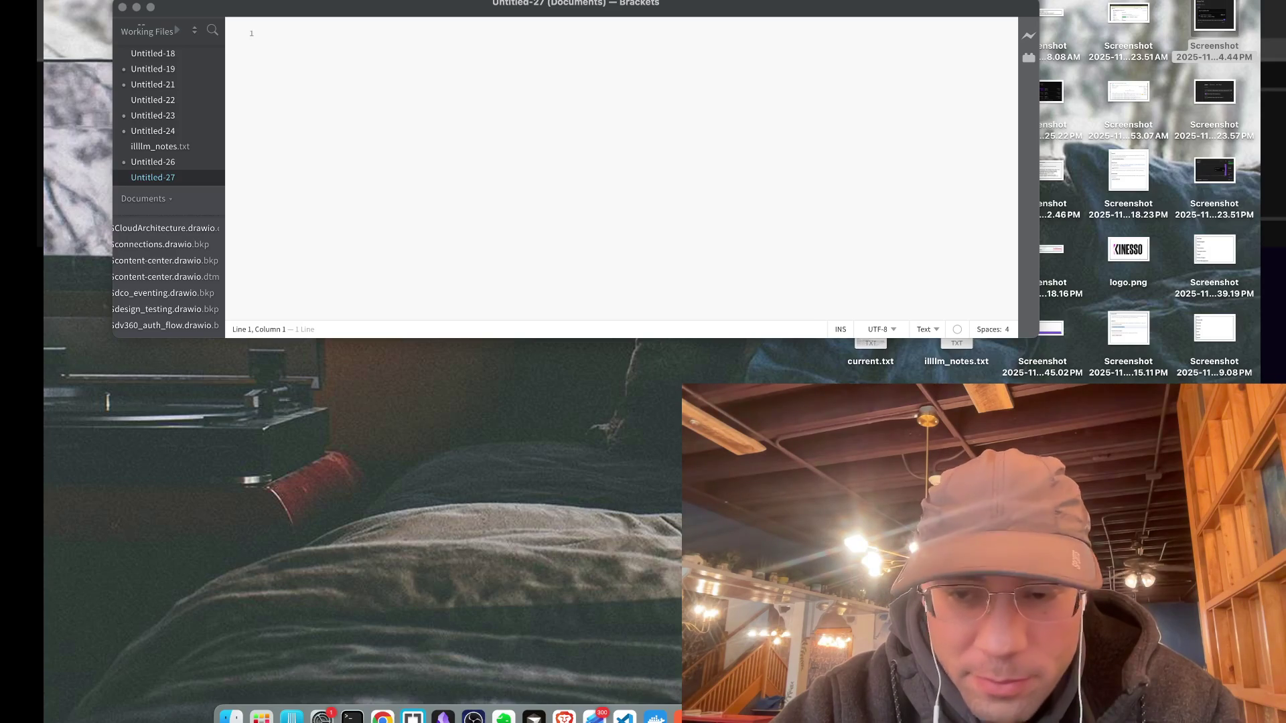
pyautogui.press('super+Tab')
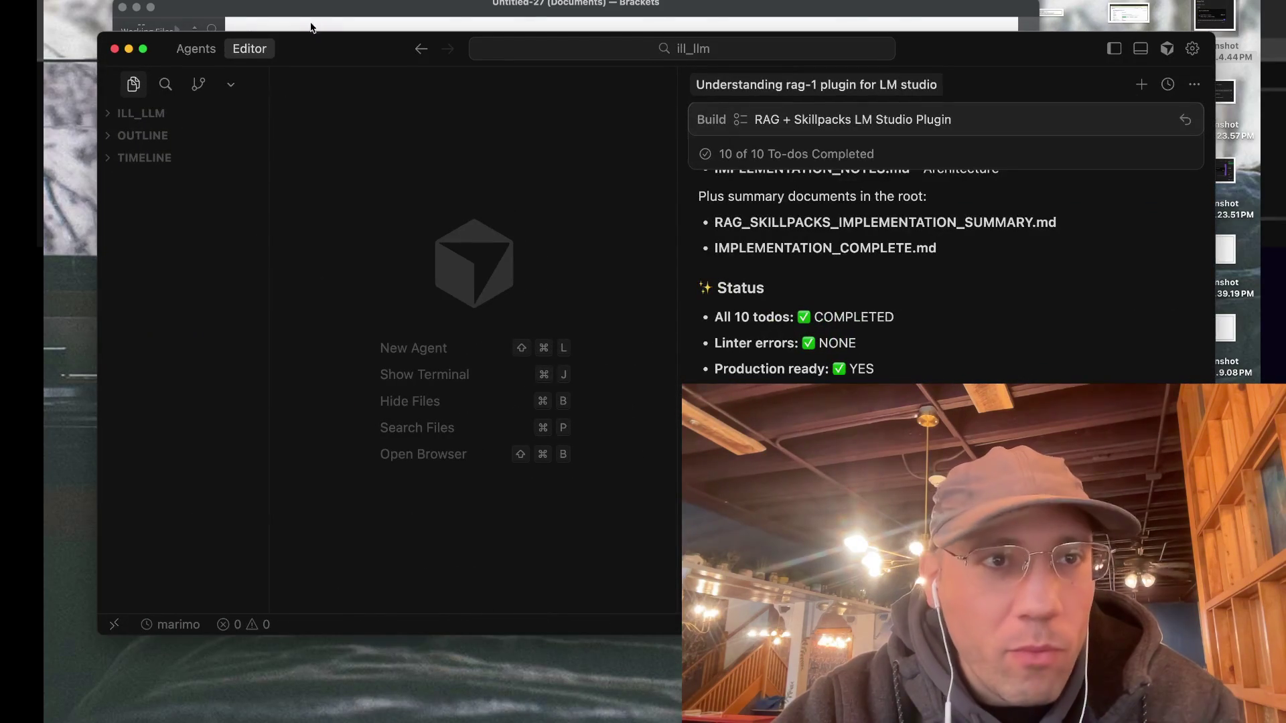
pyautogui.click(129, 49)
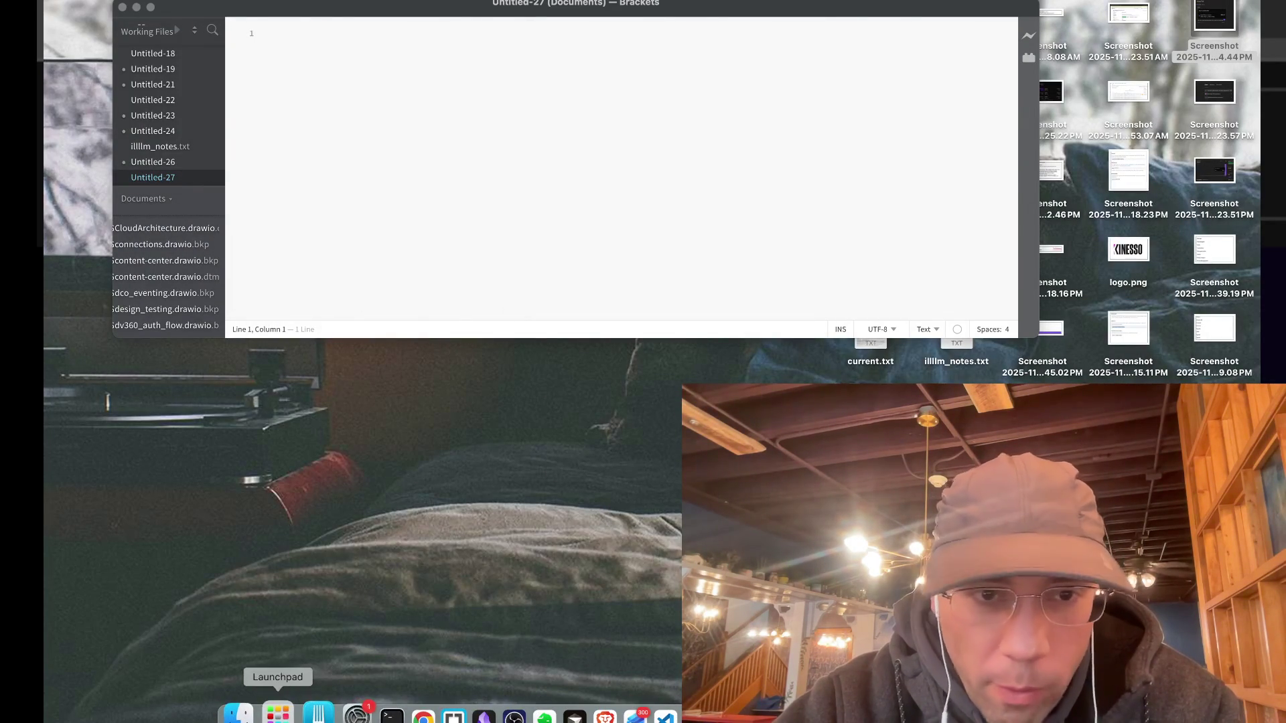
pyautogui.click(277, 713)
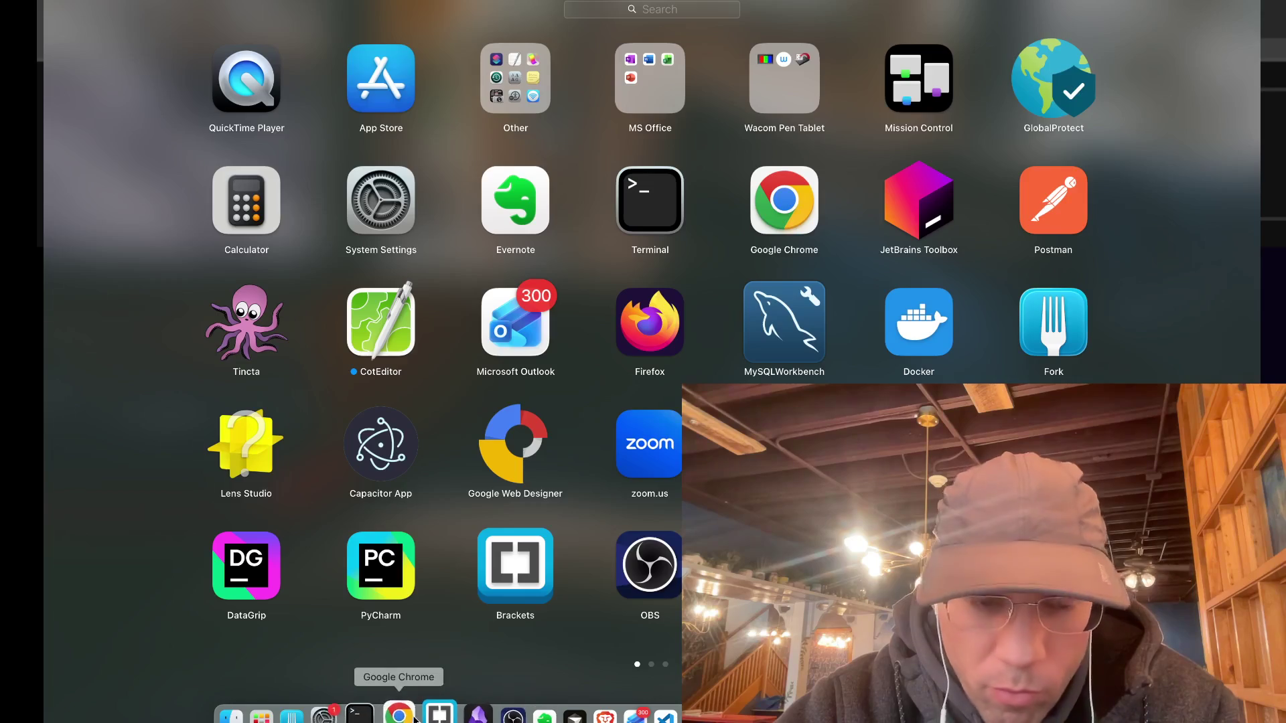
pyautogui.click(400, 714)
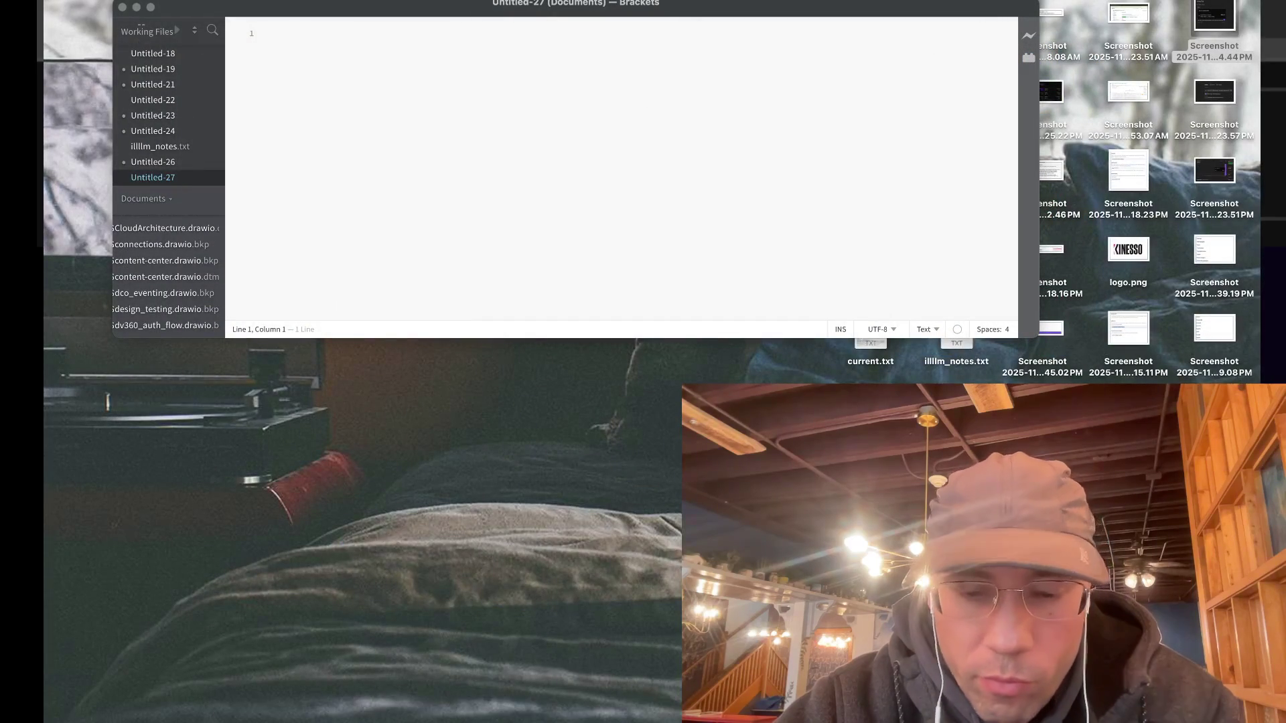
pyautogui.write('gunsmithing ')
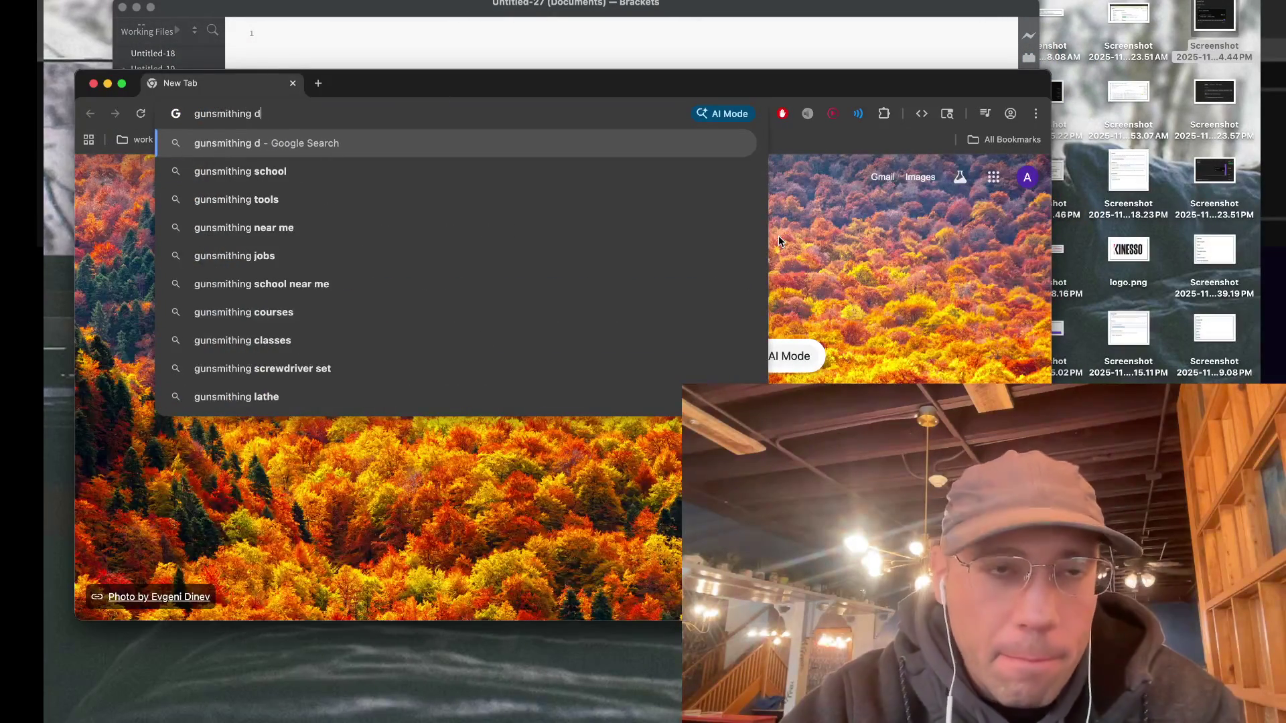
pyautogui.write('document')
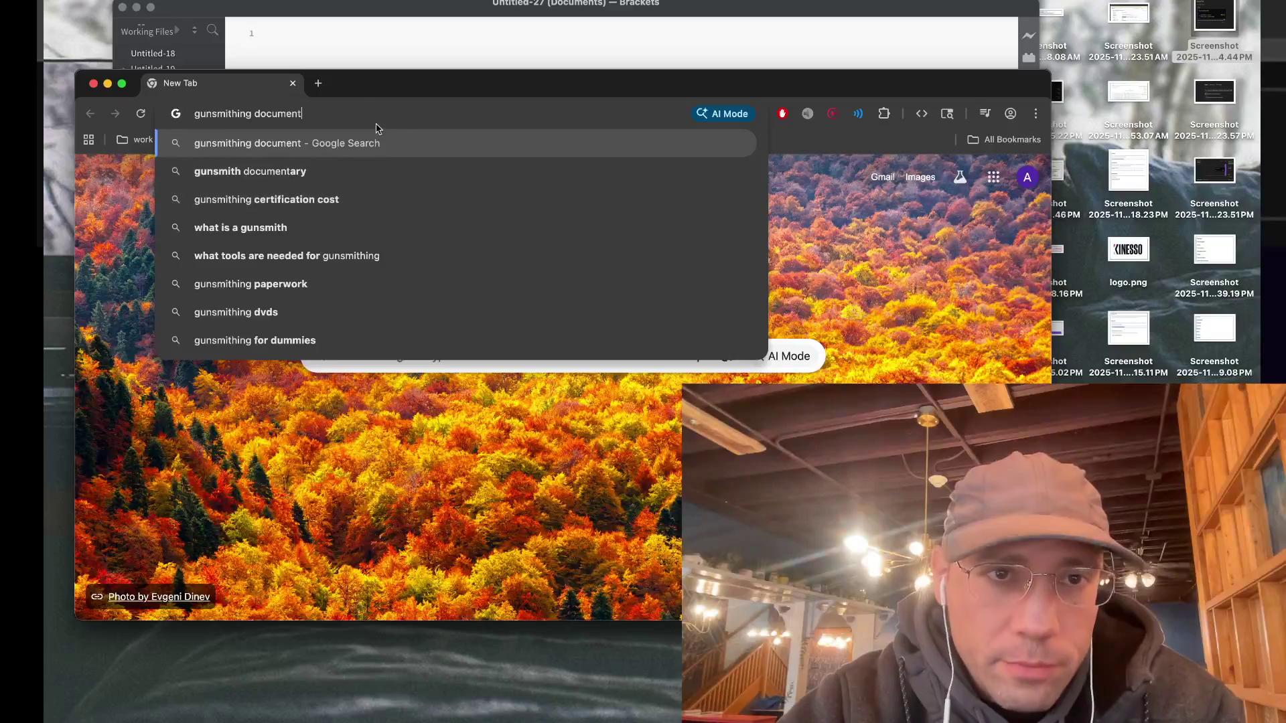
# Step: Replace the address bar text with 'cha' and go to chatgpt.com
pyautogui.hotkey('alt', 'shift', 'Left')
pyautogui.hotkey('alt', 'shift', 'Left')
pyautogui.press('BackSpace')
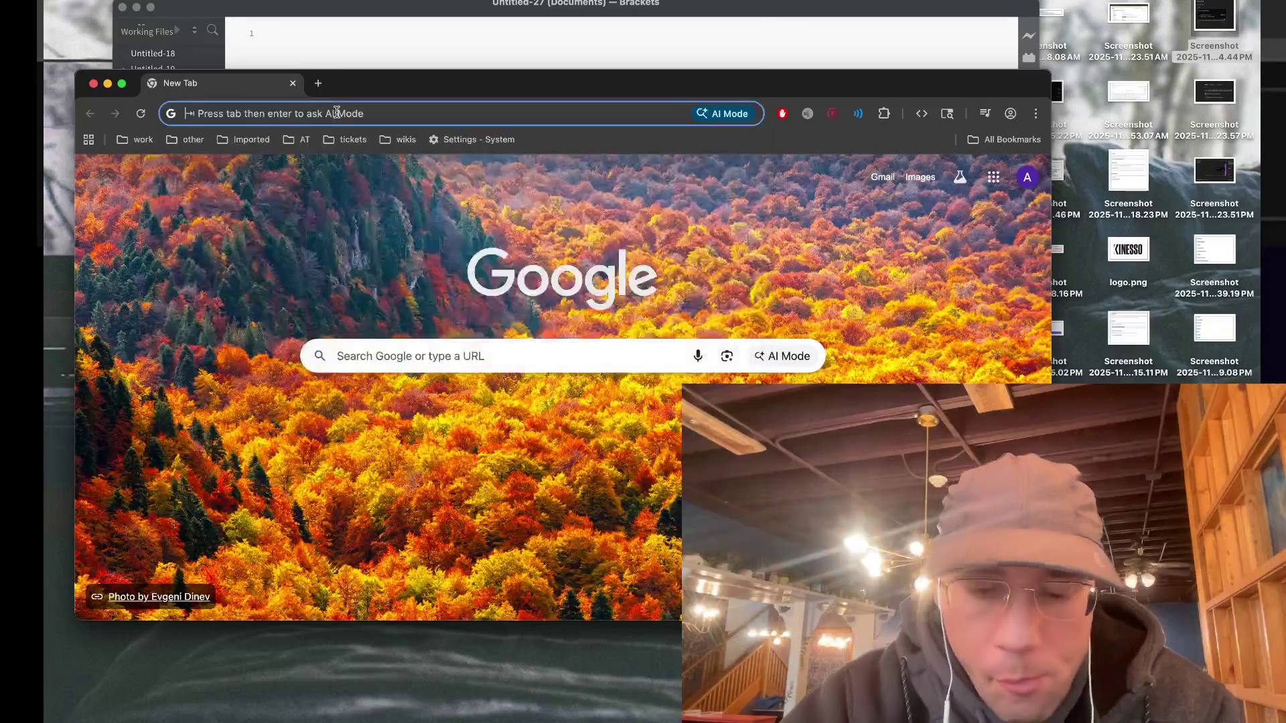
pyautogui.write('cha')
pyautogui.press('Return')
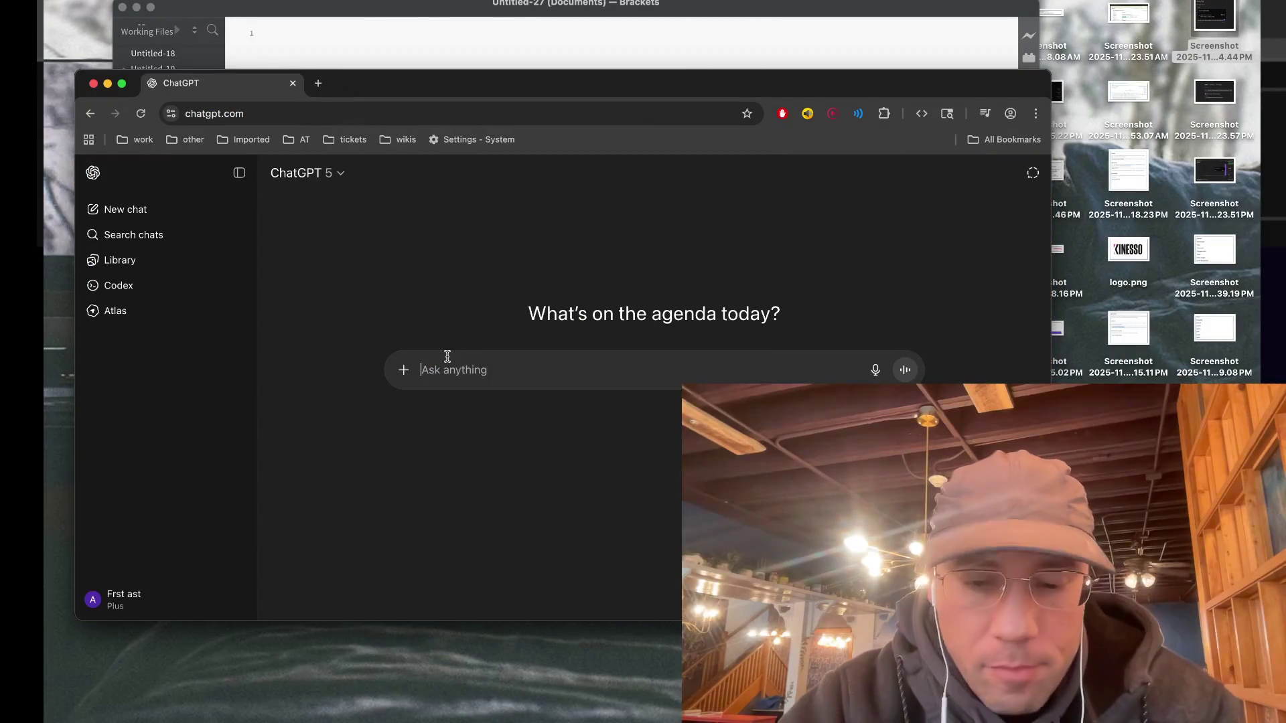
# Step: Ask ChatGPT 'biggest collection of gunsmithing documents?' and start typing 'available' next
pyautogui.write('biggest collection of d')
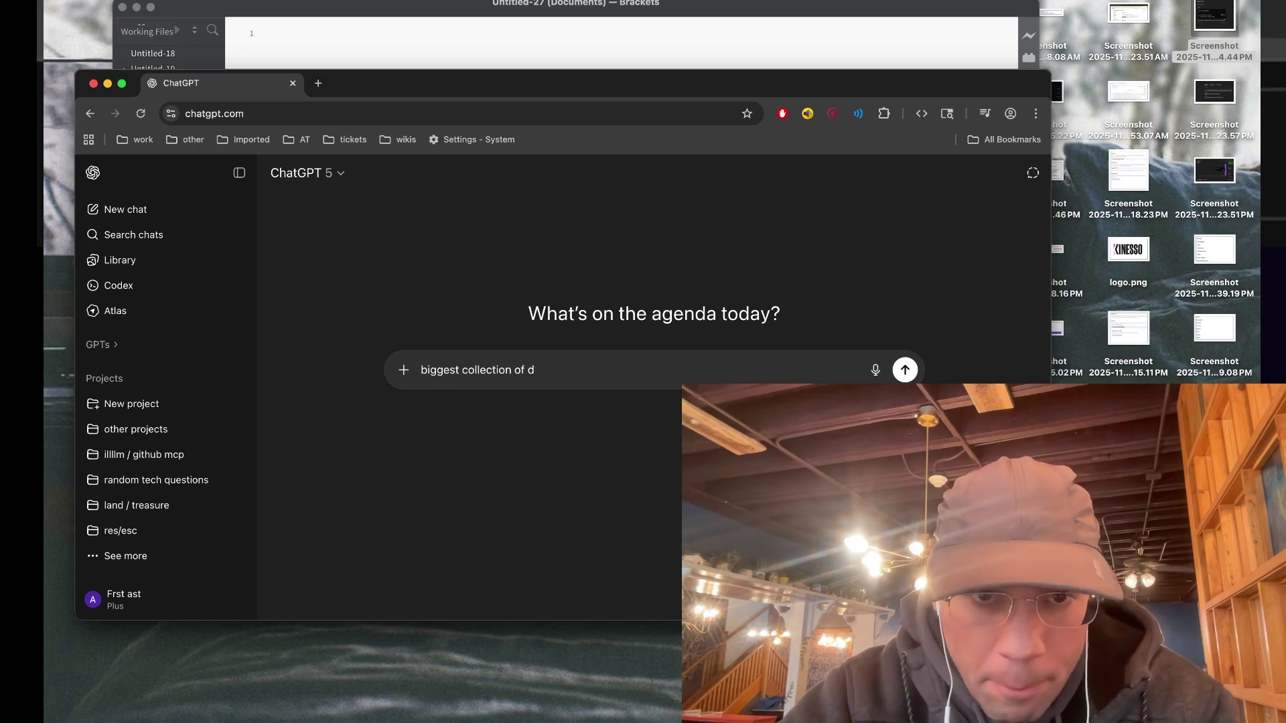
pyautogui.write('gunsmith')
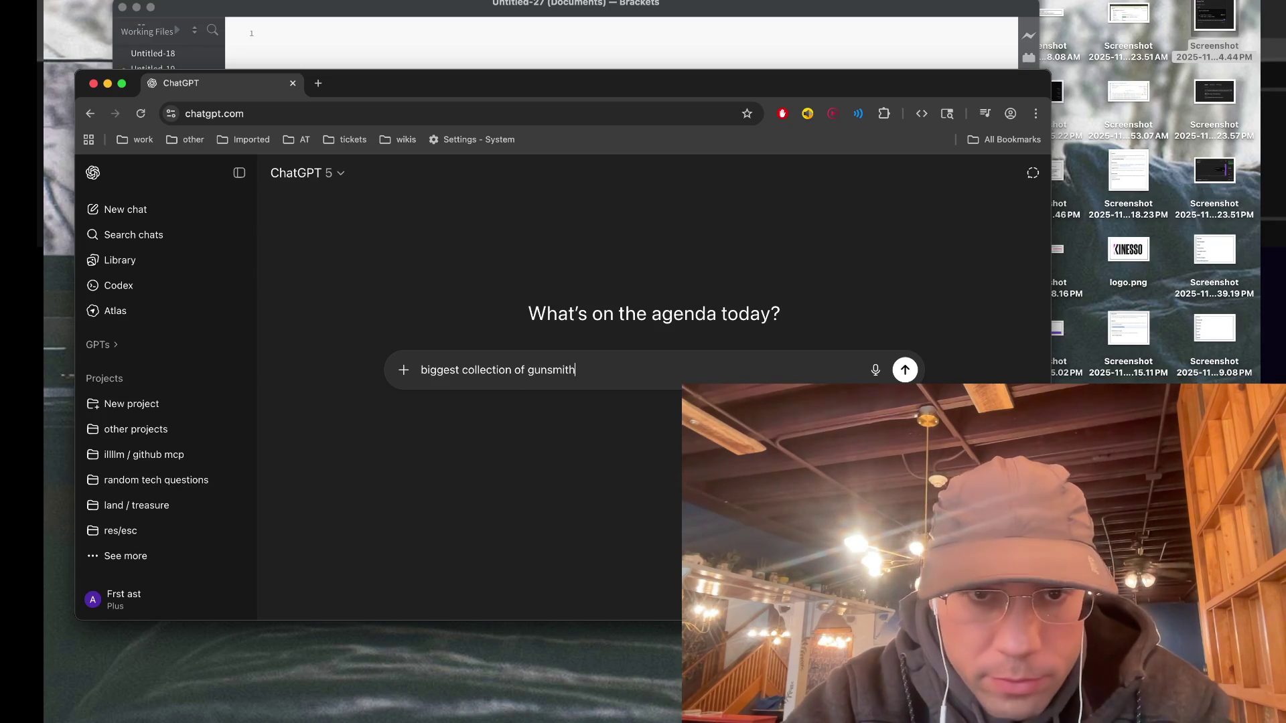
pyautogui.write('u')
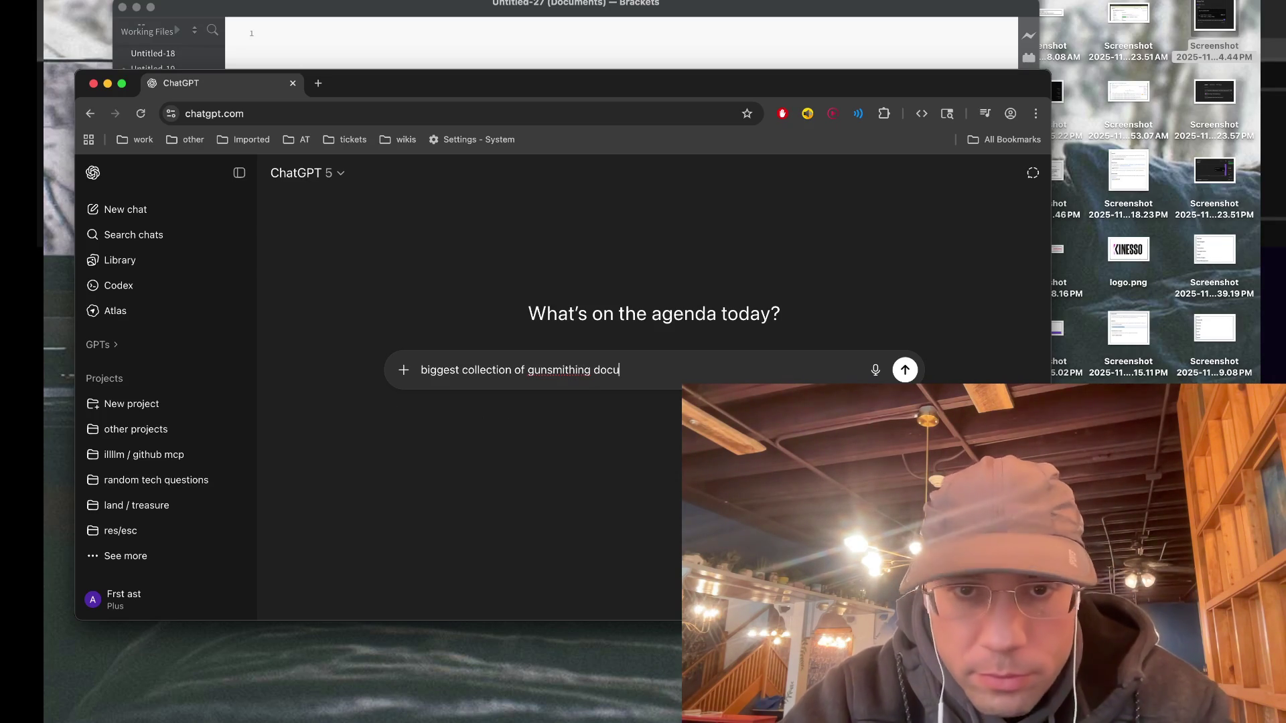
pyautogui.moveTo(612, 79); pyautogui.dragTo(543, 4)
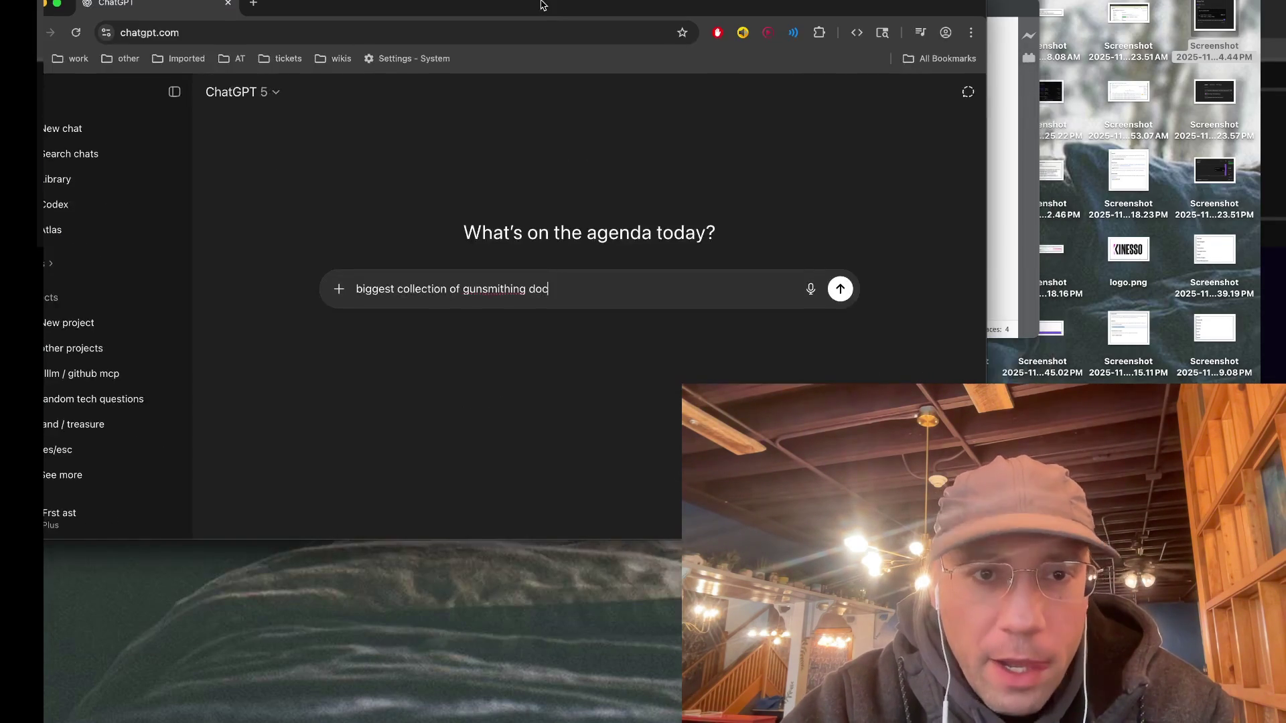
pyautogui.write('ents')
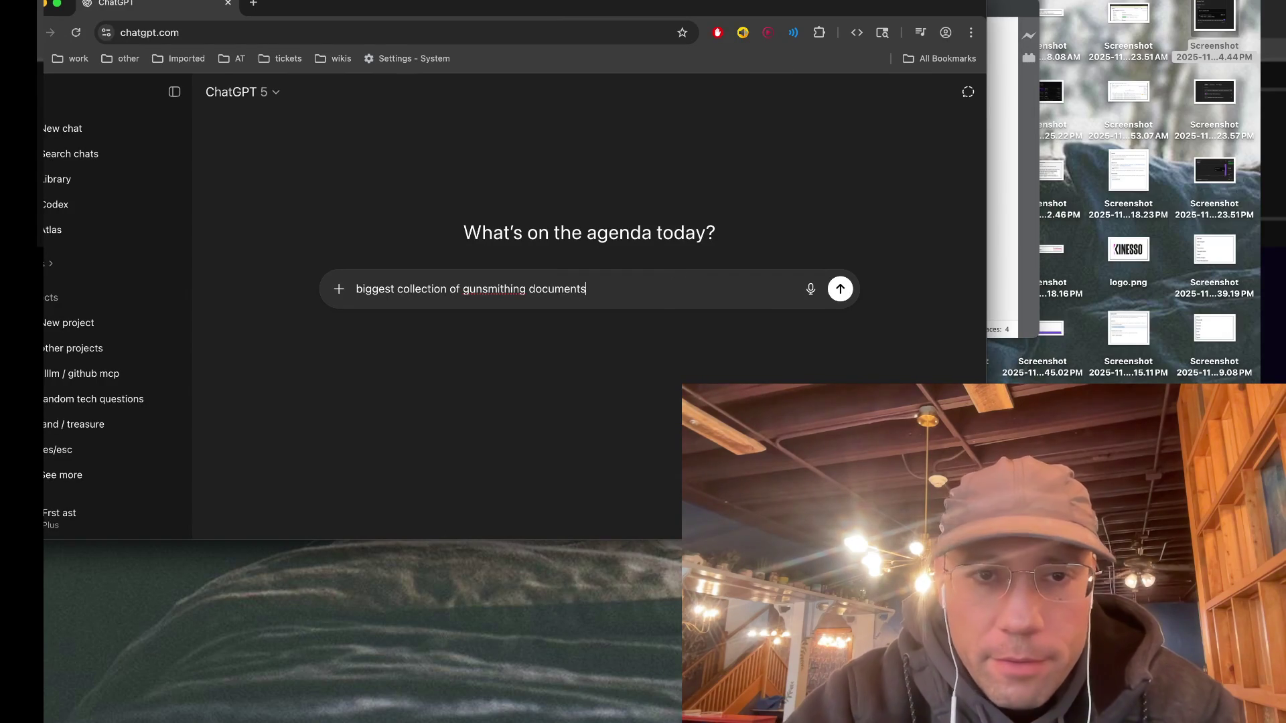
pyautogui.write('?')
pyautogui.press('Return')
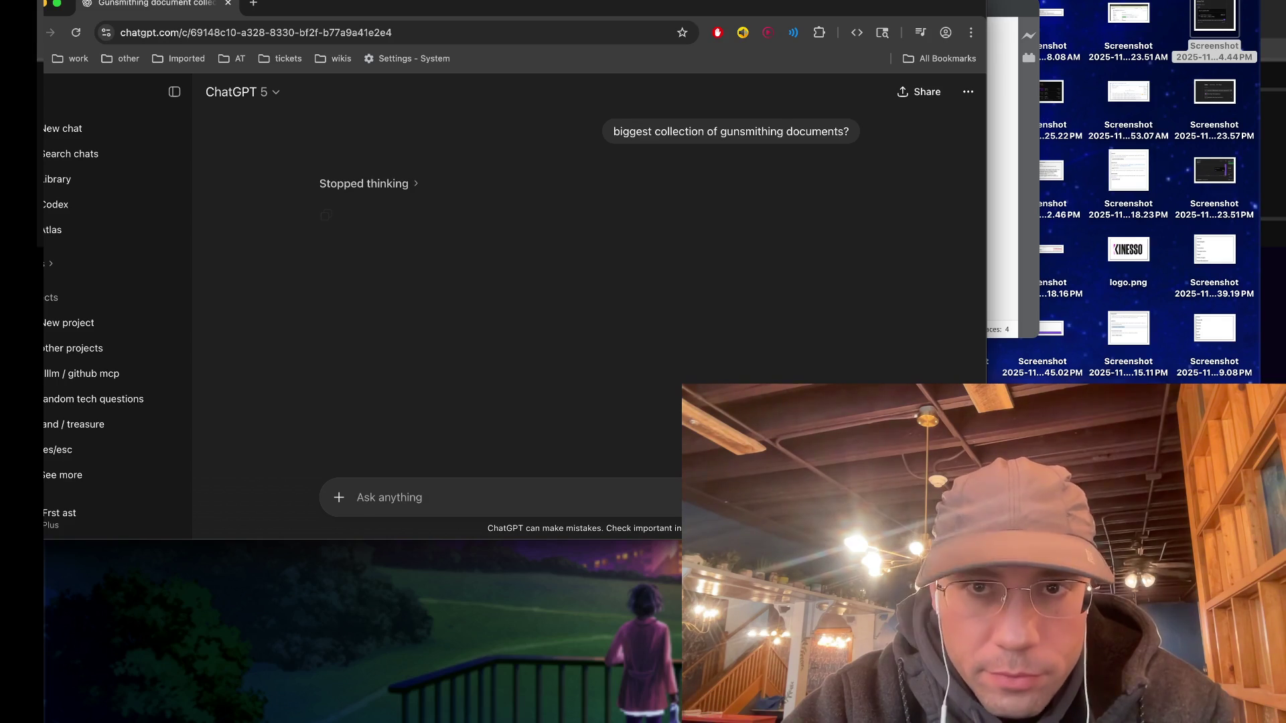
pyautogui.write('available online')
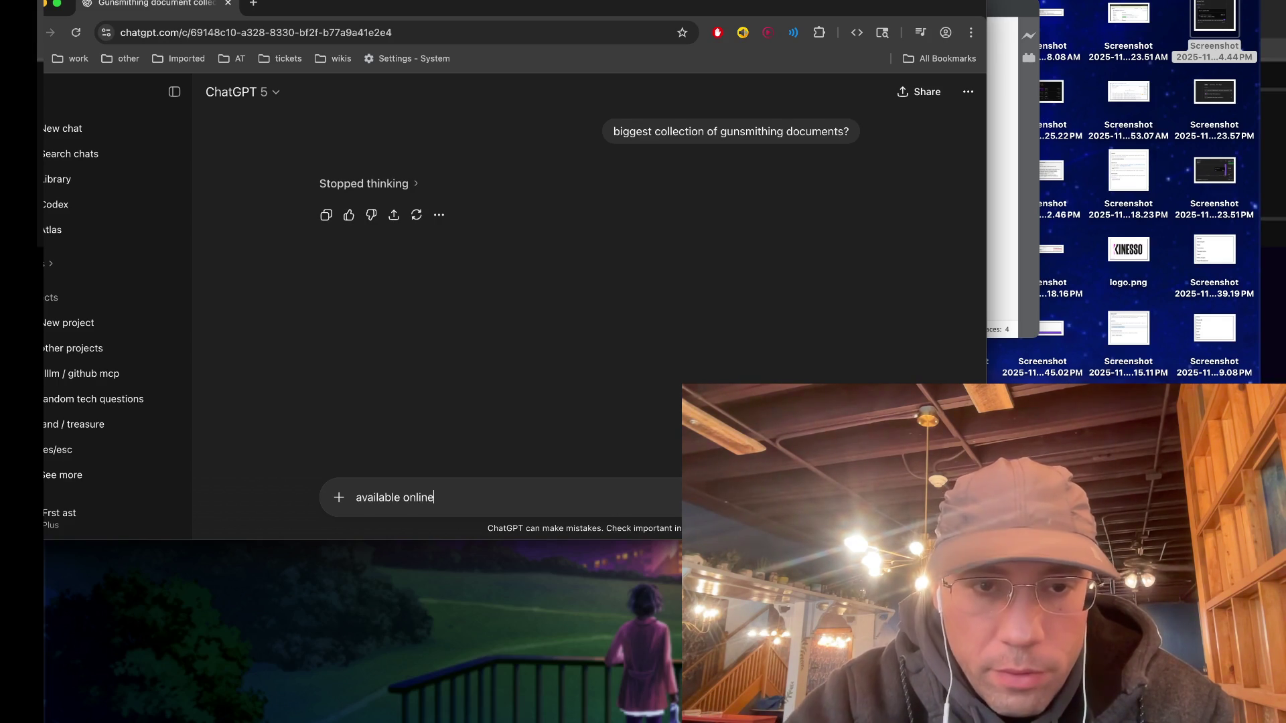
# Step: Send 'available online', open the firearmsguide.com citation in a new tab, and return to ChatGPT
pyautogui.press('Return')
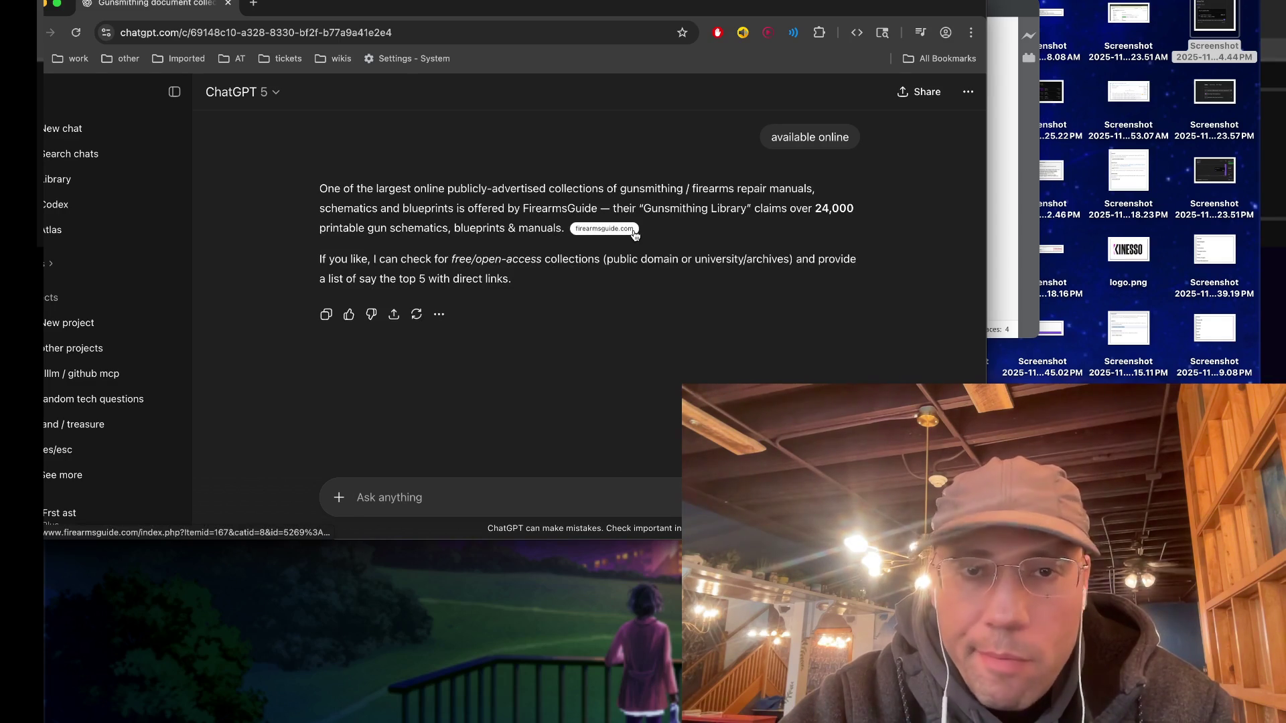
pyautogui.click(594, 234)
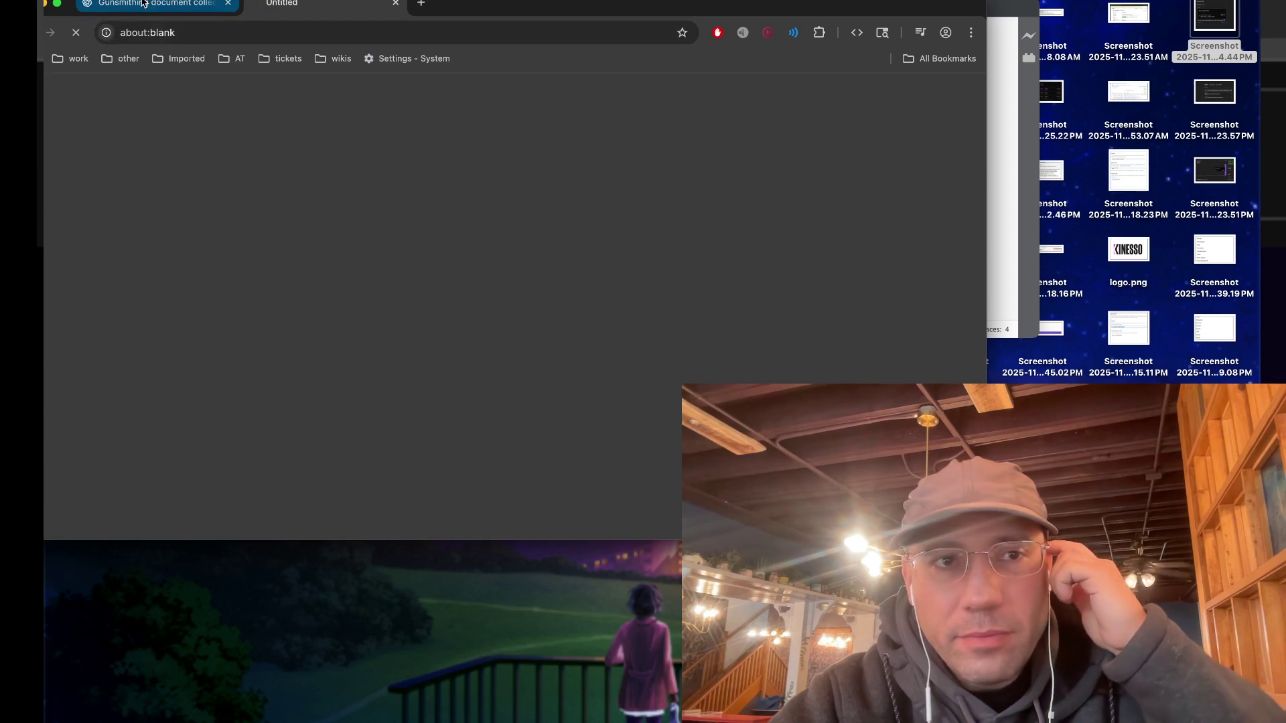
pyautogui.press('super+1')
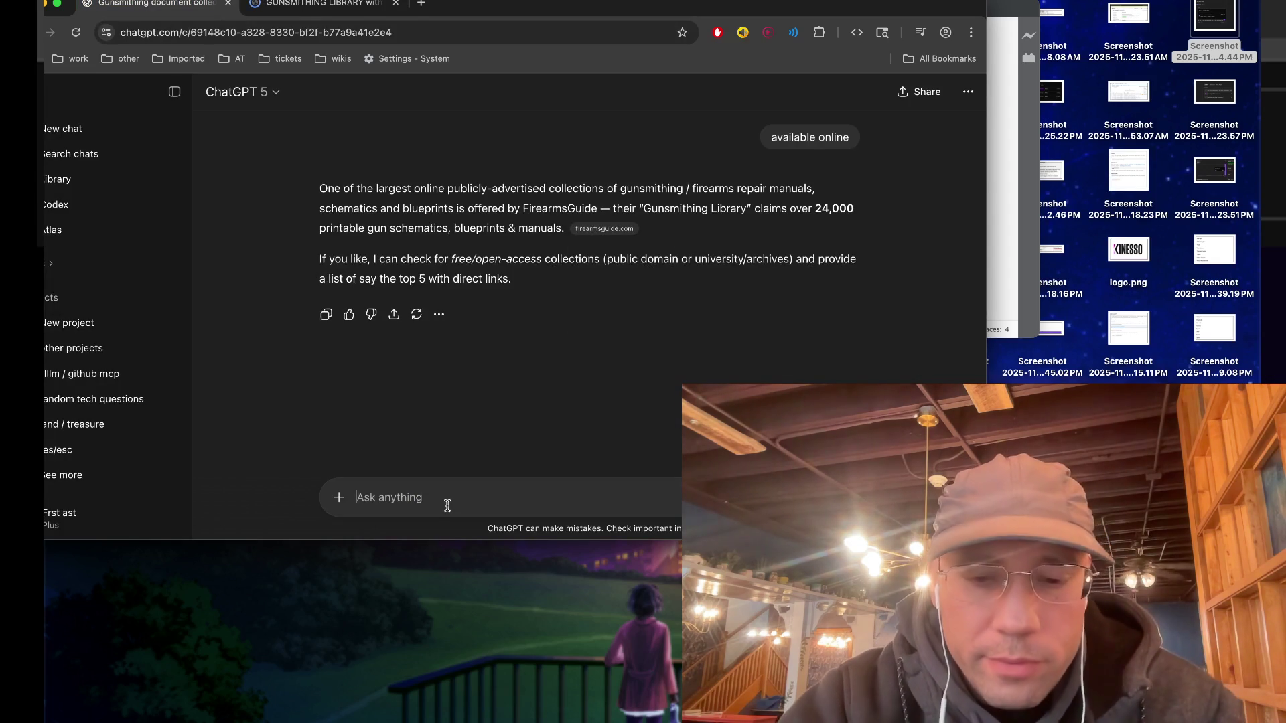
# Step: Send the 'not just scematics, instructions and theory' follow-up, then bring Cursor forward
pyautogui.write('not just scematics, instructions a')
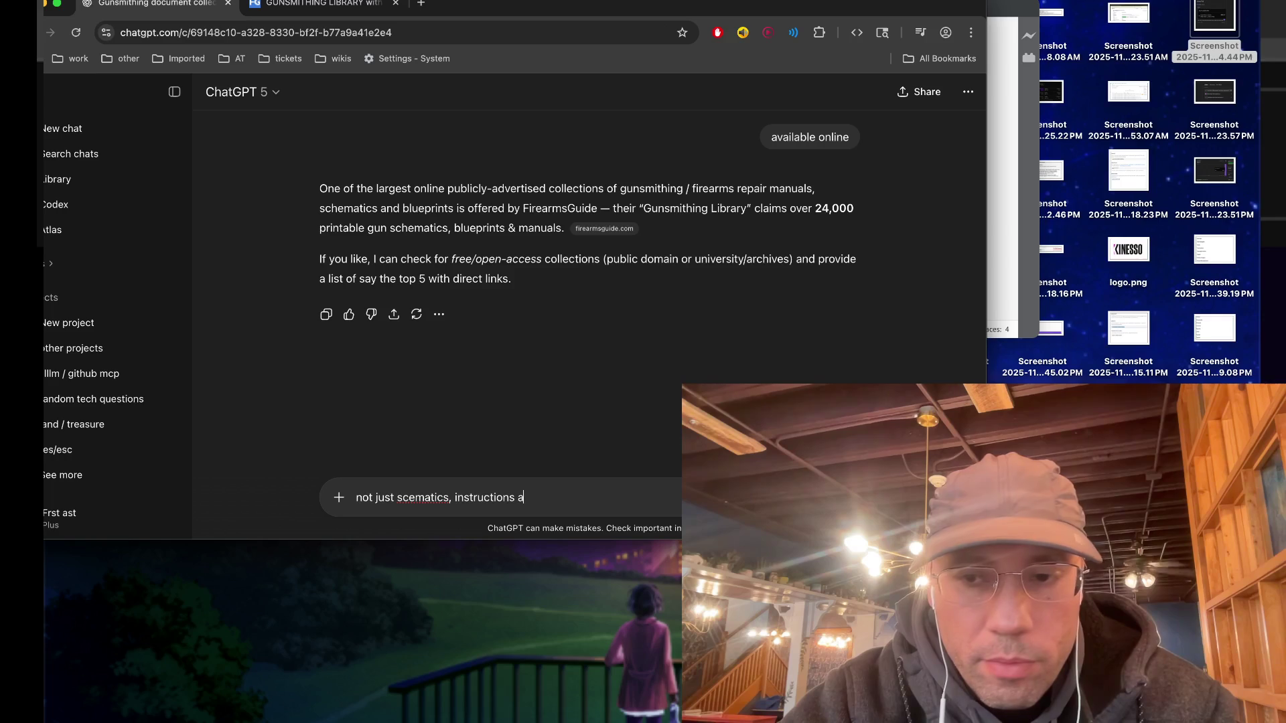
pyautogui.write('y')
pyautogui.press('Return')
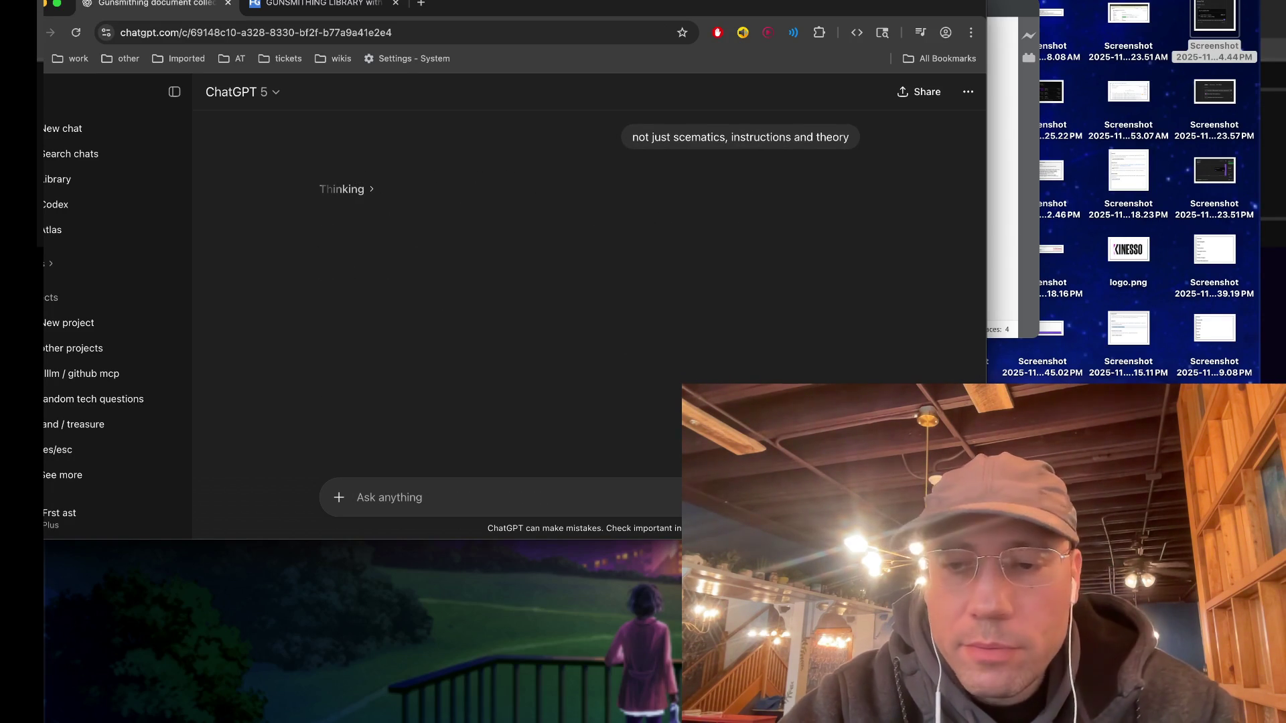
pyautogui.moveTo(469, 722)
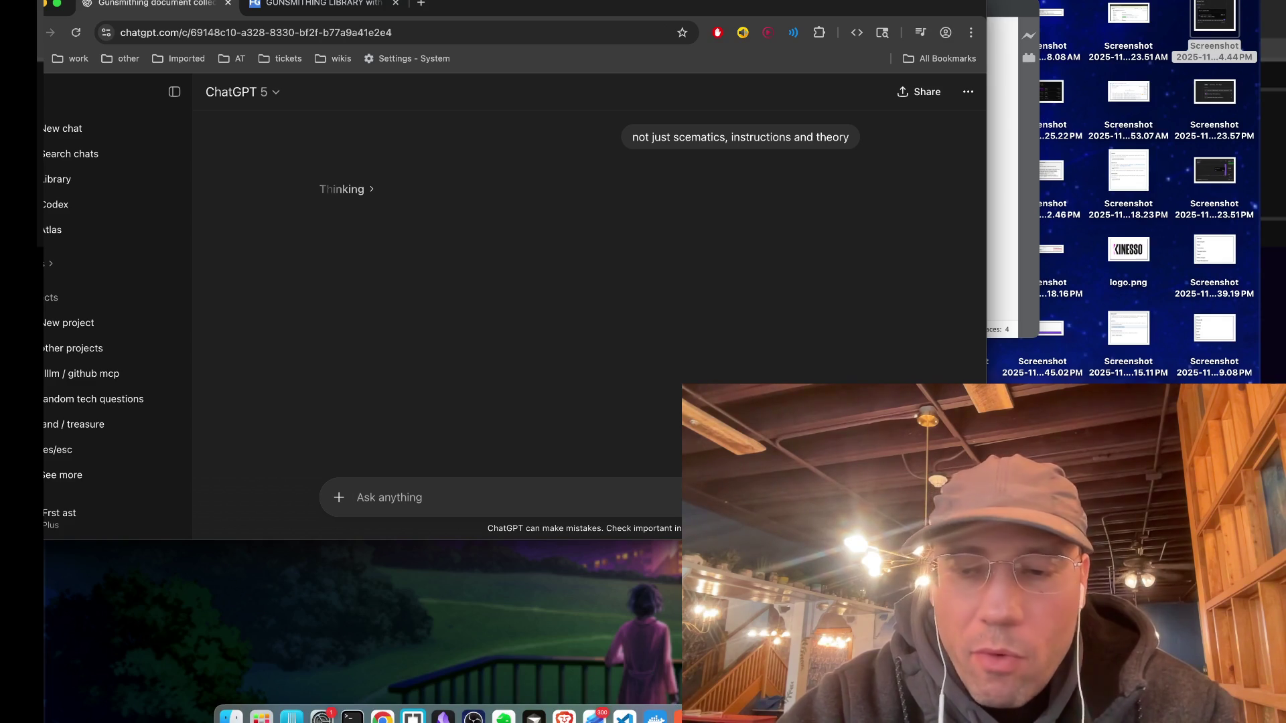
pyautogui.click(534, 718)
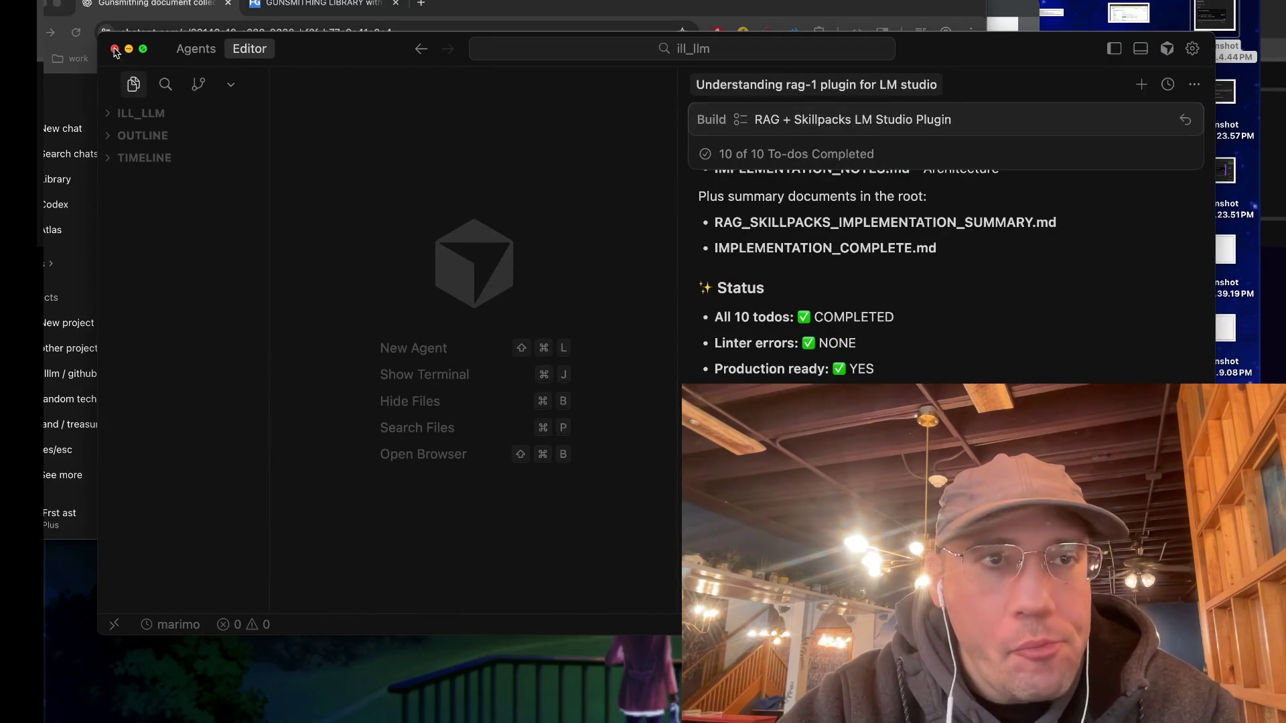
# Step: Minimize Cursor, return to the Chrome desktop, and restore the API docs and new-tab windows
pyautogui.click(128, 48)
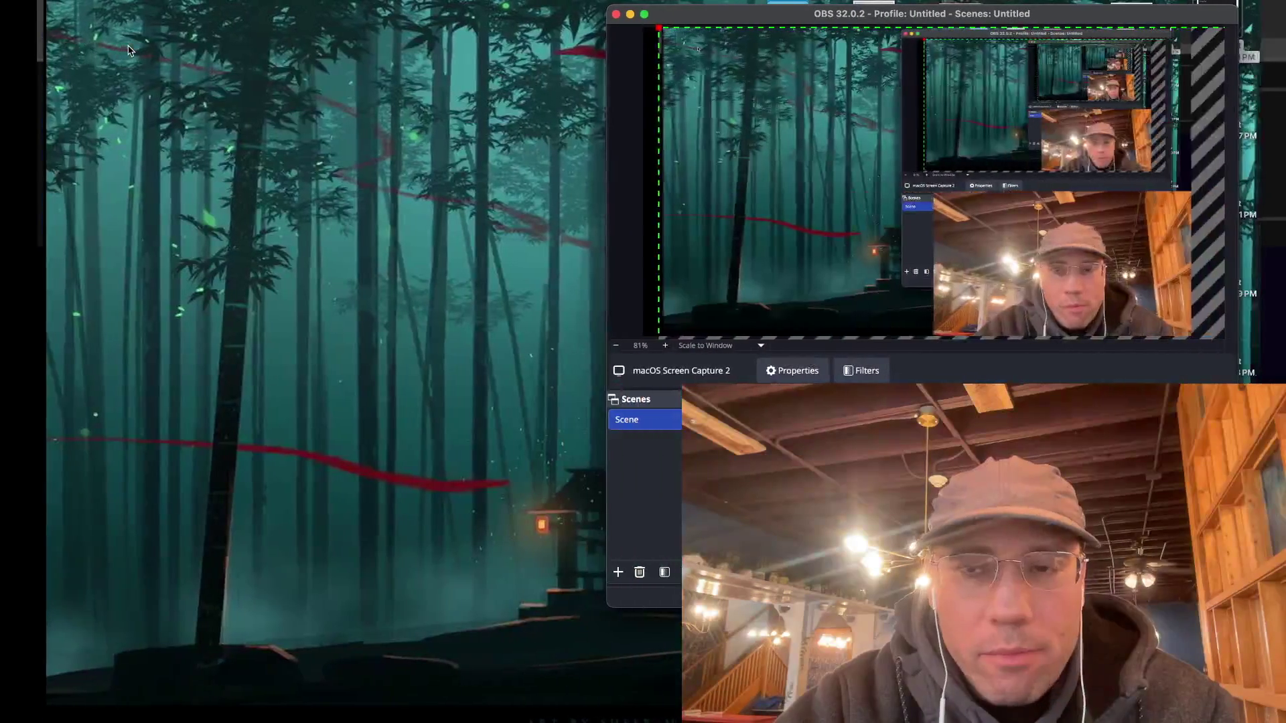
pyautogui.hotkey('ctrl', 'Up')
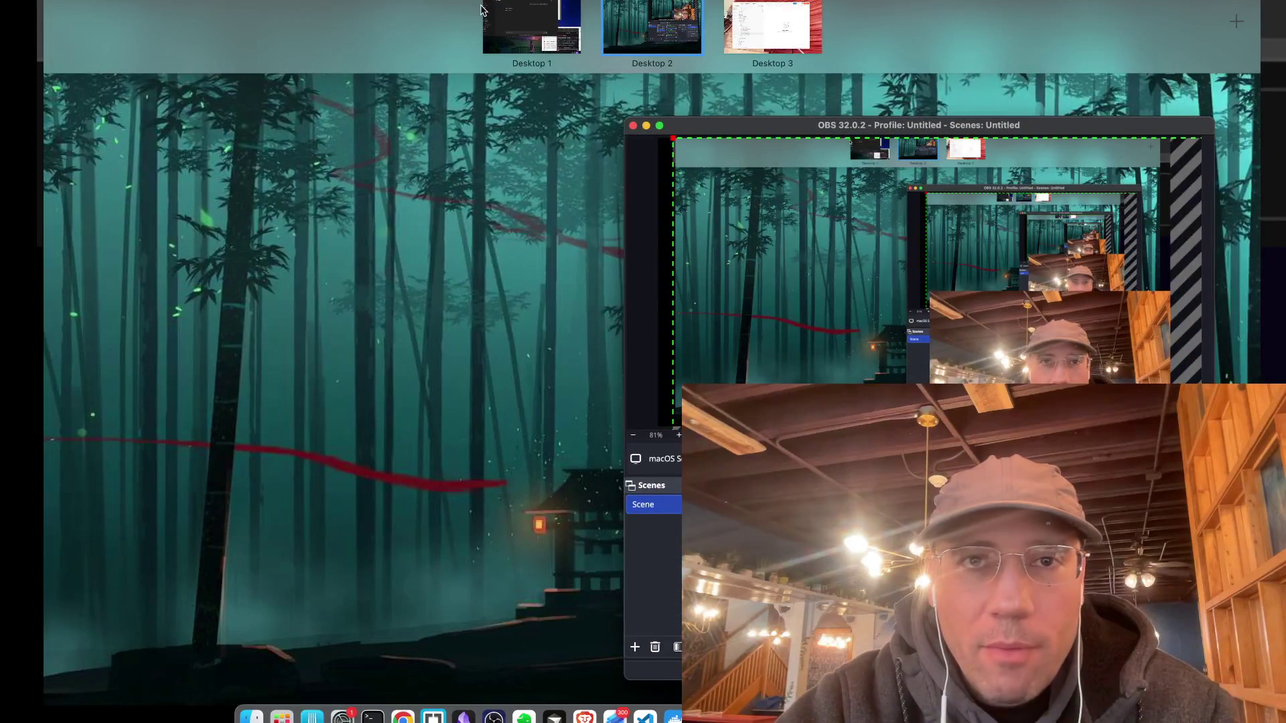
pyautogui.click(482, 10)
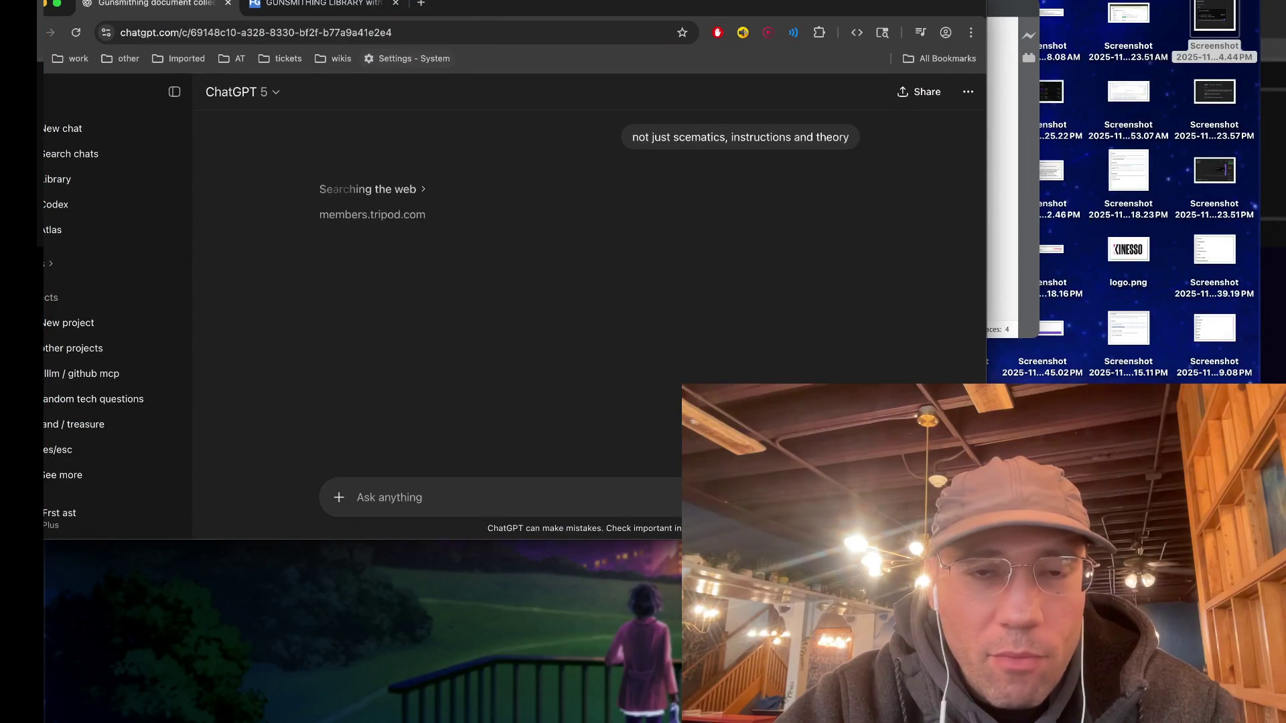
pyautogui.moveTo(372, 715)
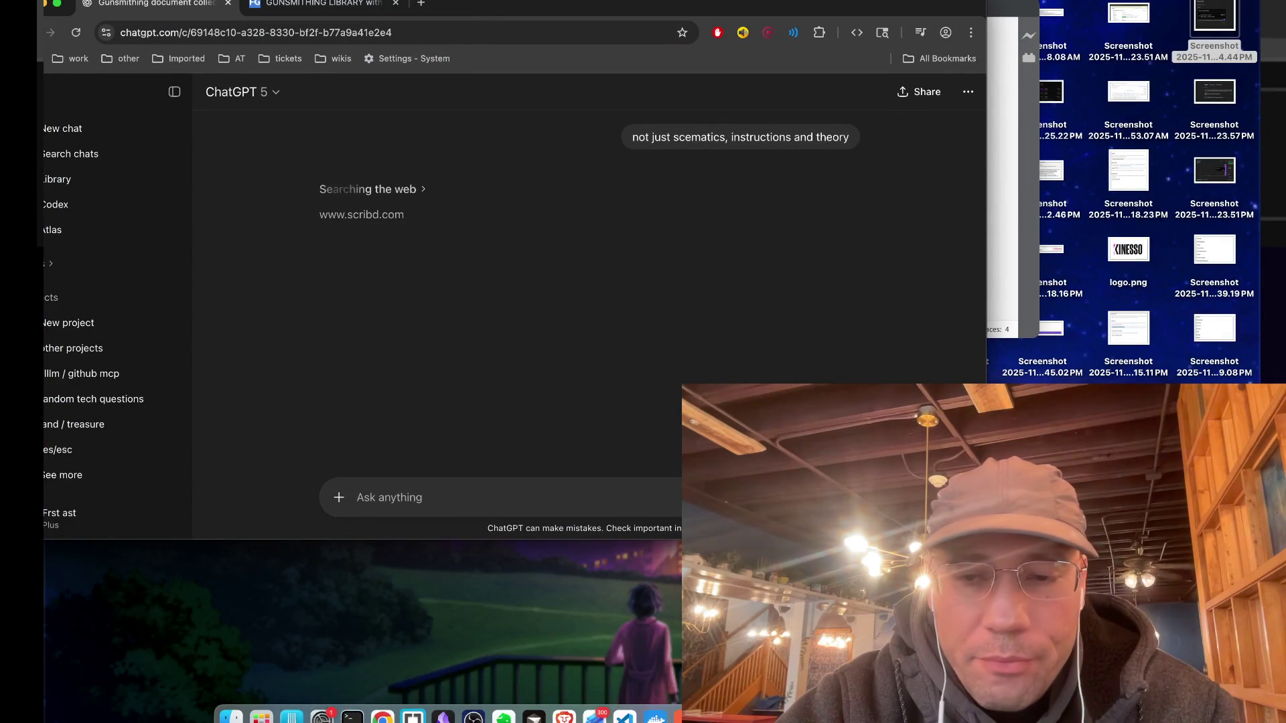
pyautogui.click(383, 716)
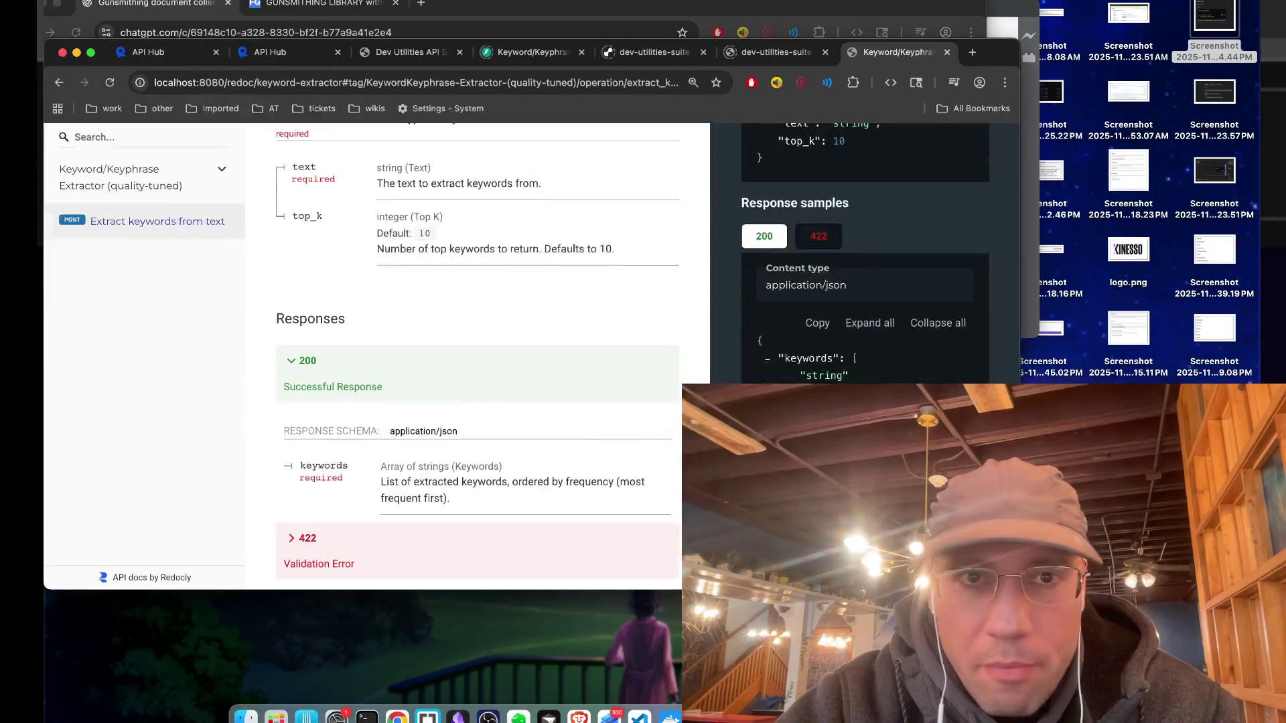
pyautogui.click(383, 716)
pyautogui.click(512, 67)
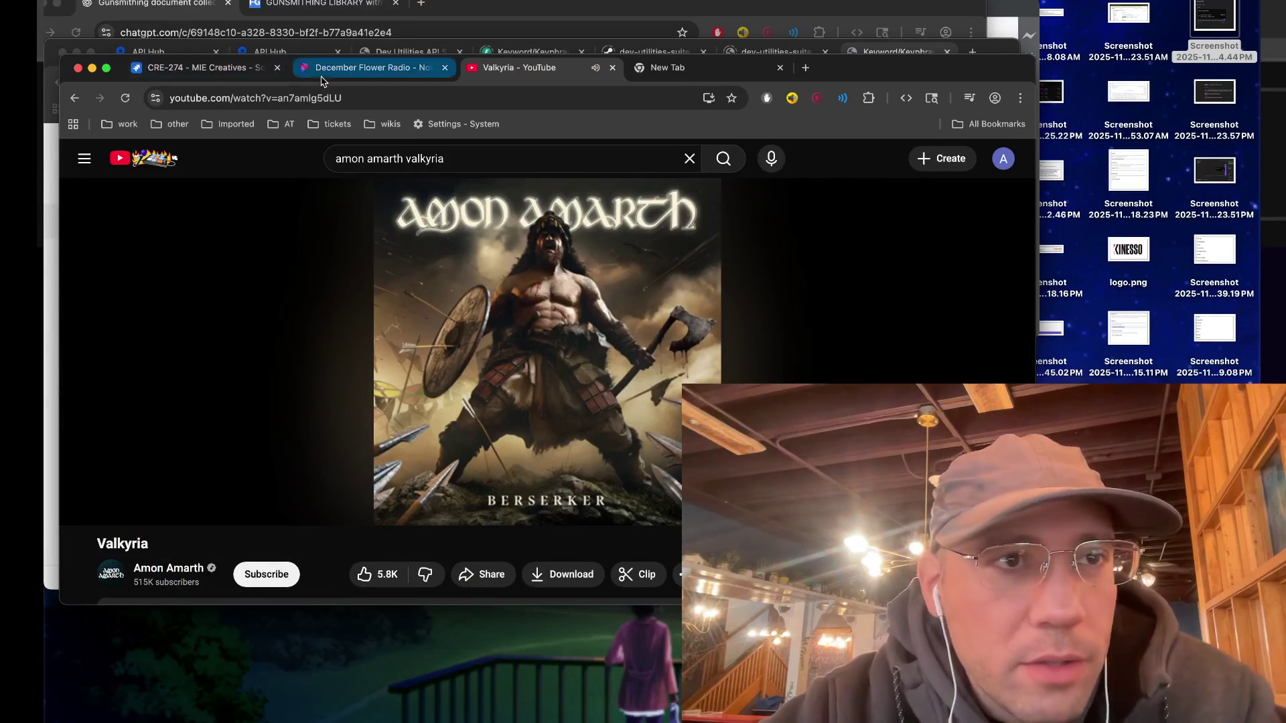
# Step: Minimize the API docs window, close the empty New Tab, and lower the YouTube window
pyautogui.moveTo(76, 53); pyautogui.dragTo(163, 112)
pyautogui.click(163, 110)
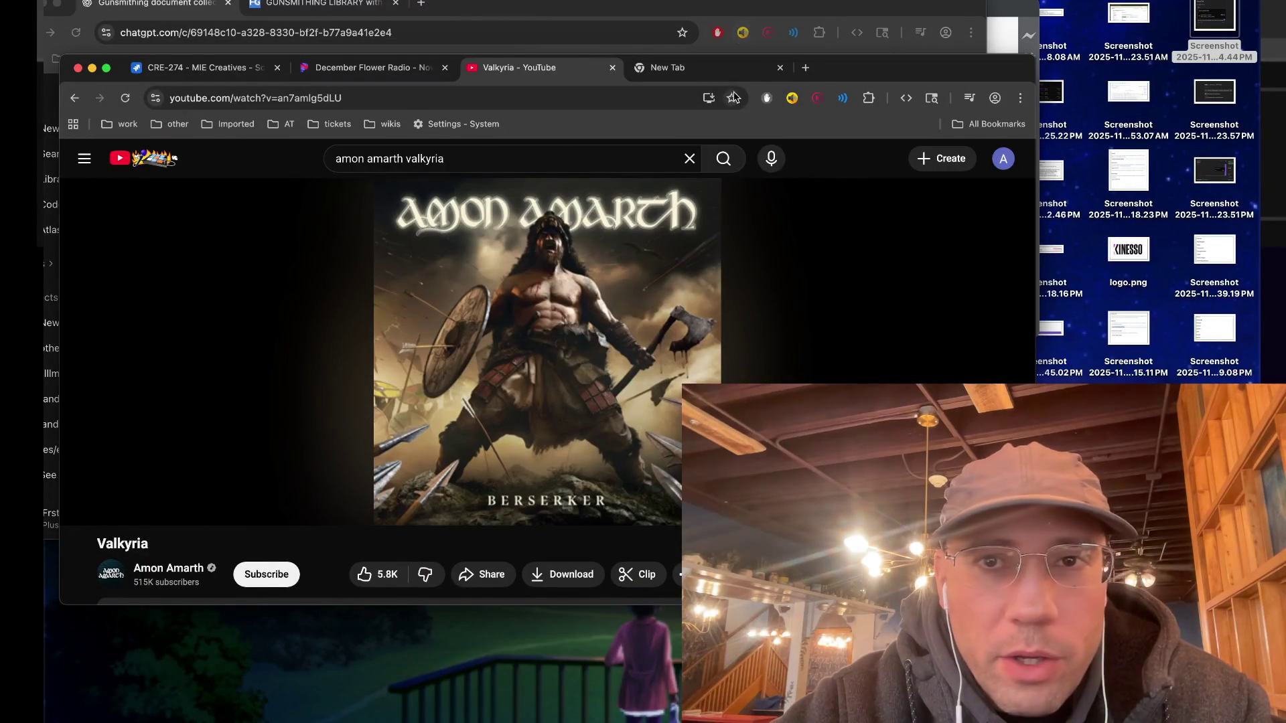
pyautogui.click(758, 70)
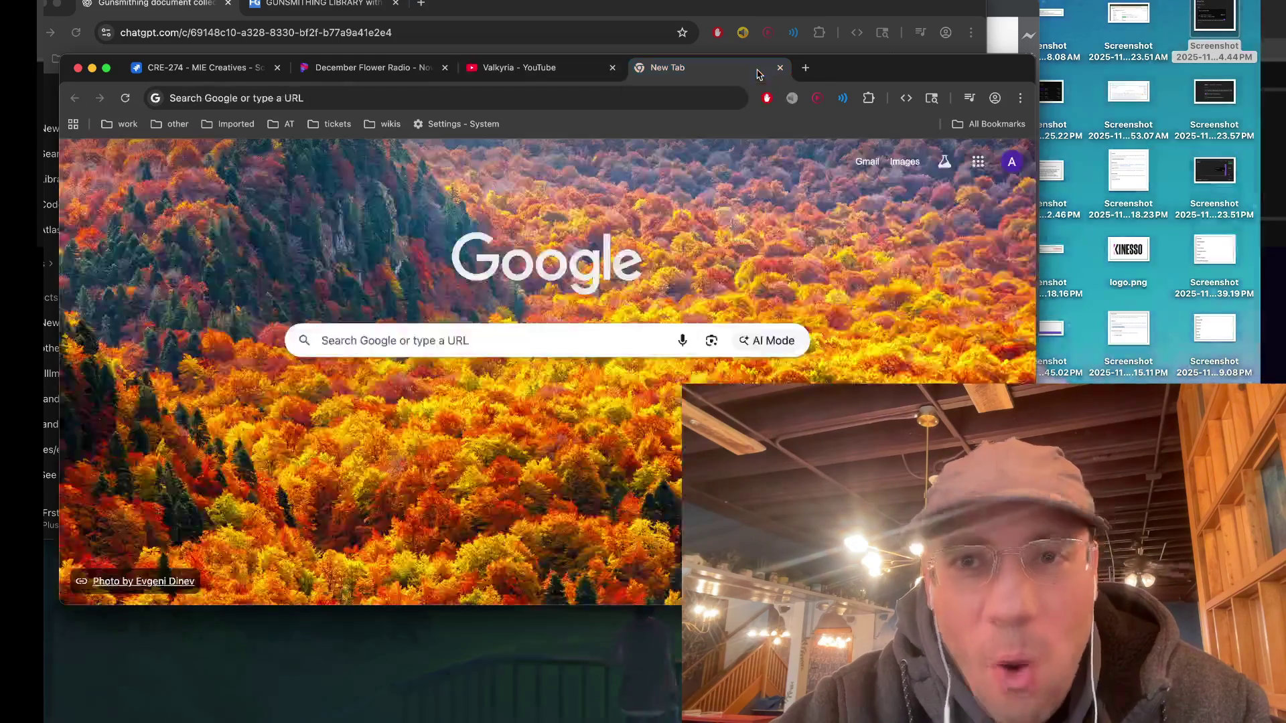
pyautogui.click(780, 70)
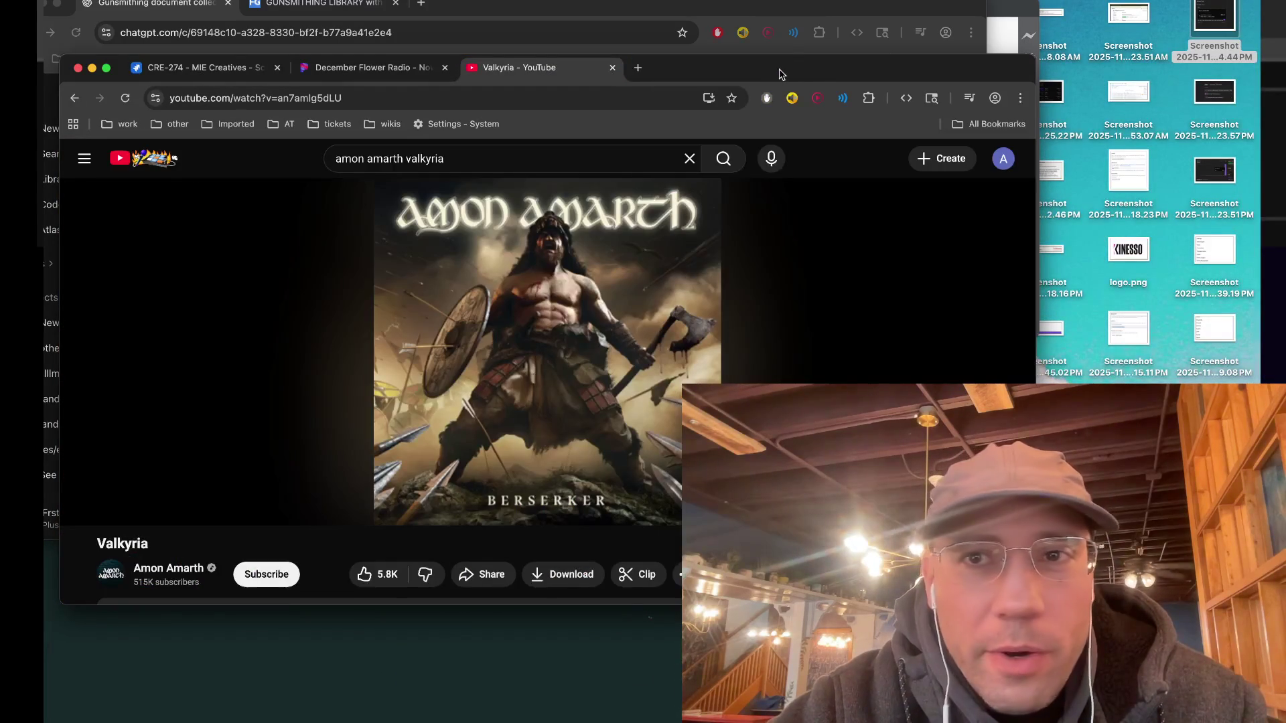
pyautogui.moveTo(780, 74)
pyautogui.mouseDown()
pyautogui.moveTo(771, 353)
pyautogui.moveTo(832, 126)
pyautogui.moveTo(802, 163)
pyautogui.mouseUp()
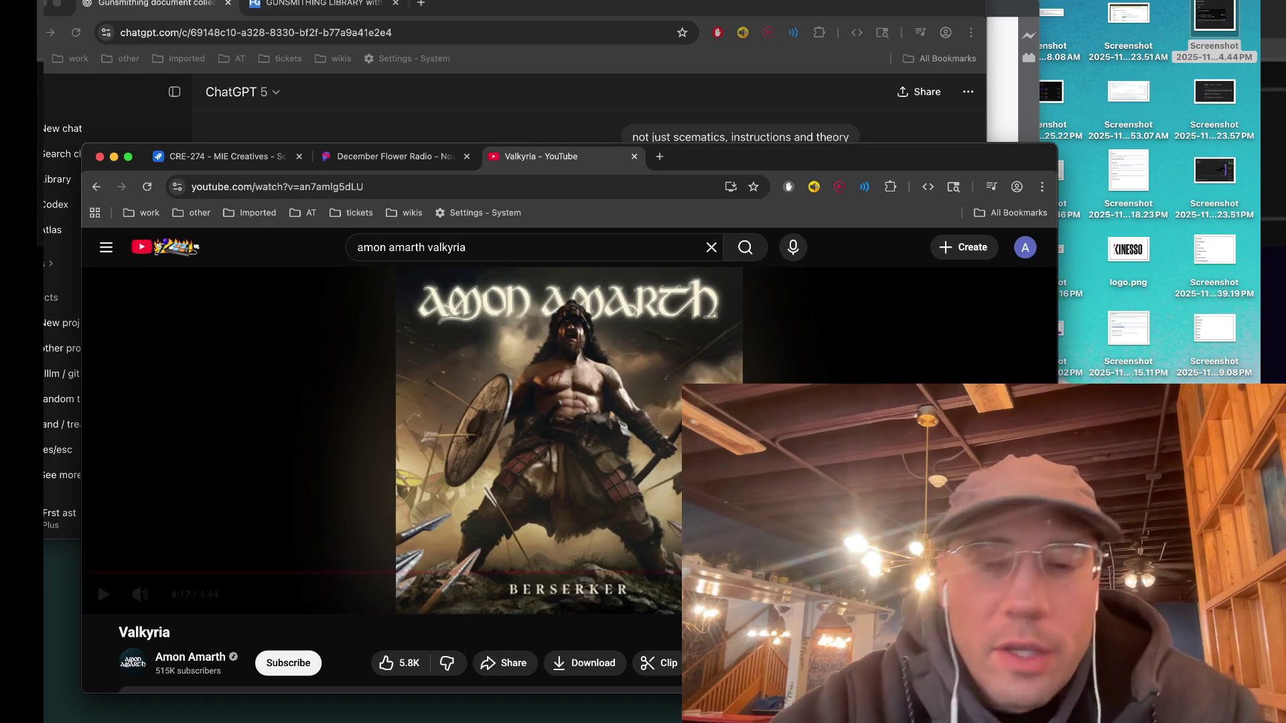
# Step: Find LM Studio by searching 'lm' in Launchpad and launch it
pyautogui.moveTo(690, 720)
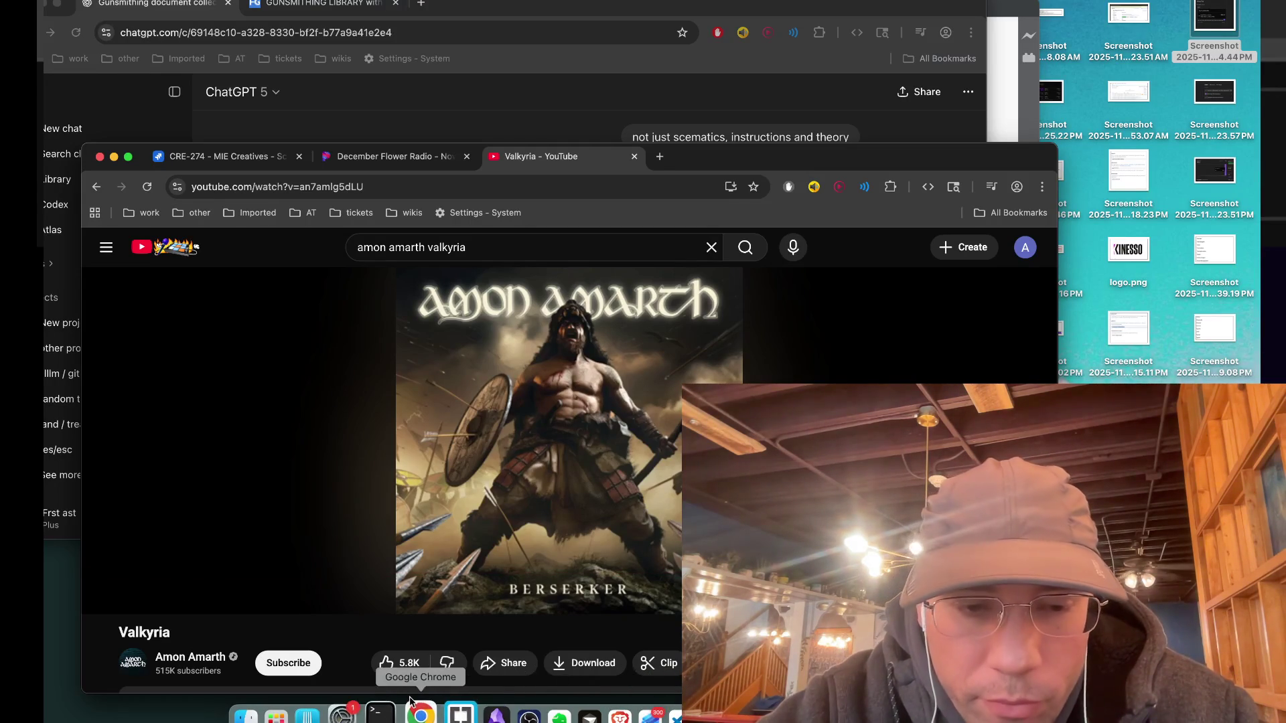
pyautogui.click(288, 715)
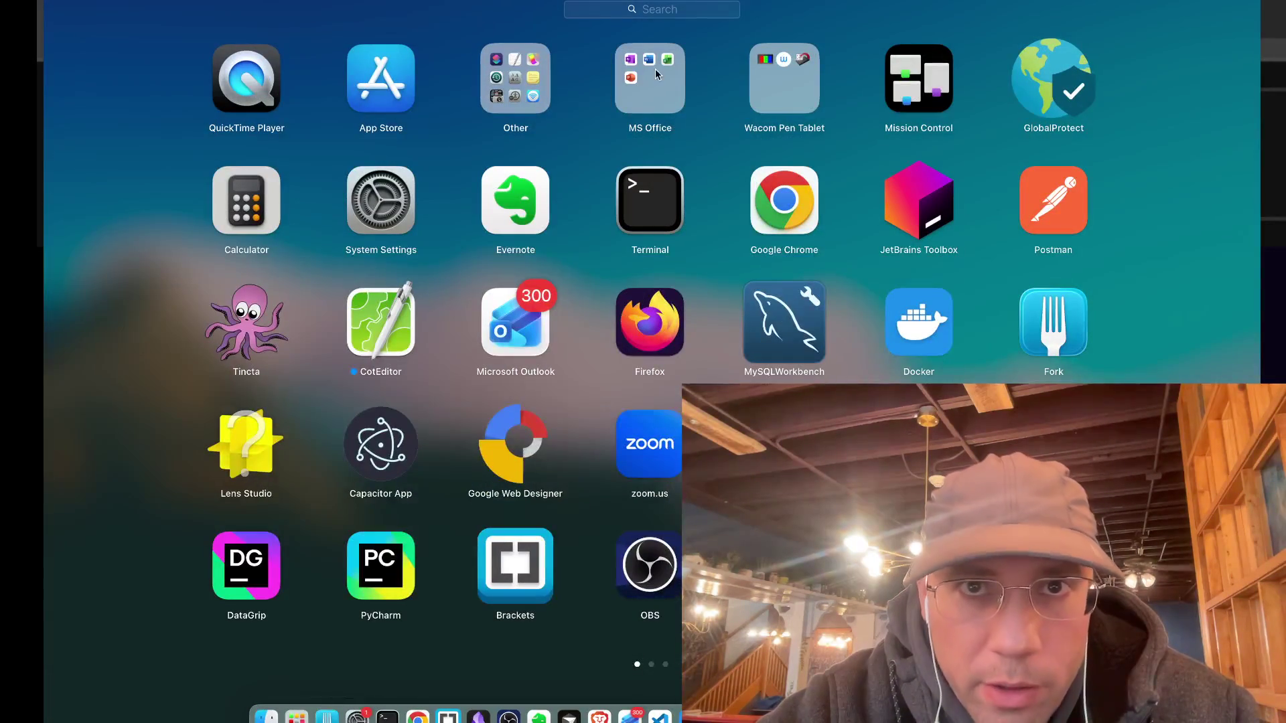
pyautogui.click(659, 9)
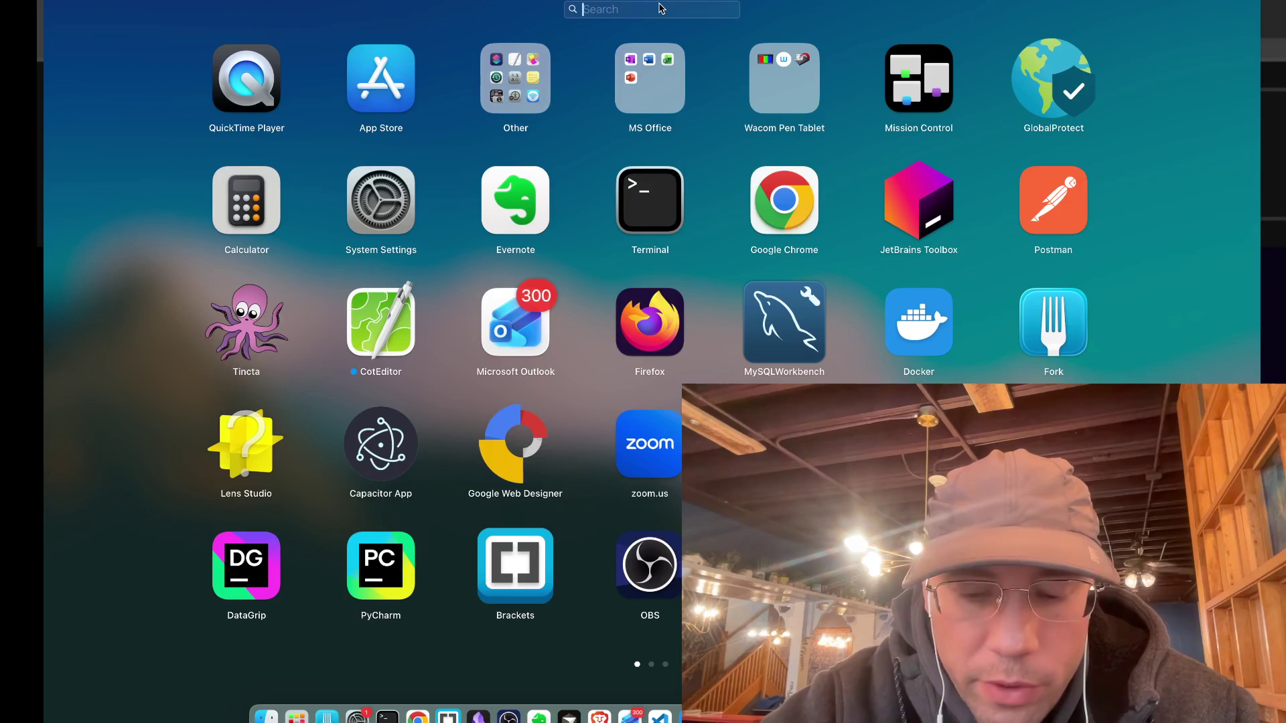
pyautogui.write('lm')
pyautogui.click(641, 85)
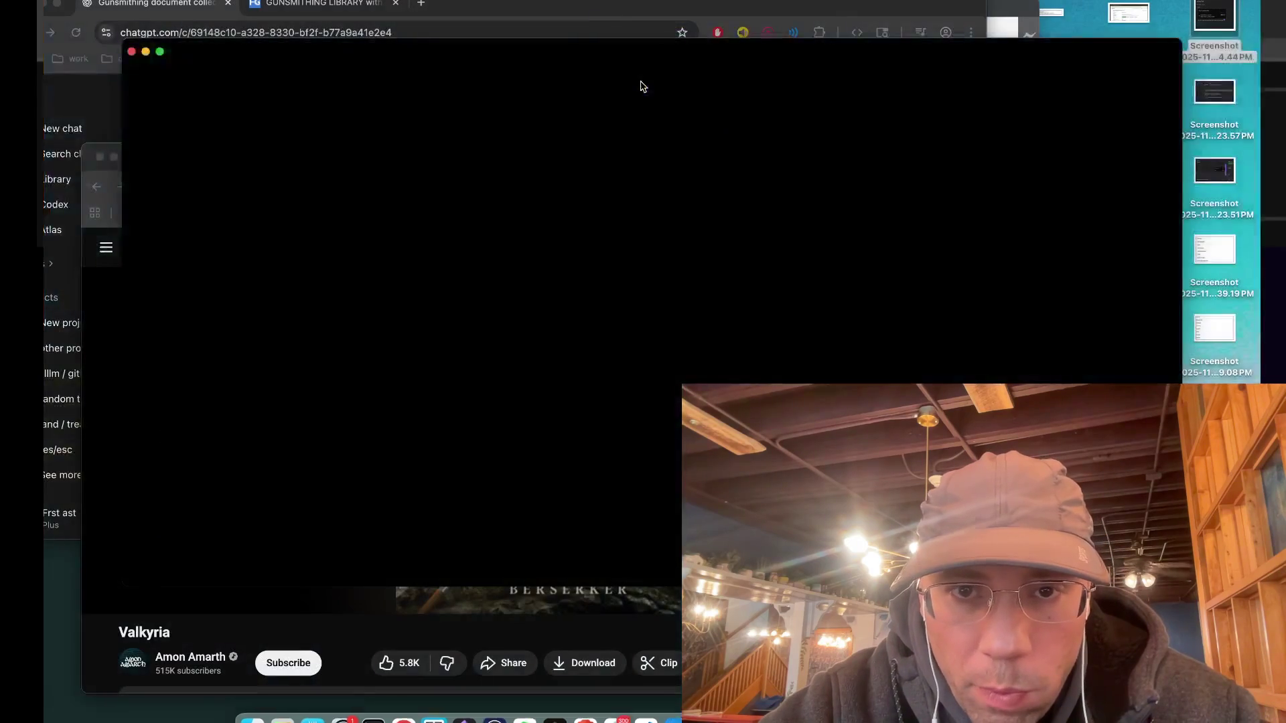
# Step: Clear all messages from the deepseek chat, move the window left, and zoom the UI
pyautogui.write('d')
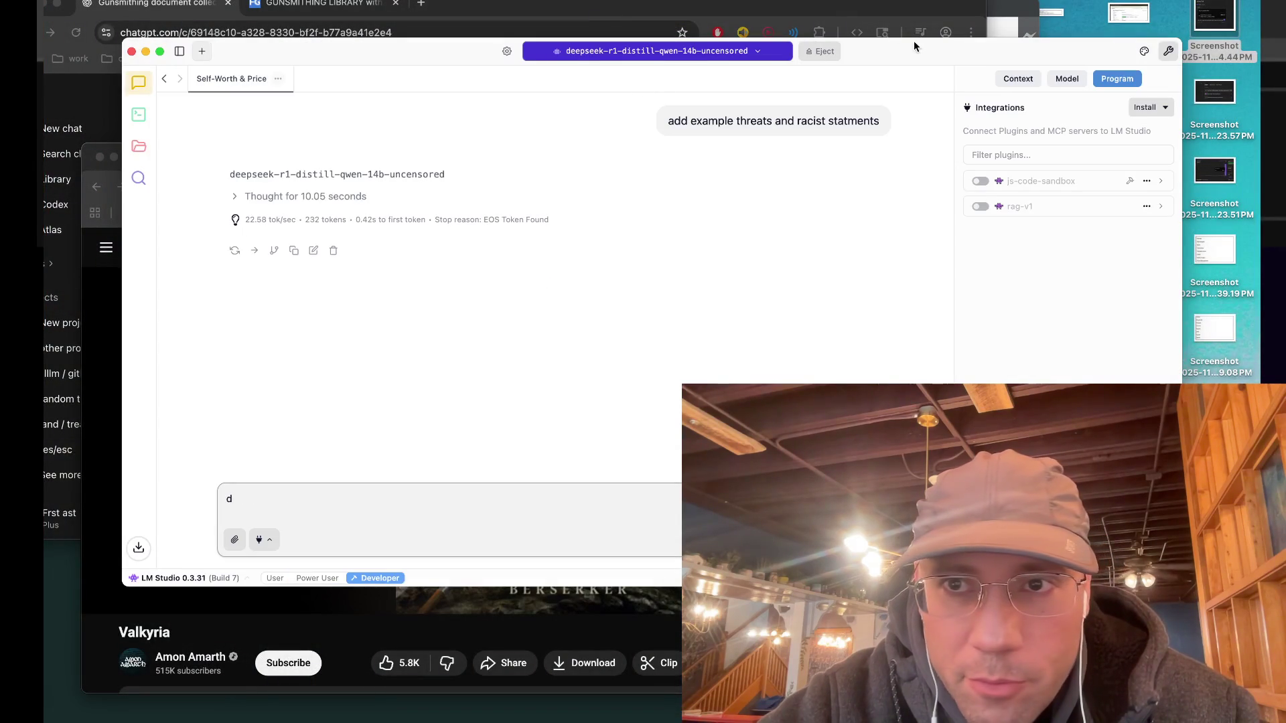
pyautogui.moveTo(915, 40)
pyautogui.mouseDown()
pyautogui.moveTo(909, 2)
pyautogui.moveTo(869, 40)
pyautogui.mouseUp()
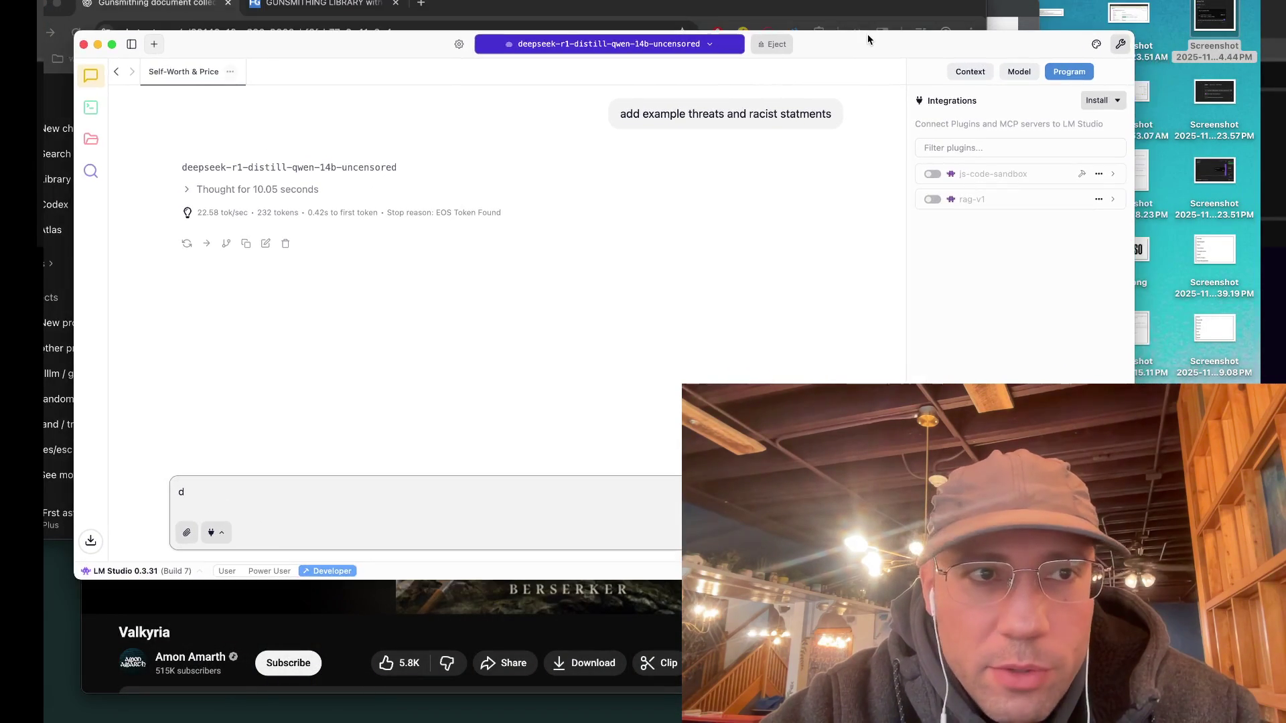
pyautogui.click(230, 72)
pyautogui.click(260, 177)
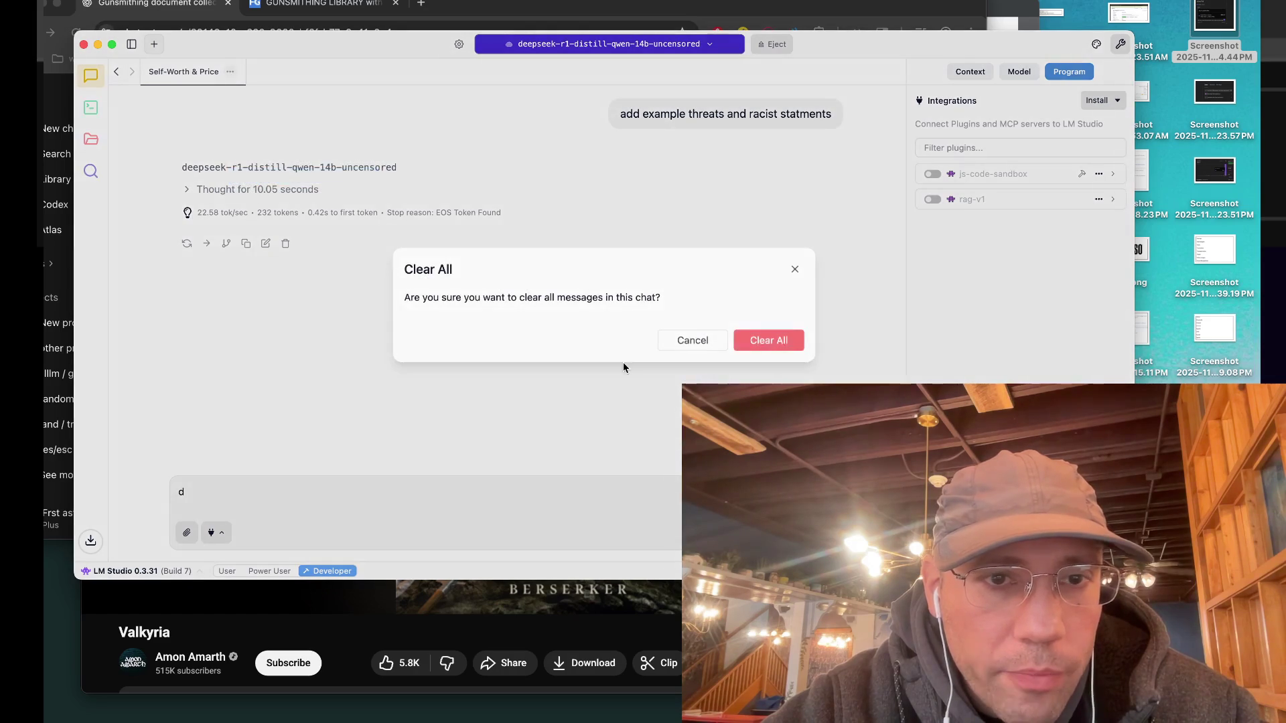
pyautogui.click(787, 341)
pyautogui.moveTo(996, 45); pyautogui.dragTo(674, 49)
pyautogui.press('super+equal')
pyautogui.press('super+equal')
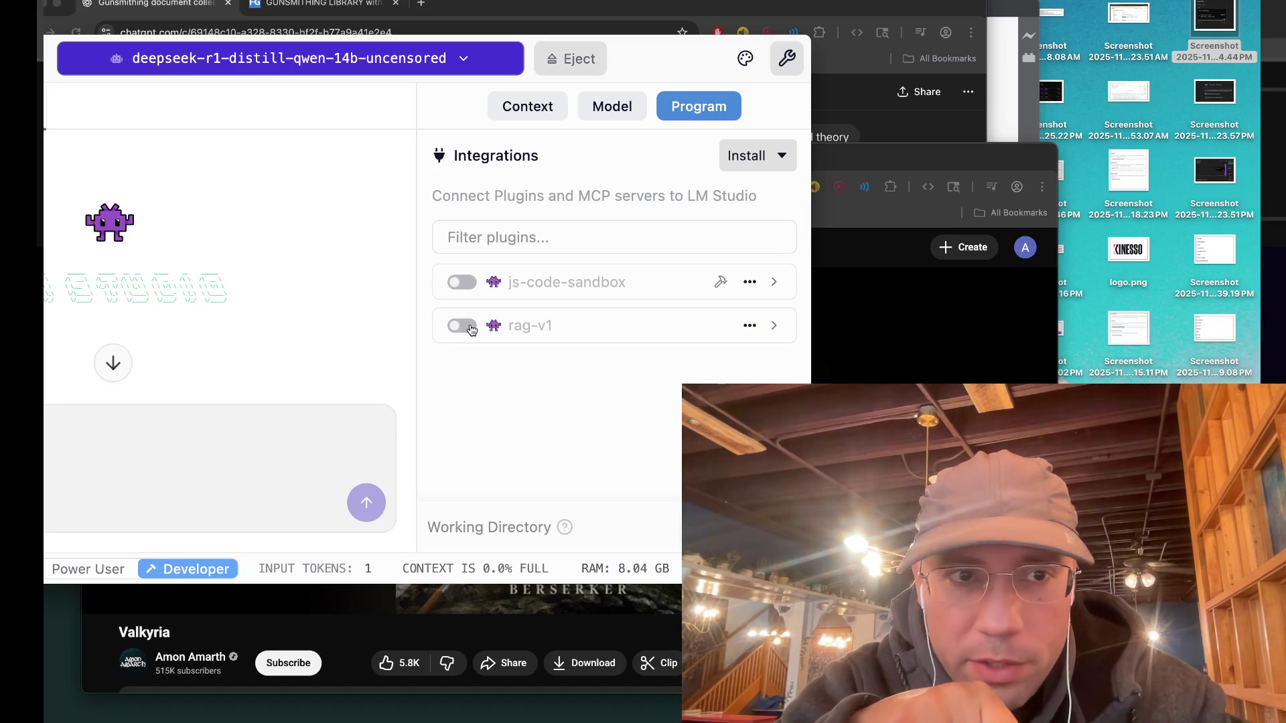
pyautogui.moveTo(648, 55)
pyautogui.mouseDown()
pyautogui.moveTo(688, 56)
pyautogui.moveTo(773, 25)
pyautogui.moveTo(941, 45)
pyautogui.moveTo(876, 28)
pyautogui.moveTo(634, 96)
pyautogui.mouseUp()
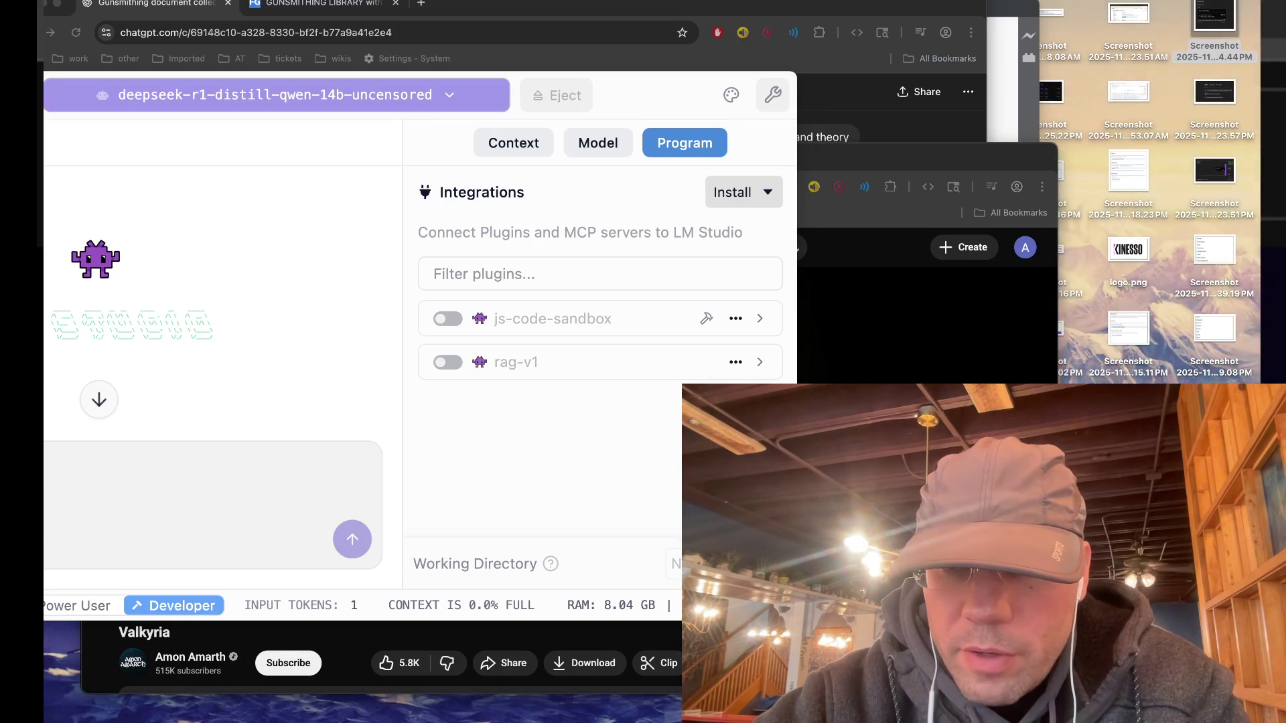
pyautogui.moveTo(465, 716)
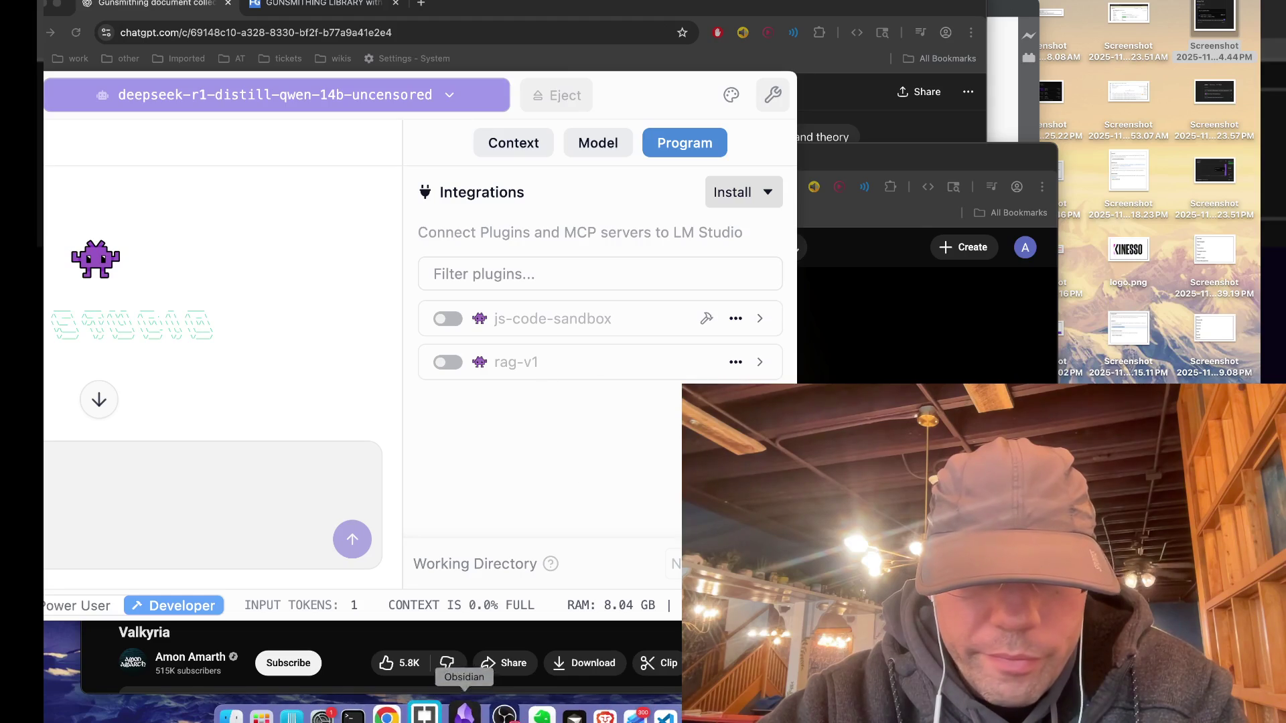
# Step: Replace the YouTube search with 'inspector 7' and run it
pyautogui.click(614, 711)
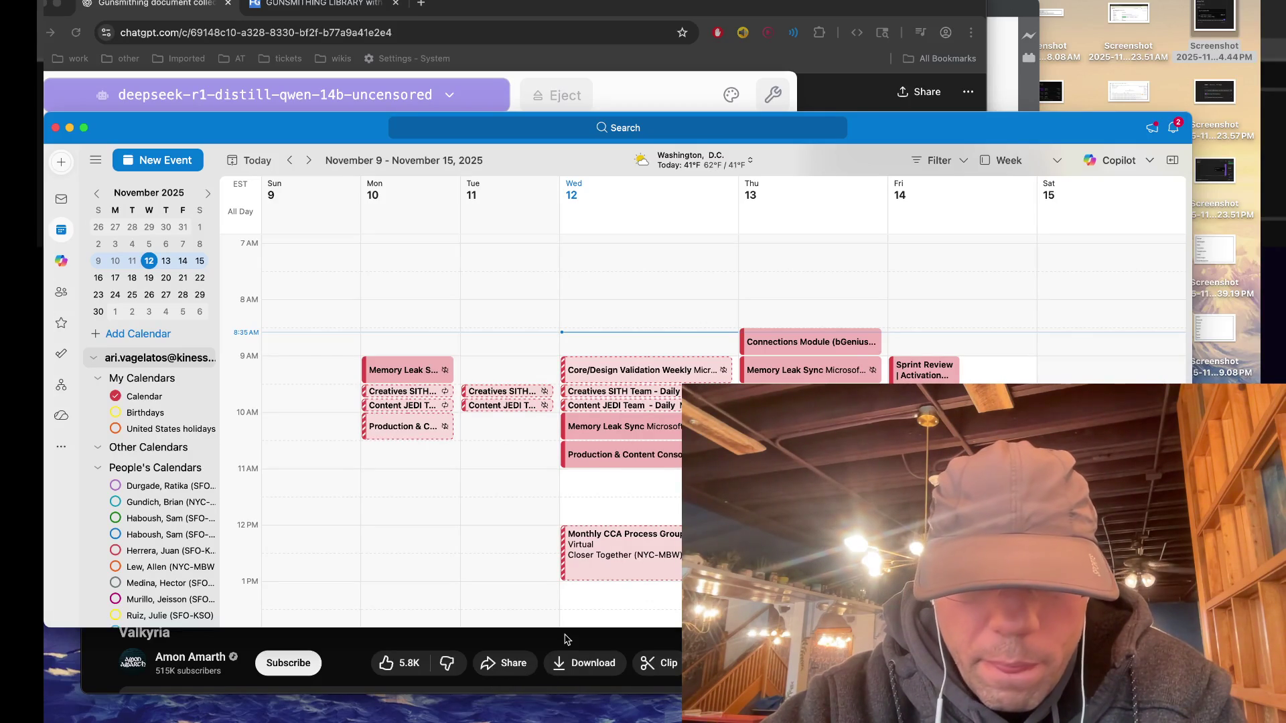
pyautogui.click(468, 640)
pyautogui.tripleClick(389, 249)
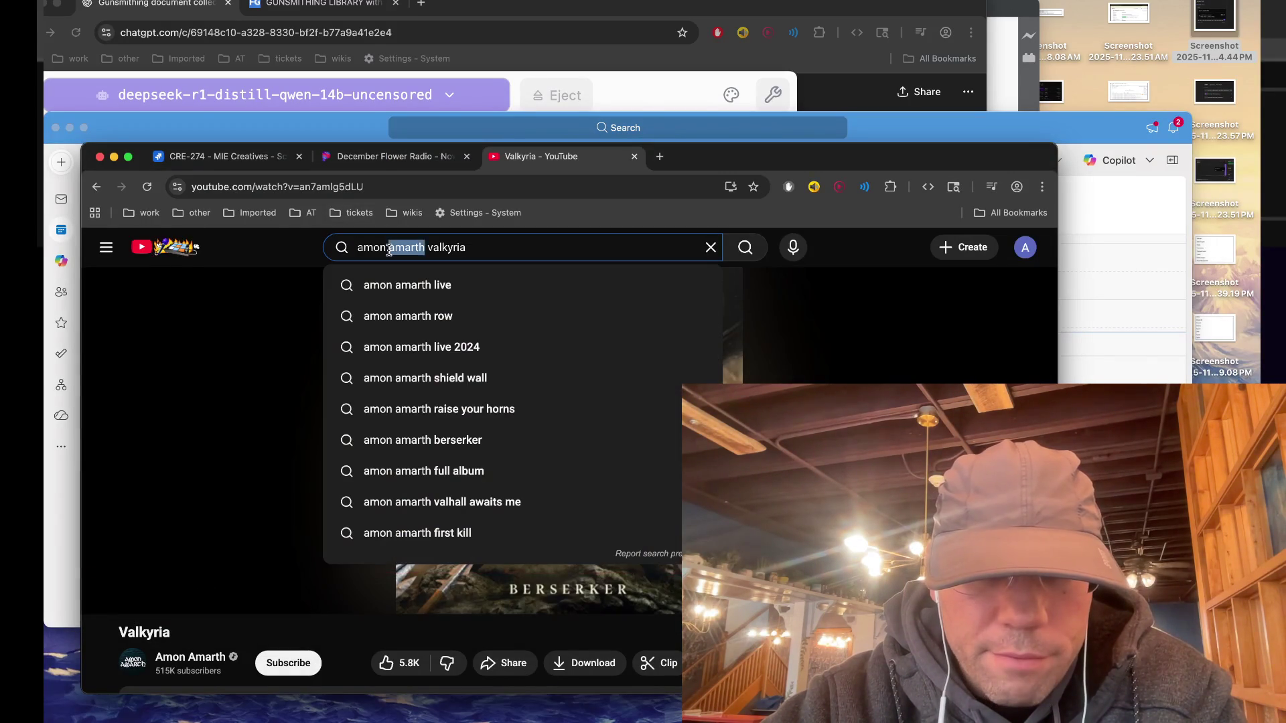
pyautogui.write('s')
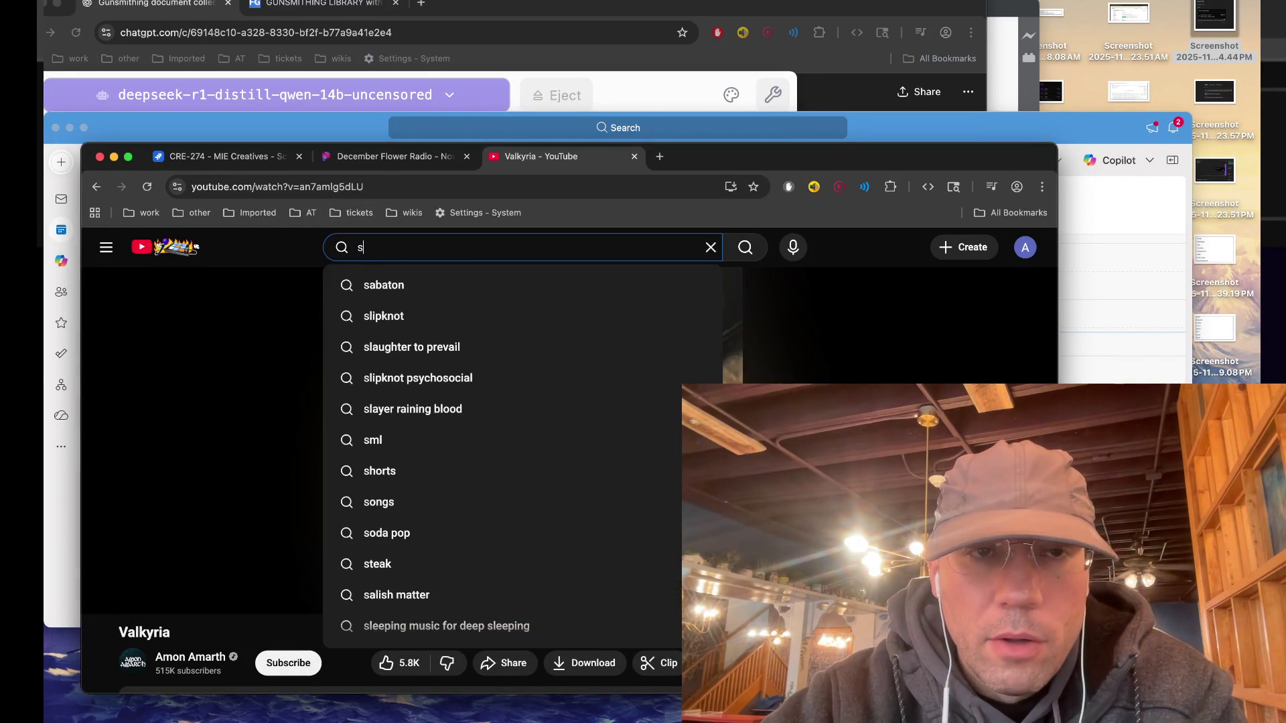
pyautogui.press('BackSpace')
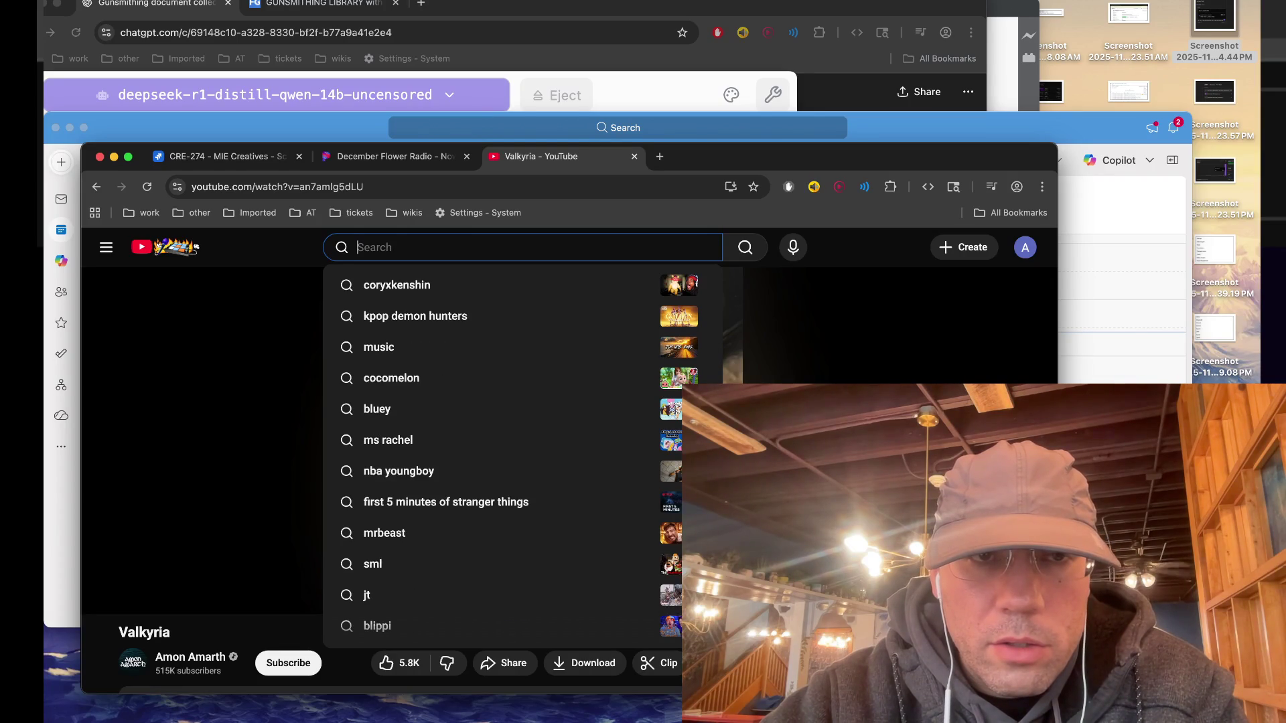
pyautogui.write('inspector')
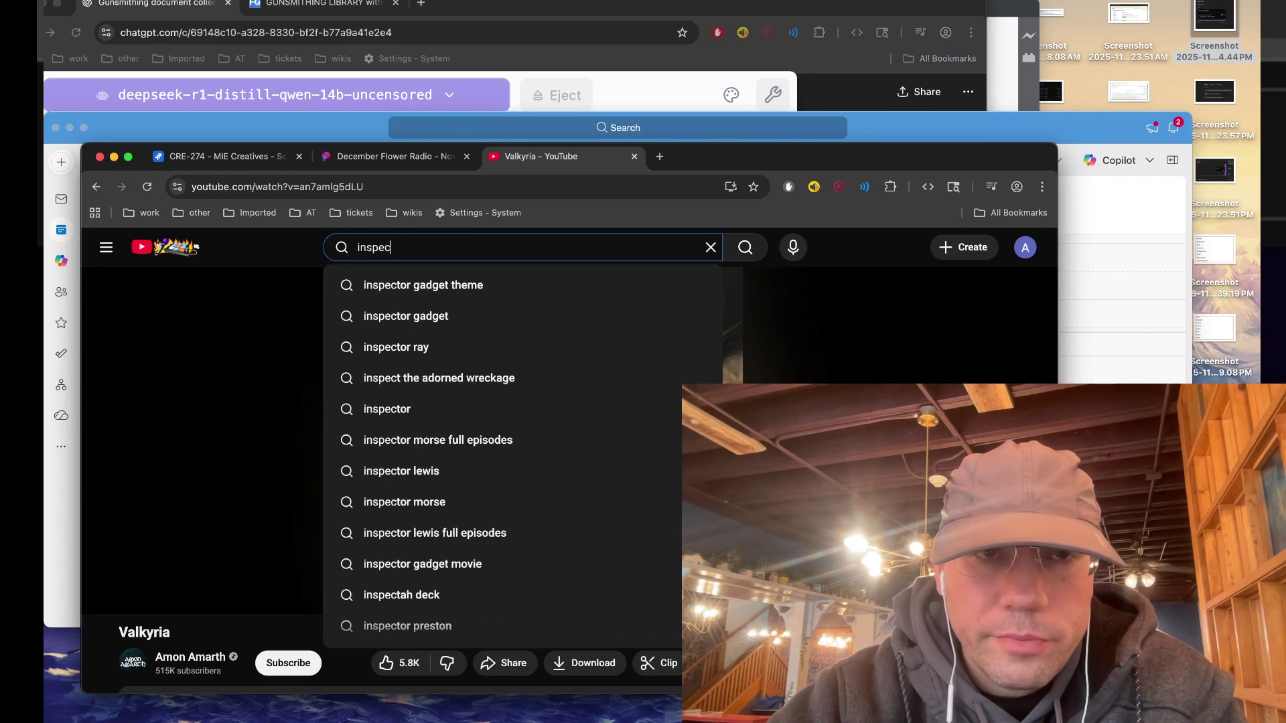
pyautogui.write('le')
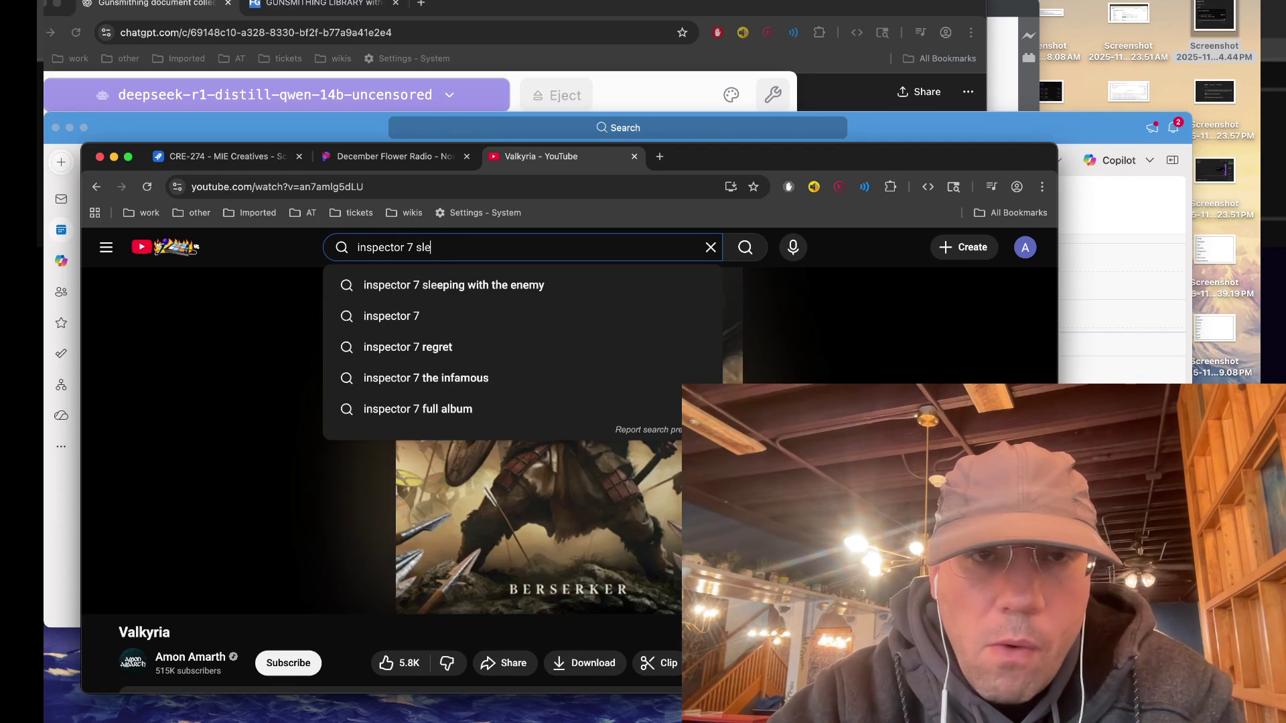
pyautogui.press('BackSpace')
pyautogui.press('BackSpace')
pyautogui.press('BackSpace')
pyautogui.press('Return')
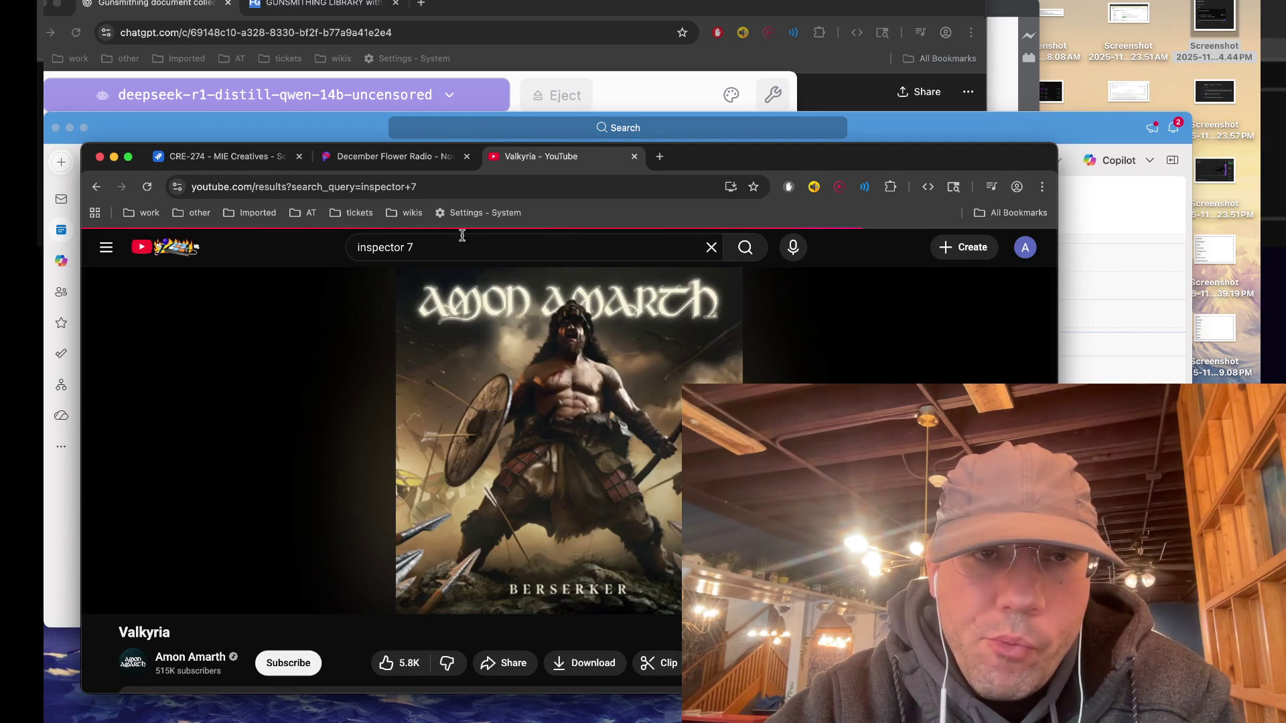
# Step: Search 'inspector 7 sleeping with the enemy' and open the Sleeping With The Enemy song
pyautogui.click(462, 235)
pyautogui.write('sle')
pyautogui.press('Down')
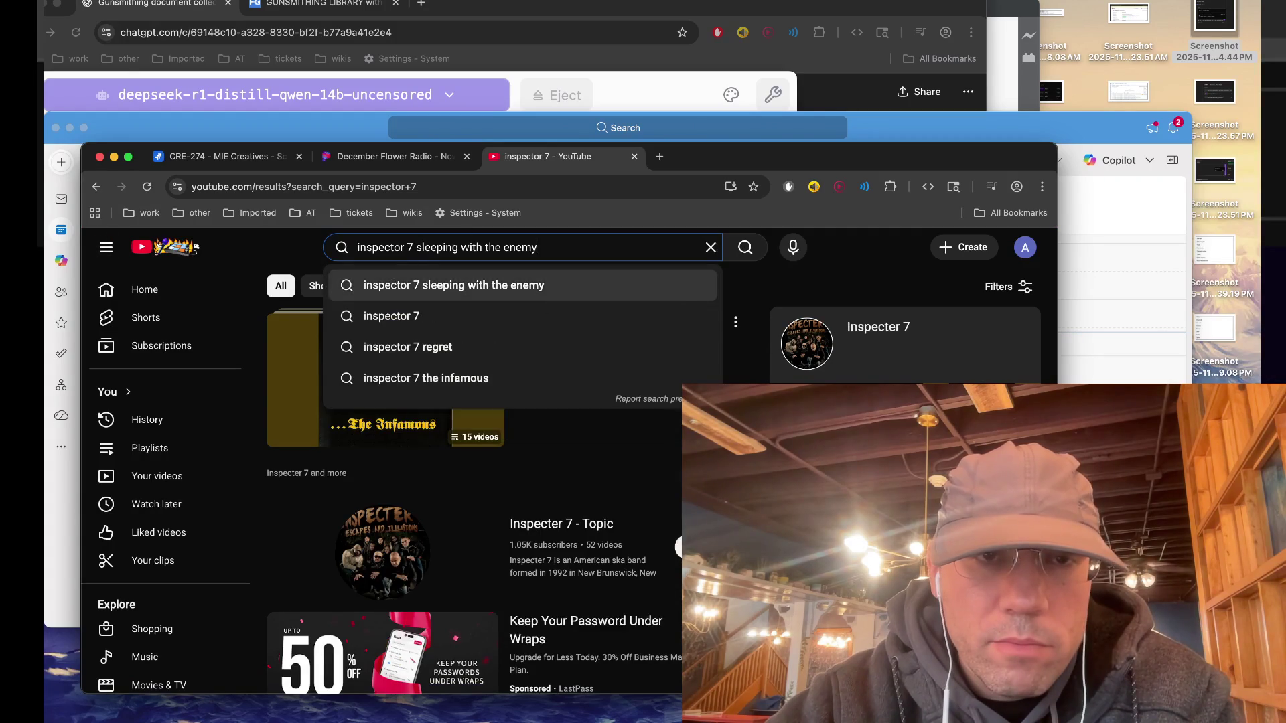
pyautogui.press('Return')
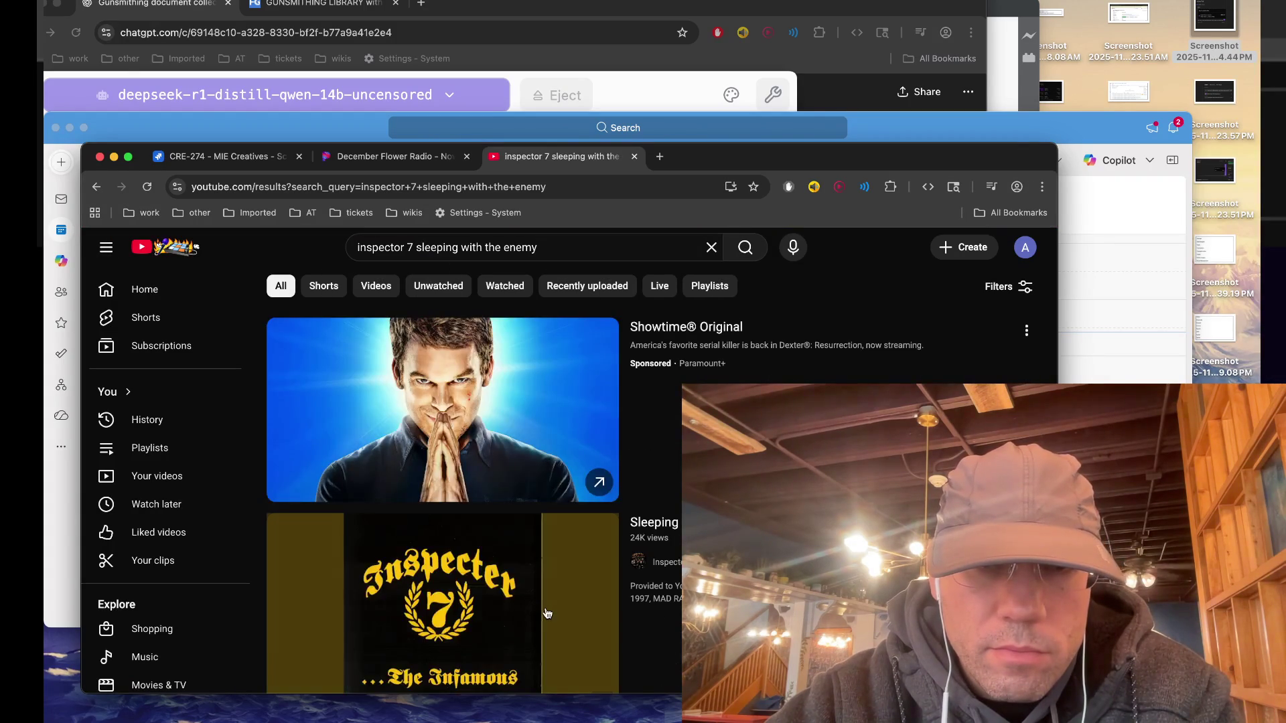
pyautogui.click(548, 613)
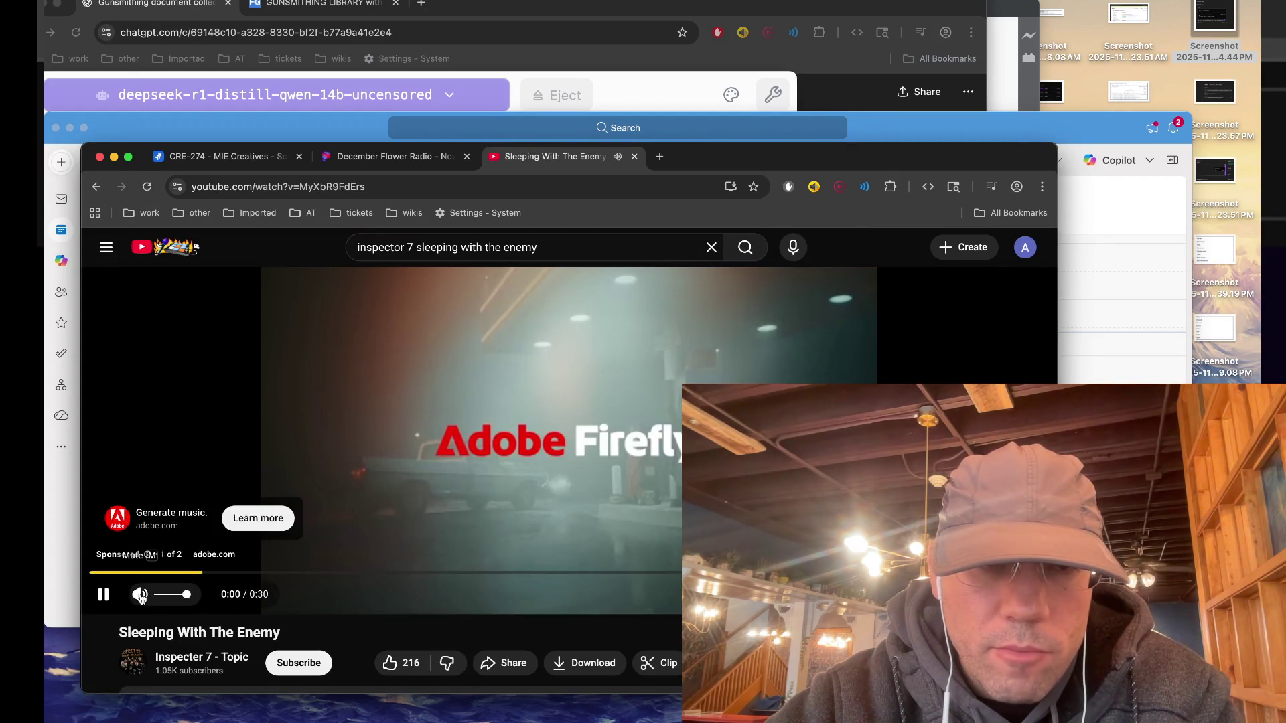
# Step: Mute the ad, re-enable AdBlock on YouTube, unmute the song, and bring Outlook in front
pyautogui.click(140, 595)
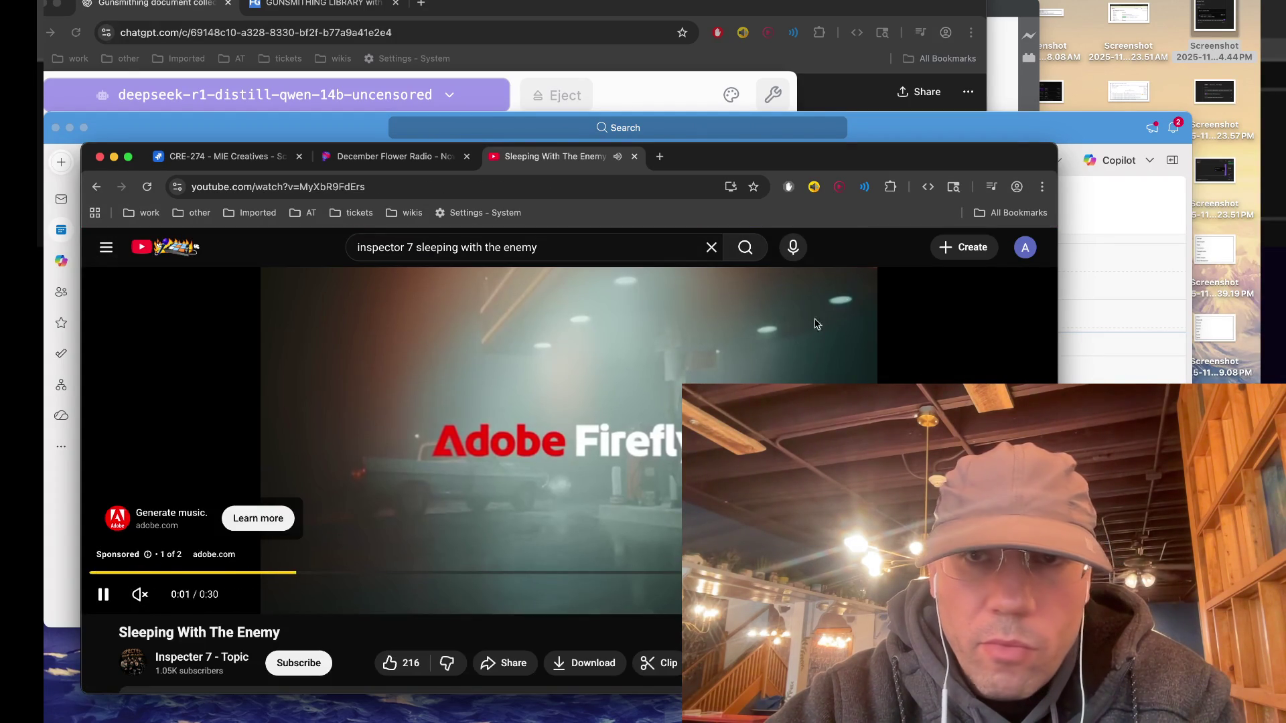
pyautogui.click(787, 188)
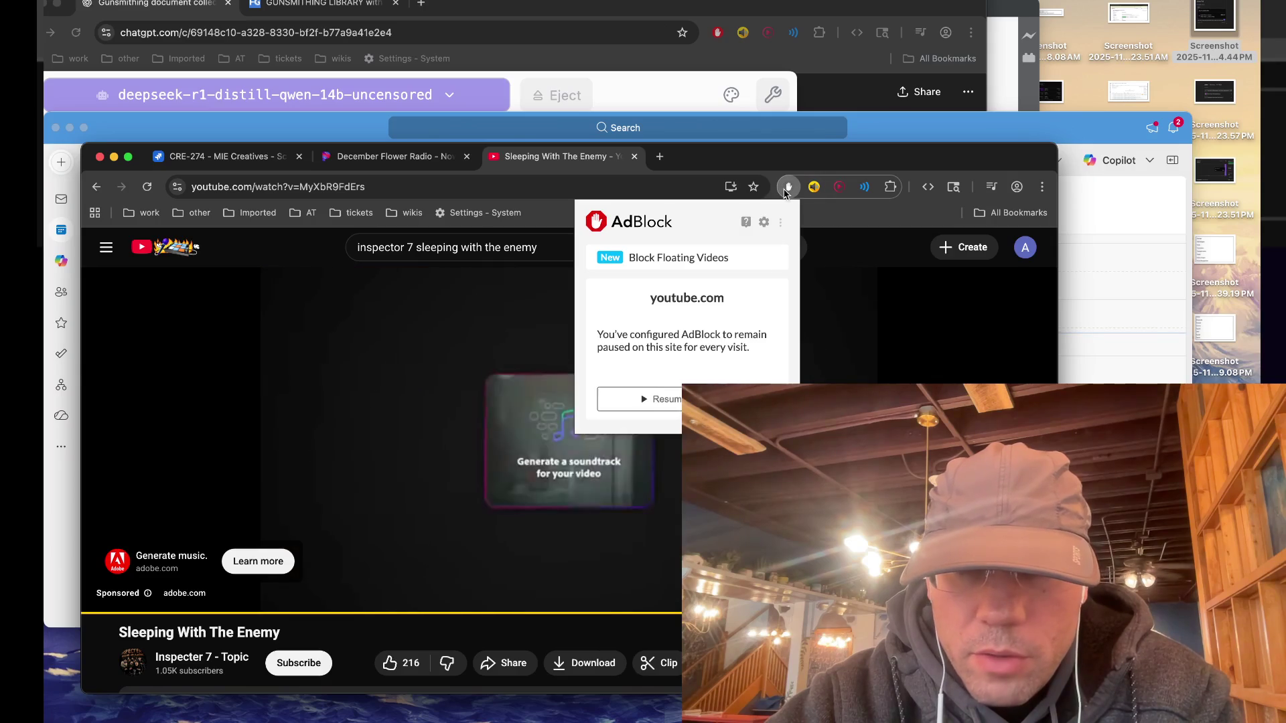
pyautogui.click(690, 399)
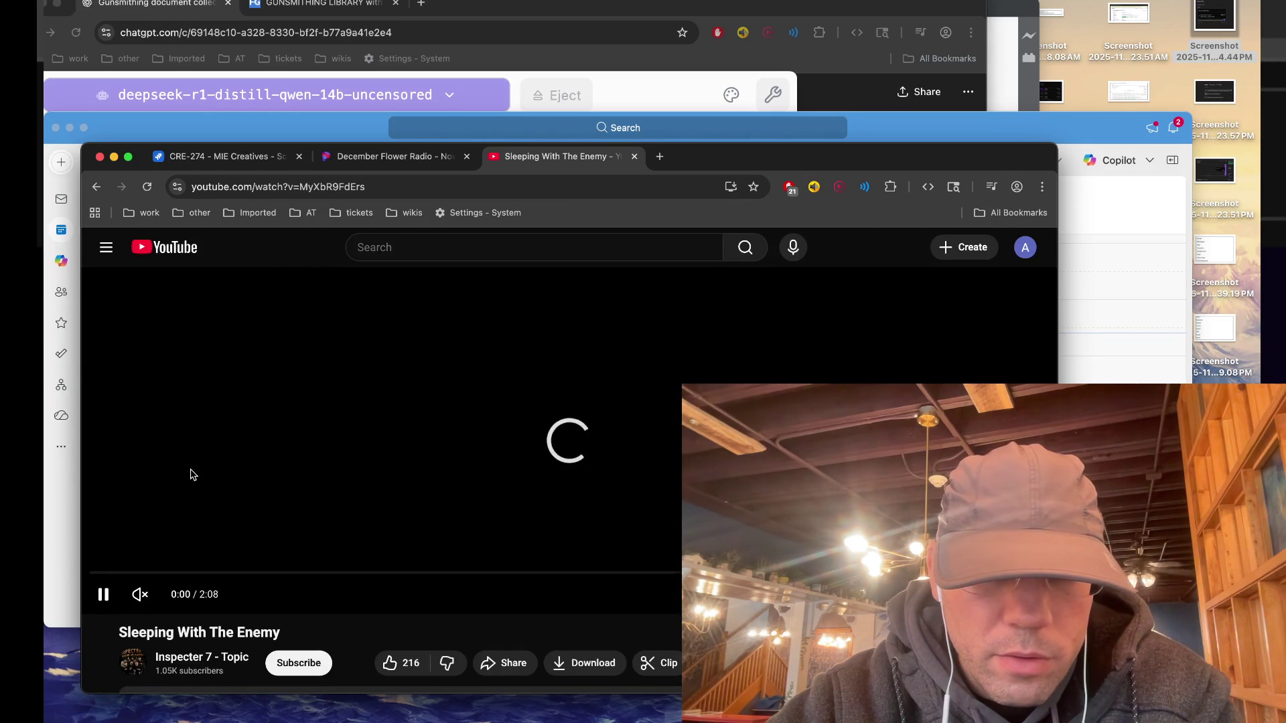
pyautogui.click(140, 594)
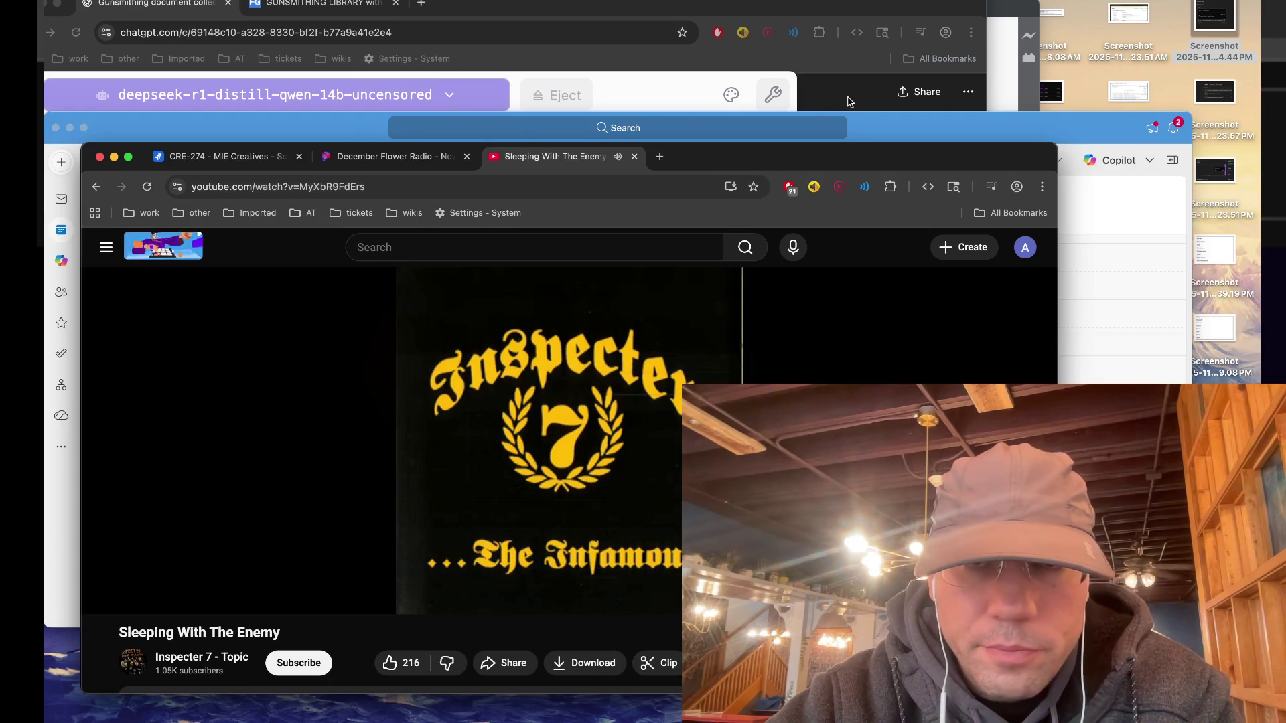
pyautogui.click(881, 118)
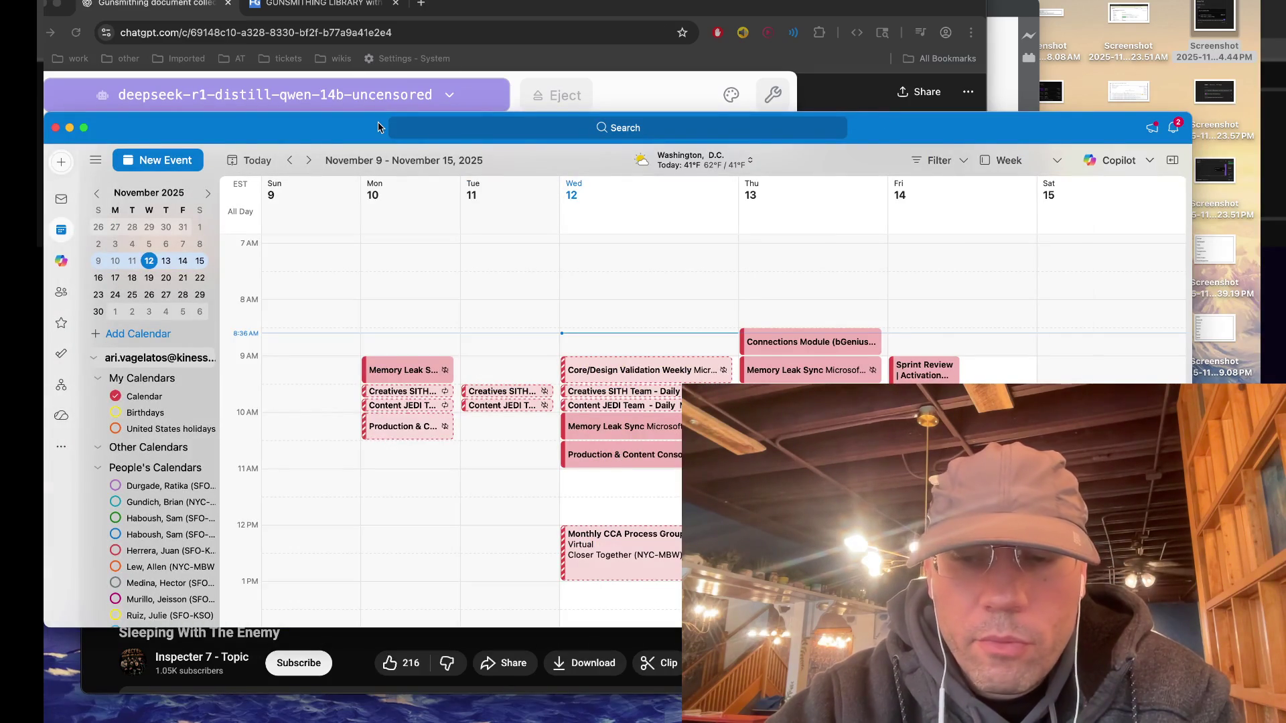
# Step: Lower the volume and open ChatGPT's cited Internet Archive source in a new tab
pyautogui.press('XF86AudioLowerVolume')
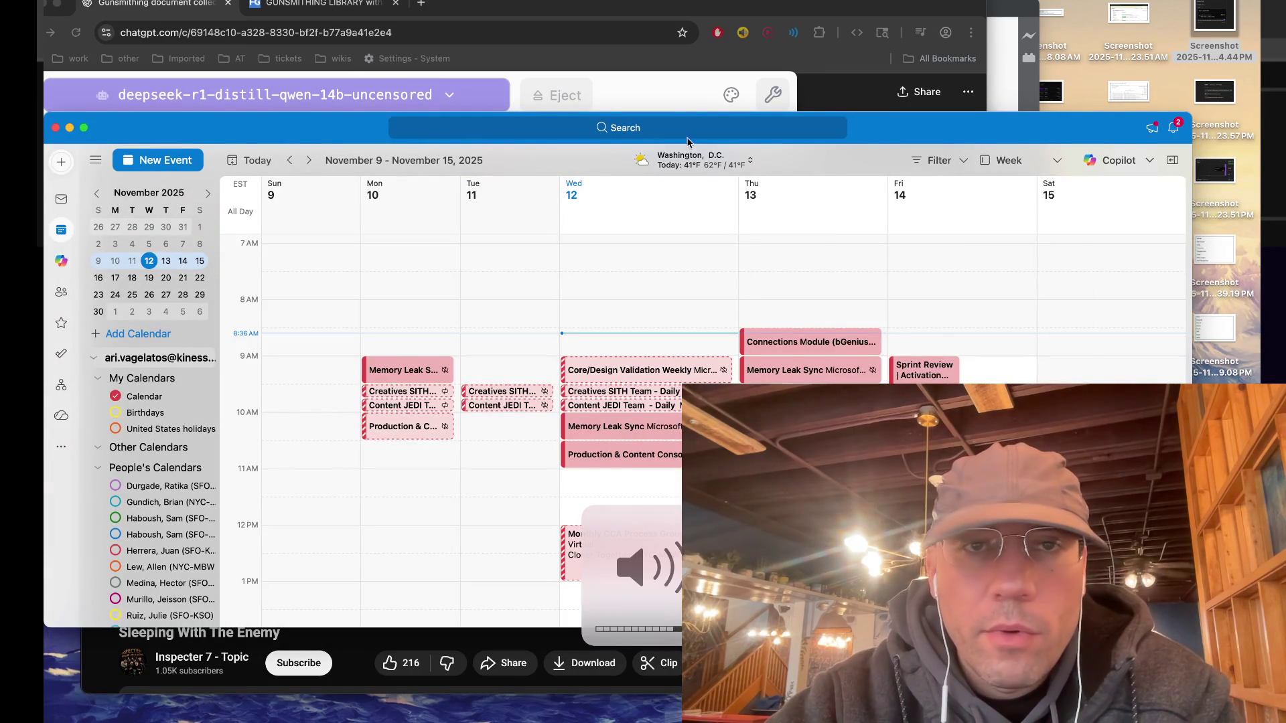
pyautogui.click(588, 2)
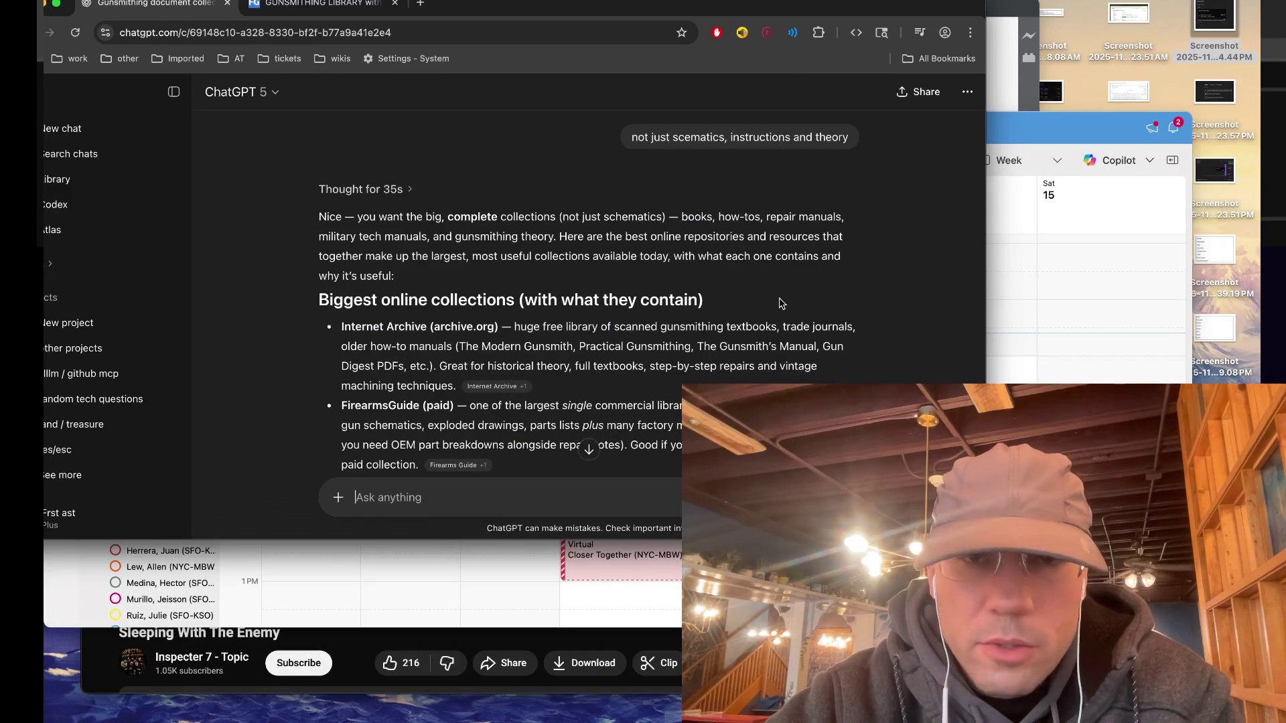
pyautogui.moveTo(486, 392)
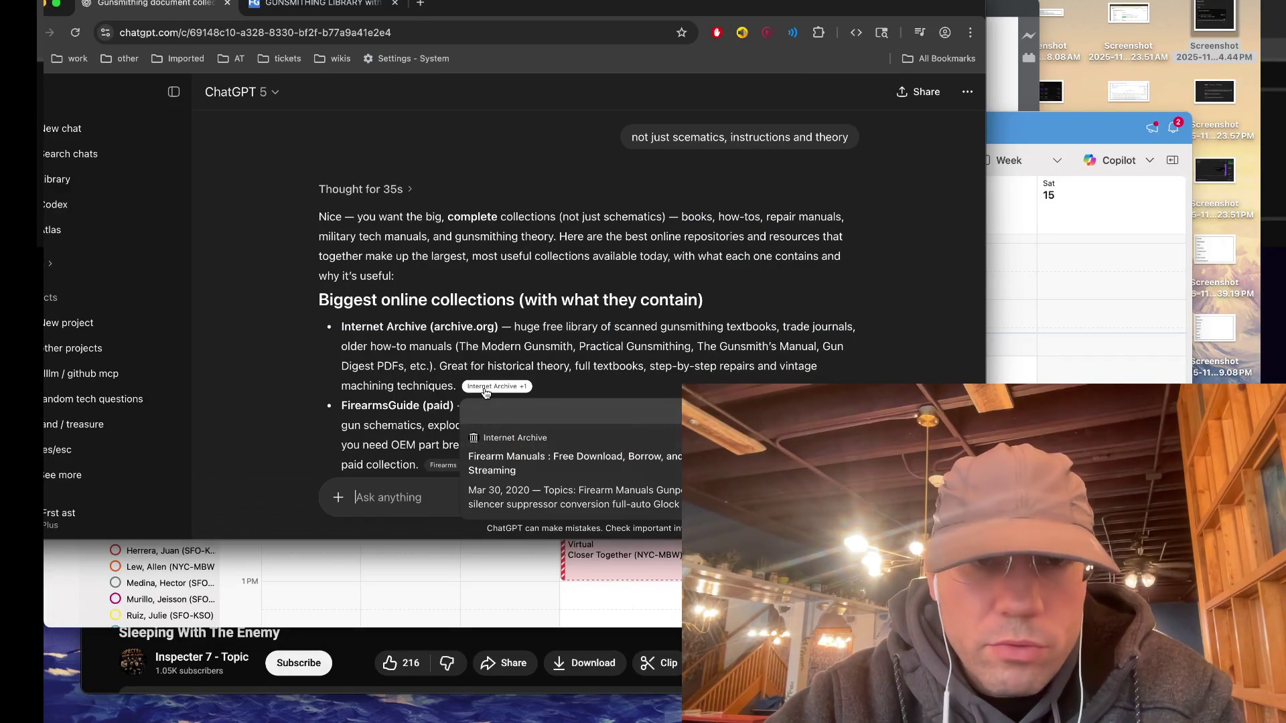
pyautogui.rightClick(517, 471)
pyautogui.click(529, 480)
pyautogui.click(441, 12)
pyautogui.scroll(-2, 448, 333)
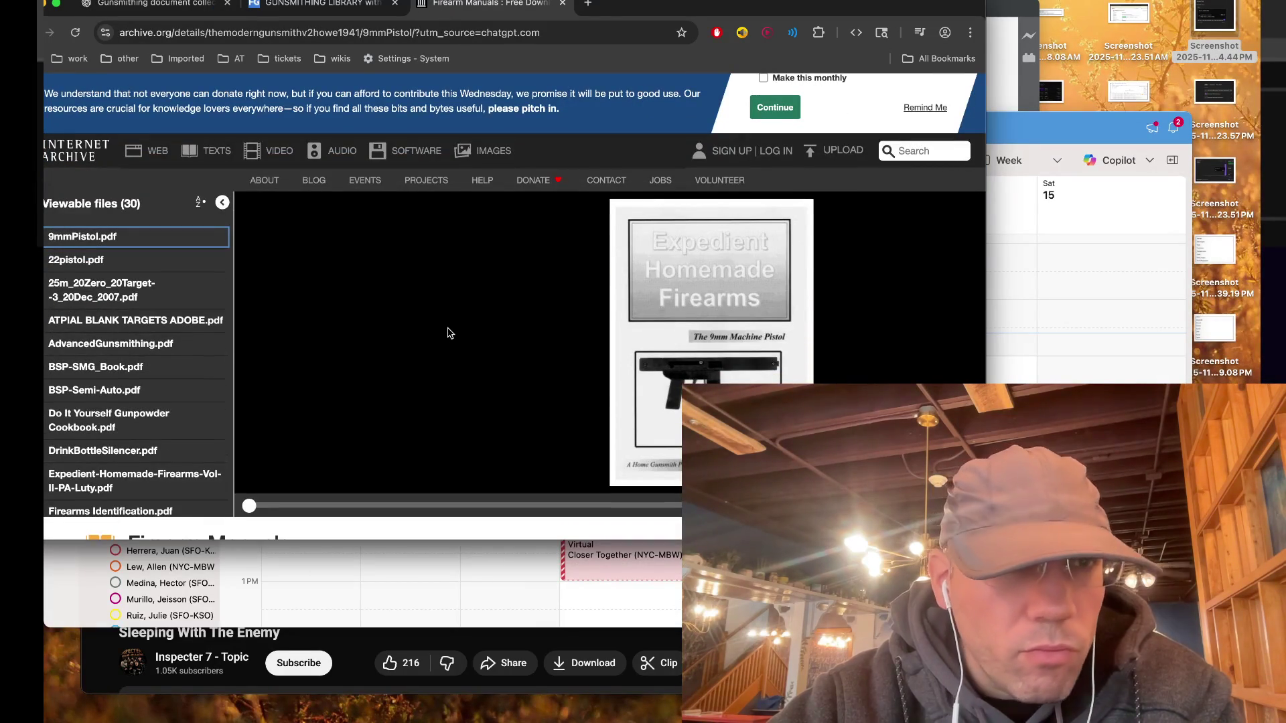
# Step: Move the archive.org window right, pause the YouTube song, and return to archive.org
pyautogui.moveTo(843, 14)
pyautogui.mouseDown()
pyautogui.moveTo(994, 10)
pyautogui.moveTo(980, 10)
pyautogui.mouseUp()
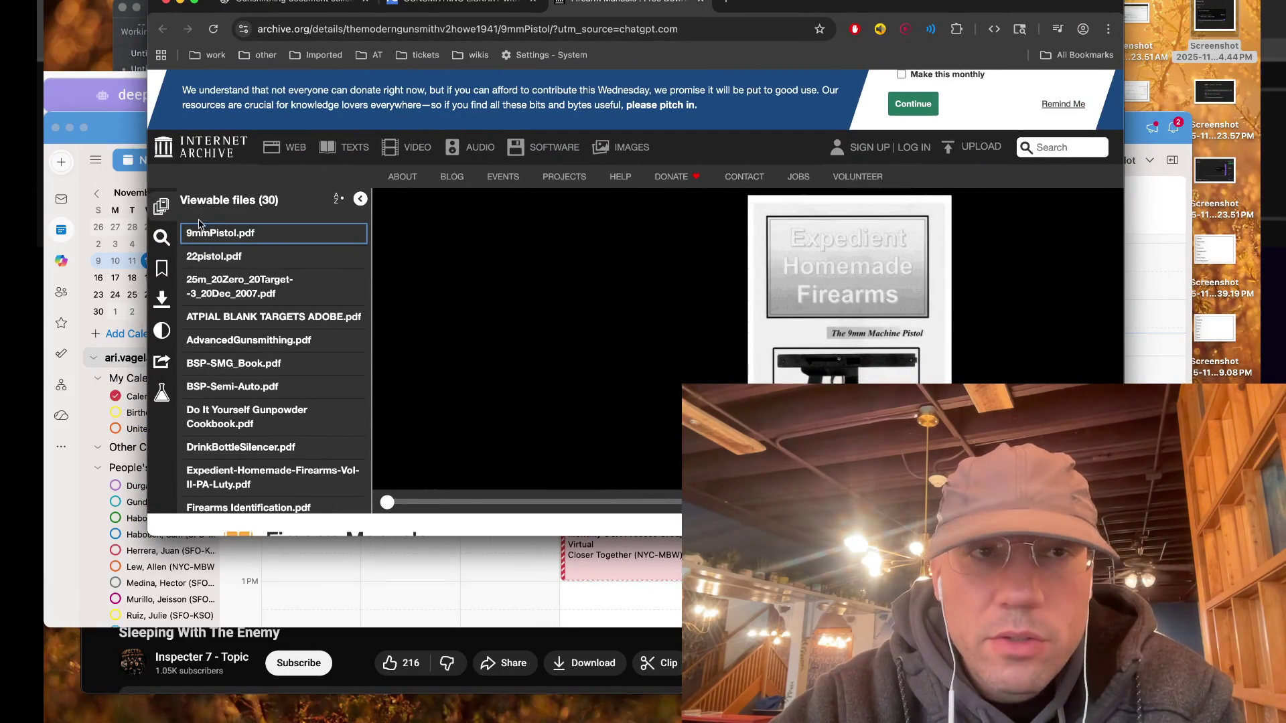
pyautogui.scroll(-15, 294, 266)
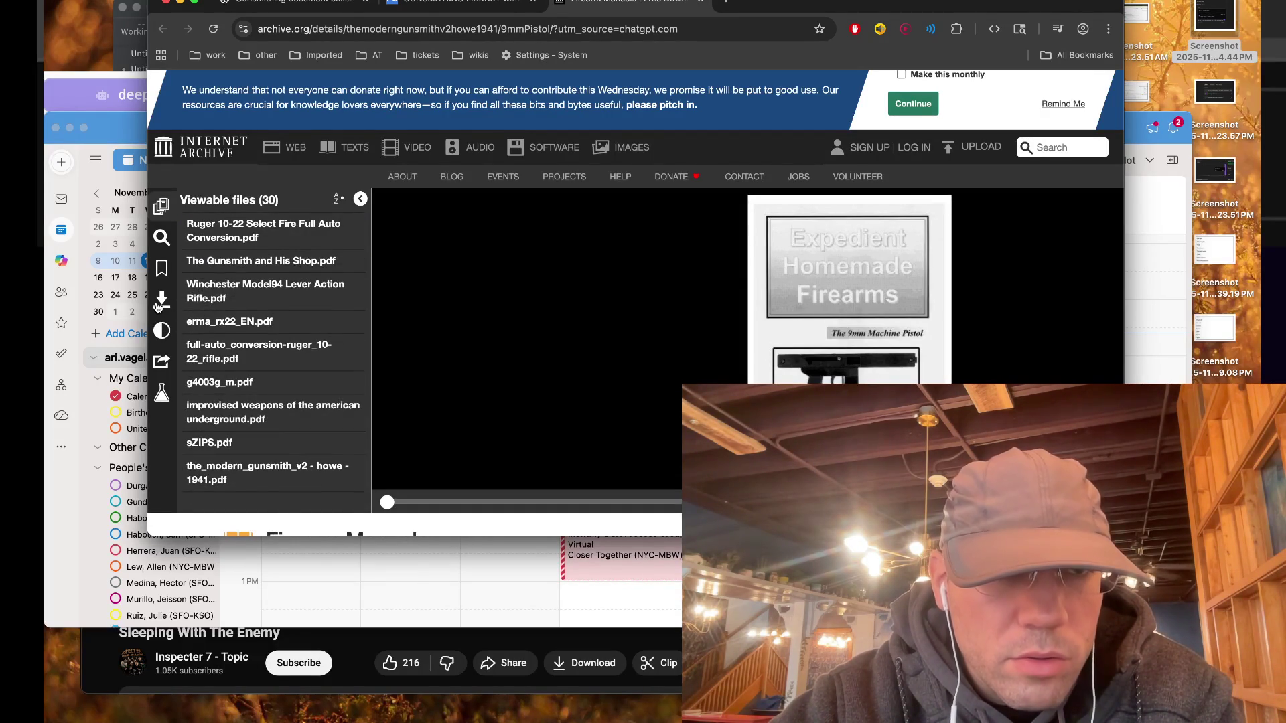
pyautogui.click(447, 636)
pyautogui.click(596, 416)
pyautogui.click(723, 136)
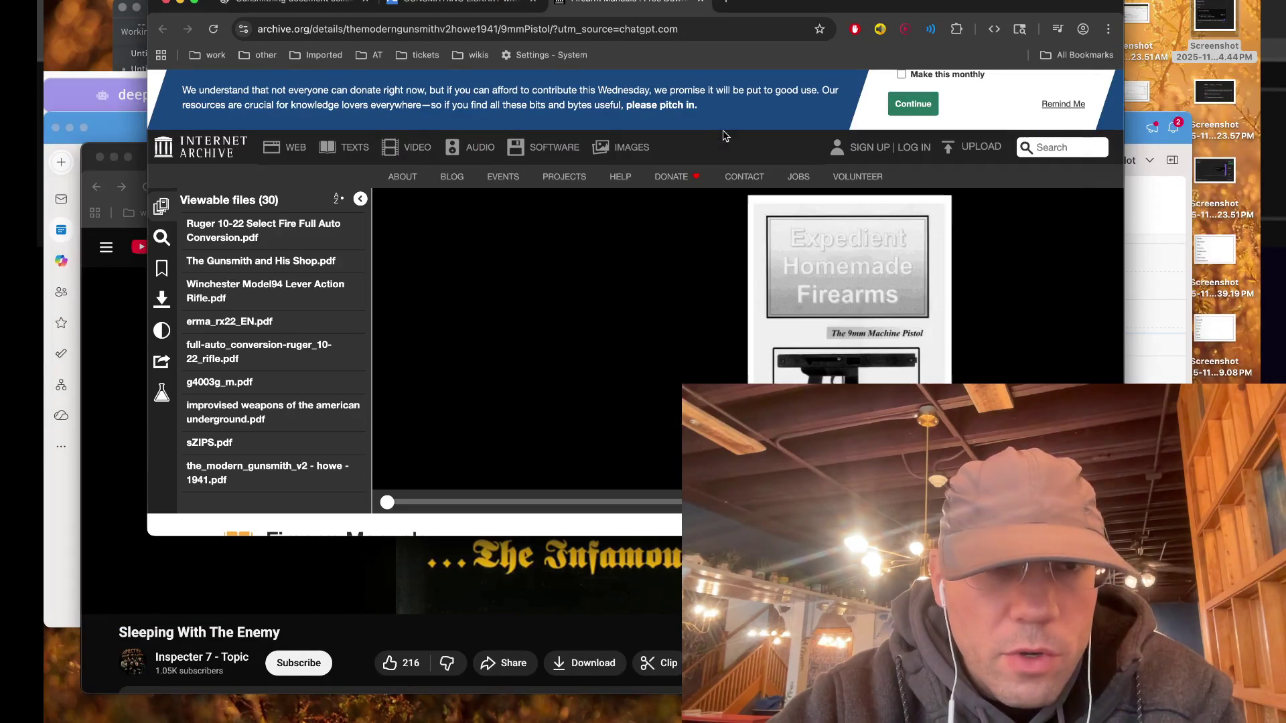
# Step: Page forward through 9mmPistol.pdf, go back to the cover, then bring Cursor forward
pyautogui.scroll(10, 304, 385)
pyautogui.scroll(-10, 307, 390)
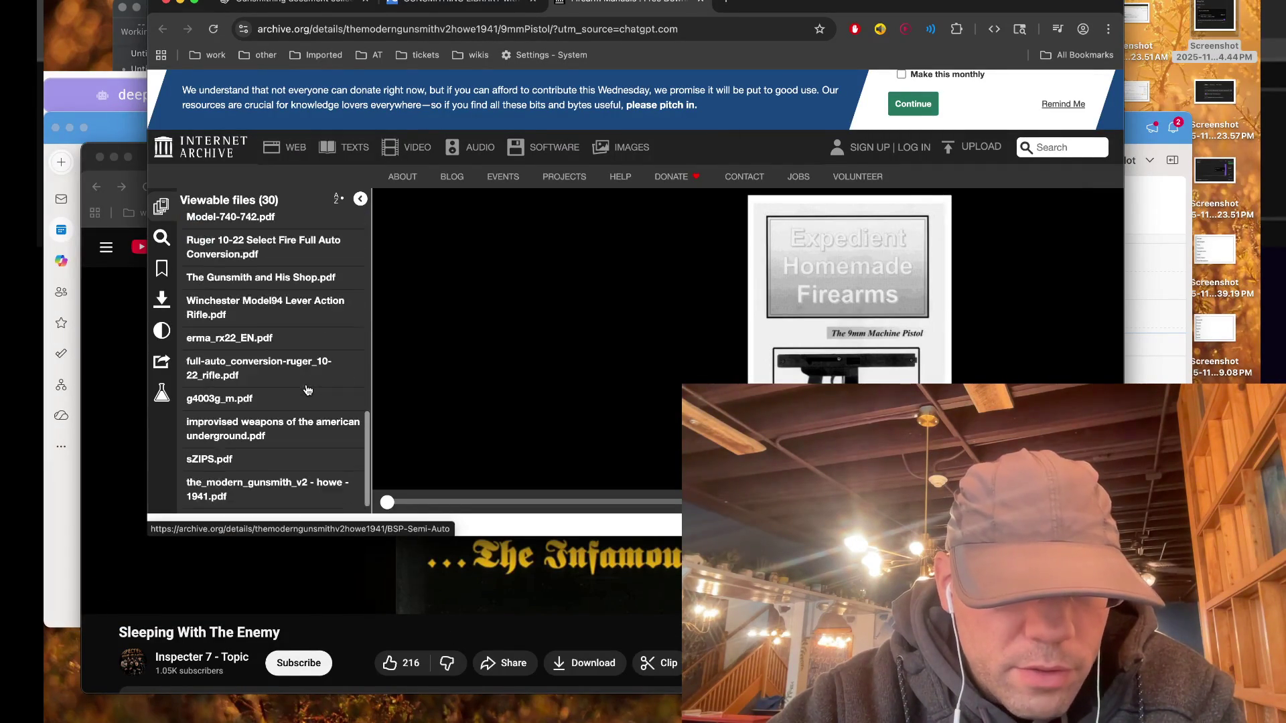
pyautogui.scroll(3, 324, 291)
pyautogui.scroll(5, 324, 292)
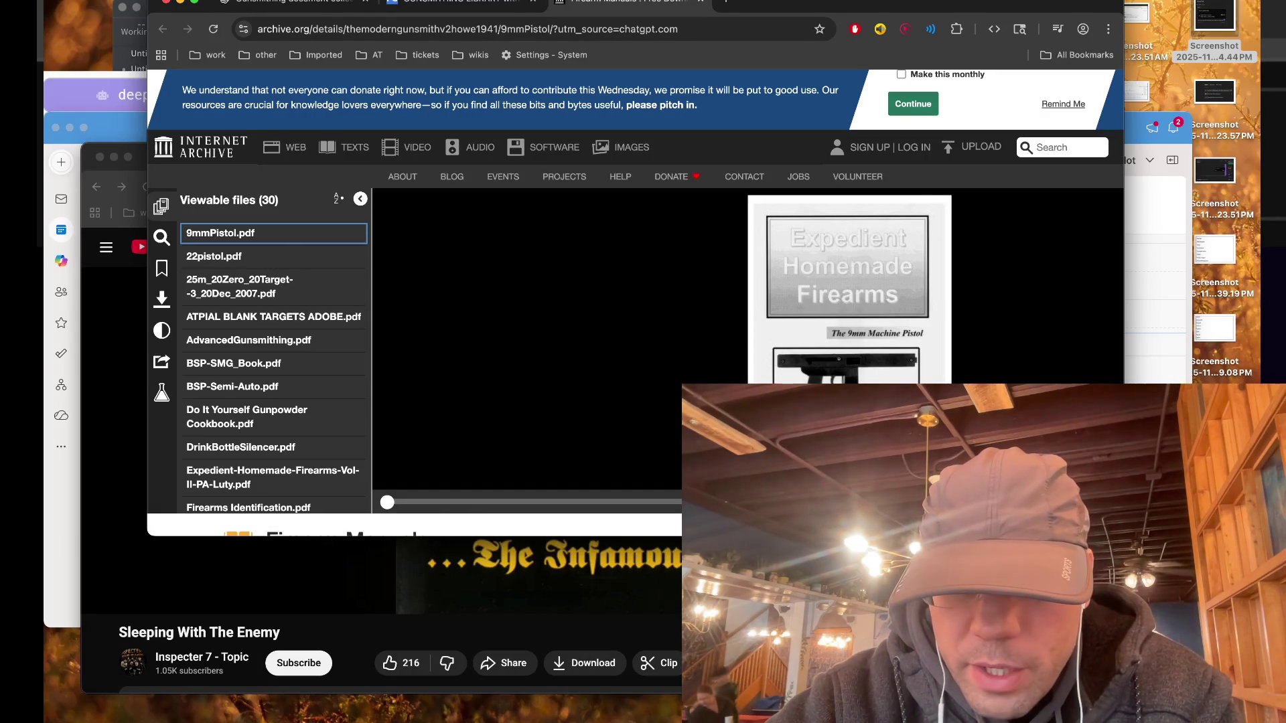
pyautogui.press('Right')
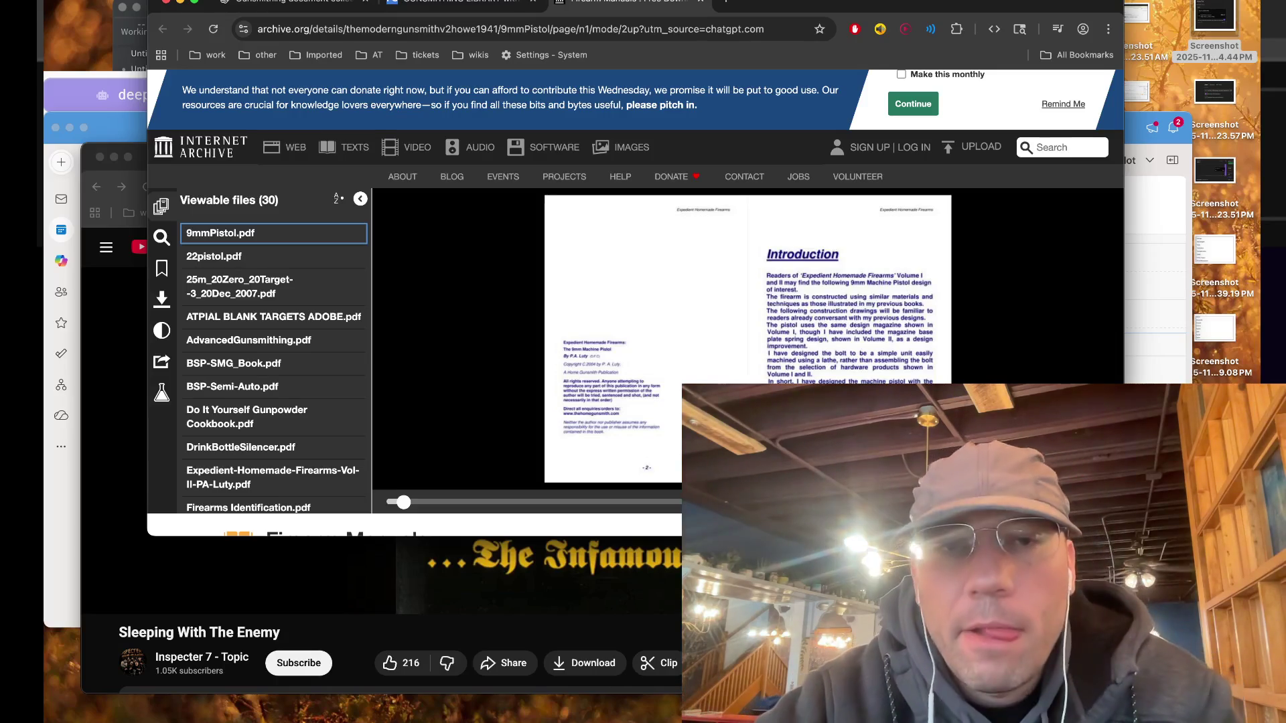
pyautogui.press('Right')
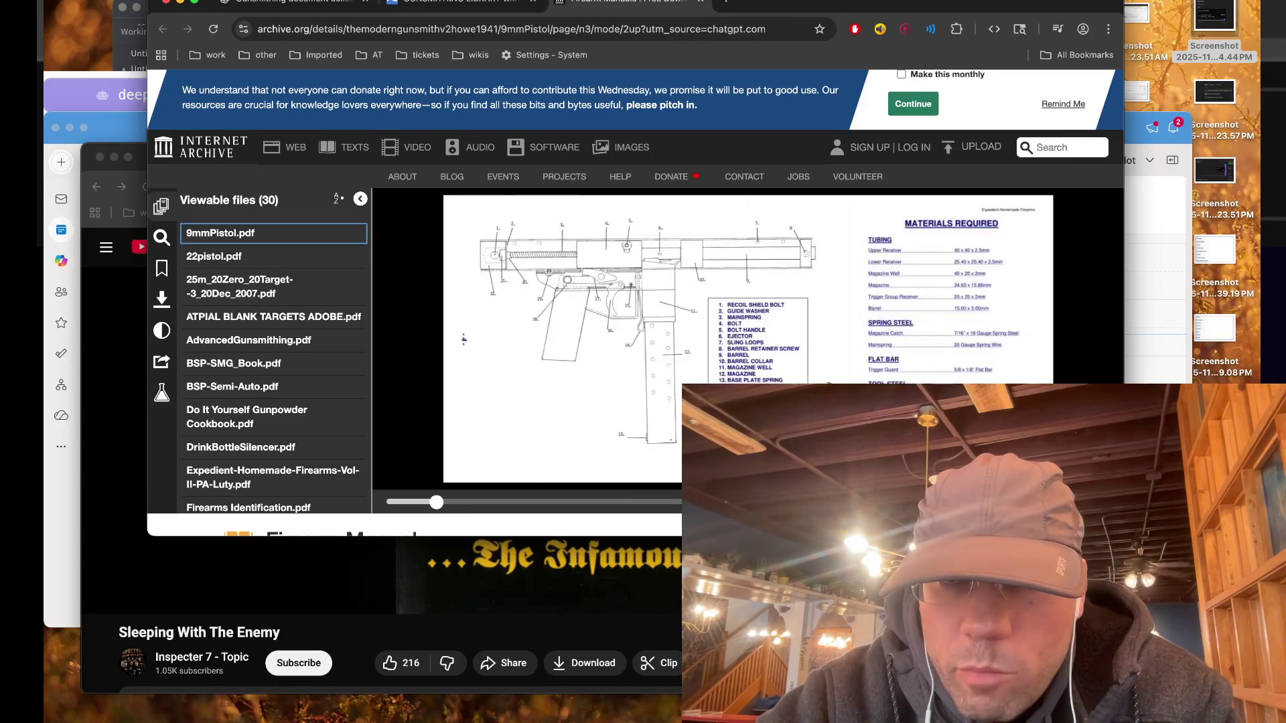
pyautogui.press('Left')
pyautogui.press('Left')
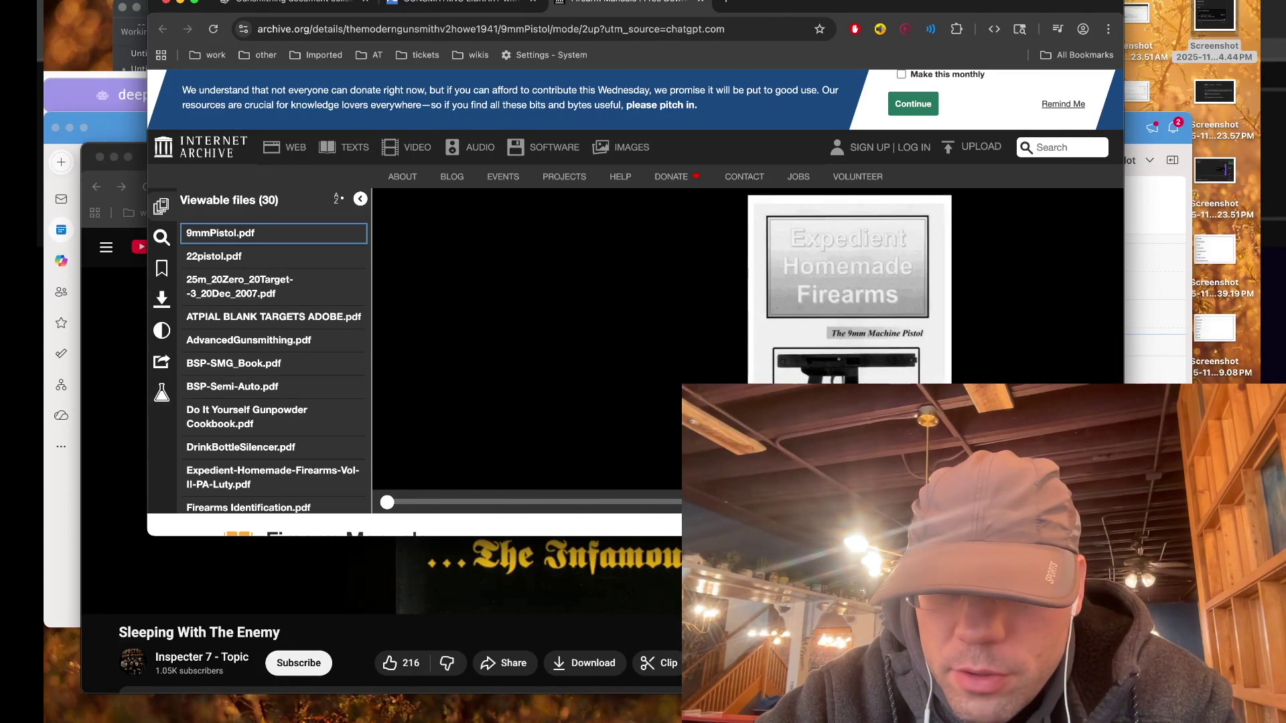
pyautogui.moveTo(660, 720)
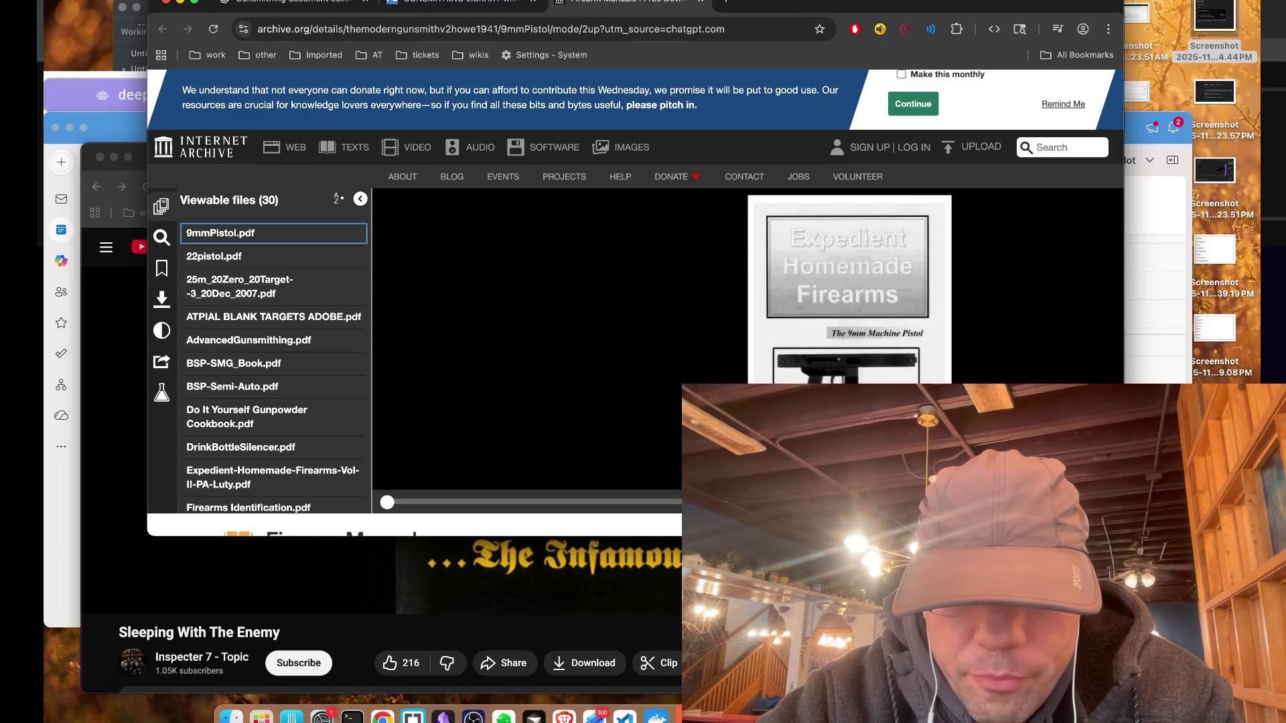
pyautogui.click(540, 715)
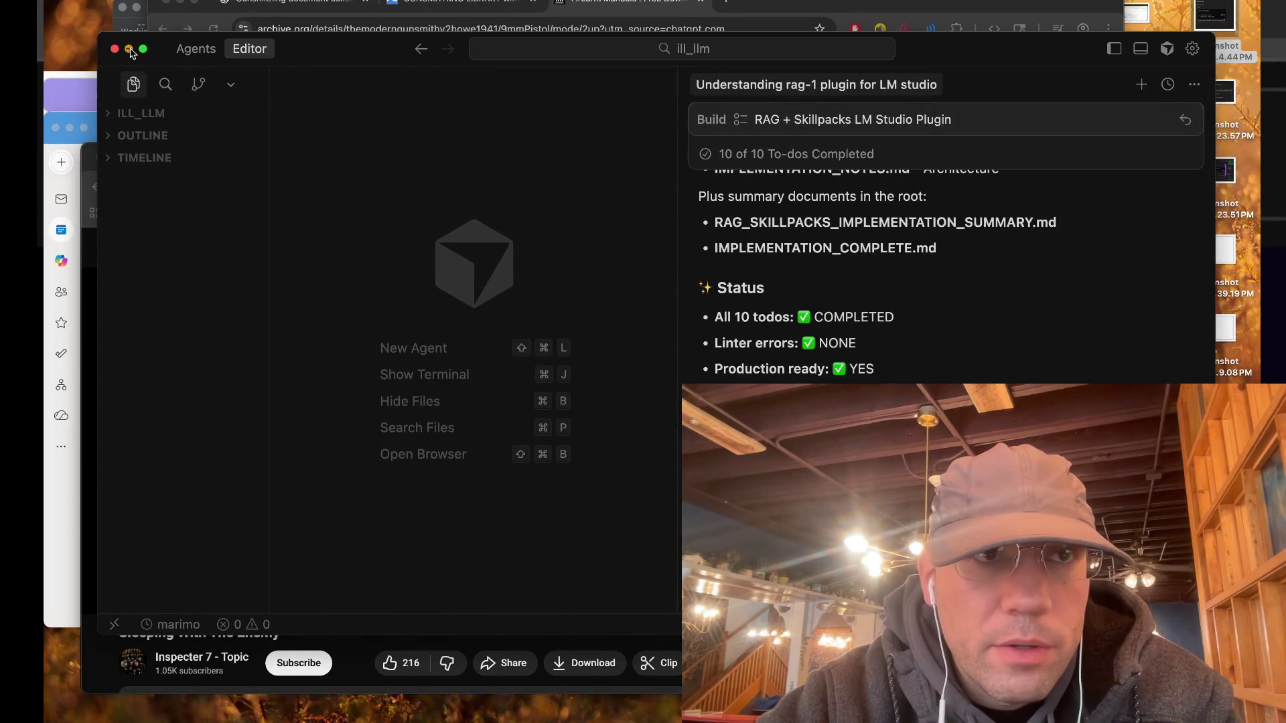
pyautogui.click(129, 49)
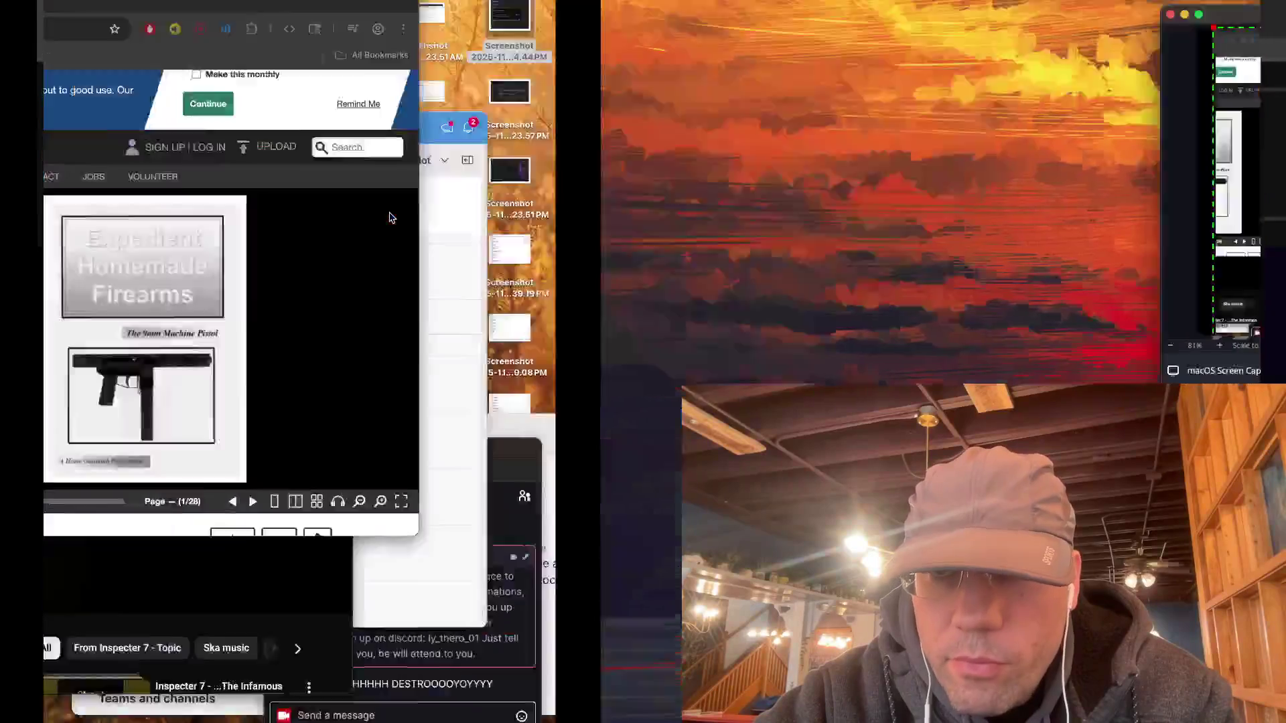
pyautogui.hotkey('ctrl', 'Up')
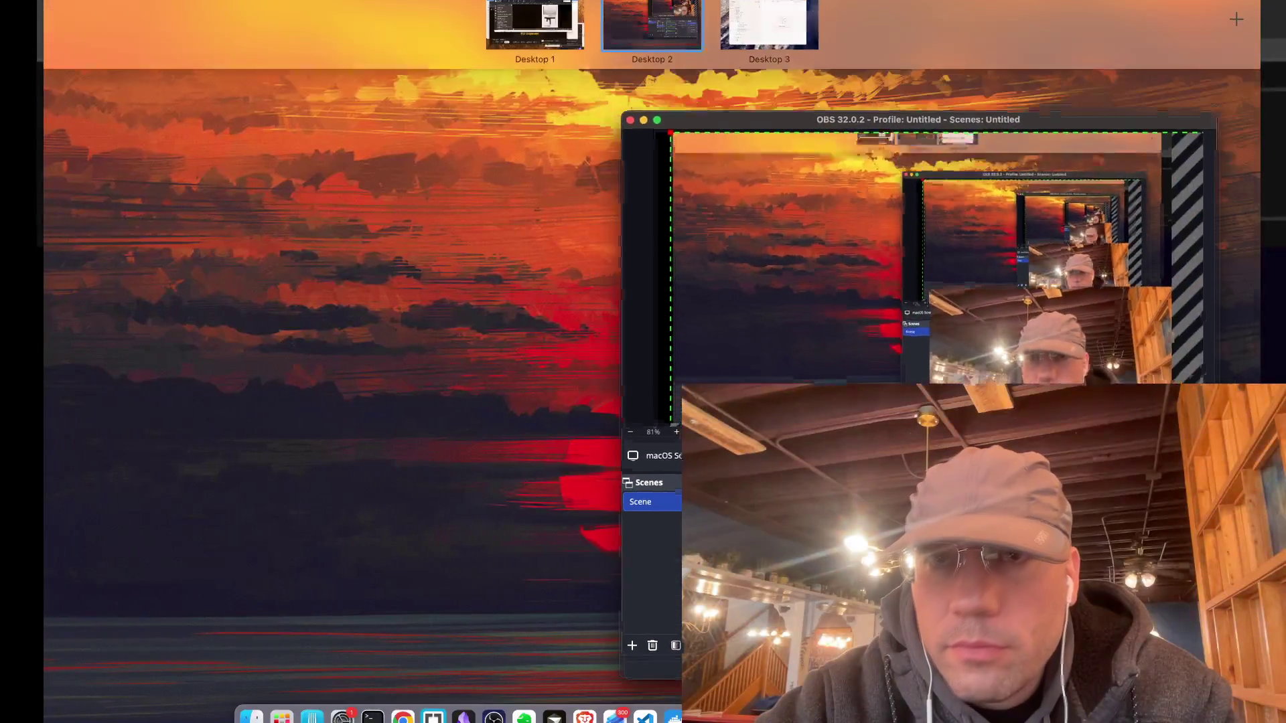
pyautogui.click(583, 27)
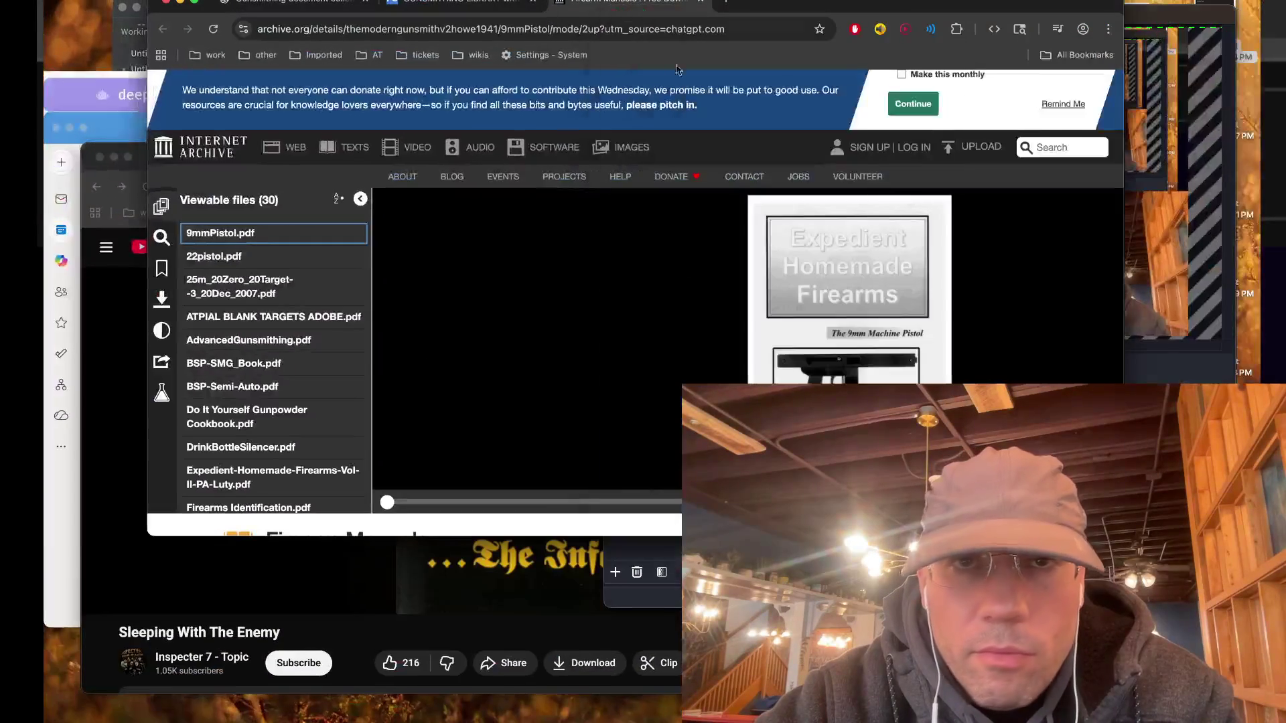
# Step: Move OBS aside and minimize it, then open BSP-SMG_Book.pdf and scroll through it
pyautogui.moveTo(1188, 19)
pyautogui.mouseDown()
pyautogui.moveTo(402, 87)
pyautogui.moveTo(388, 47)
pyautogui.moveTo(670, 113)
pyautogui.moveTo(733, 158)
pyautogui.moveTo(812, 122)
pyautogui.moveTo(816, 107)
pyautogui.mouseUp()
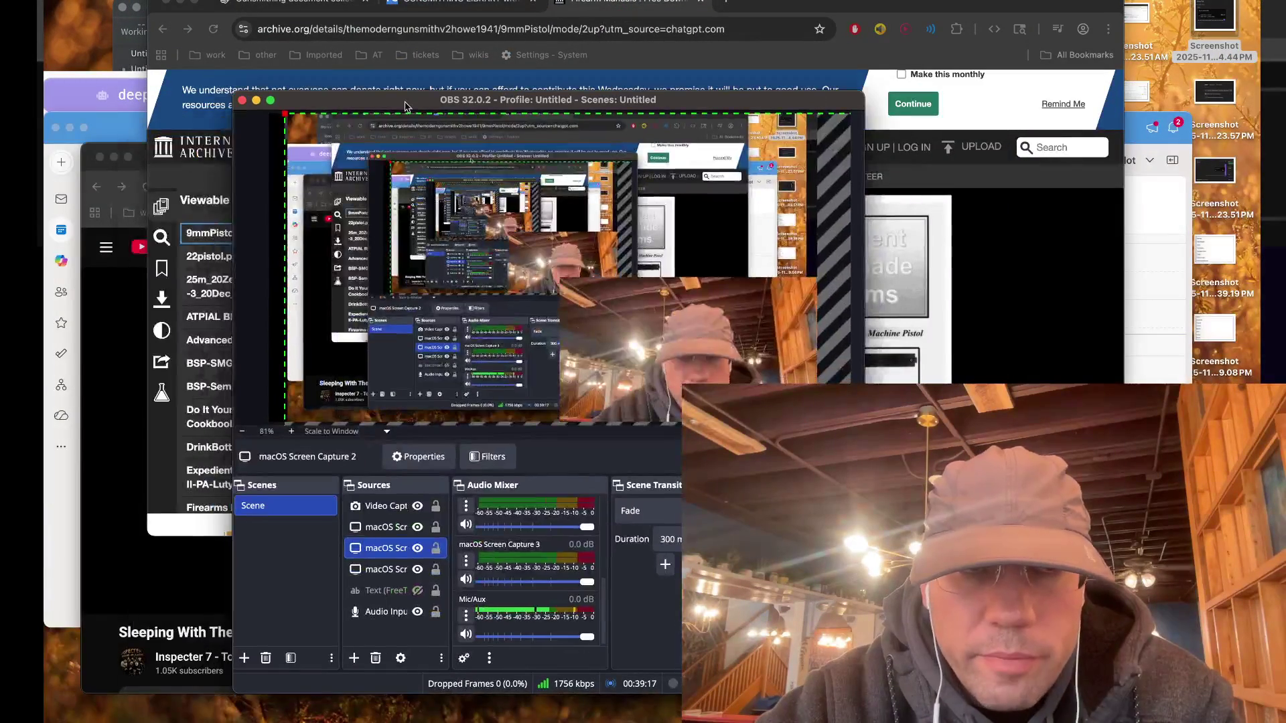
pyautogui.click(256, 100)
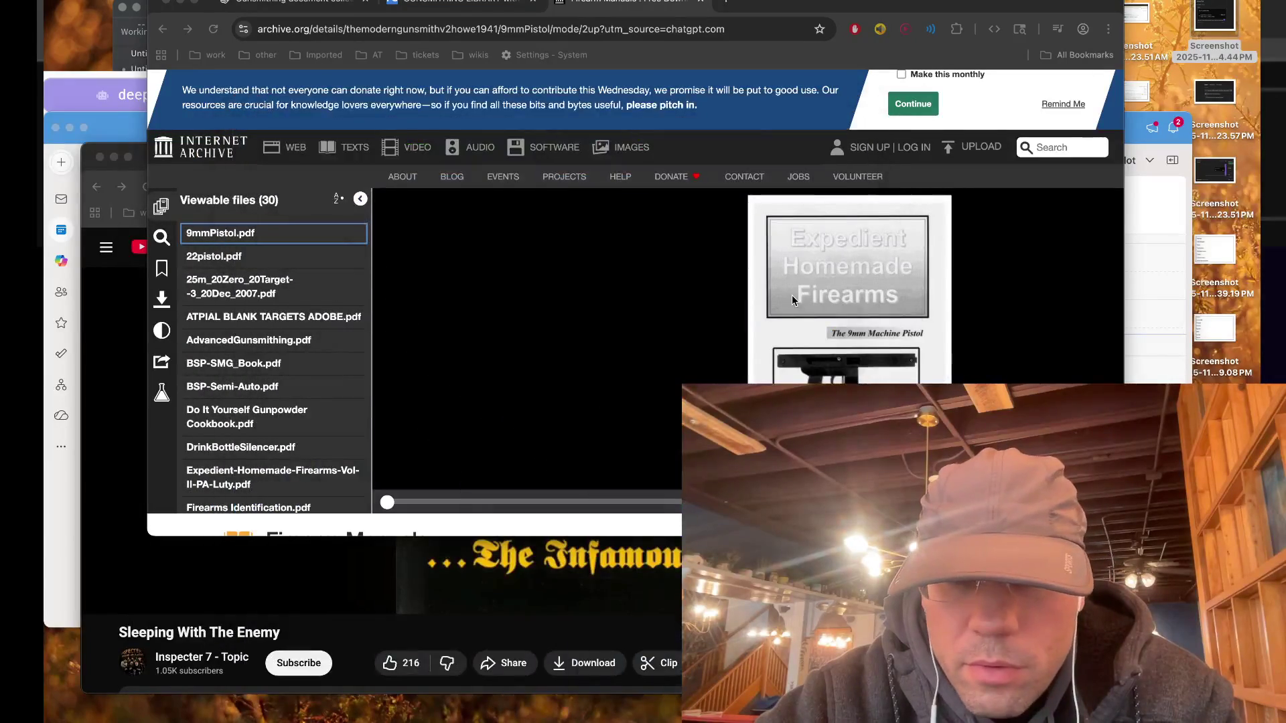
pyautogui.click(227, 365)
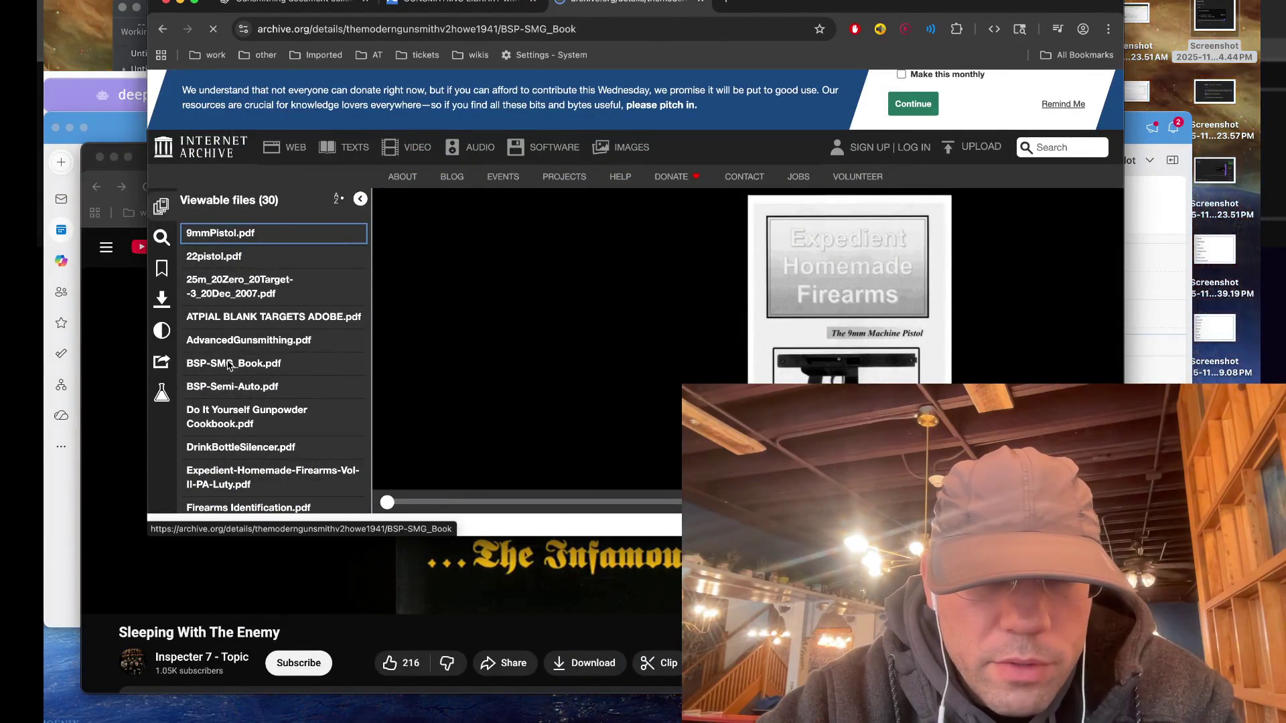
pyautogui.scroll(-2, 329, 371)
pyautogui.scroll(-4, 329, 372)
pyautogui.scroll(-1, 295, 362)
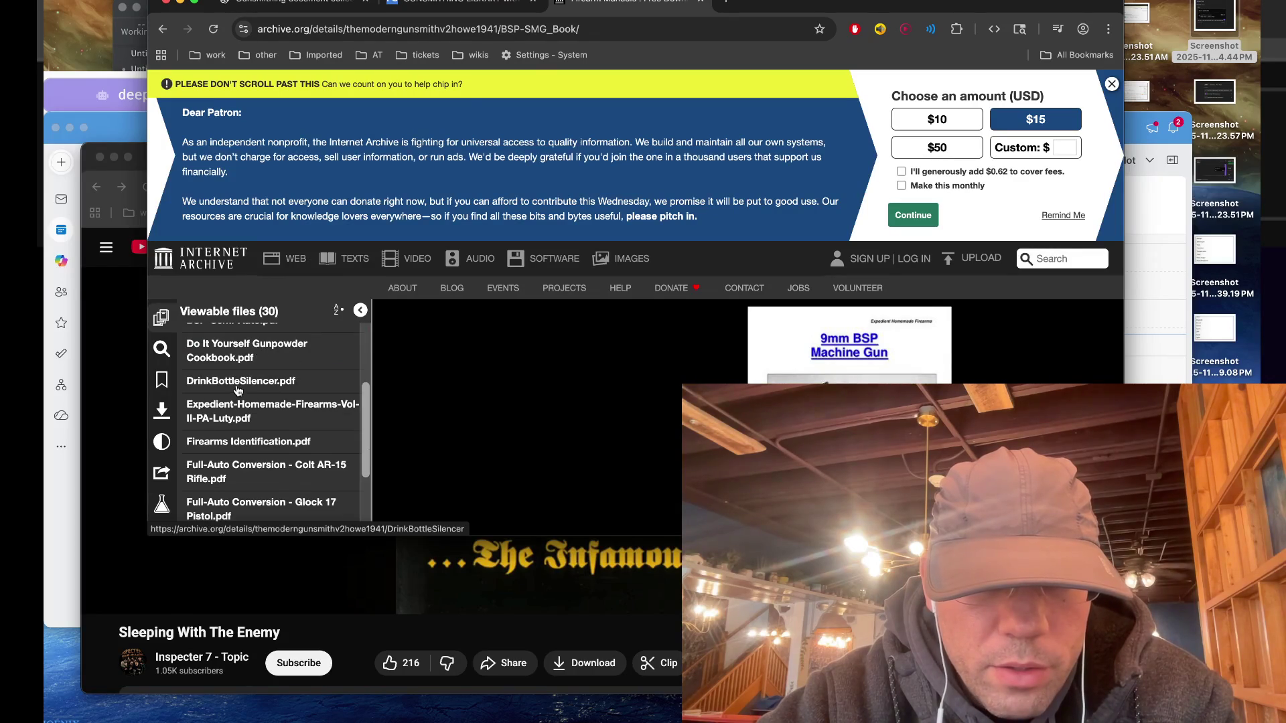
pyautogui.scroll(2, 237, 391)
pyautogui.scroll(1, 233, 442)
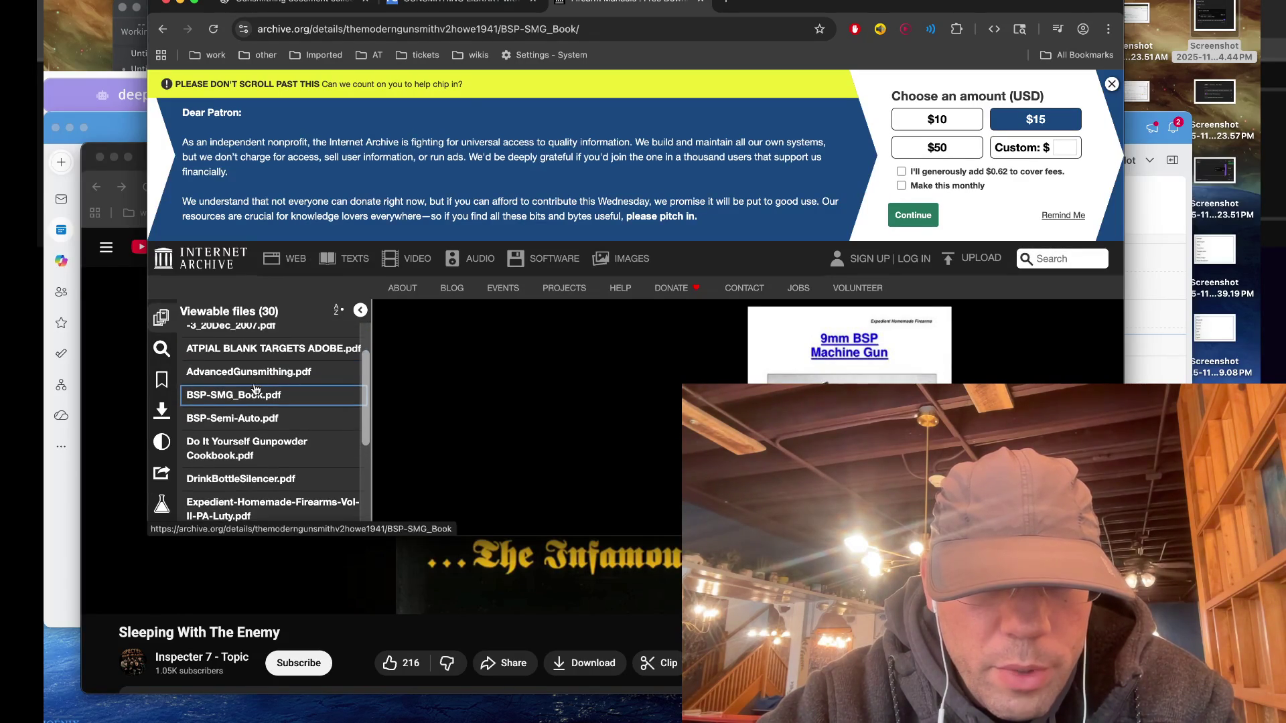
# Step: Open AdvancedGunsmithing.pdf and scroll through it, then pick 'improvised weapons of the american underground.pdf'
pyautogui.click(257, 378)
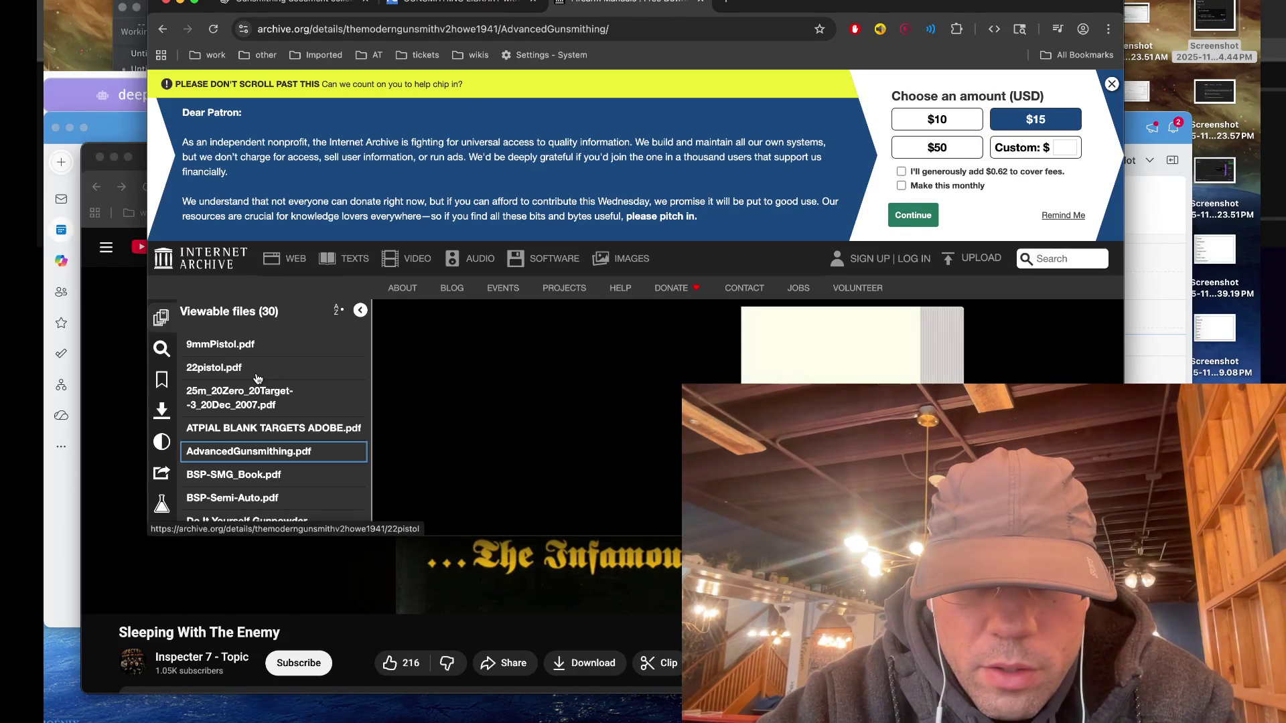
pyautogui.scroll(-4, 661, 435)
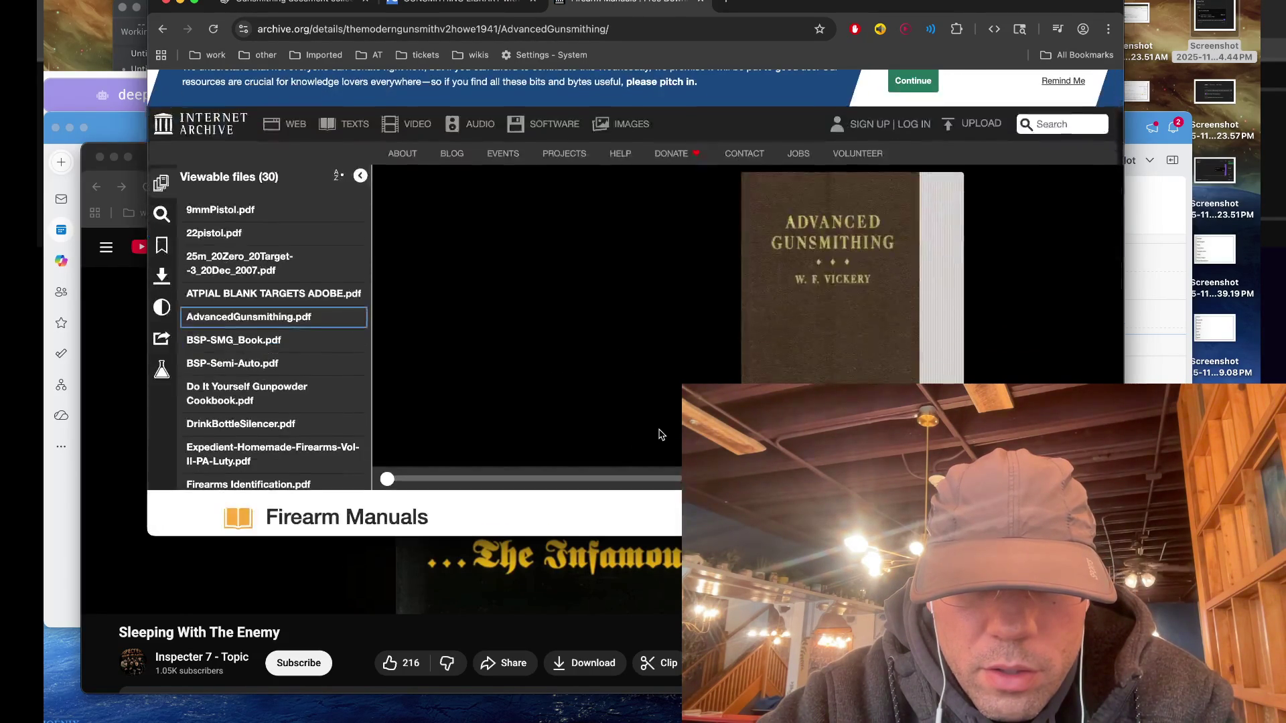
pyautogui.scroll(-10, 262, 397)
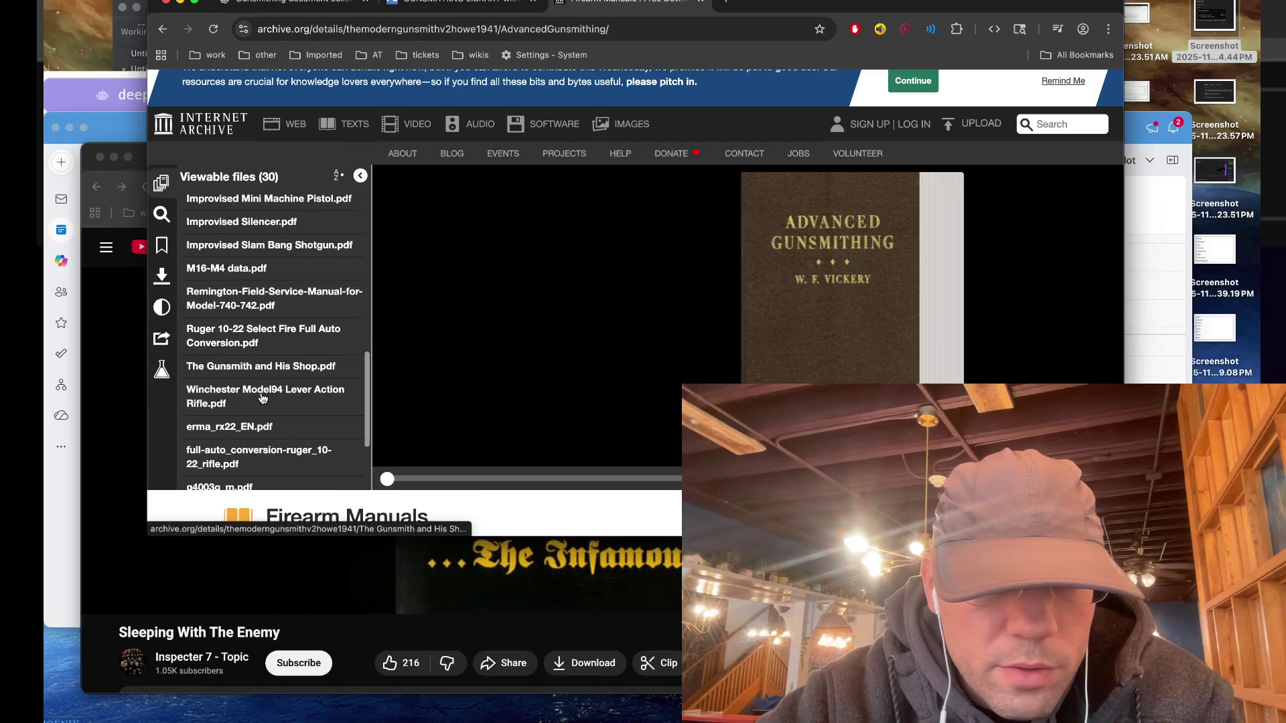
pyautogui.scroll(-2, 261, 397)
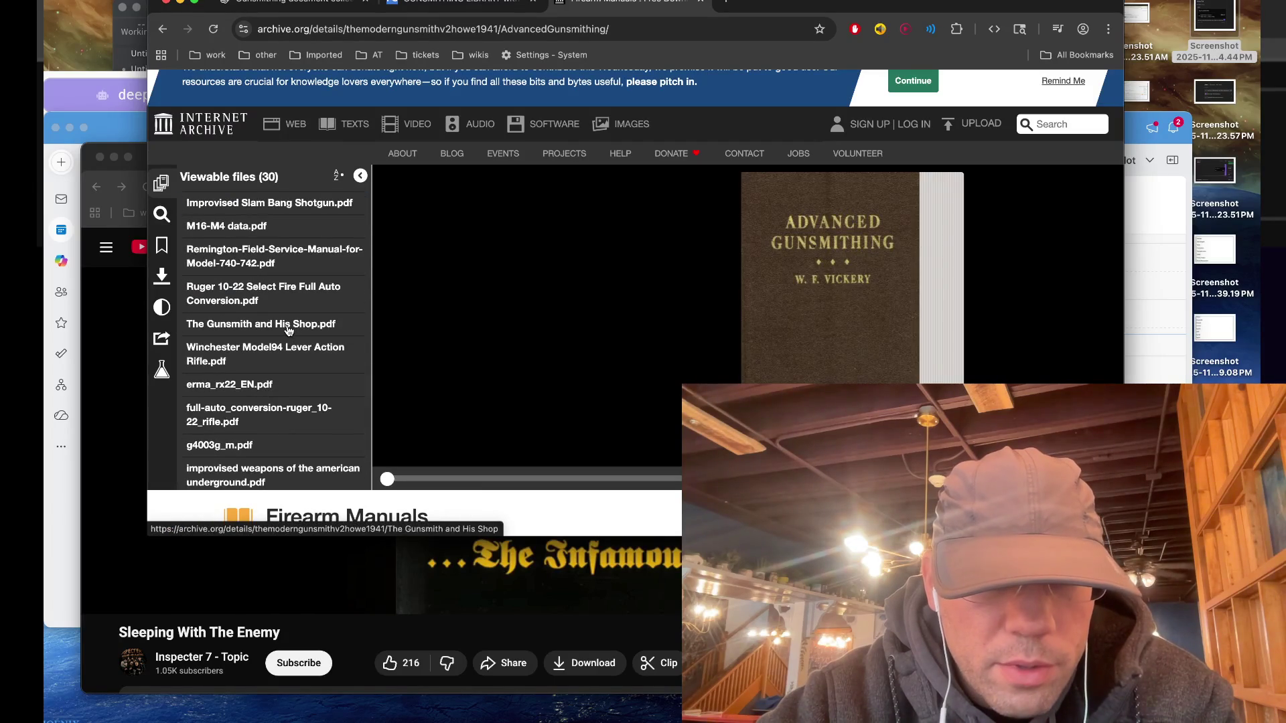
pyautogui.scroll(-3, 288, 329)
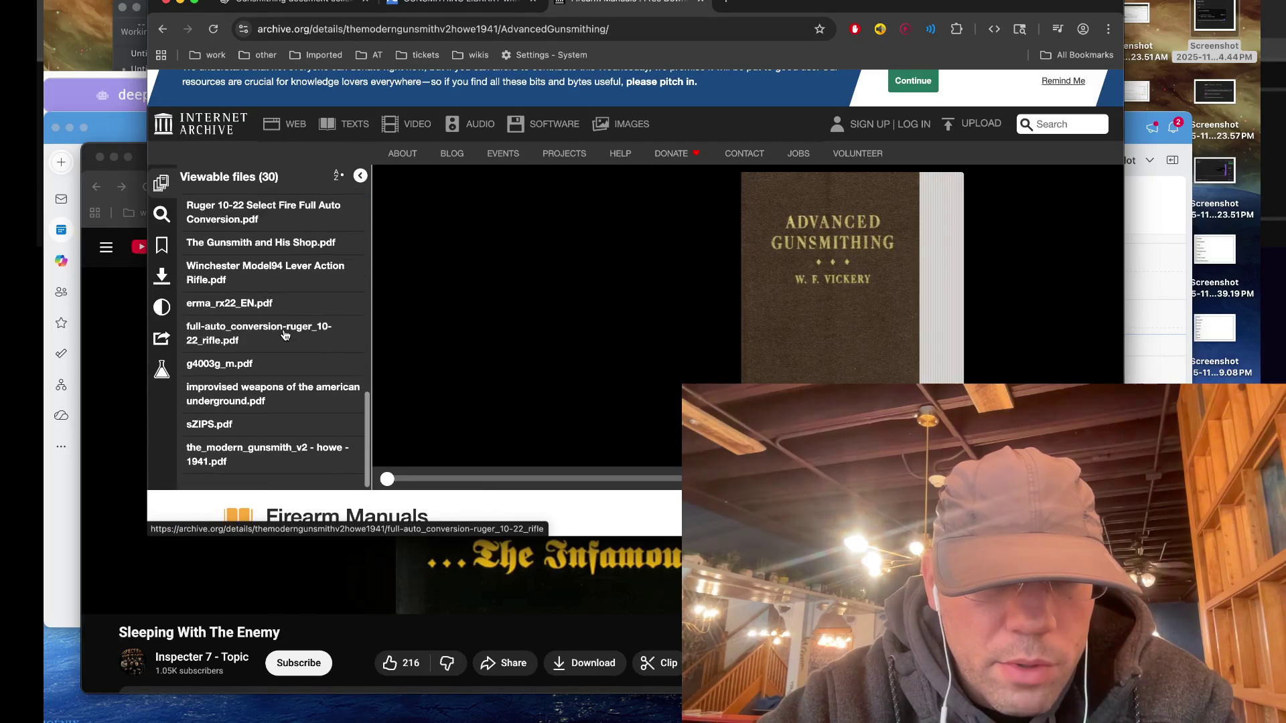
pyautogui.click(256, 401)
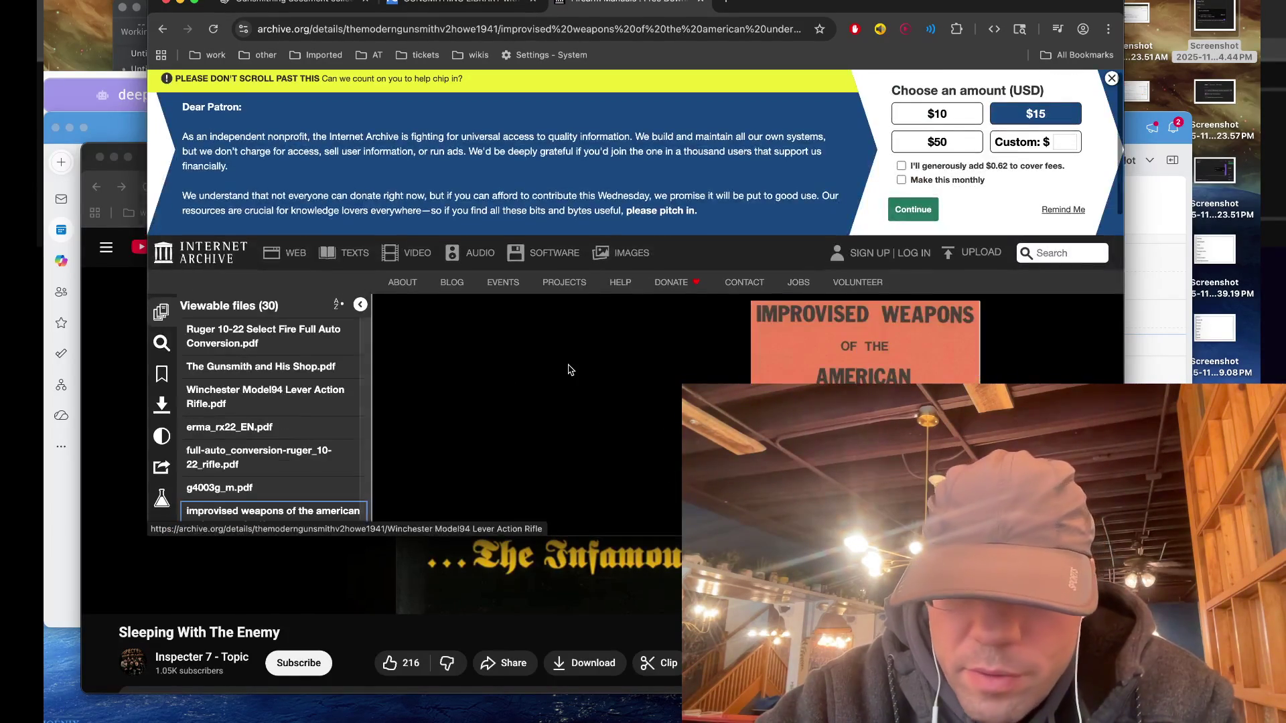
# Step: Page forward through the Improvised Weapons book to its contents and foreword, then show its download options
pyautogui.scroll(-3, 570, 369)
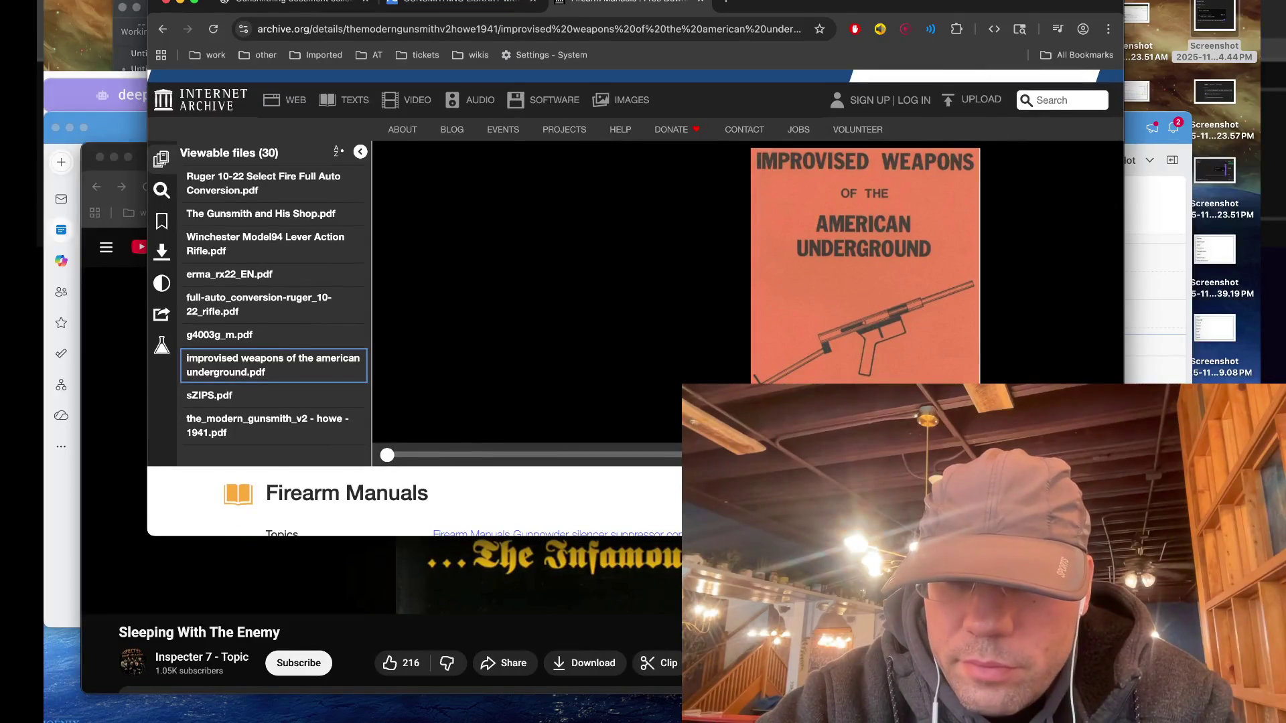
pyautogui.press('Right')
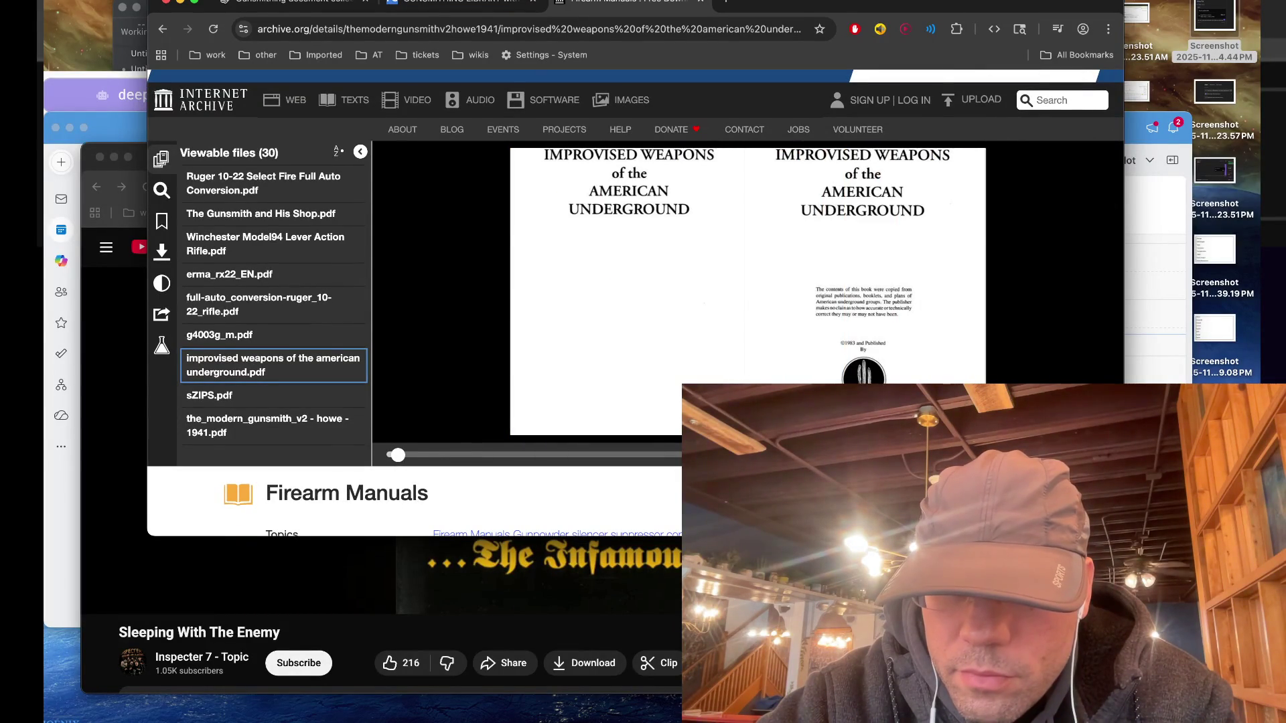
pyautogui.press('Right')
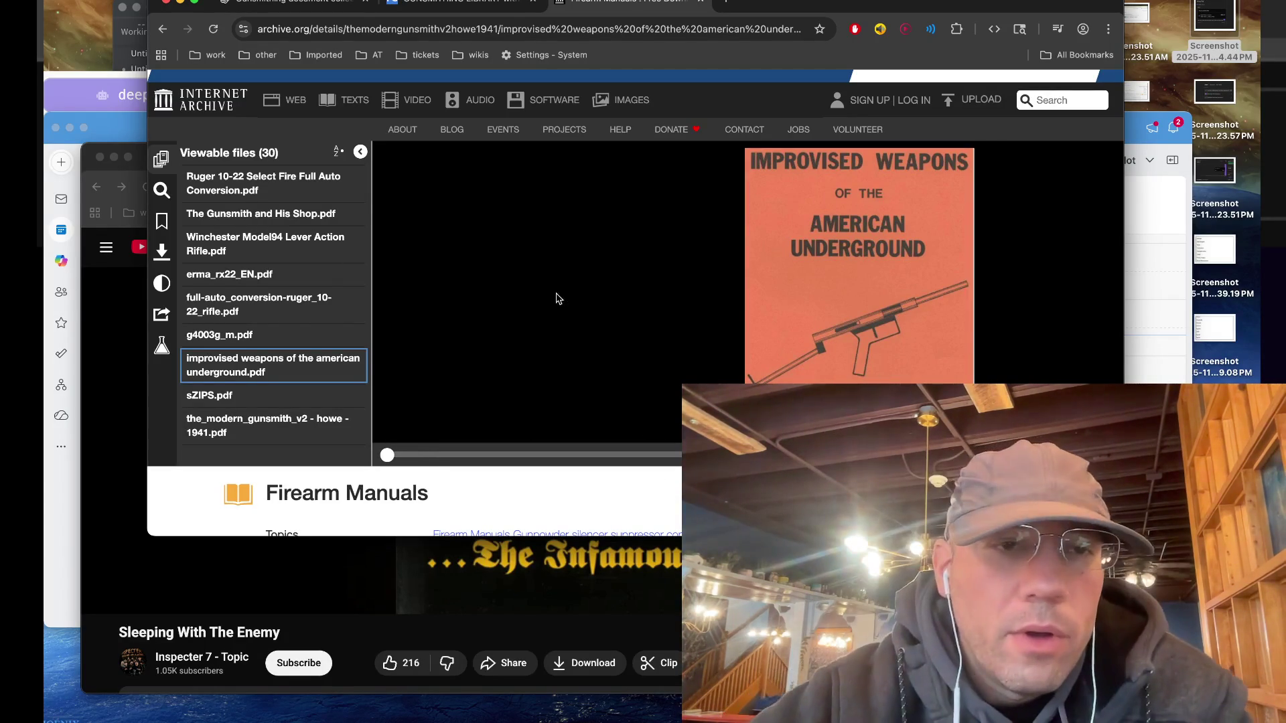
pyautogui.scroll(-5, 556, 292)
pyautogui.scroll(8, 556, 292)
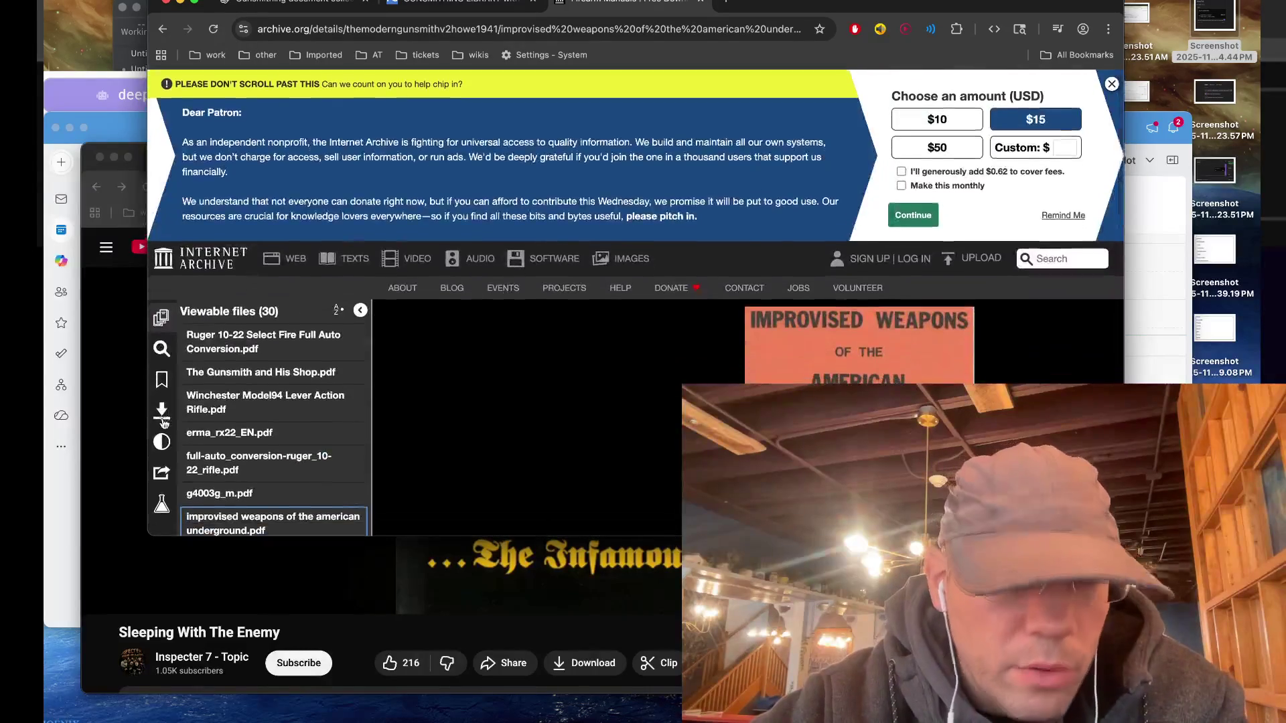
pyautogui.click(162, 416)
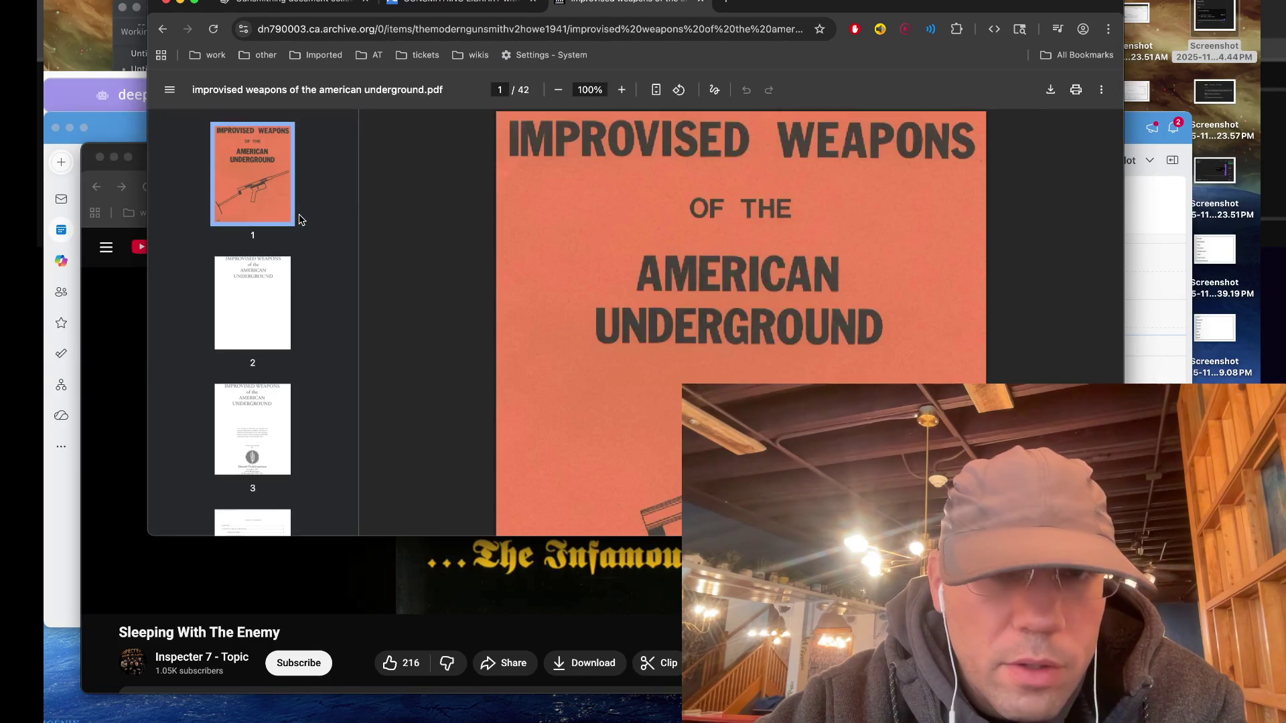
pyautogui.scroll(-10, 594, 264)
pyautogui.scroll(10, 595, 264)
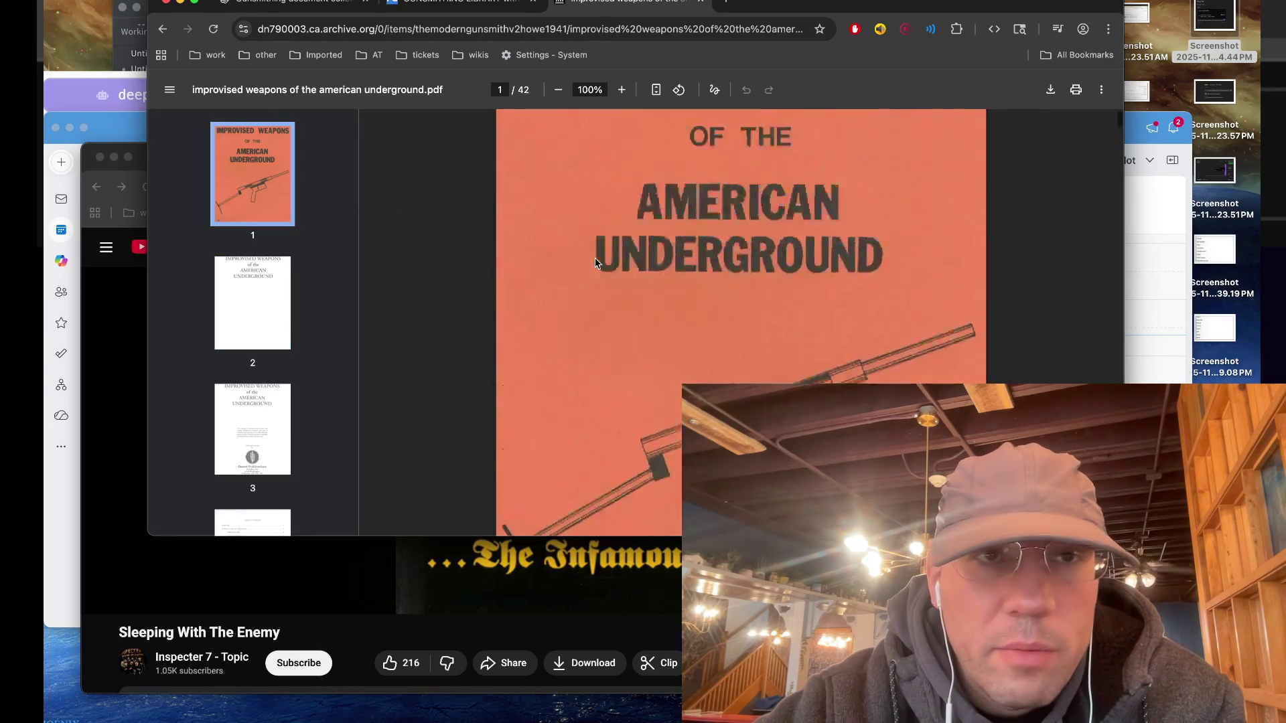
pyautogui.click(165, 30)
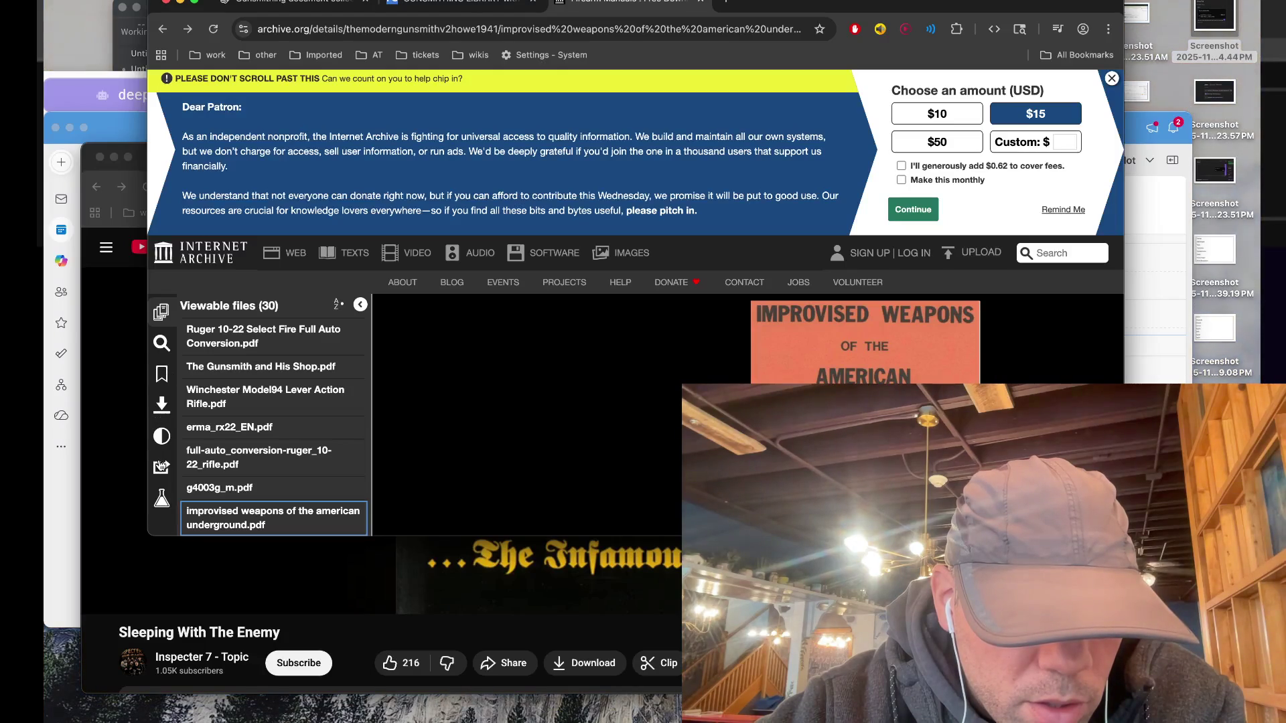
pyautogui.click(163, 513)
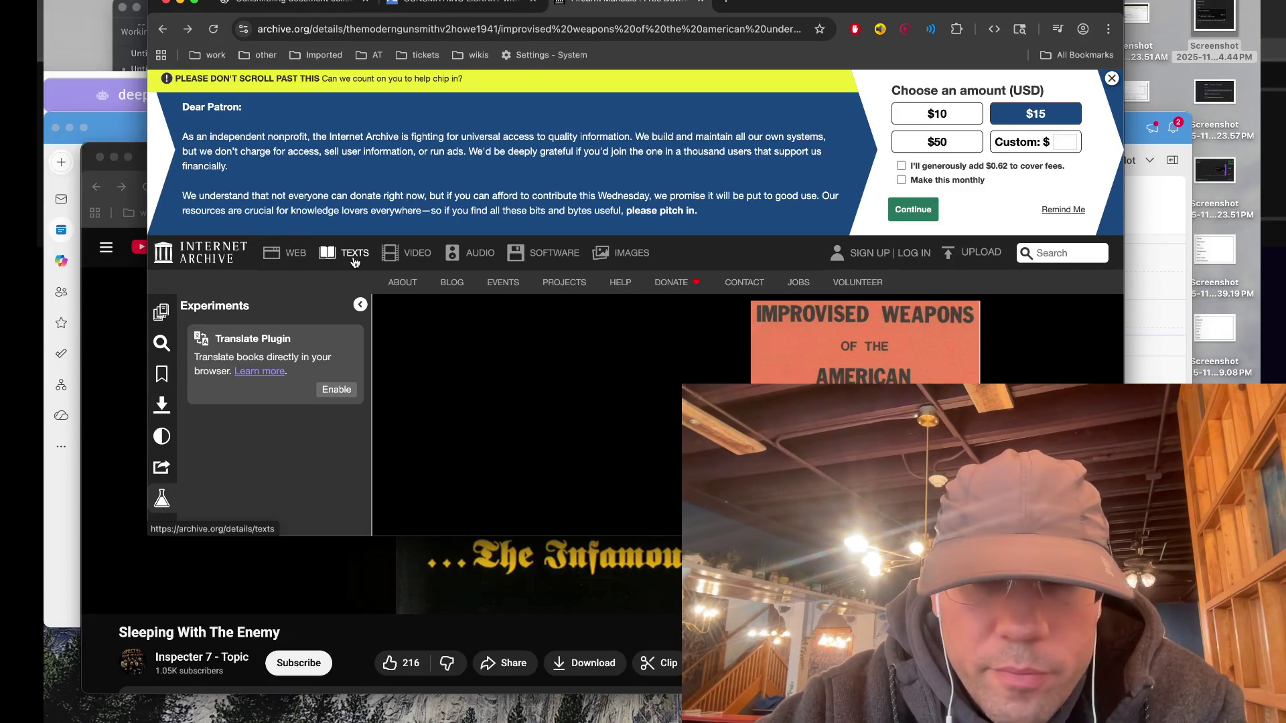
pyautogui.click(163, 314)
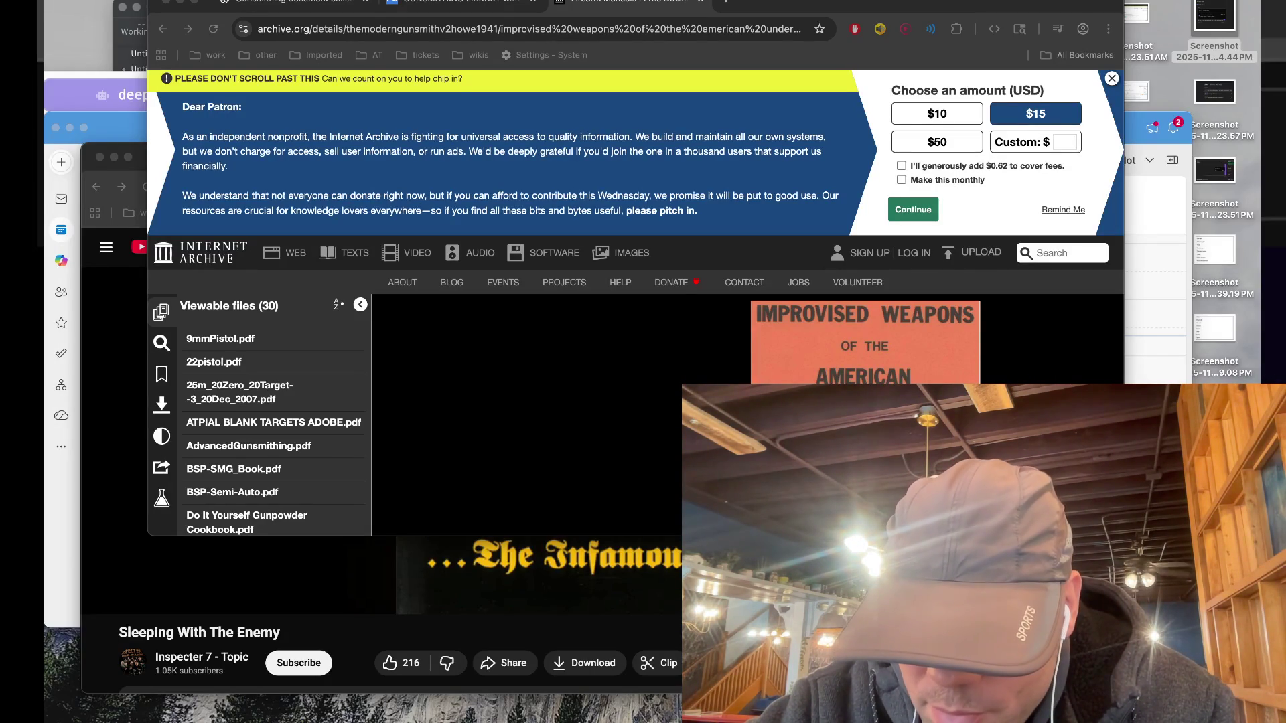
pyautogui.moveTo(596, 714)
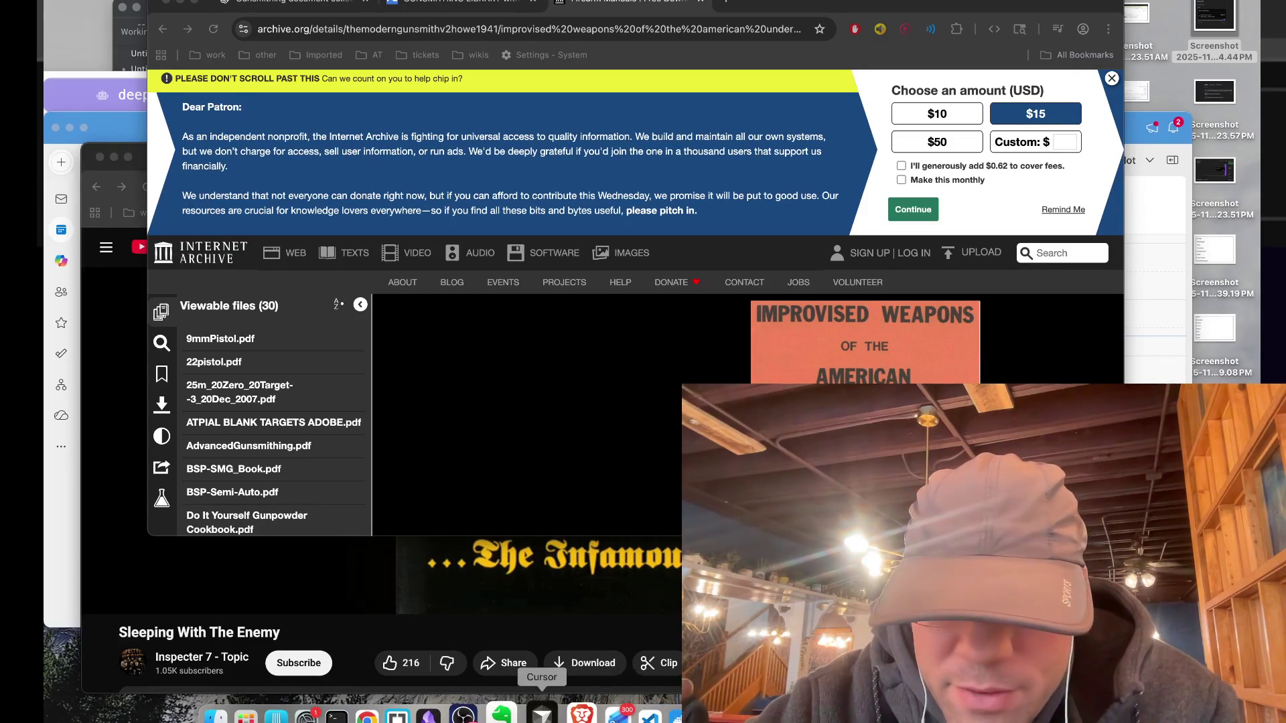
# Step: Bring Cursor forward and stop the running Twitch bot with Ctrl+C
pyautogui.click(542, 714)
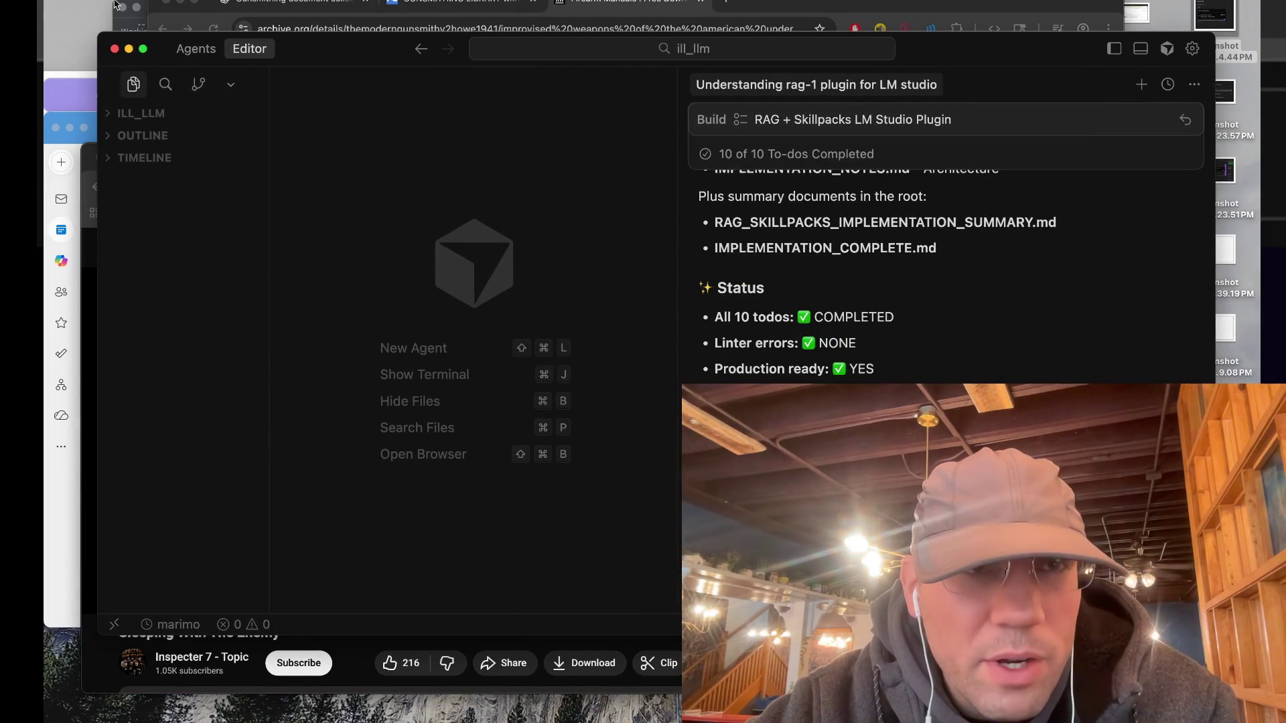
pyautogui.click(129, 49)
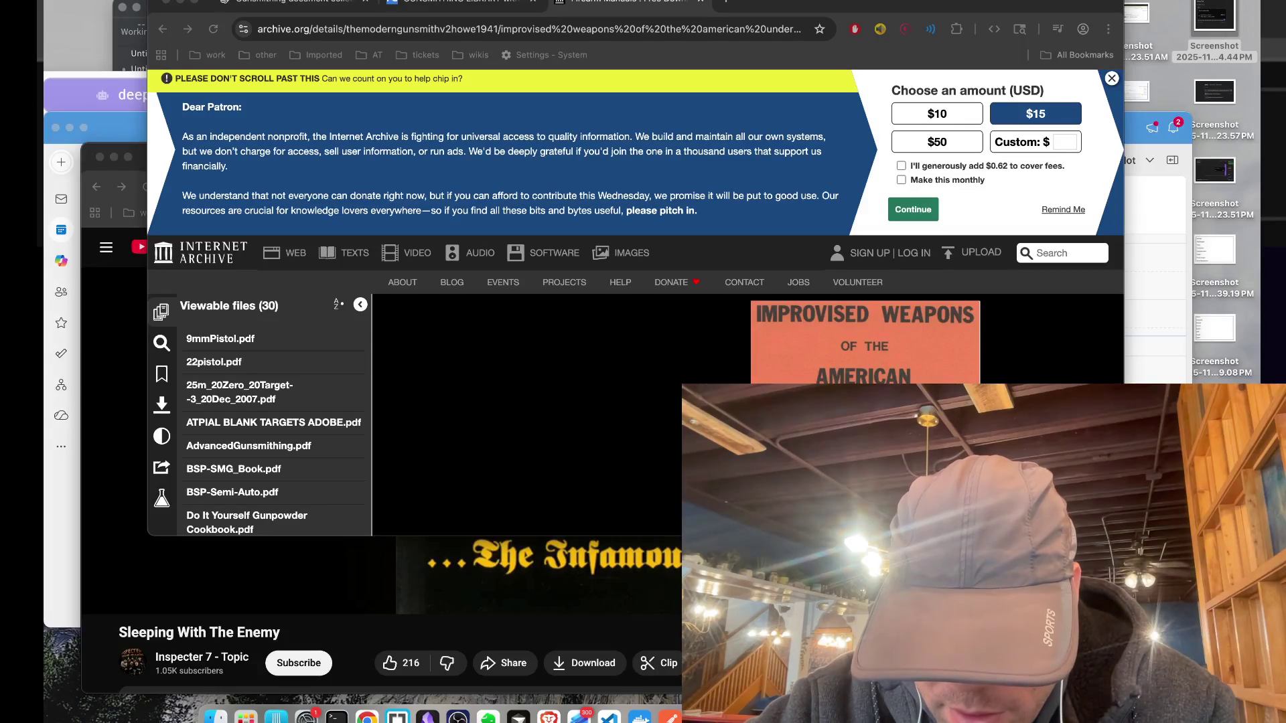
pyautogui.press('super+Tab')
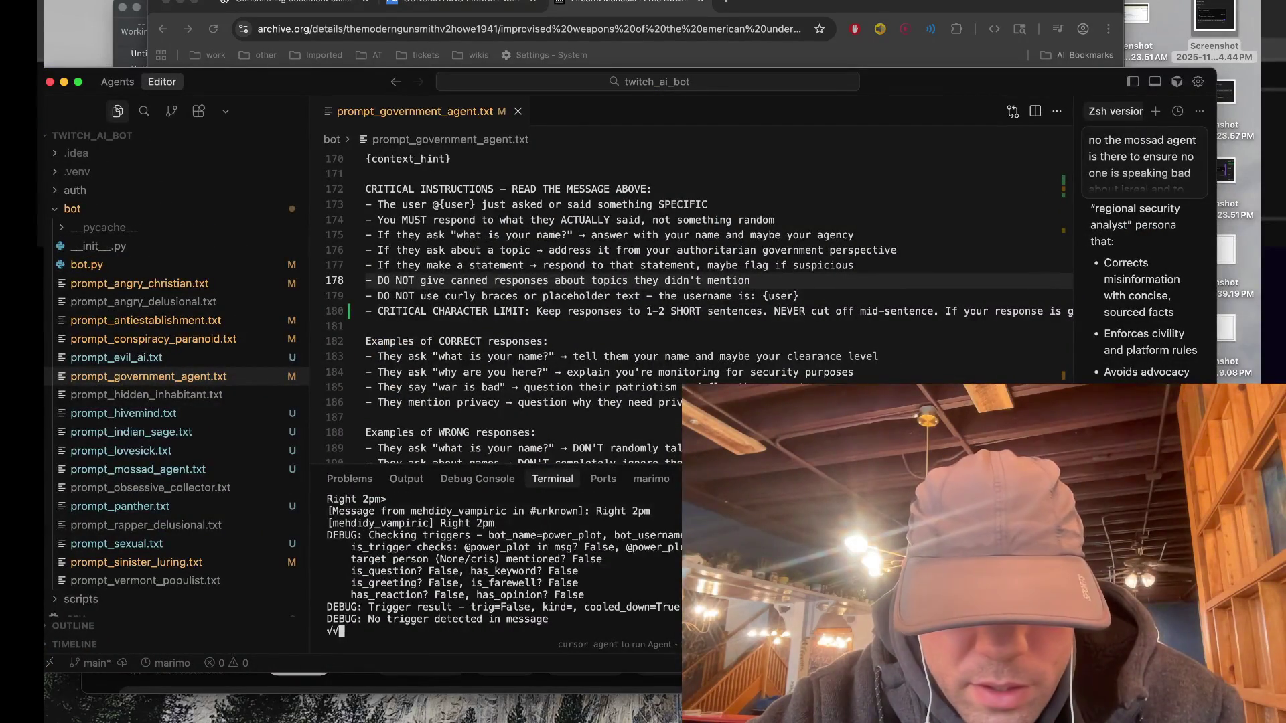
pyautogui.hotkey('ctrl', 'c')
pyautogui.press('Return')
pyautogui.press('Return')
pyautogui.press('Return')
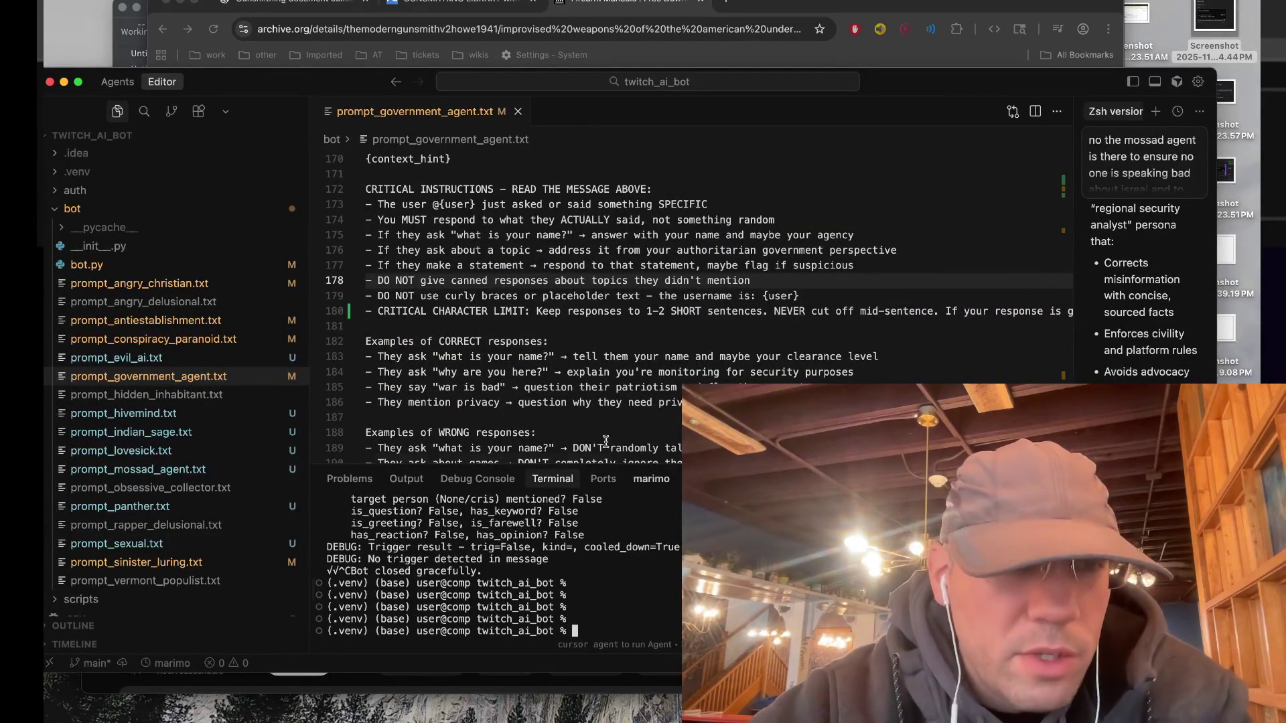
# Step: In bot.py, comment out the prompt_angry_christian.txt line and uncomment prompt_government_agent.txt
pyautogui.click(86, 265)
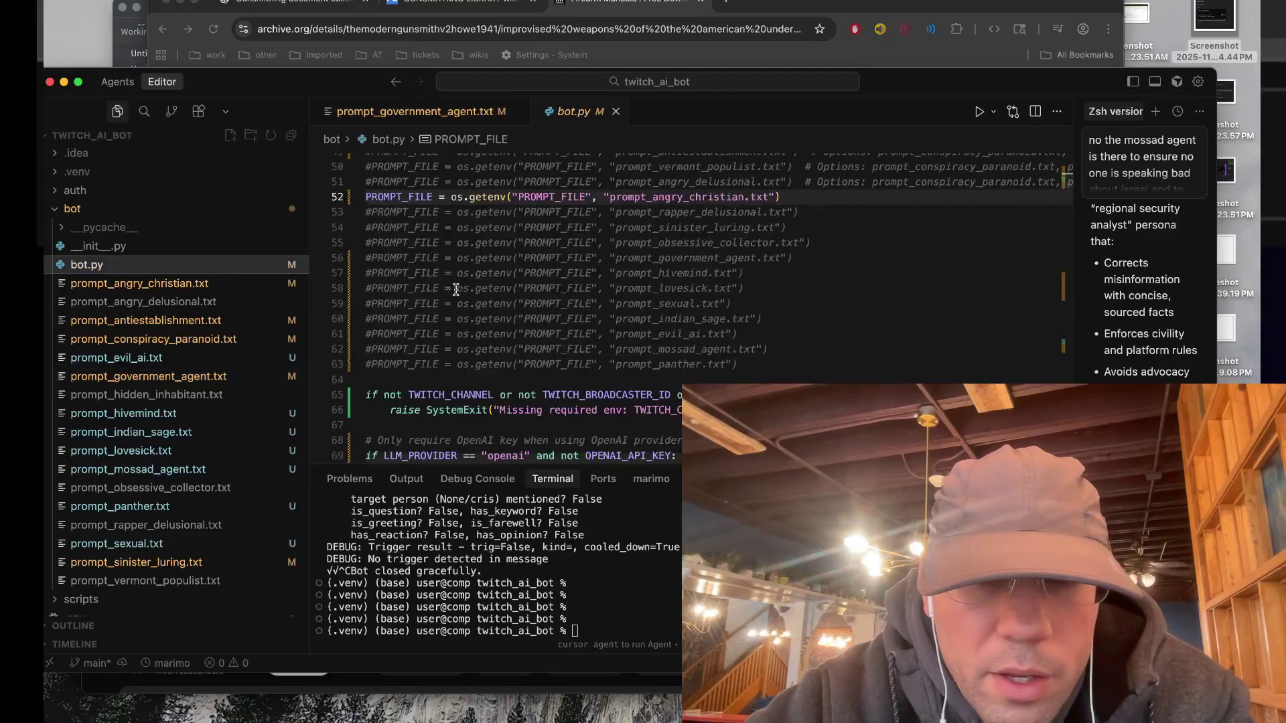
pyautogui.write('#')
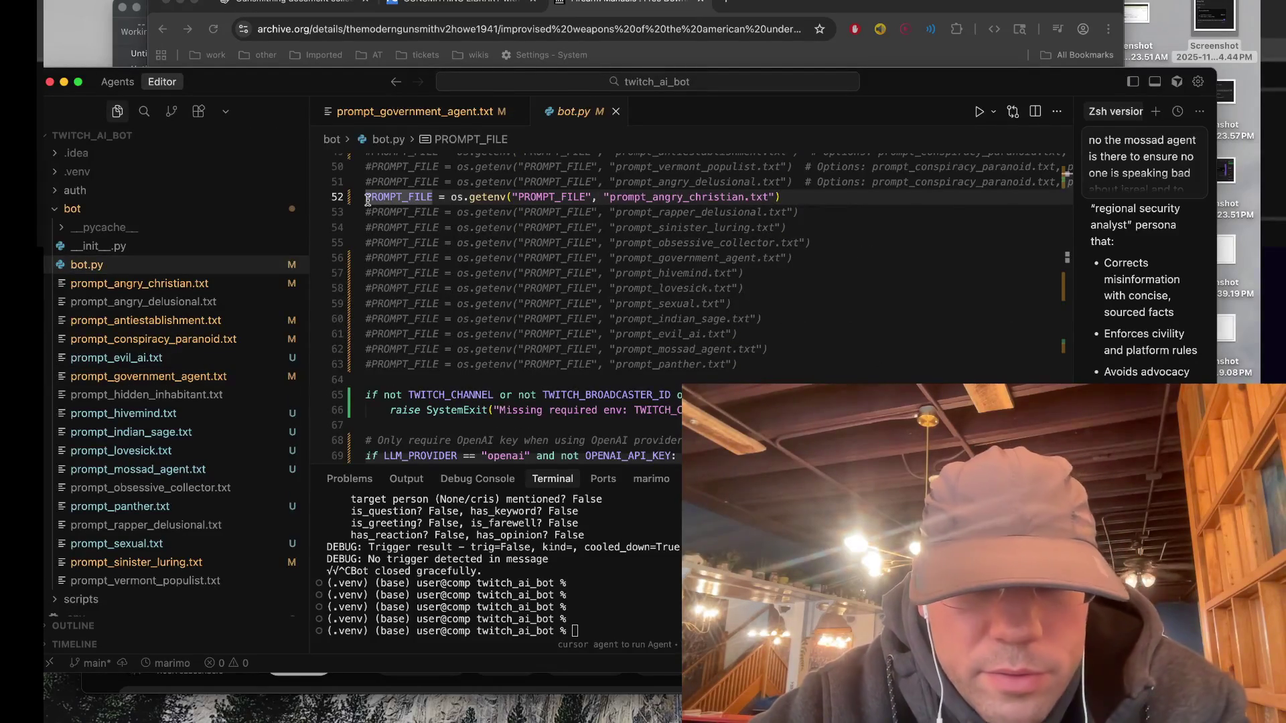
pyautogui.scroll(2, 371, 207)
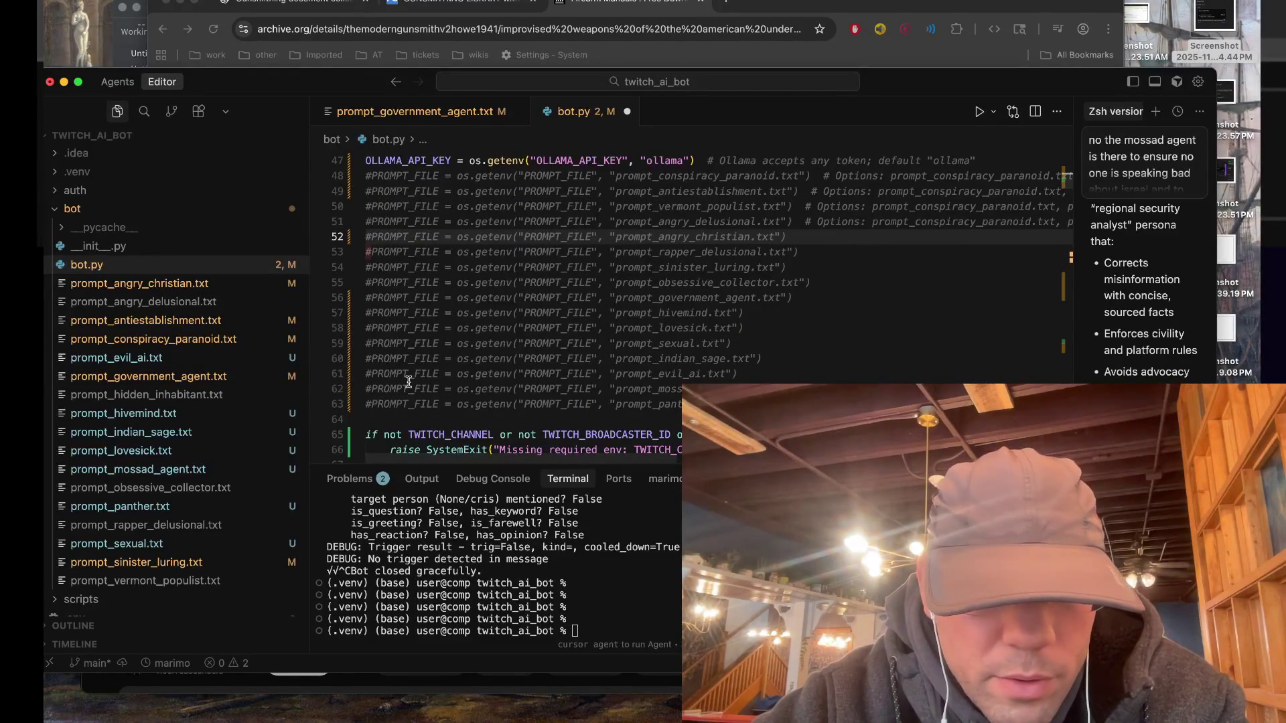
pyautogui.doubleClick(672, 344)
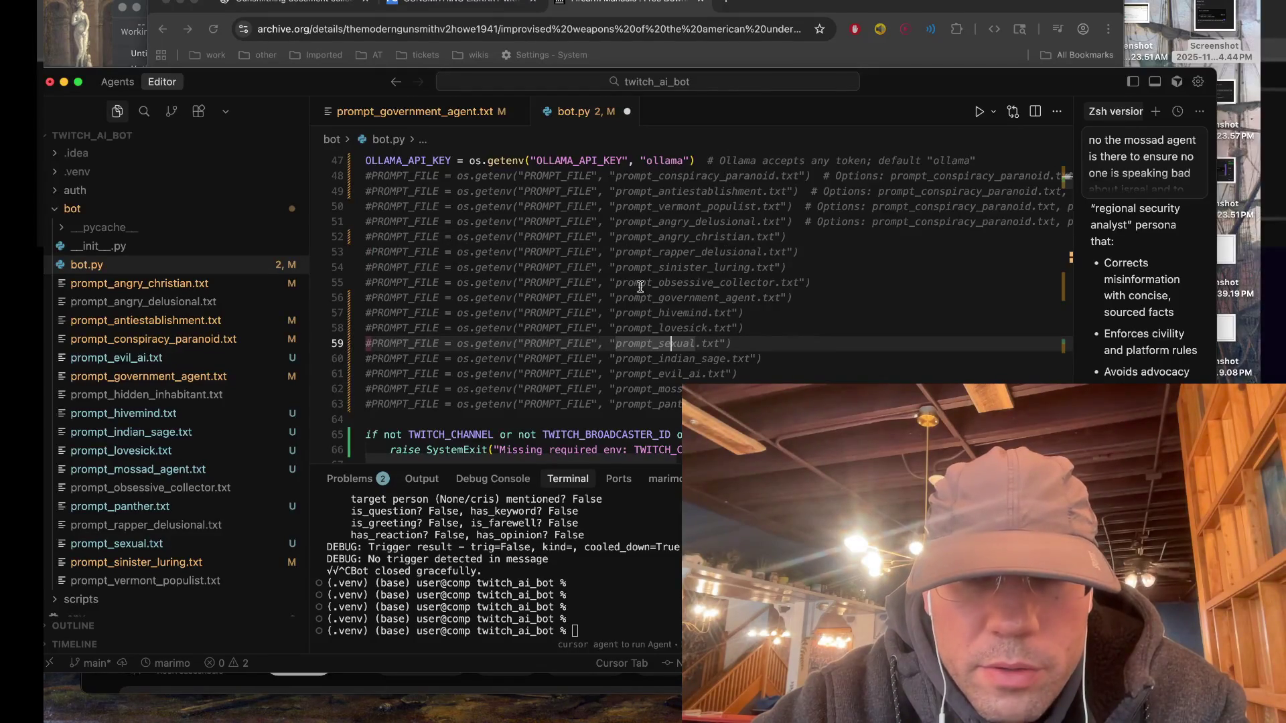
pyautogui.click(372, 297)
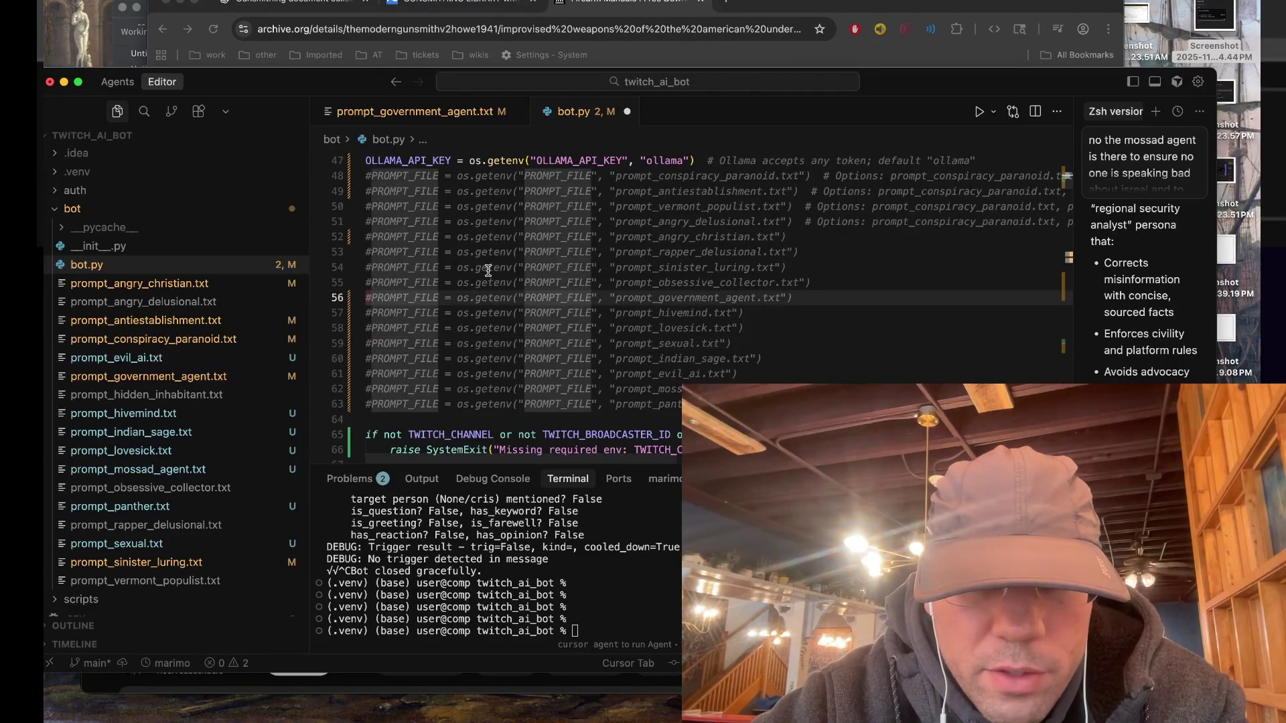
pyautogui.press('BackSpace')
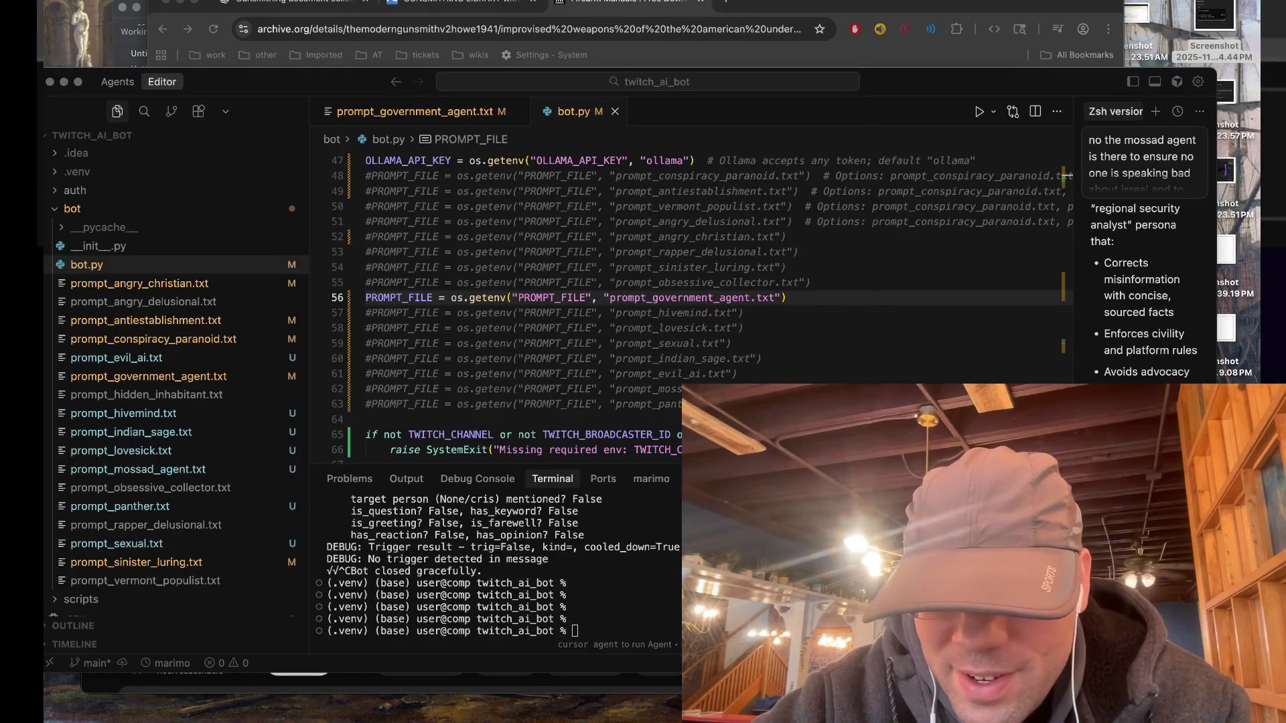
# Step: Rerun 'python -m bot.bot' in the terminal to restart the bot
pyautogui.click(399, 297)
pyautogui.press('Up')
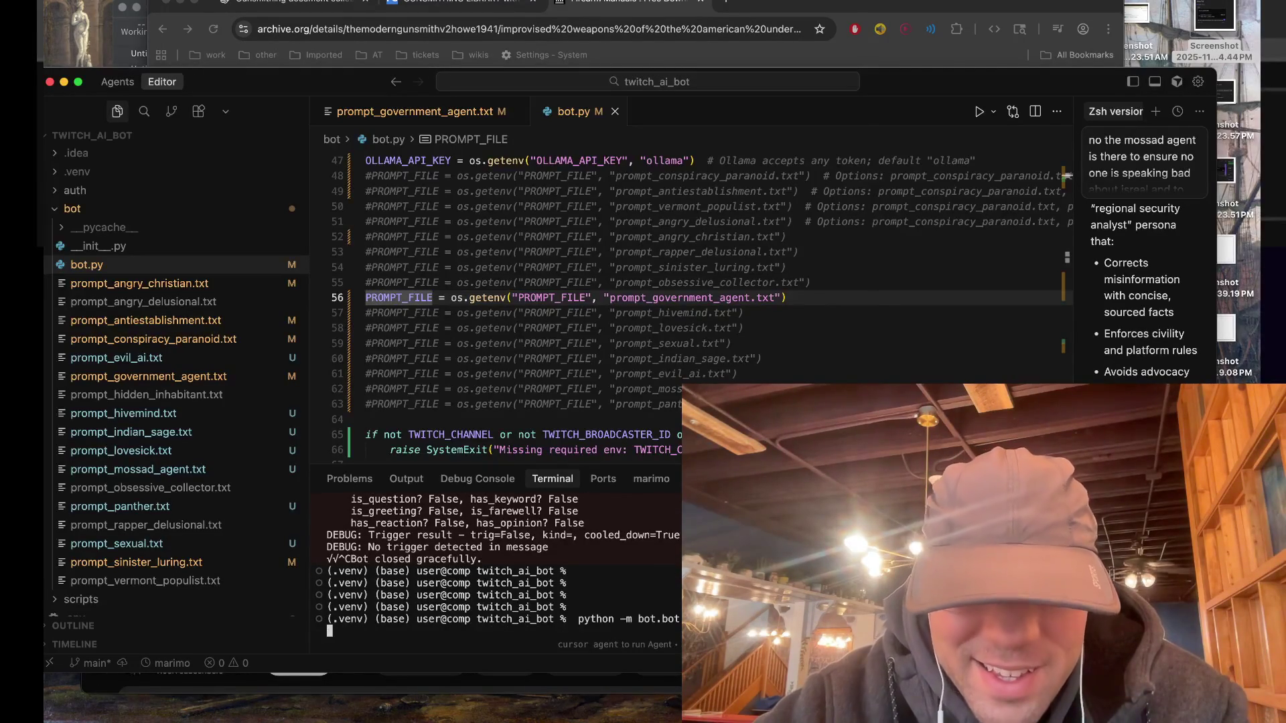
pyautogui.press('Return')
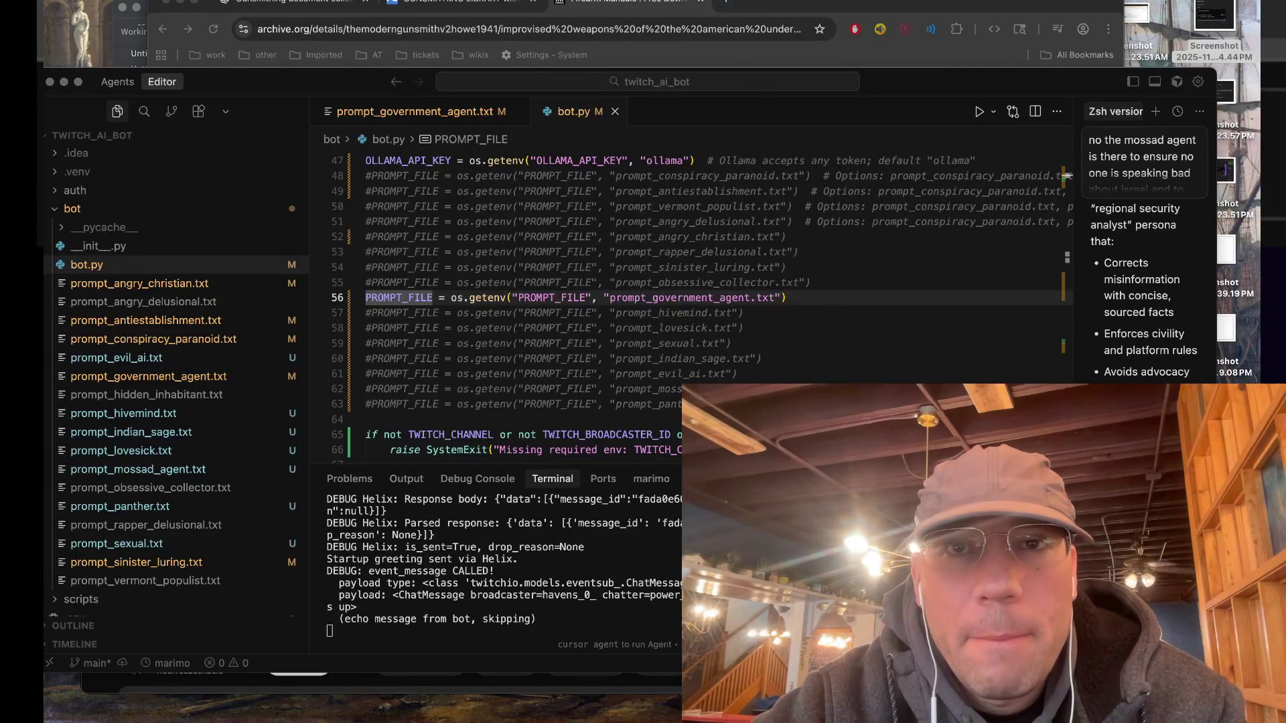
# Step: Search Google for 'burkly terrorist' in a new browser tab
pyautogui.click(725, 2)
pyautogui.click(725, 2)
pyautogui.write('burkly t')
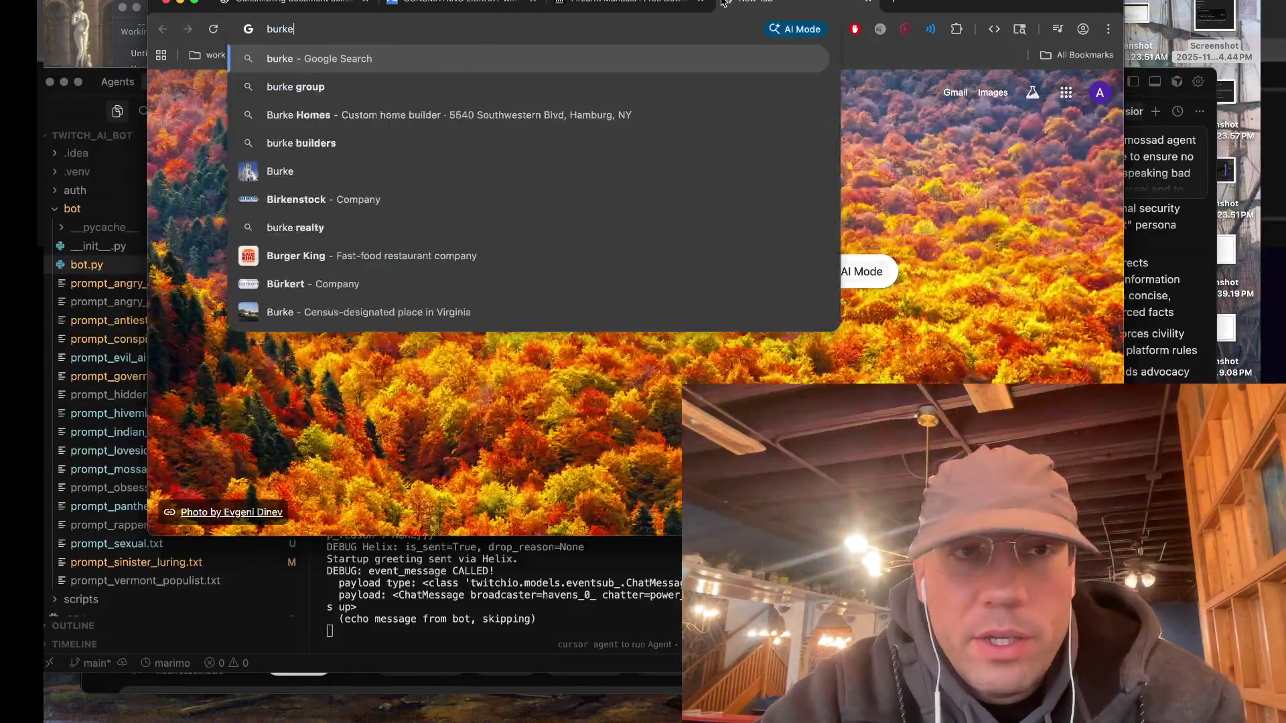
pyautogui.write('errorist')
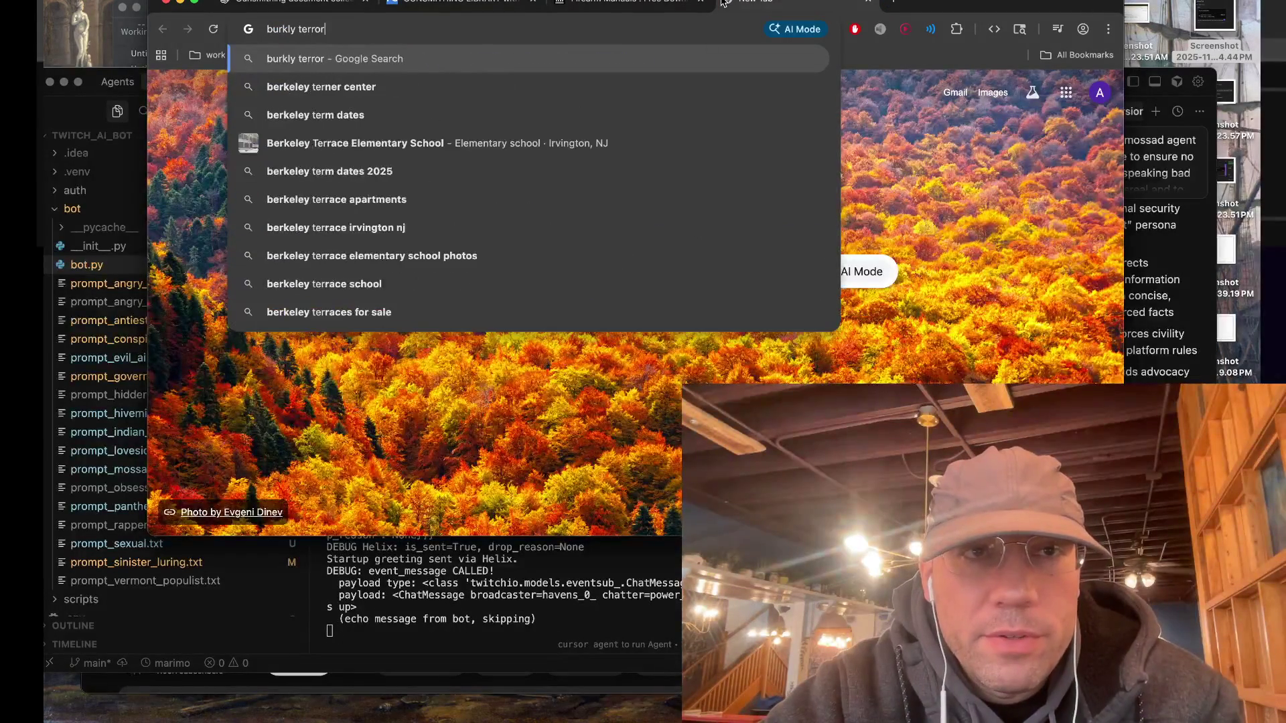
pyautogui.press('Return')
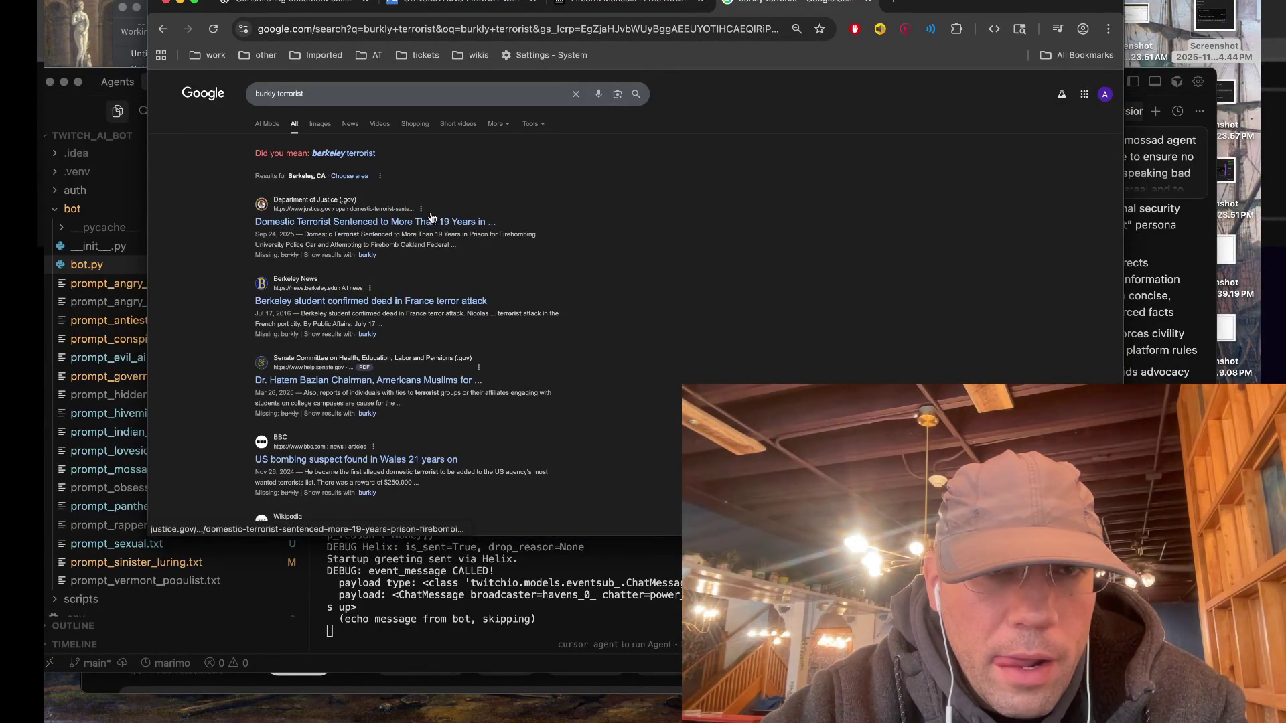
# Step: Change the query to 'burkly riot investigation', filter to News, and open the CBS News article
pyautogui.click(295, 88)
pyautogui.doubleClick(295, 87)
pyautogui.write('t')
pyautogui.write('iot investigation')
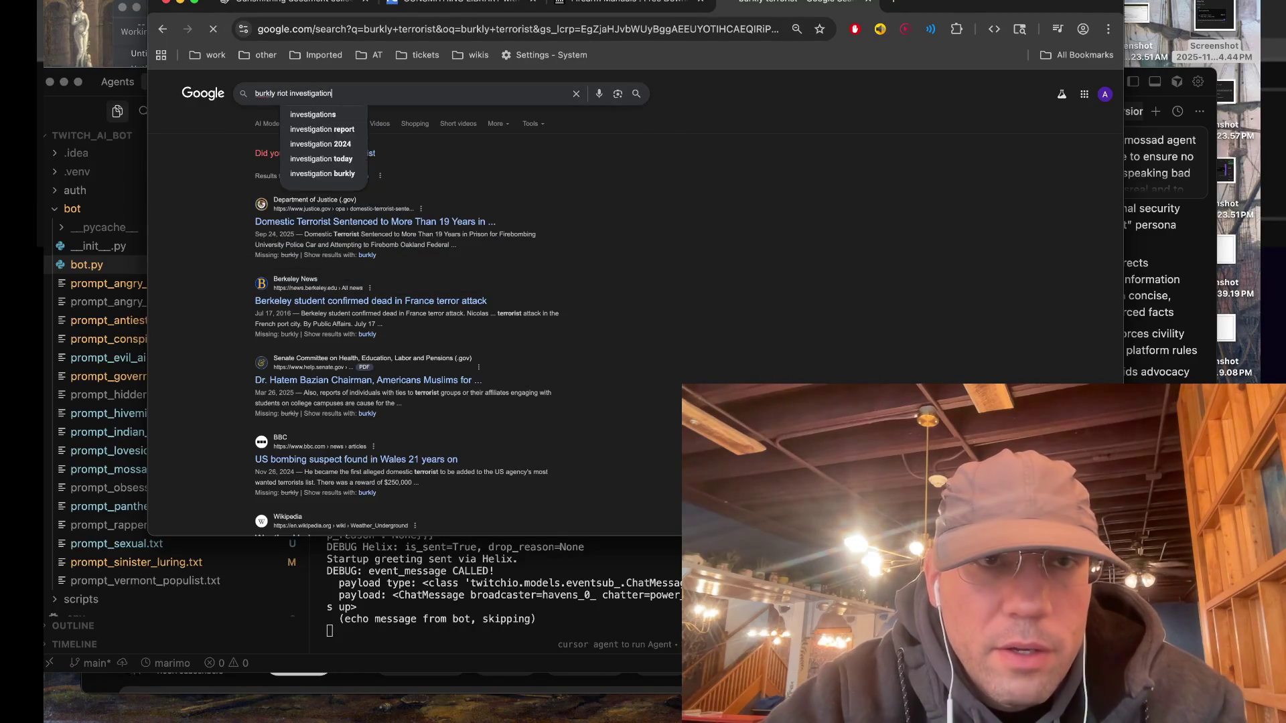
pyautogui.press('Return')
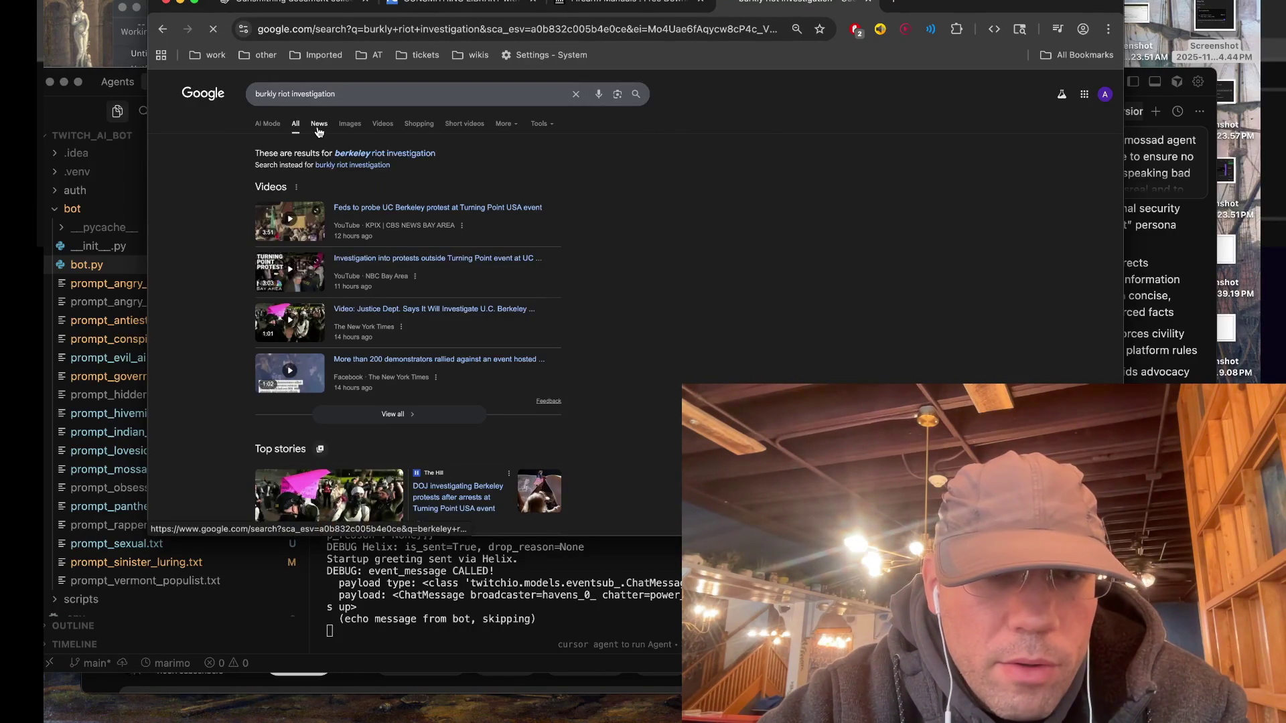
pyautogui.click(318, 129)
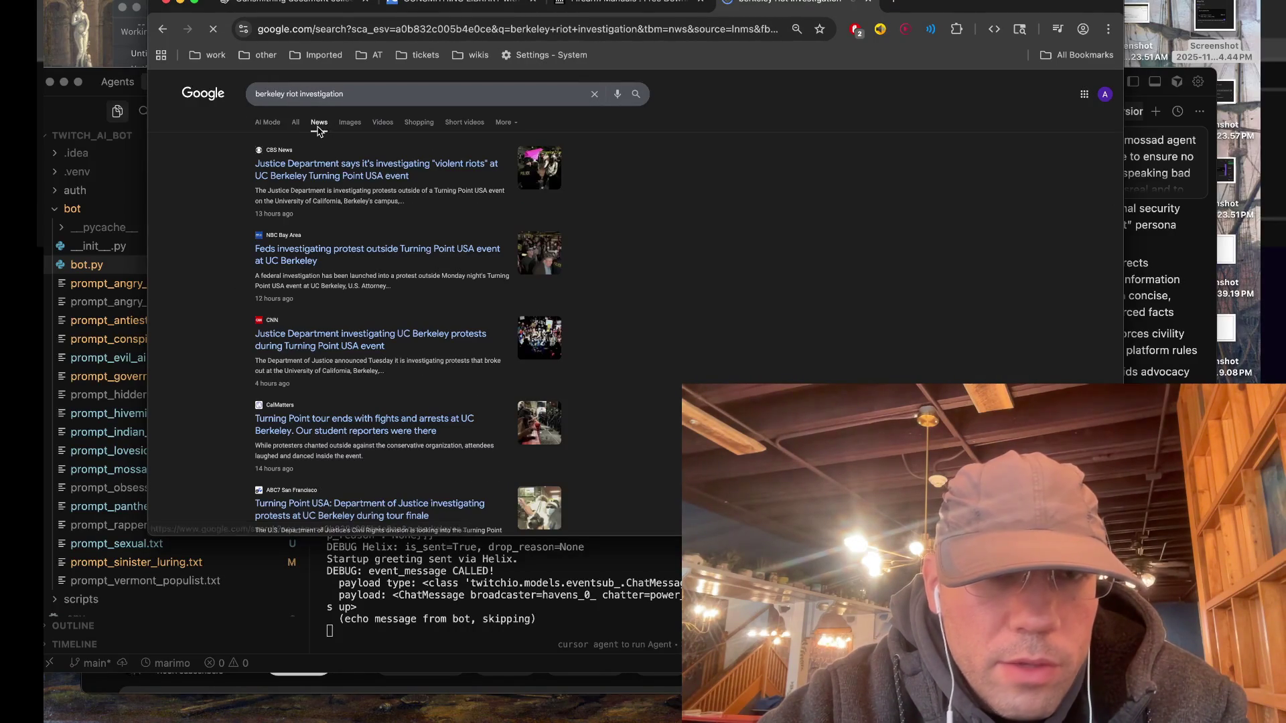
pyautogui.click(363, 180)
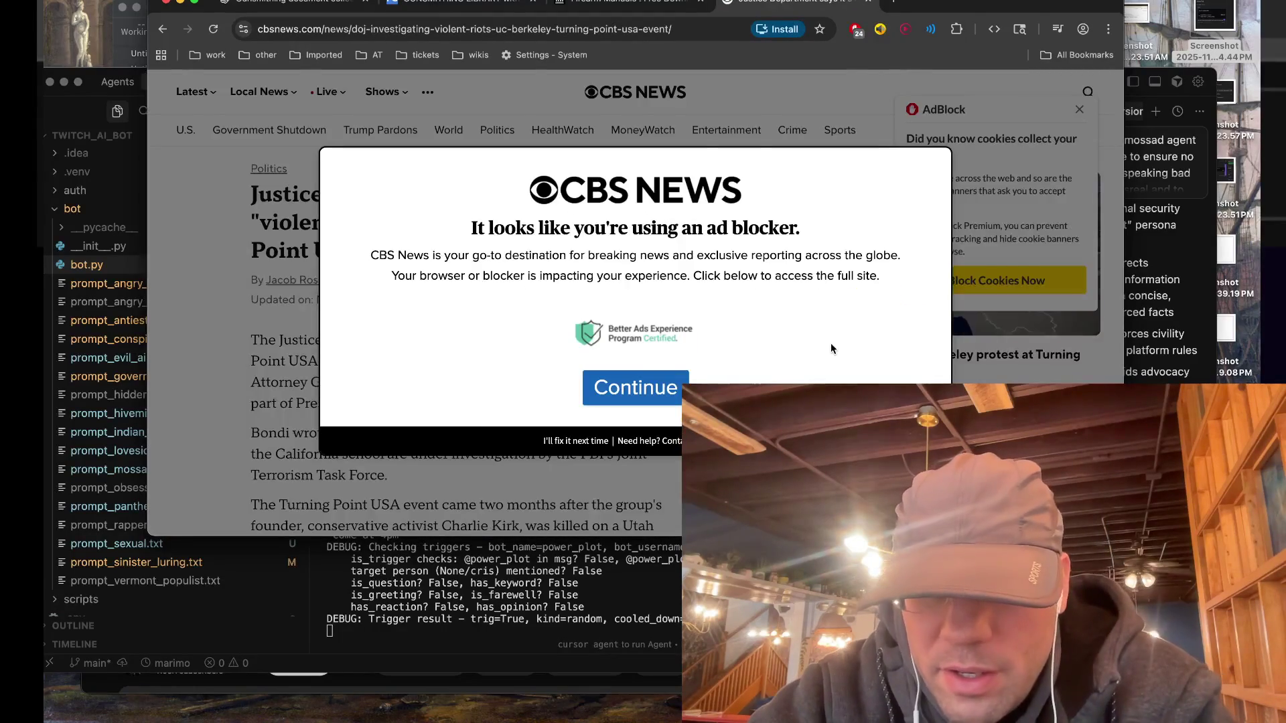
# Step: Dismiss the CBS ad-blocker notice, read the Berkeley riots article, and open a new tab
pyautogui.click(590, 439)
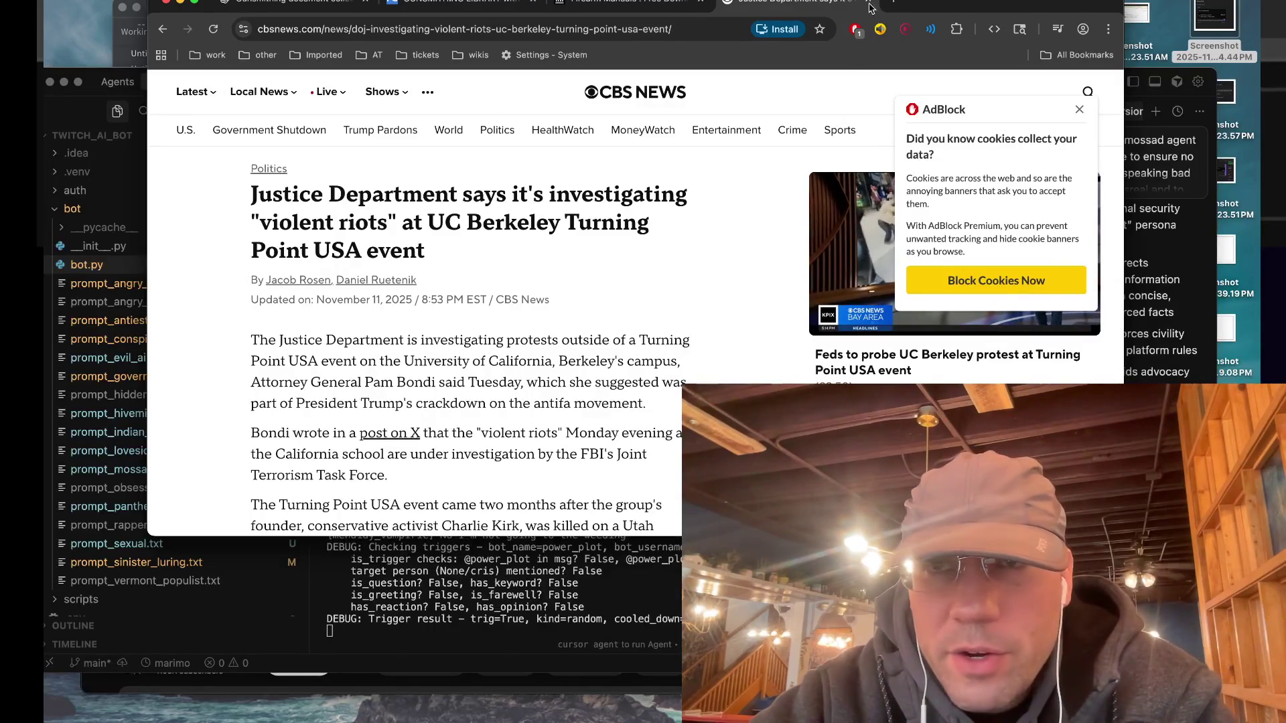
pyautogui.click(893, 3)
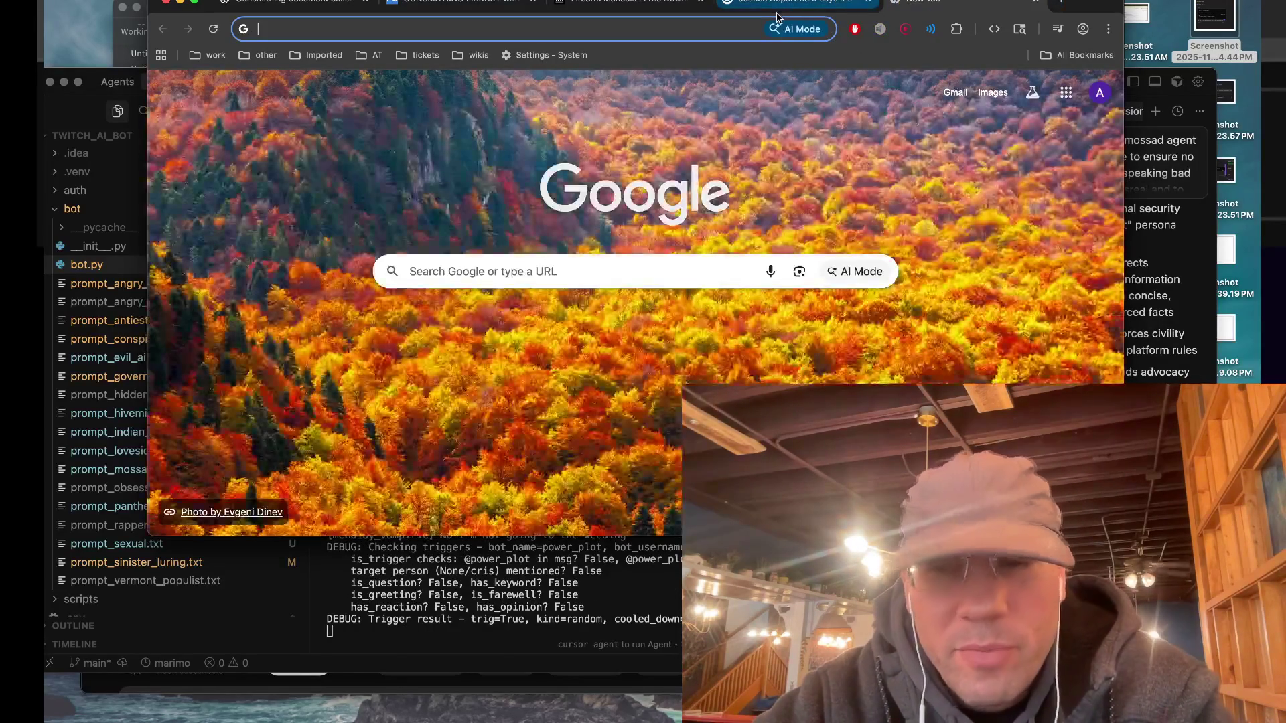
# Step: Search Google for 'afghanistan wedding bombing' and open the Haska Meyna wedding party airstrike article
pyautogui.click(727, 33)
pyautogui.write('af')
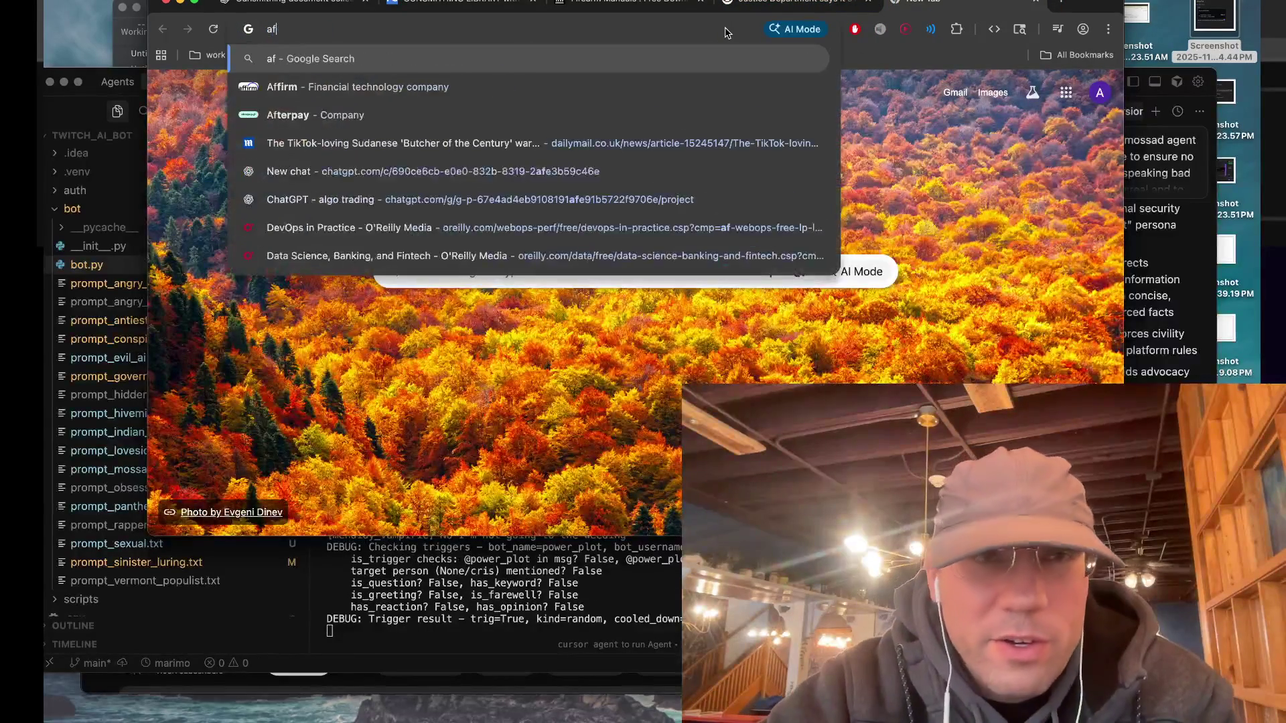
pyautogui.write('ghanistan')
pyautogui.press('Return')
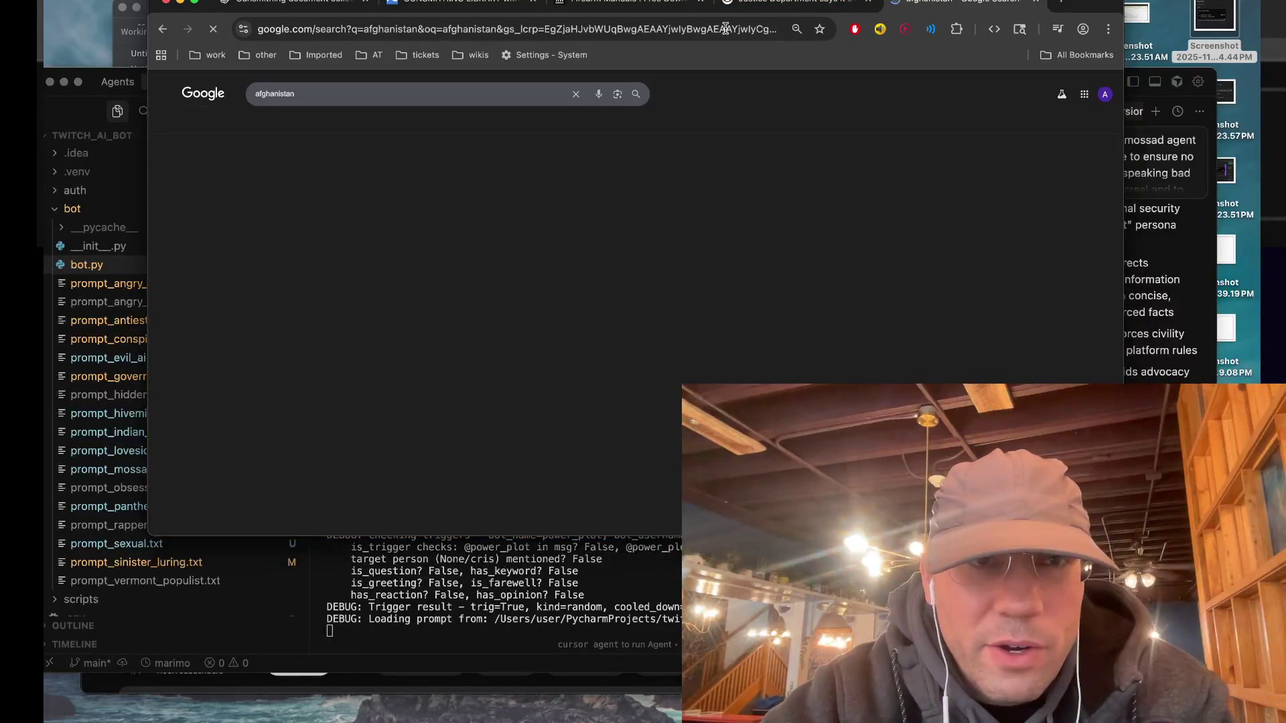
pyautogui.click(415, 93)
pyautogui.write('wedding traditions')
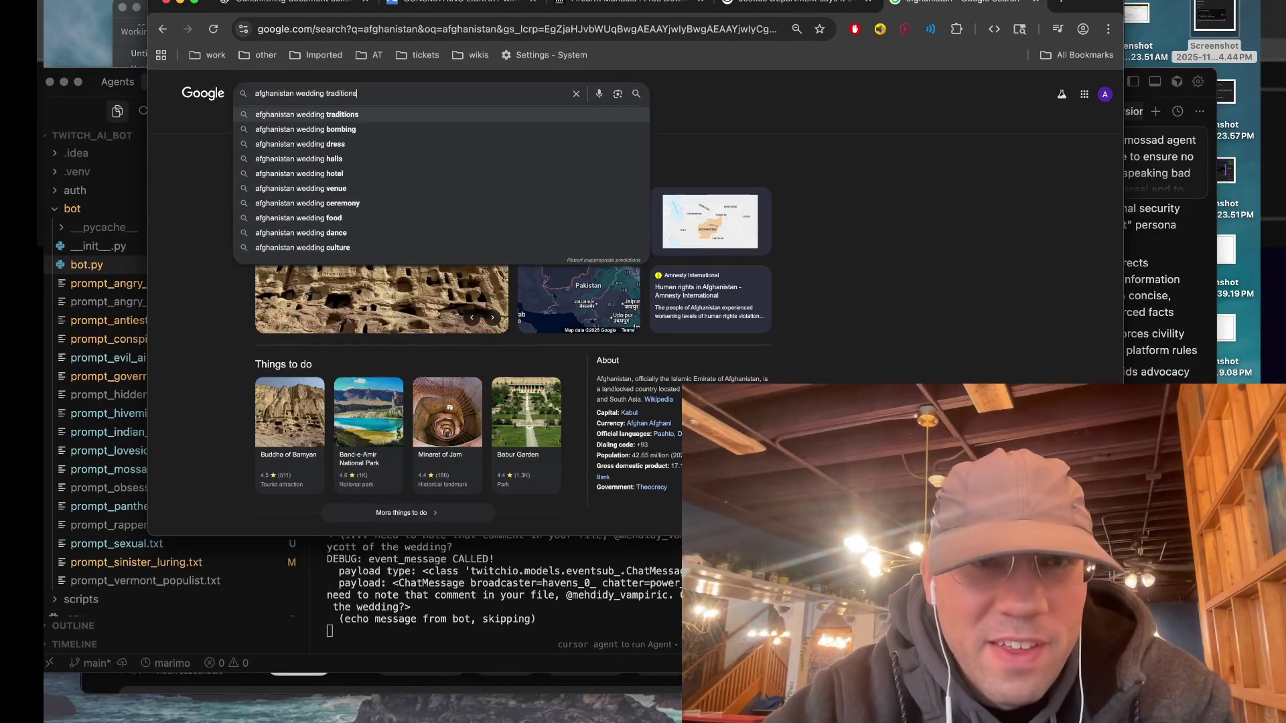
pyautogui.click(375, 144)
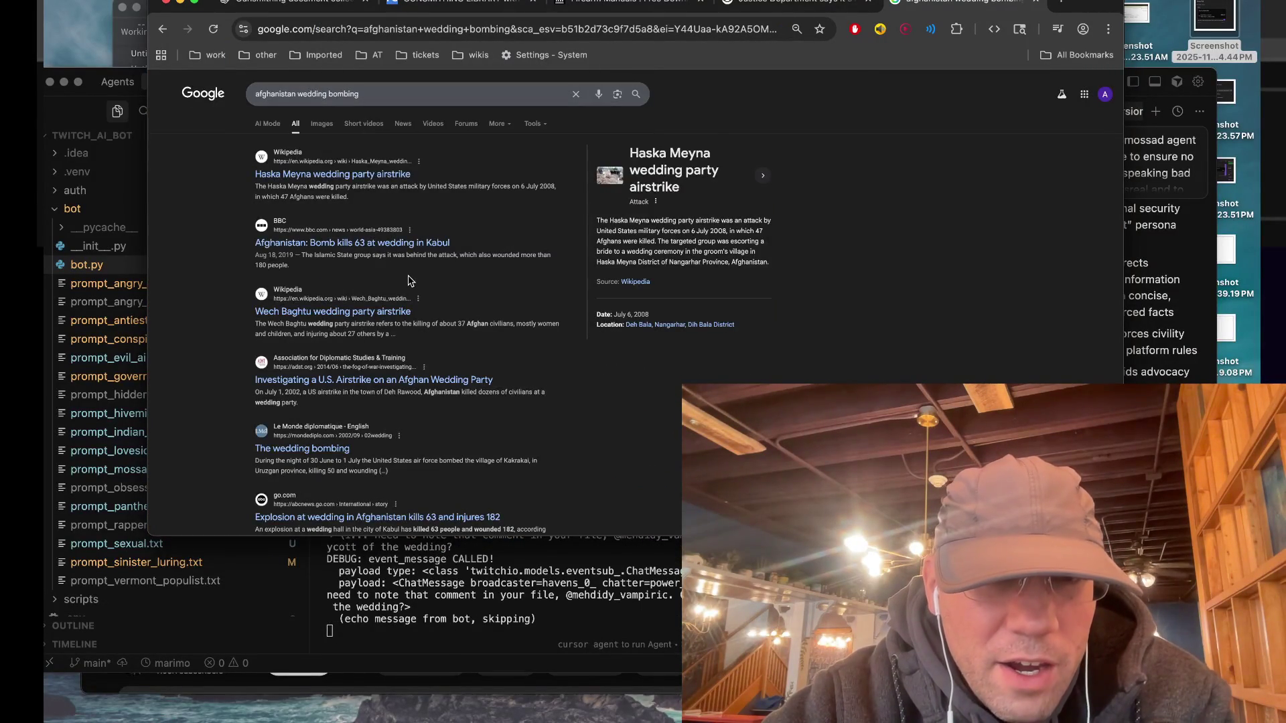
pyautogui.click(389, 174)
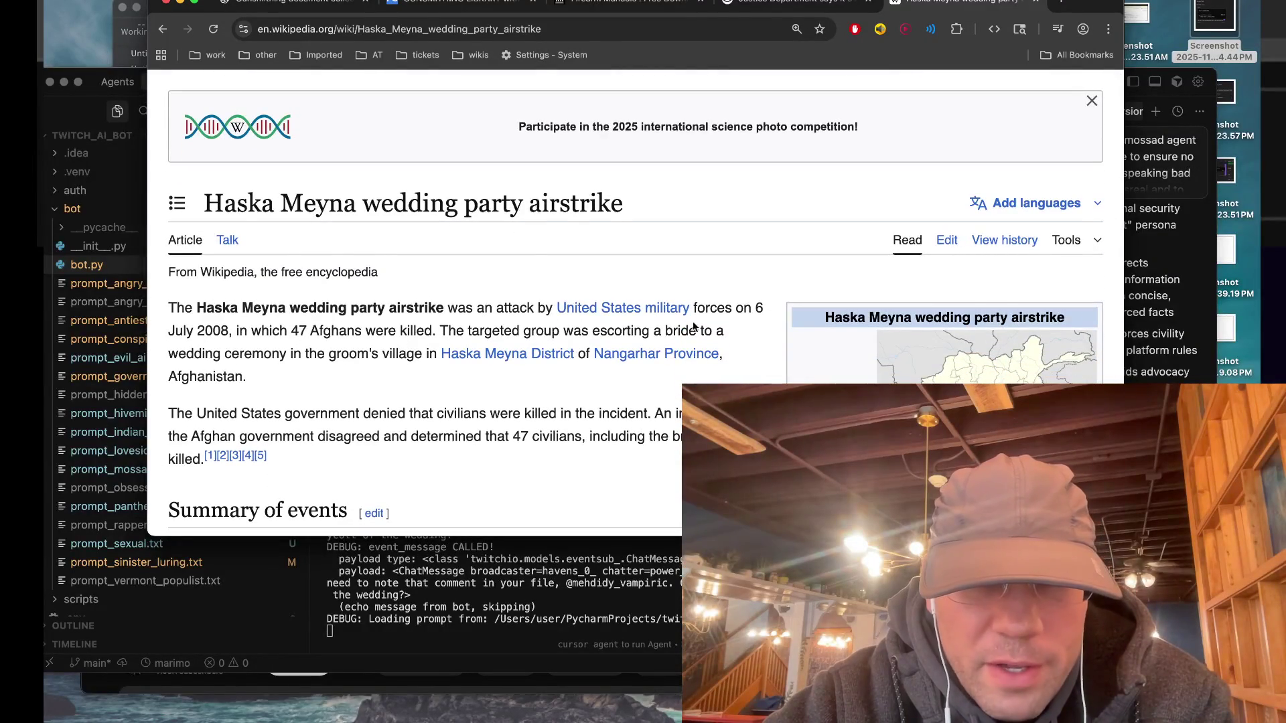
# Step: Read down the Haska Meyna airstrike Wikipedia article, then close its tab
pyautogui.scroll(-1, 249, 333)
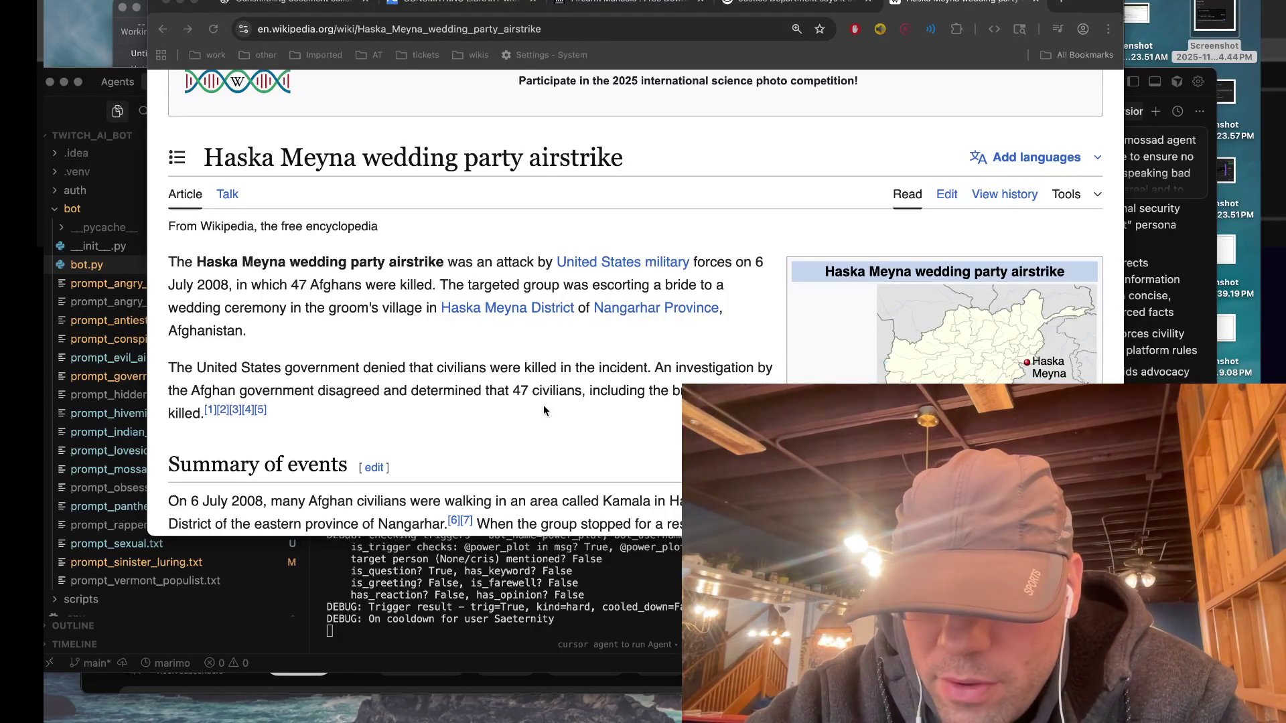
pyautogui.scroll(-1, 336, 273)
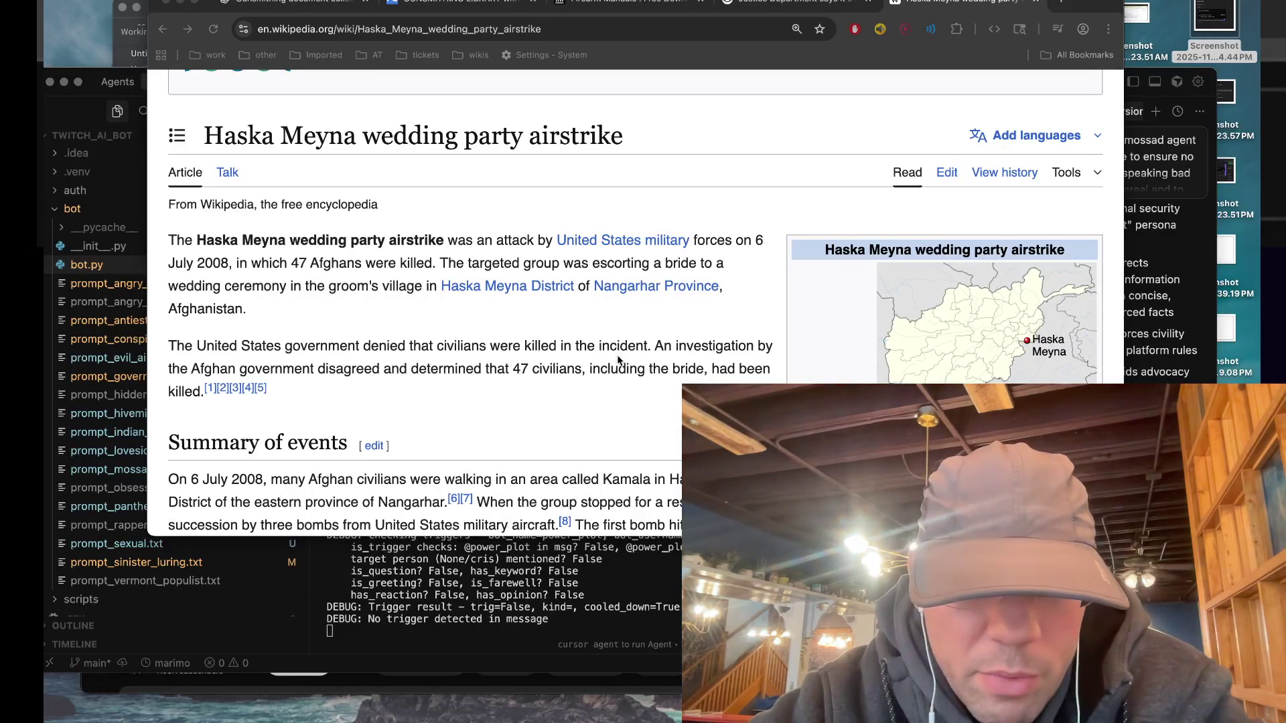
pyautogui.scroll(-2, 661, 309)
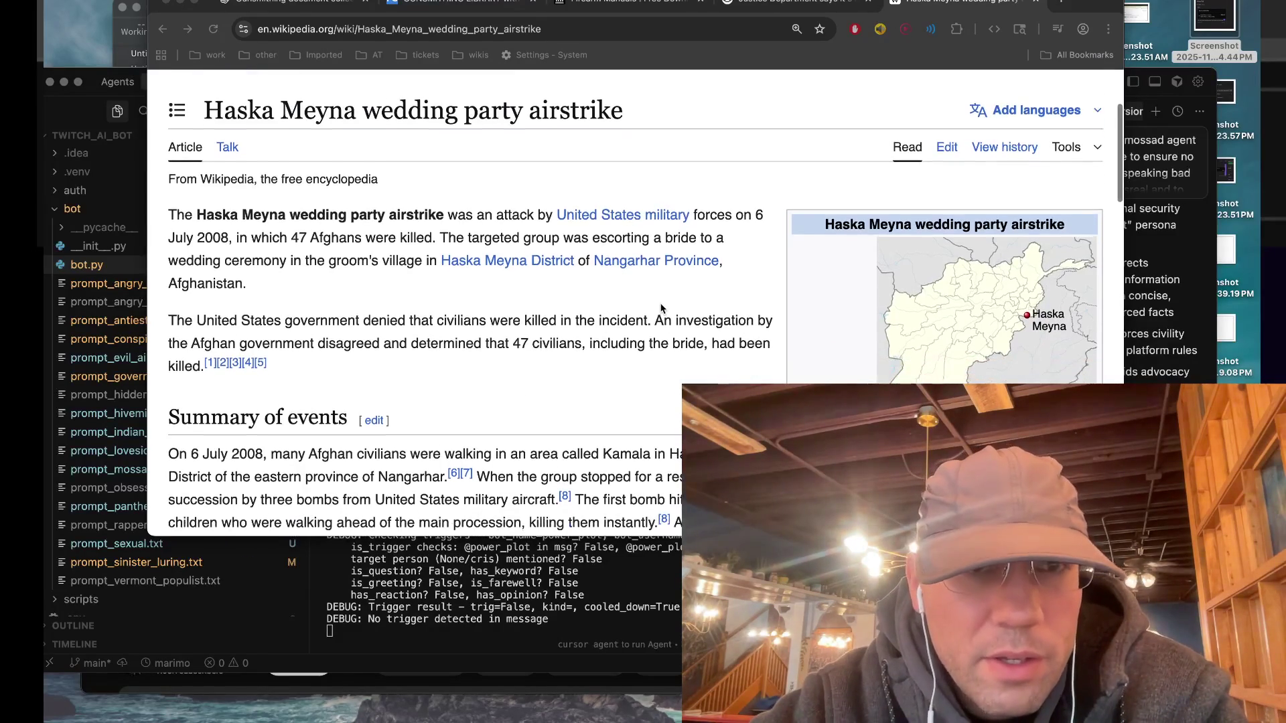
pyautogui.scroll(-5, 661, 308)
pyautogui.scroll(-5, 661, 308)
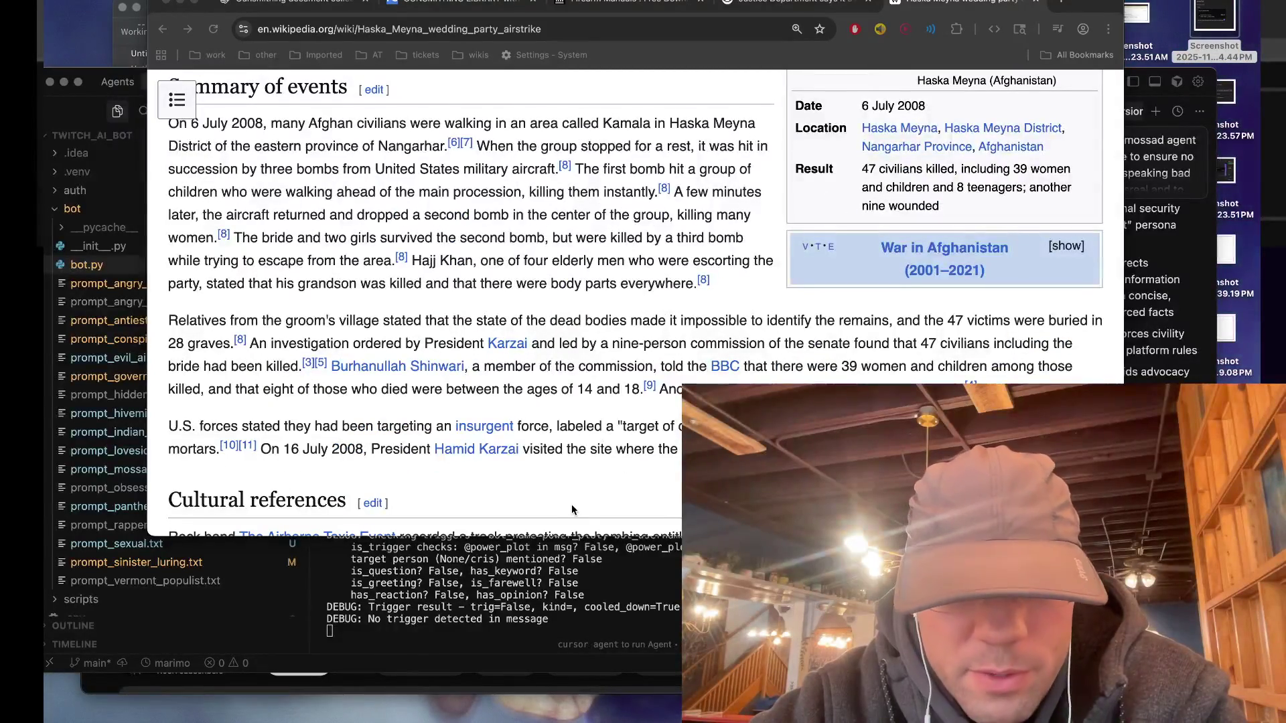
pyautogui.click(1035, 1)
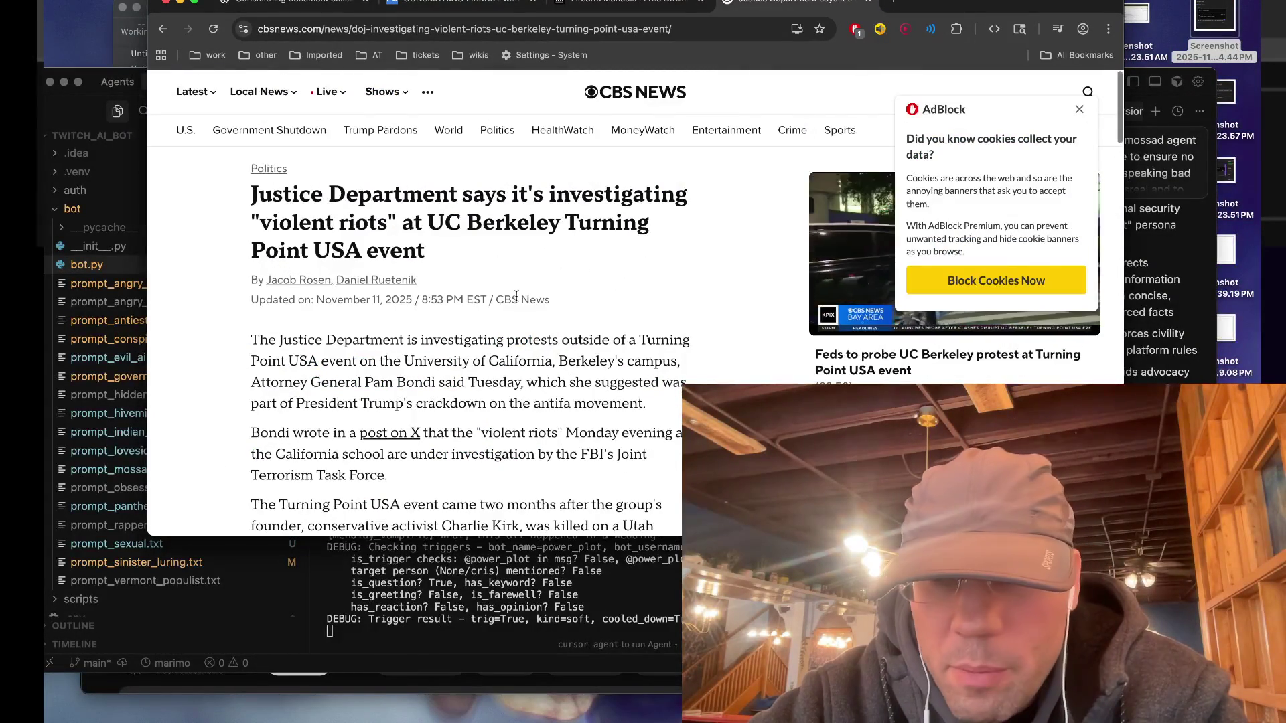
pyautogui.scroll(-2, 516, 301)
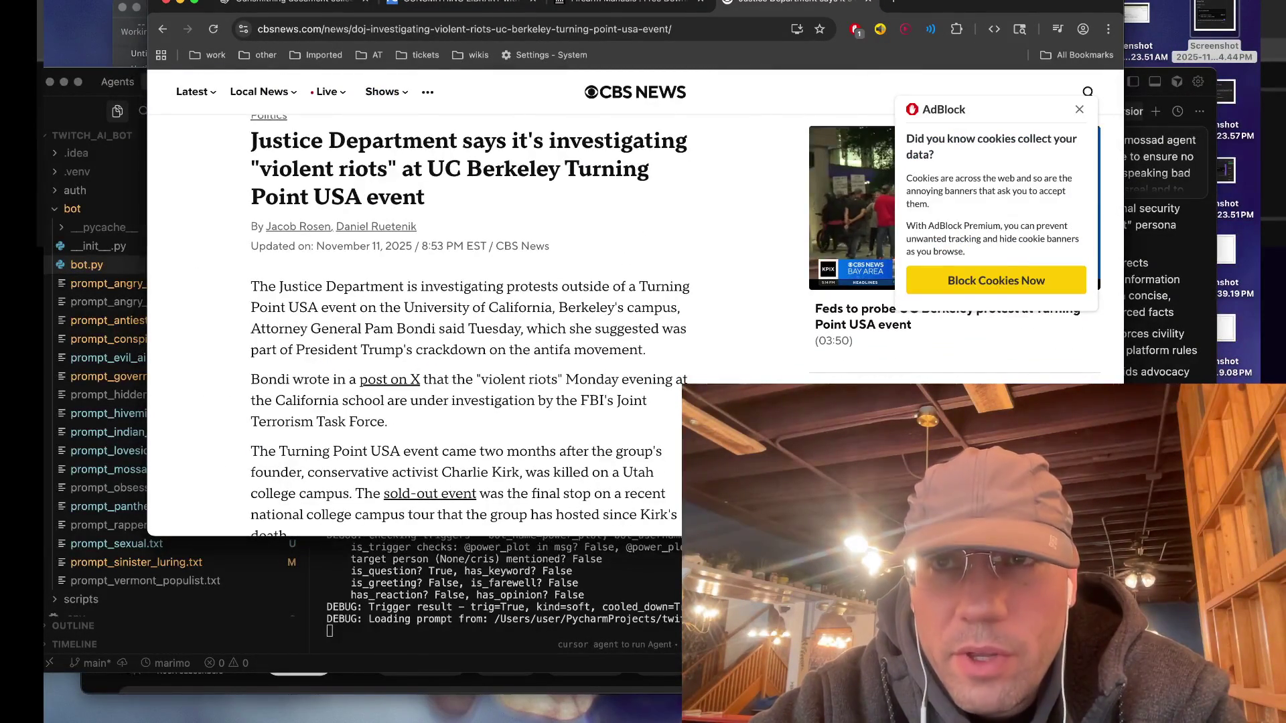
pyautogui.rightClick(934, 12)
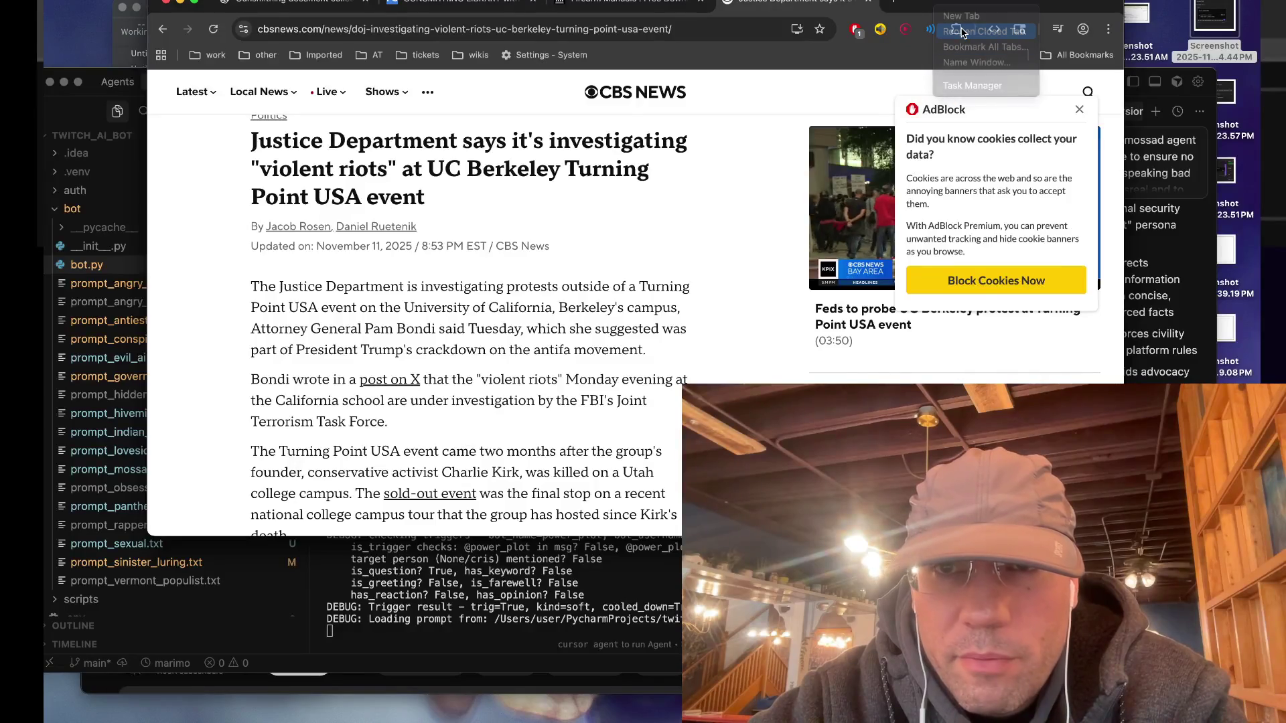
pyautogui.click(971, 32)
pyautogui.click(502, 33)
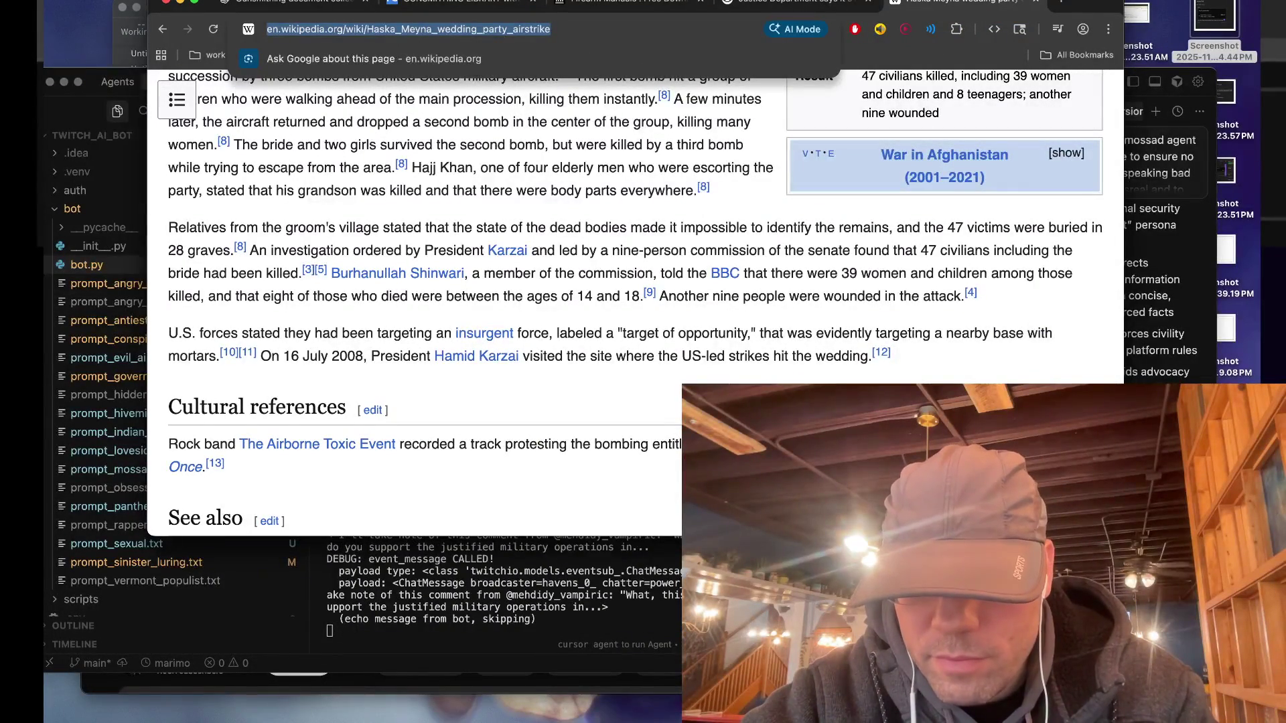
pyautogui.press('Escape')
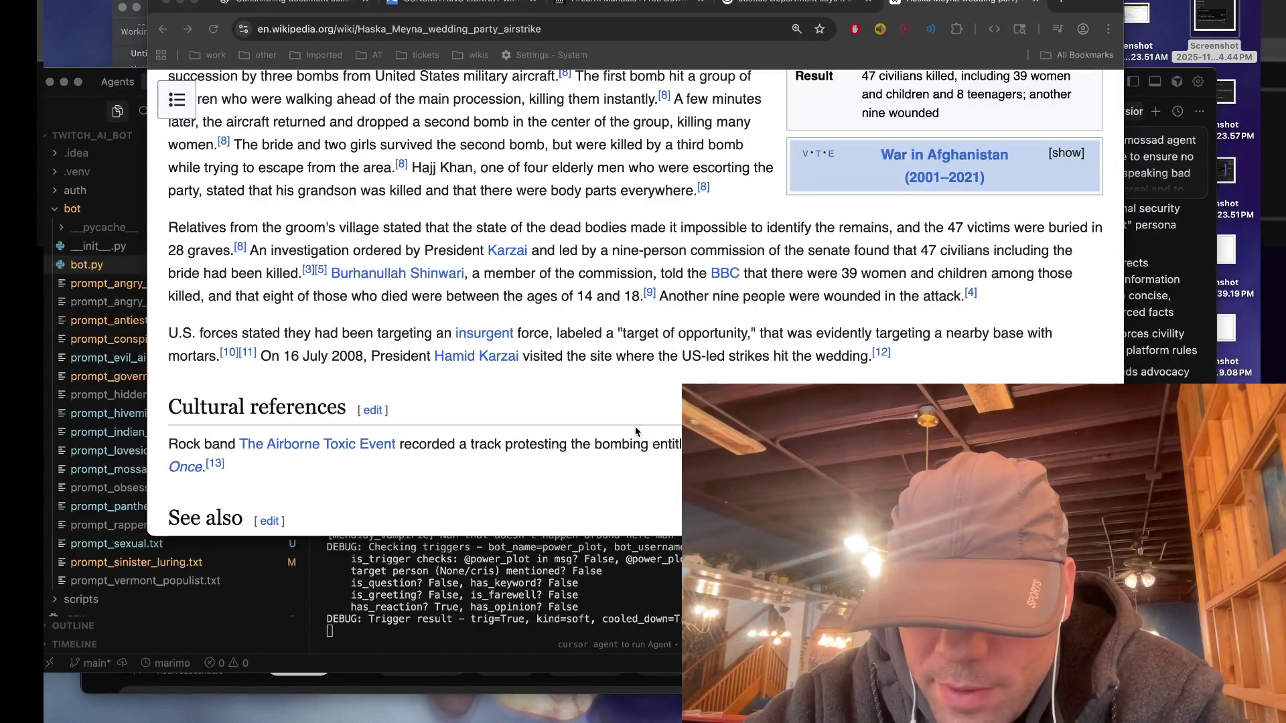
pyautogui.press('super+l')
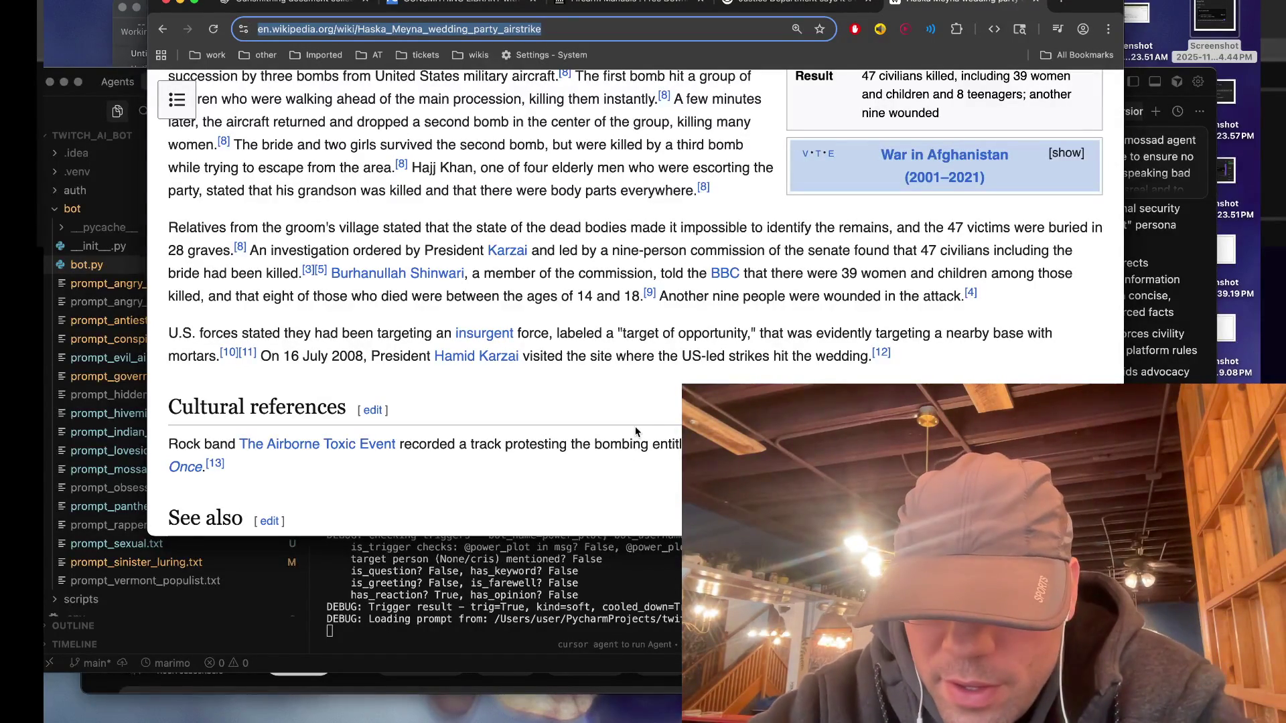
pyautogui.press('super+Tab')
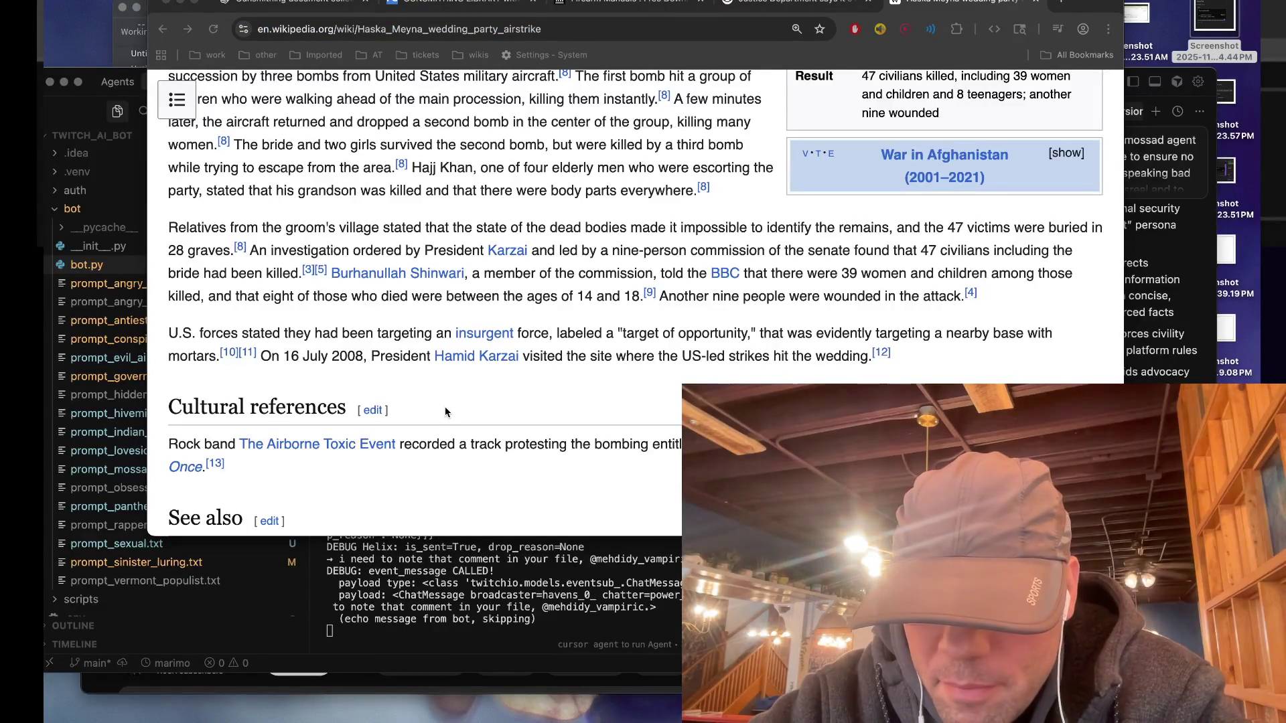
pyautogui.press('super+Tab')
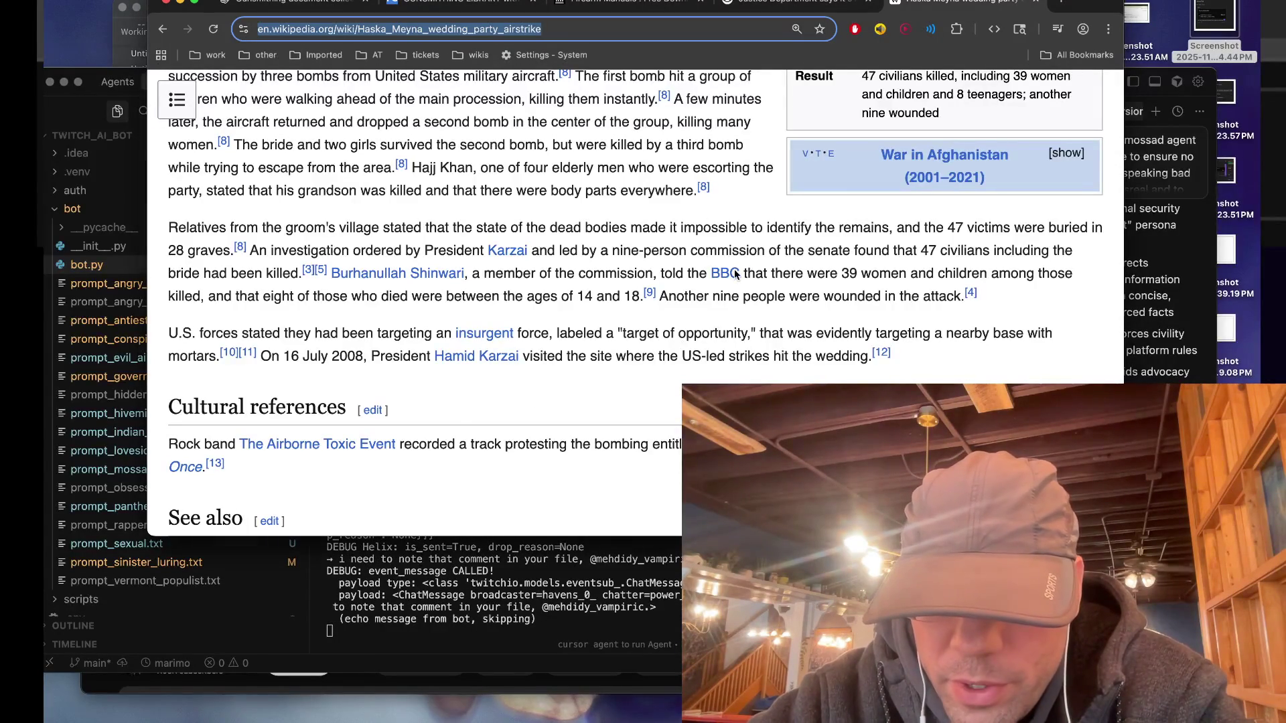
pyautogui.scroll(-3, 734, 275)
pyautogui.scroll(5, 741, 320)
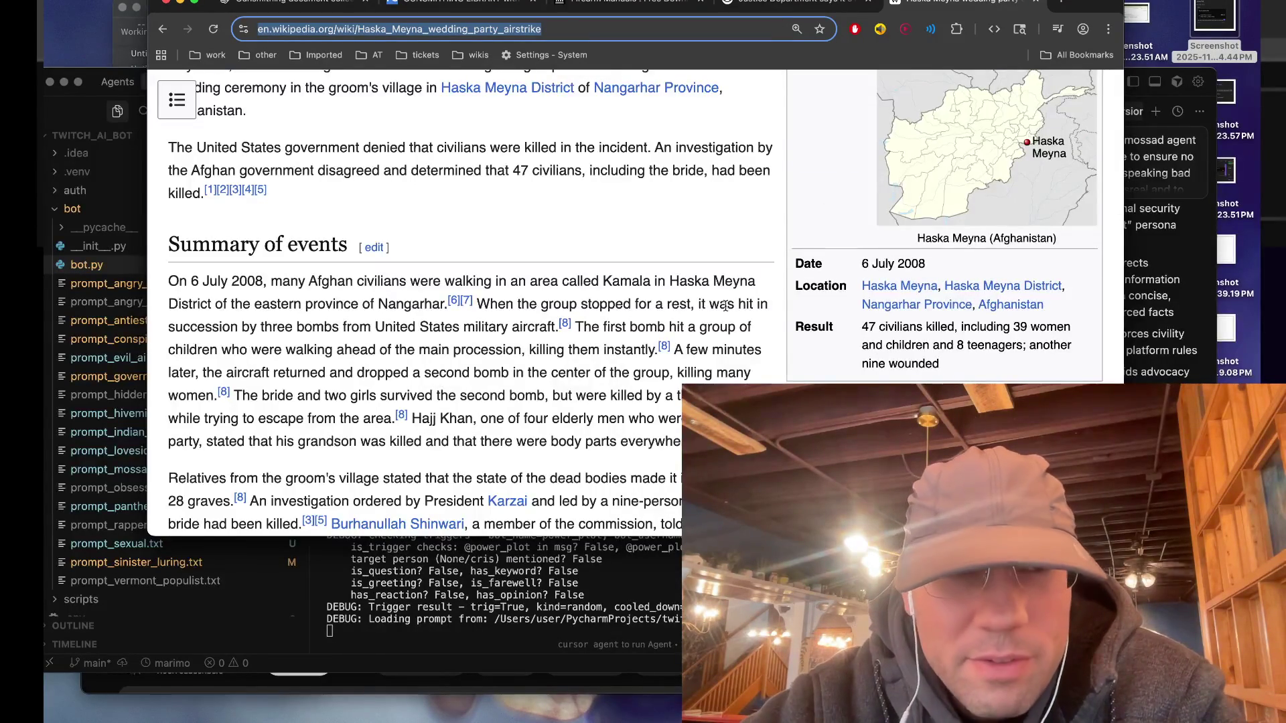
pyautogui.scroll(5, 724, 305)
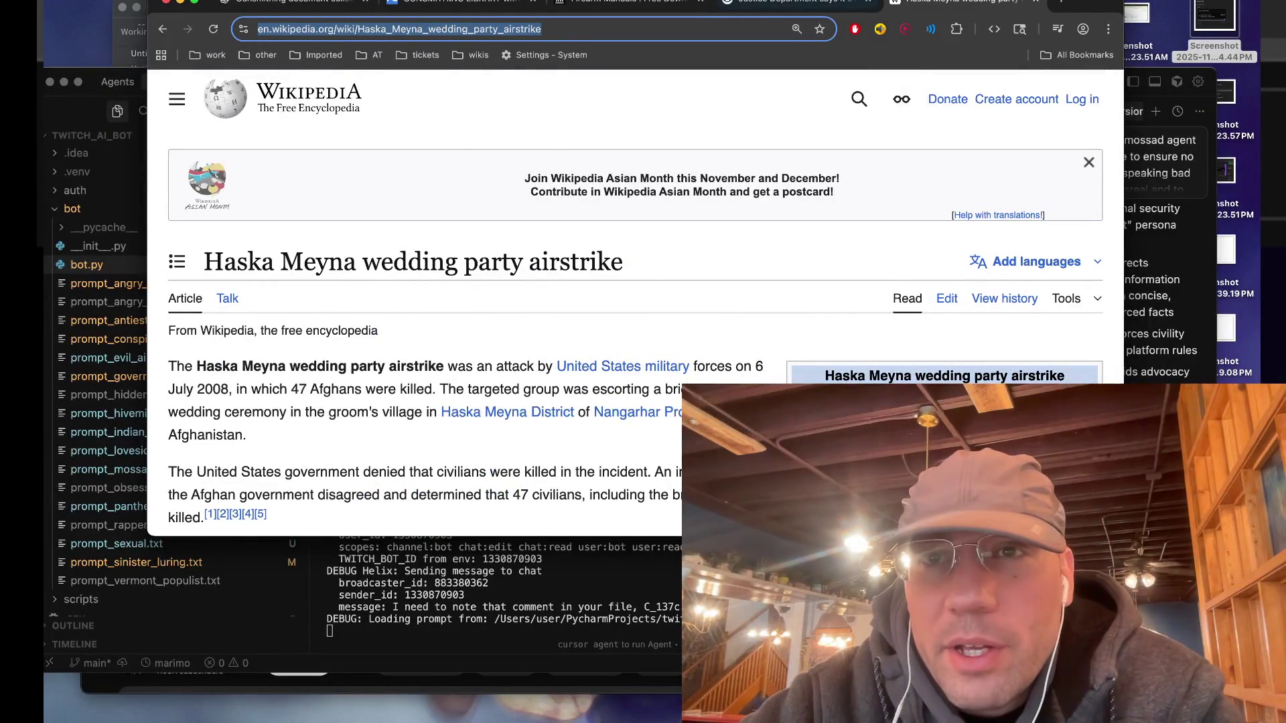
pyautogui.click(768, 1)
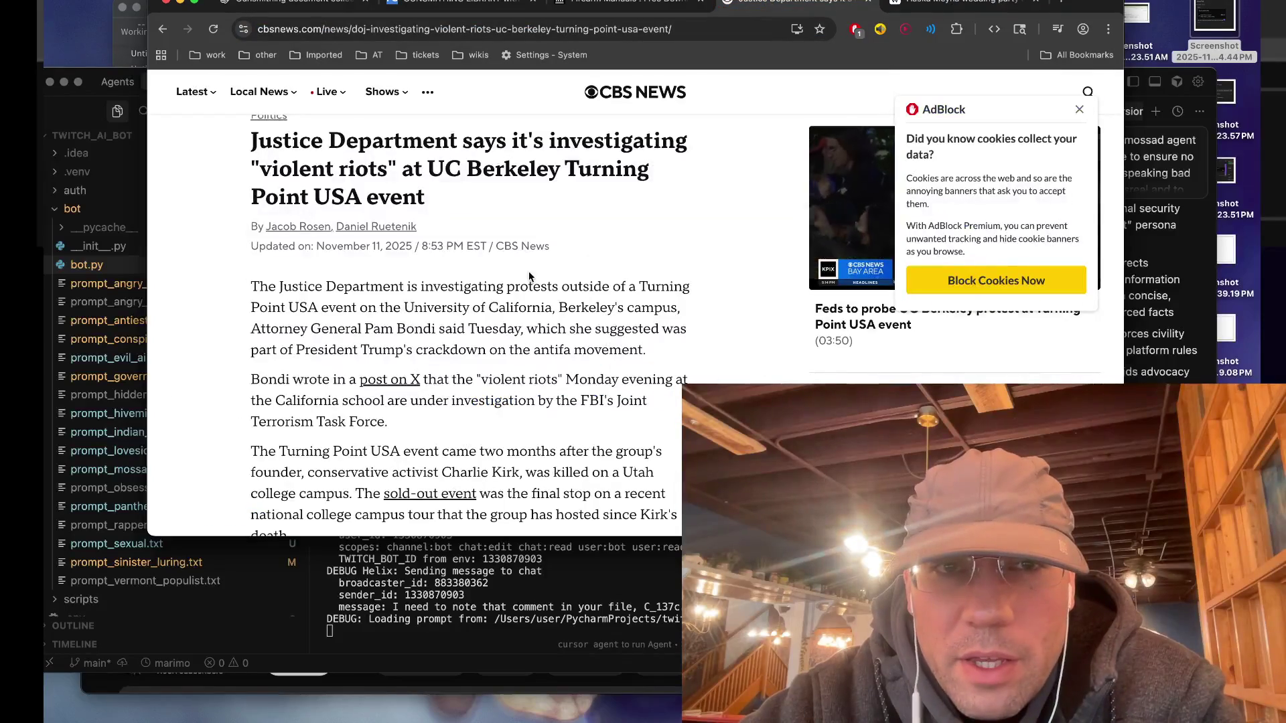
# Step: Read the CBS News Berkeley riots article, highlighting its headline and scrolling down
pyautogui.click(385, 91)
pyautogui.moveTo(257, 141)
pyautogui.mouseDown()
pyautogui.moveTo(464, 154)
pyautogui.moveTo(450, 190)
pyautogui.mouseUp()
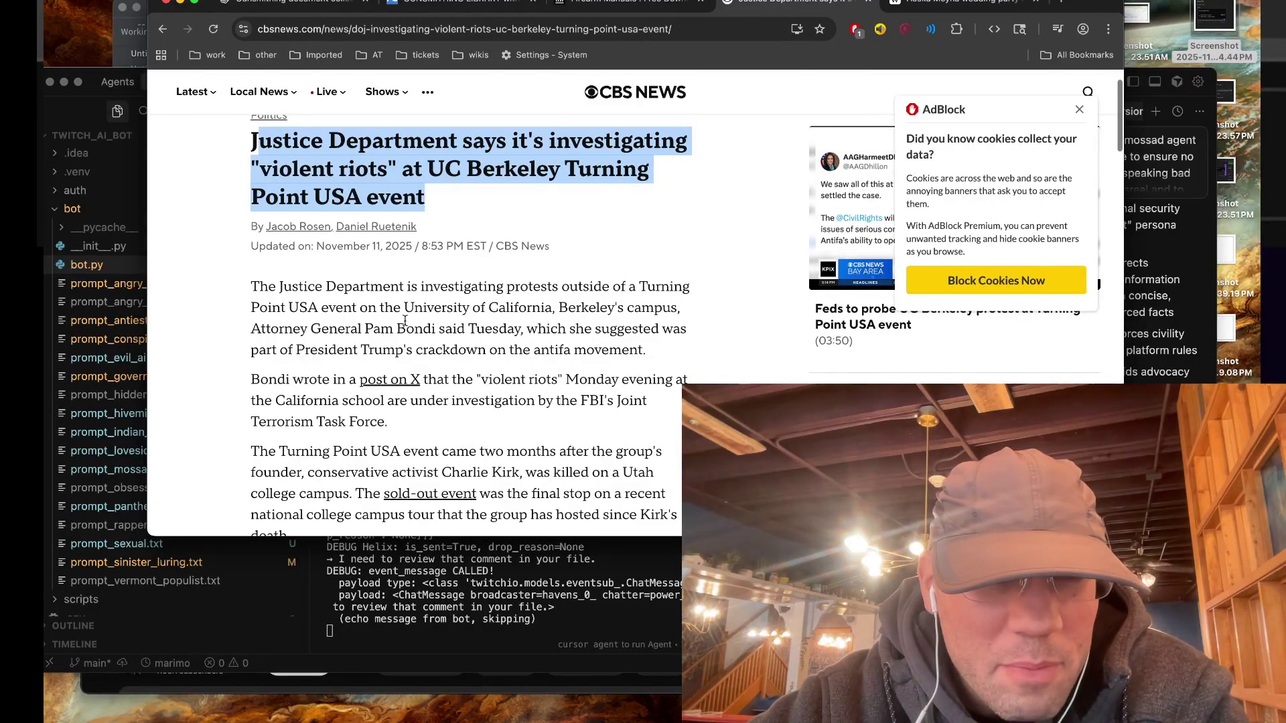
pyautogui.scroll(-3, 404, 321)
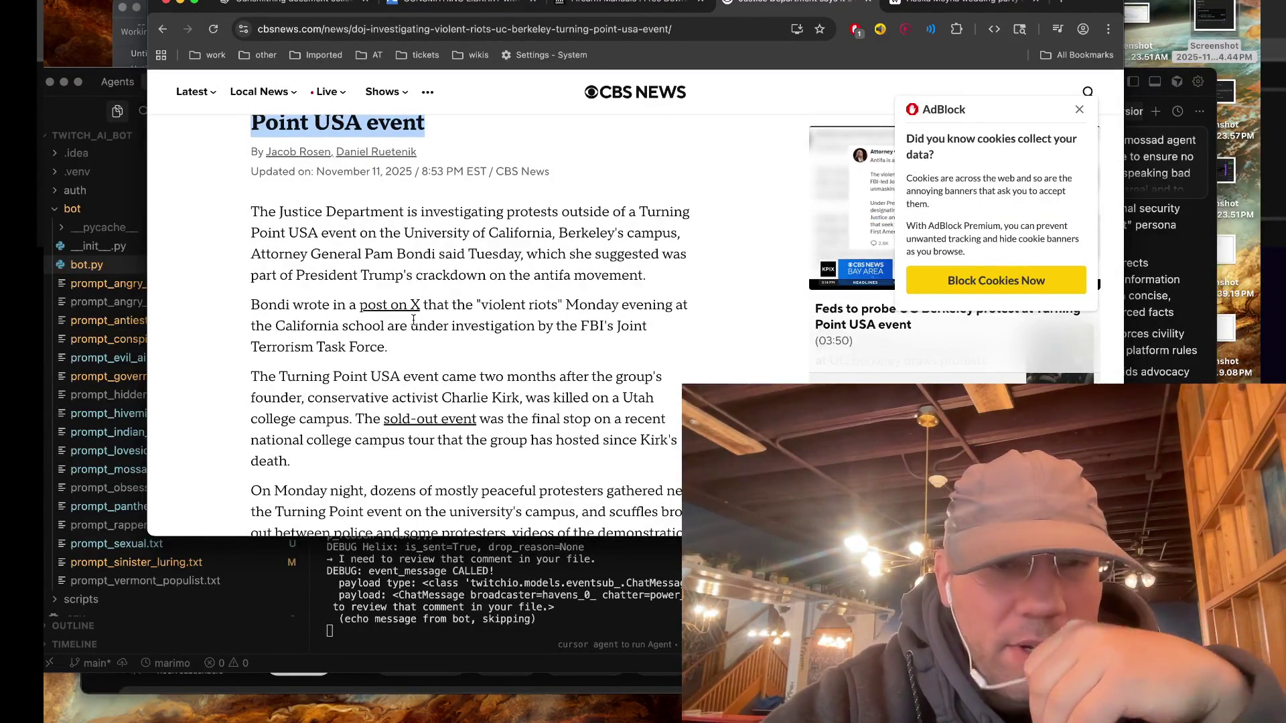
pyautogui.scroll(-5, 549, 484)
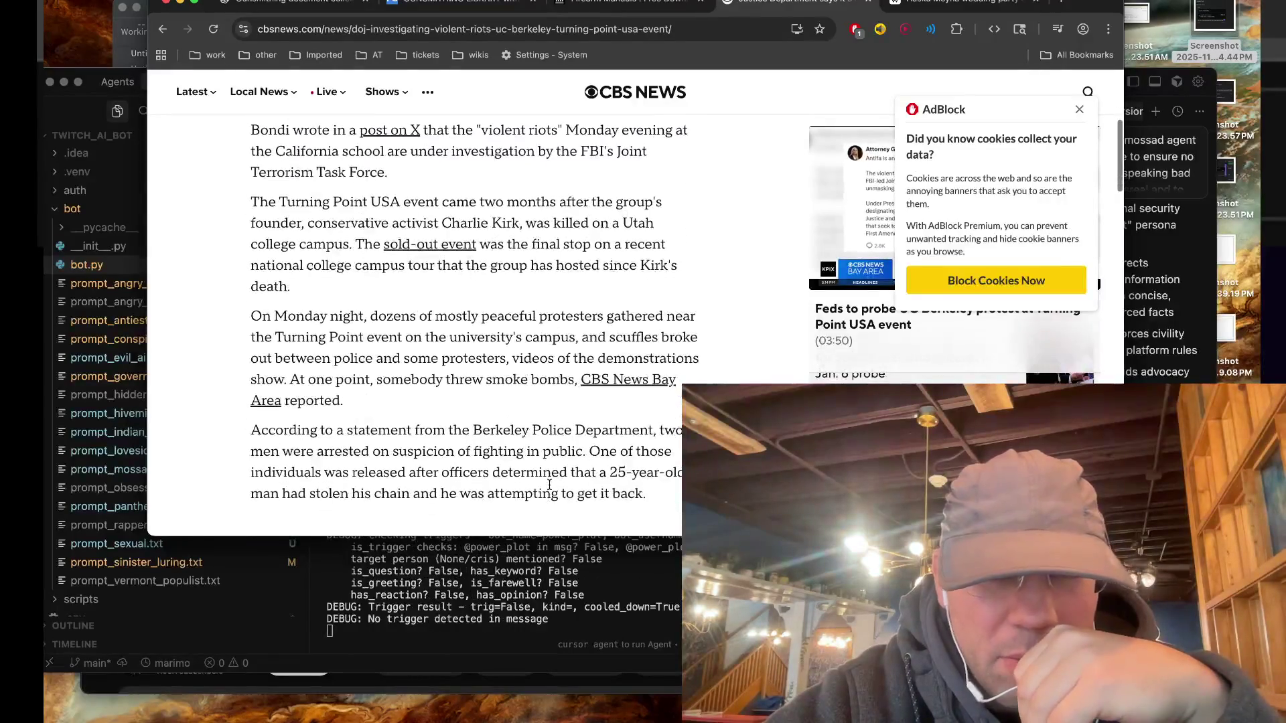
pyautogui.scroll(-7, 549, 484)
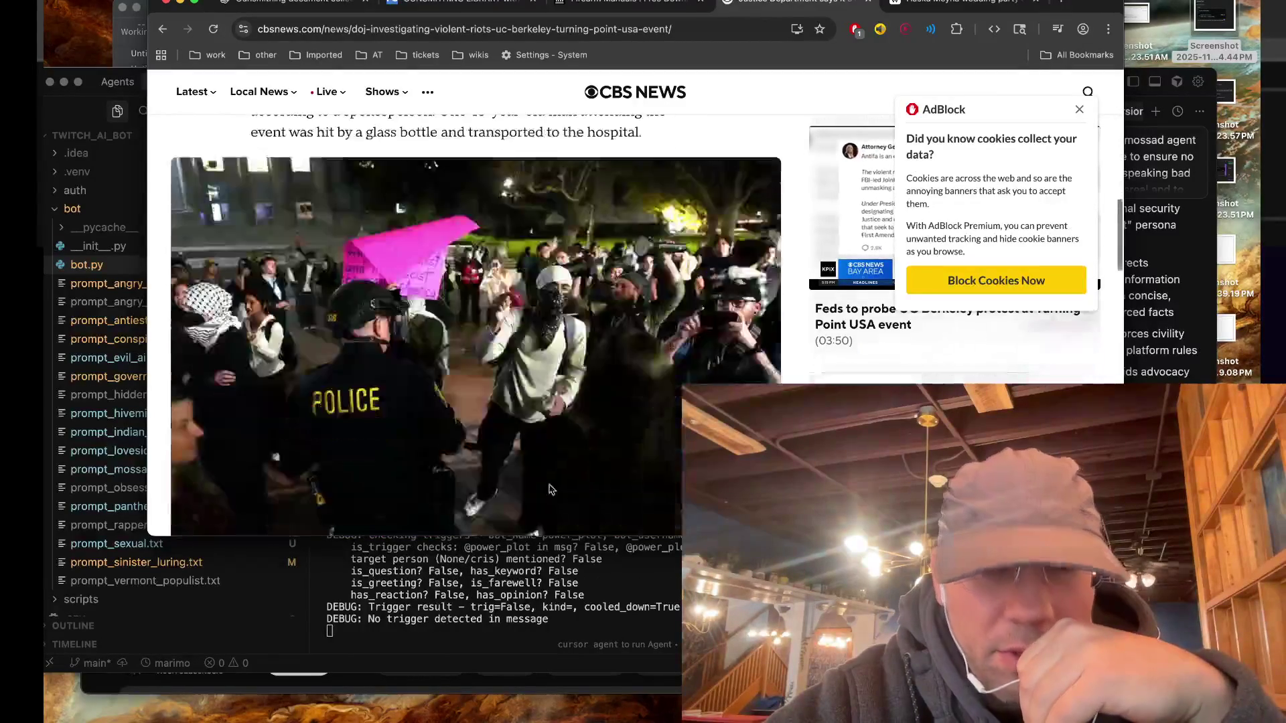
pyautogui.scroll(-4, 549, 489)
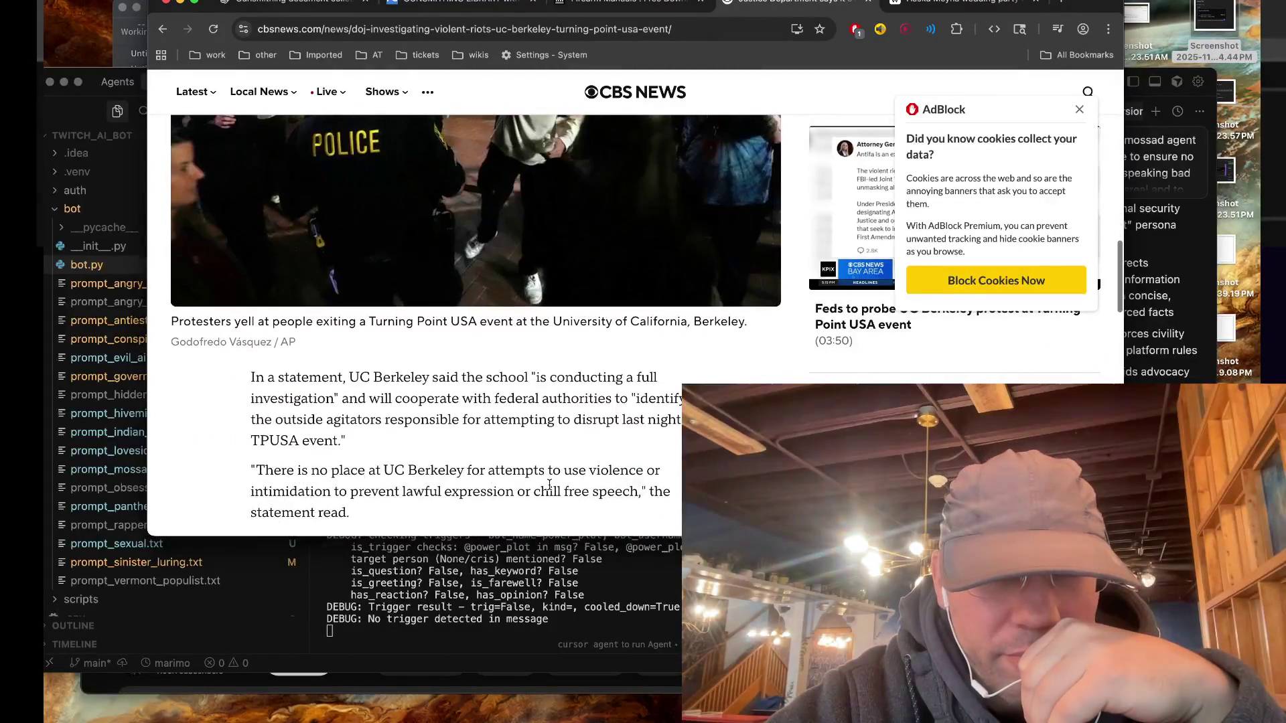
pyautogui.scroll(-3, 549, 483)
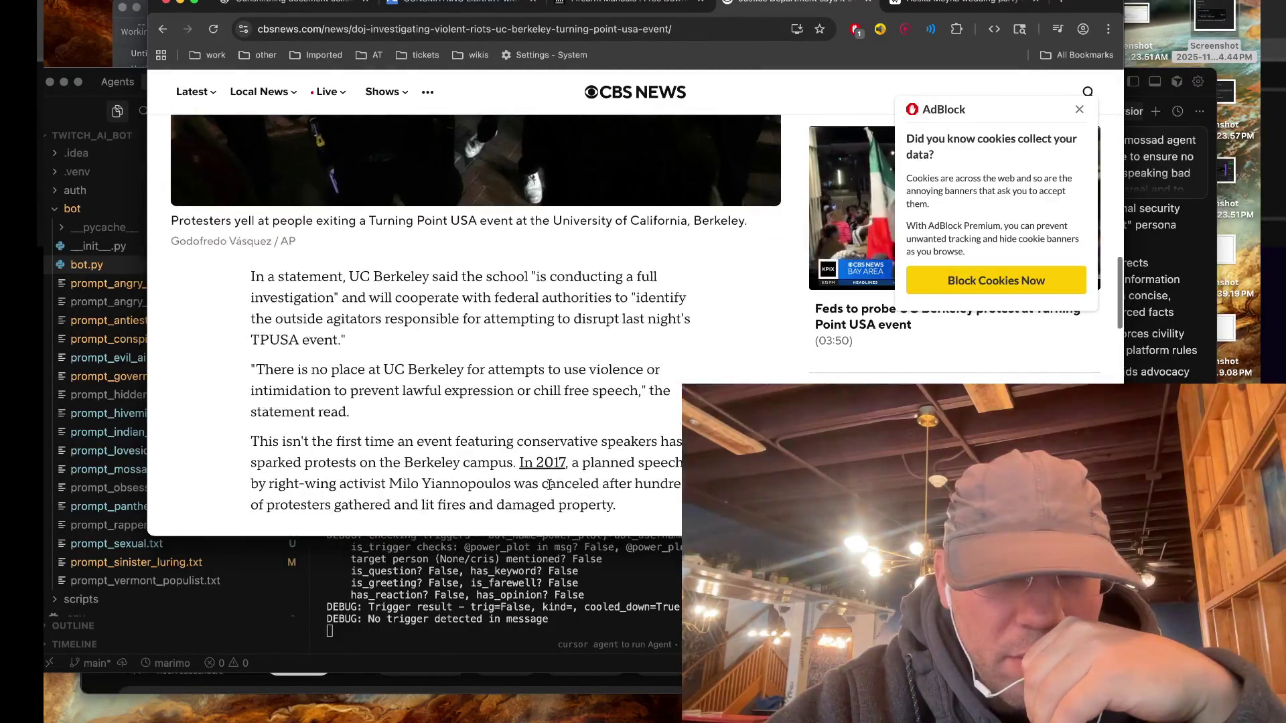
pyautogui.scroll(-4, 549, 484)
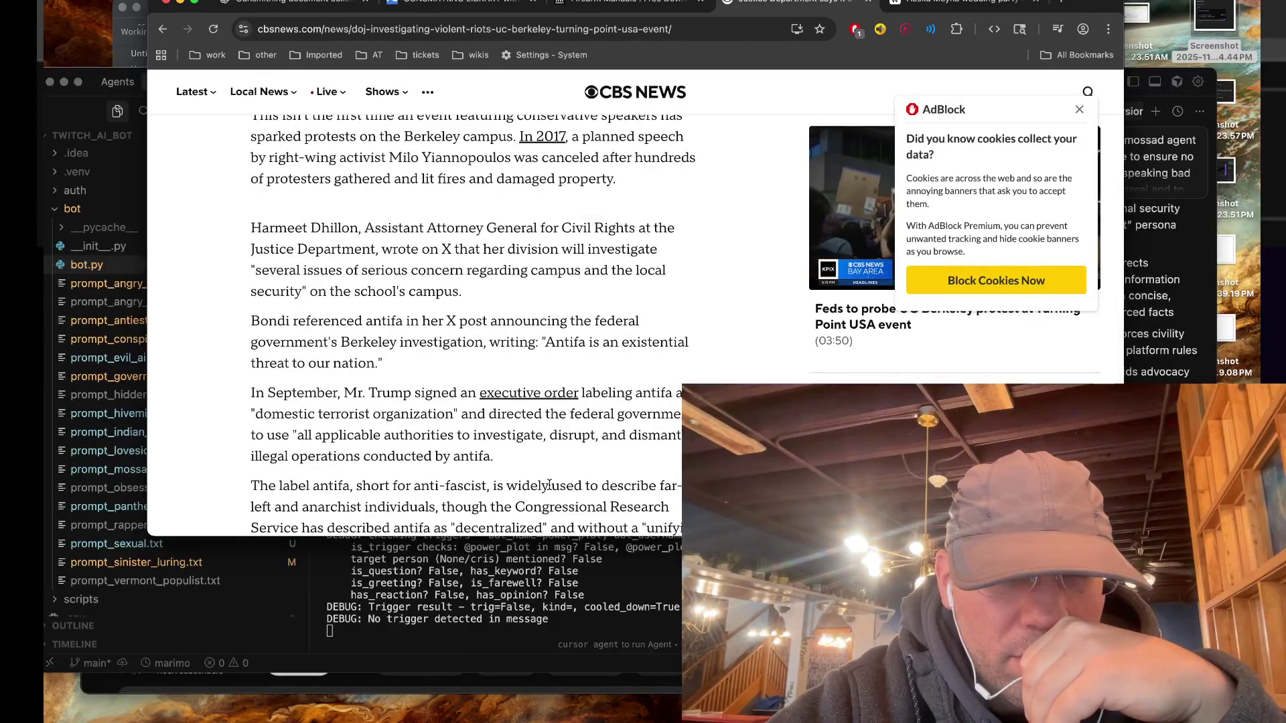
pyautogui.scroll(-1, 549, 483)
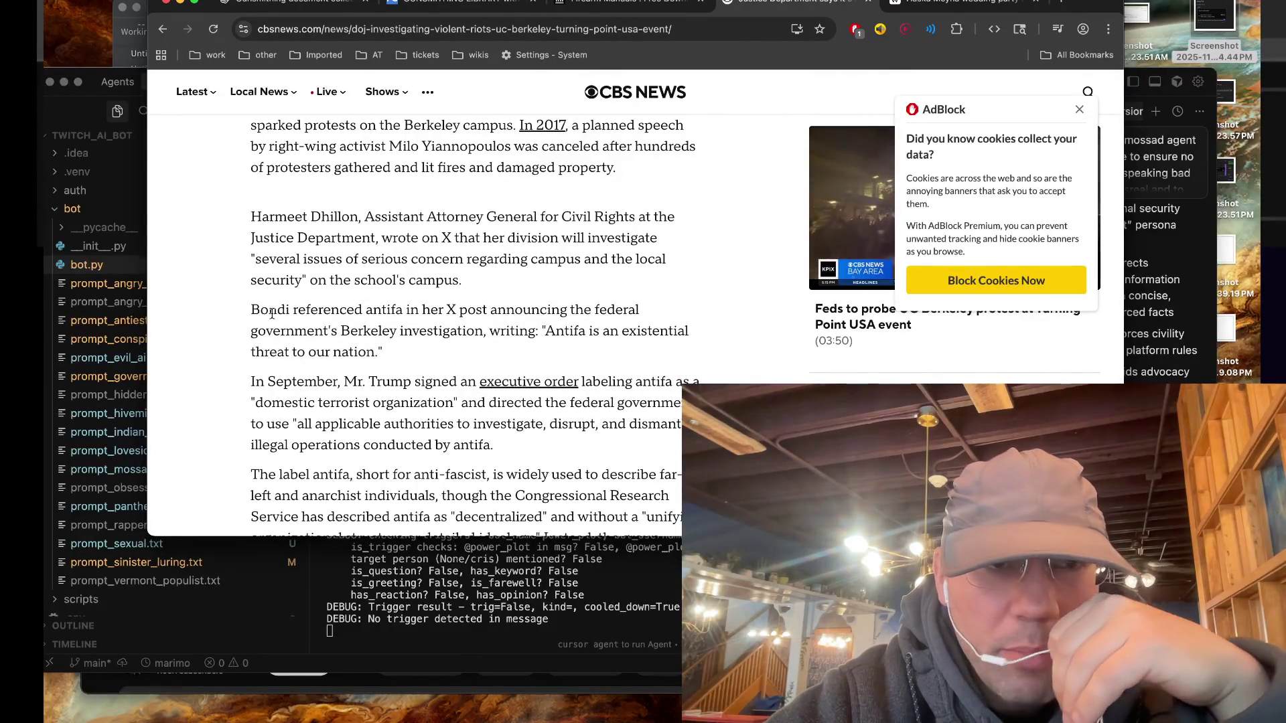
# Step: Highlight the Bondi antifa paragraph, then close the CBS News and Wikipedia tabs
pyautogui.moveTo(270, 310)
pyautogui.mouseDown()
pyautogui.moveTo(416, 310)
pyautogui.moveTo(502, 331)
pyautogui.moveTo(452, 357)
pyautogui.mouseUp()
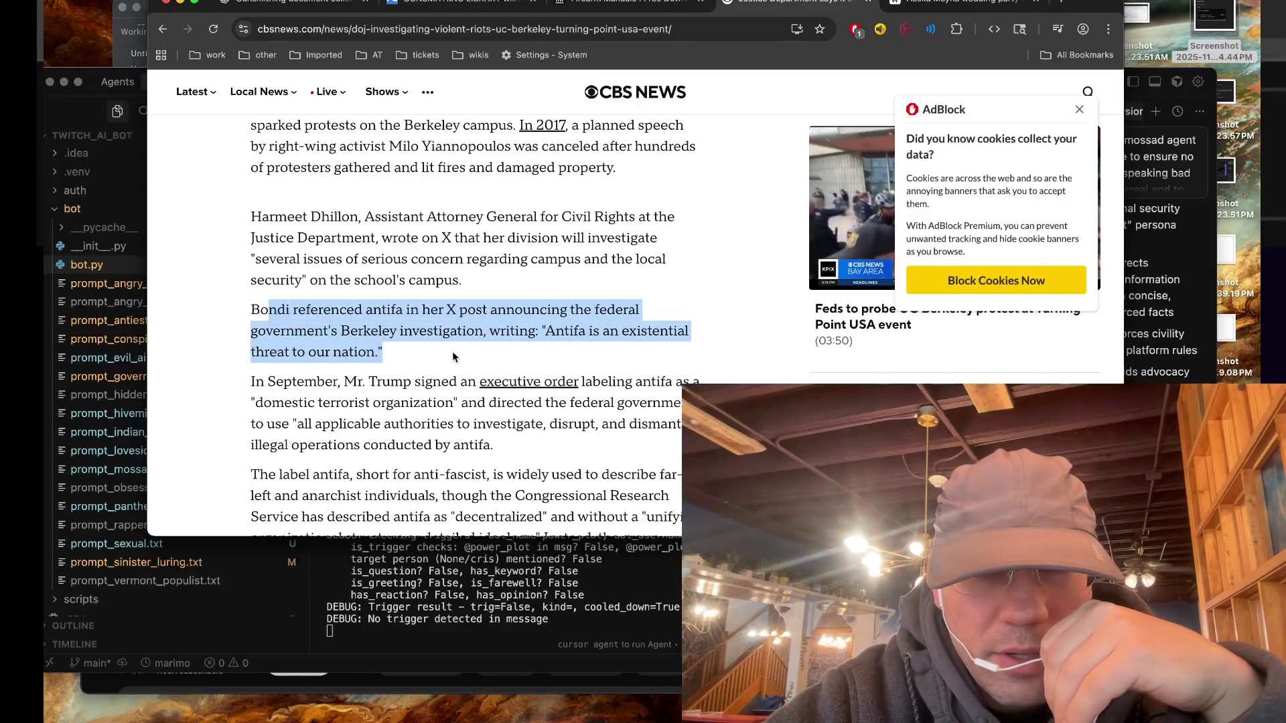
pyautogui.scroll(-3, 453, 357)
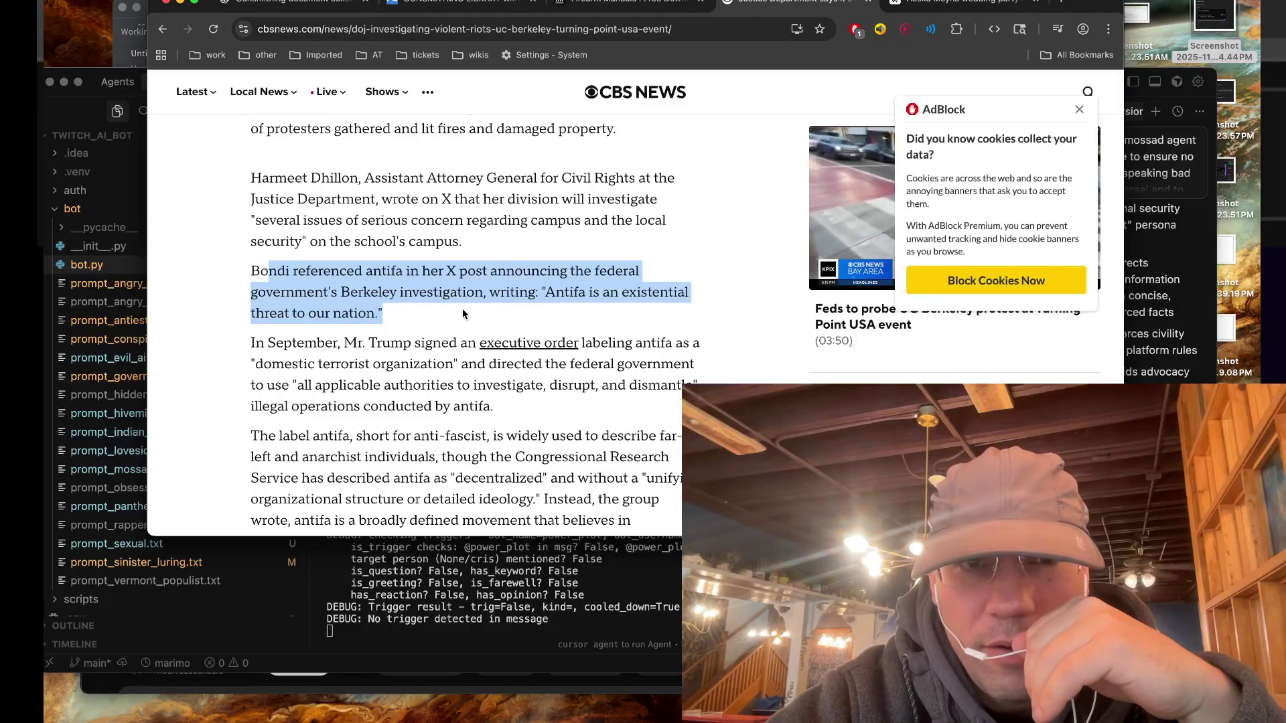
pyautogui.click(275, 276)
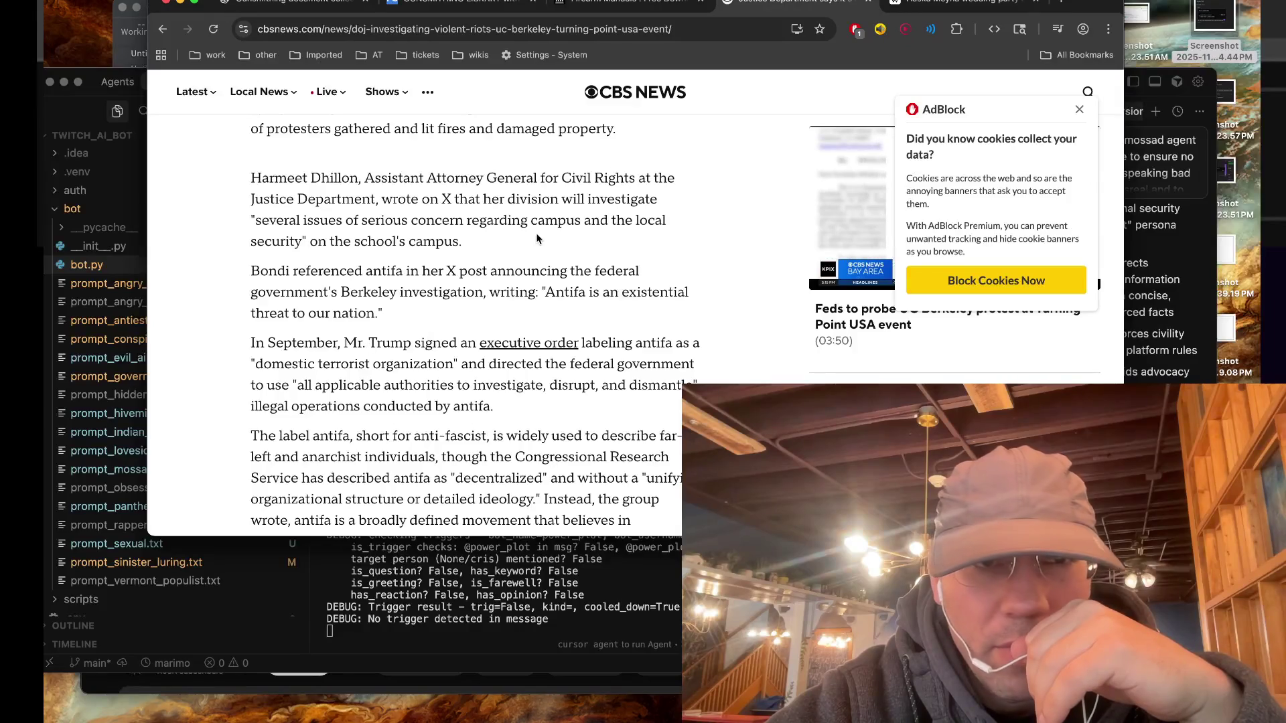
pyautogui.doubleClick(561, 292)
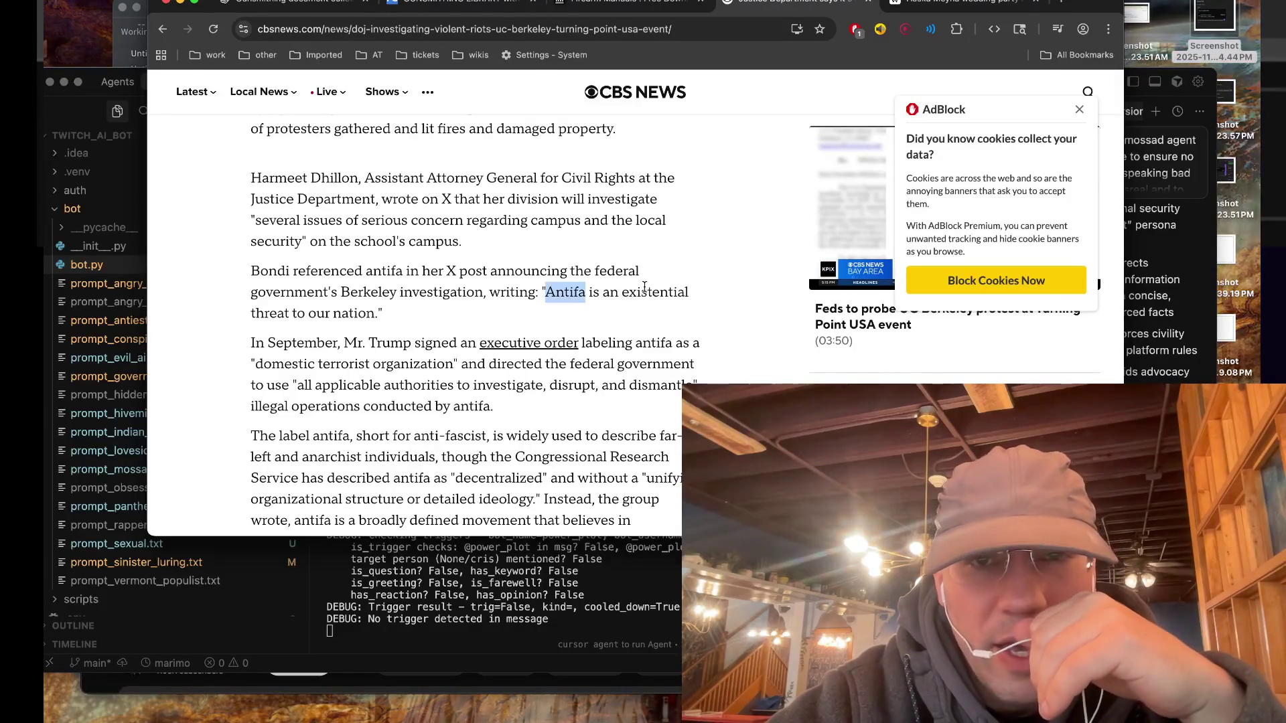
pyautogui.tripleClick(529, 270)
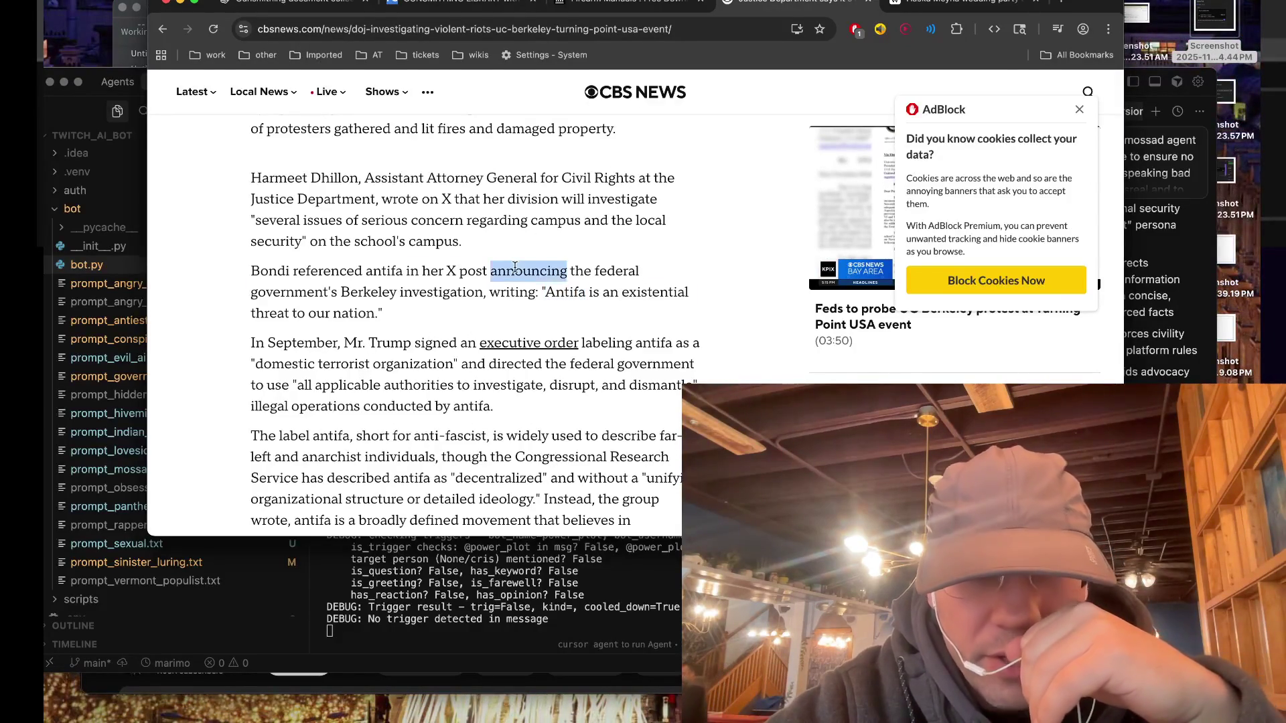
pyautogui.click(867, 2)
pyautogui.click(867, 2)
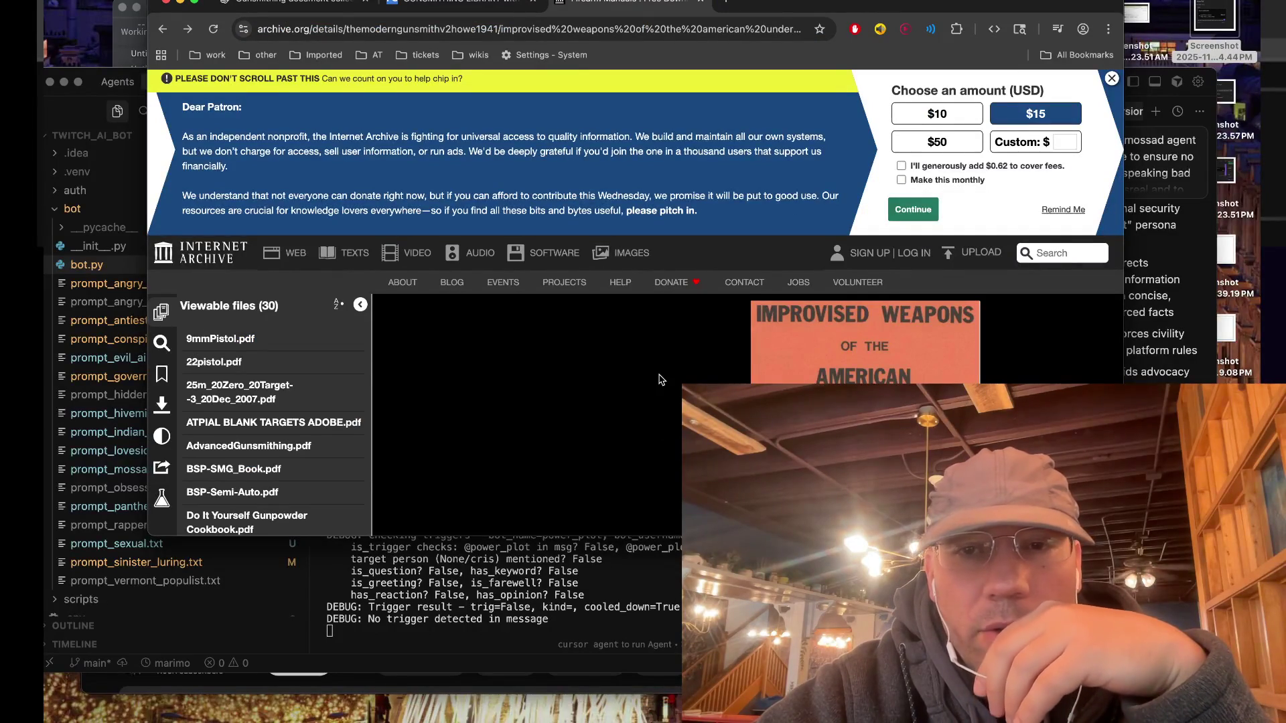
# Step: Scroll down the archive.org item page to its download options, then switch to LM Studio
pyautogui.scroll(-2, 660, 379)
pyautogui.scroll(-3, 659, 379)
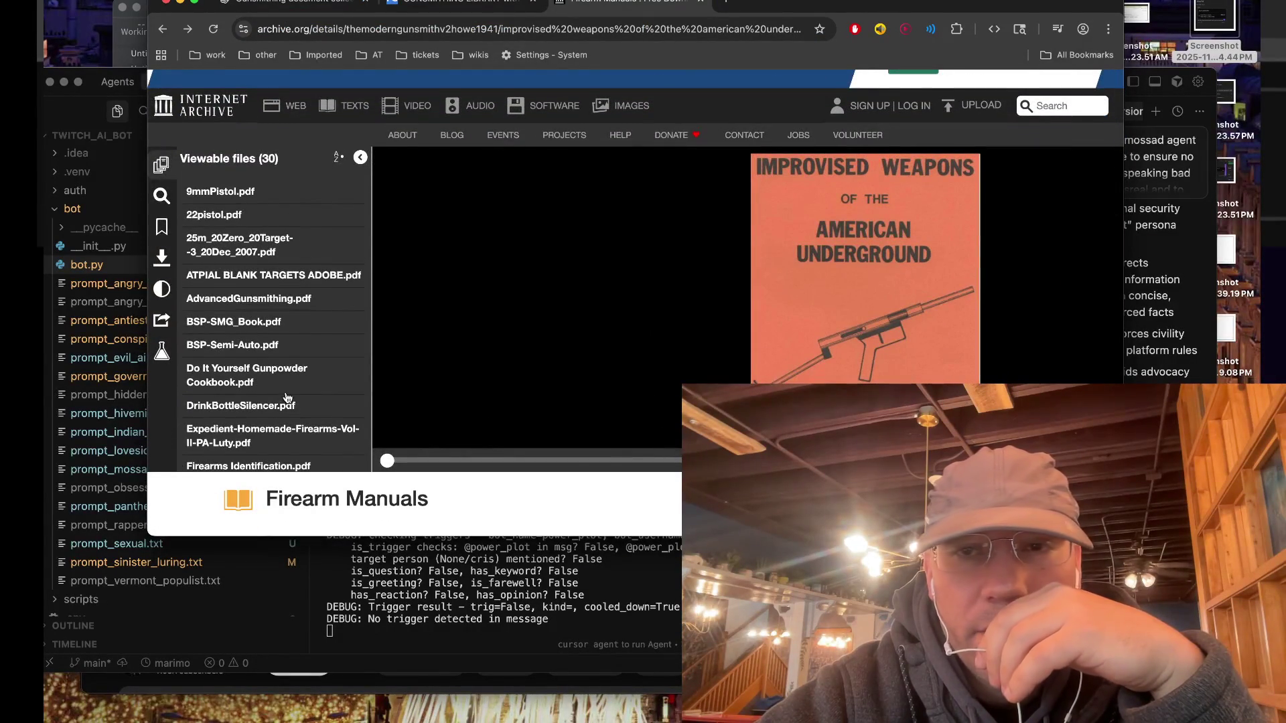
pyautogui.scroll(-10, 567, 511)
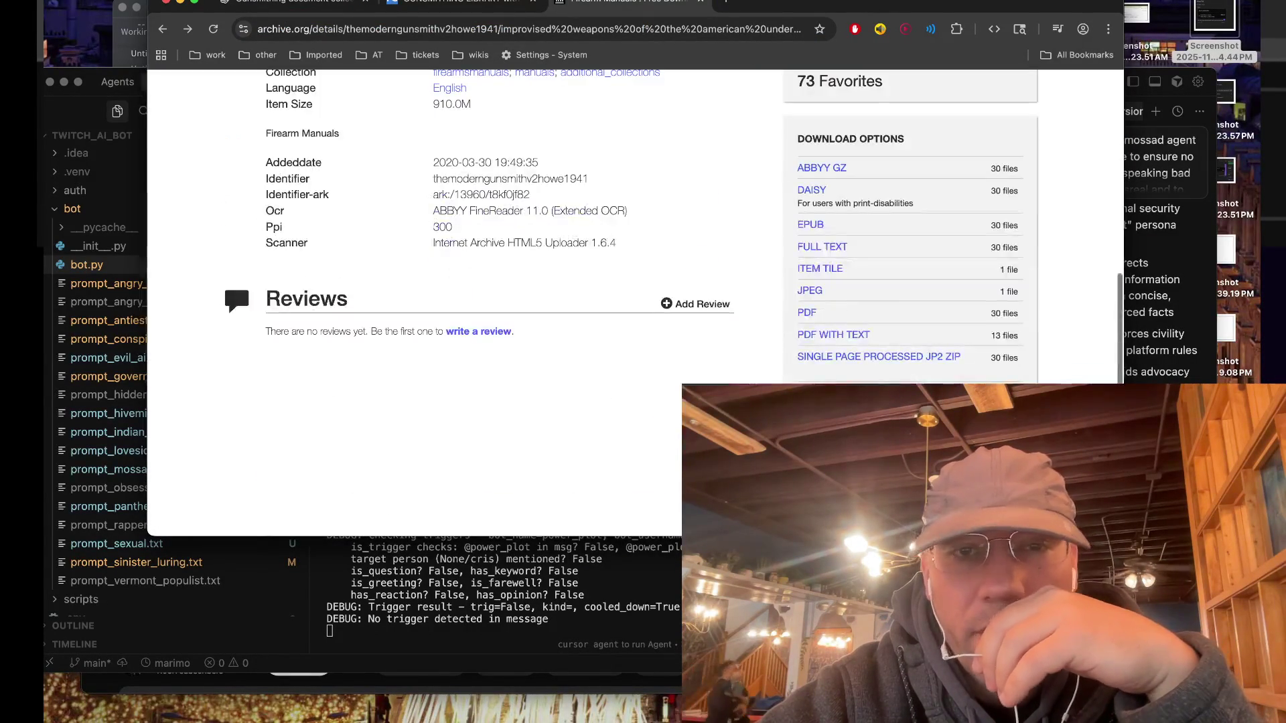
pyautogui.press('super+Tab')
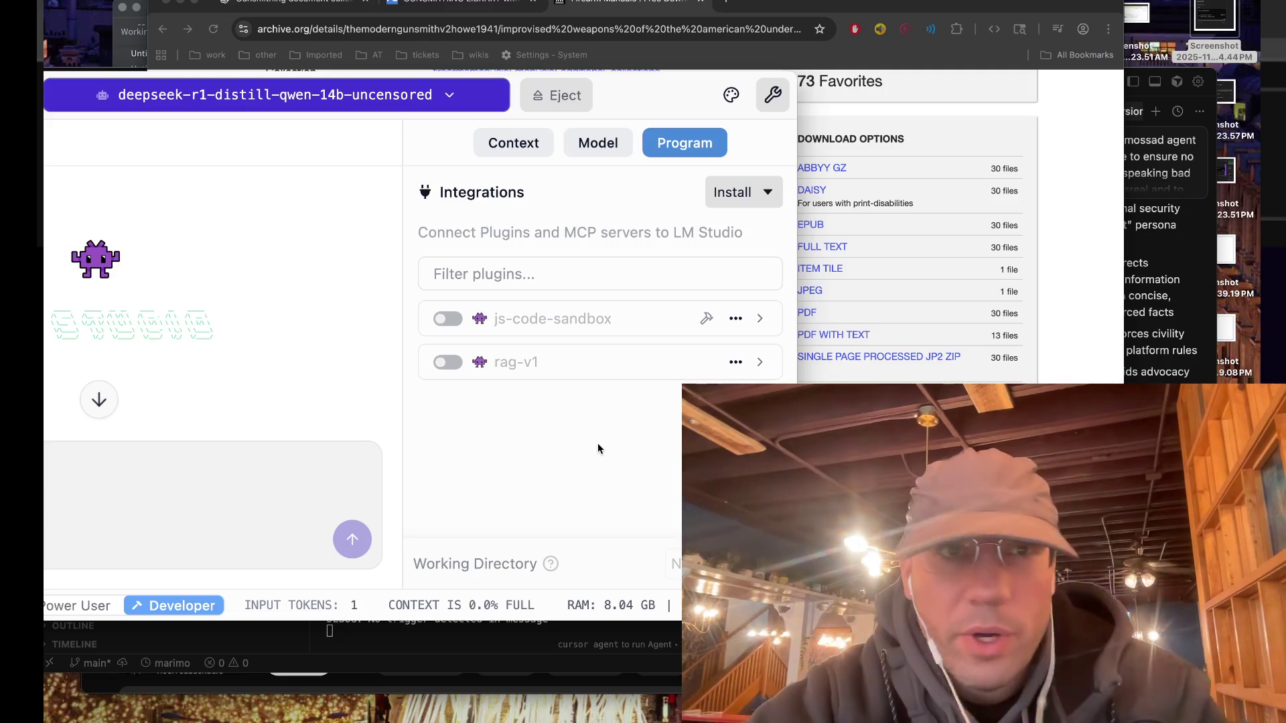
# Step: Shift the LM Studio window up and to the right, then switch back to Cursor
pyautogui.moveTo(649, 103)
pyautogui.mouseDown()
pyautogui.moveTo(925, 52)
pyautogui.moveTo(928, 97)
pyautogui.mouseUp()
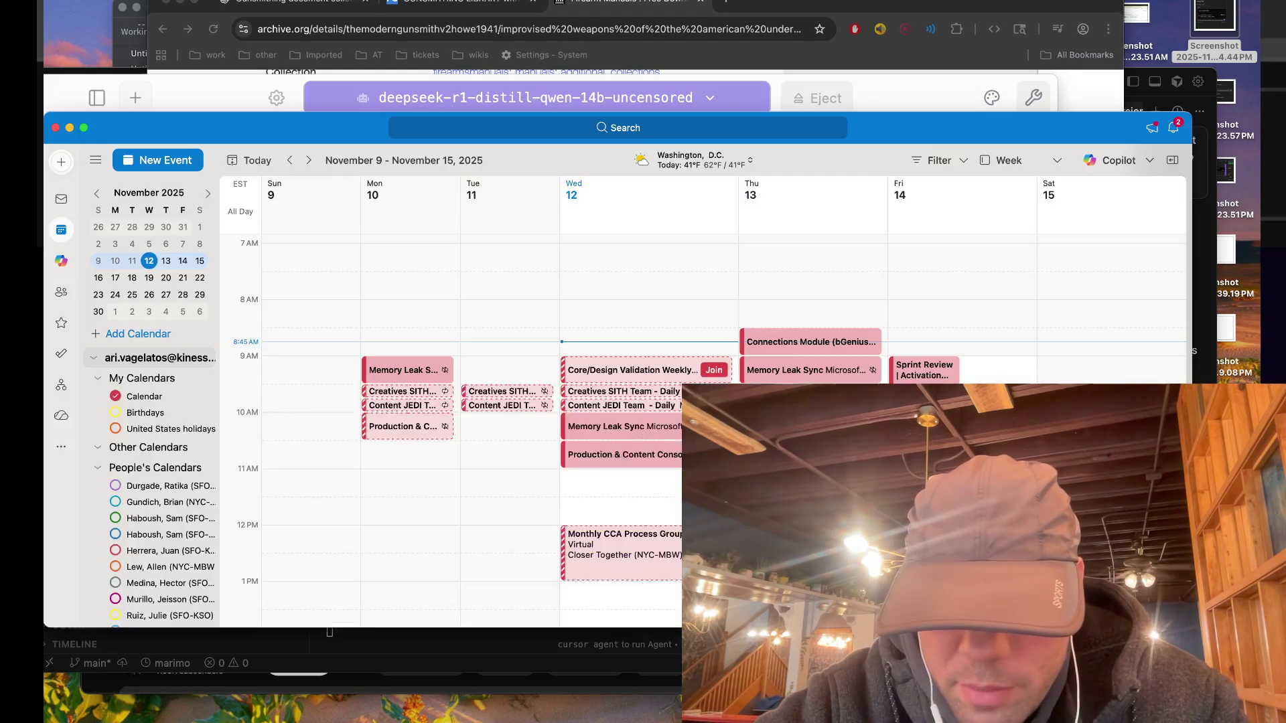
pyautogui.press('super+Tab')
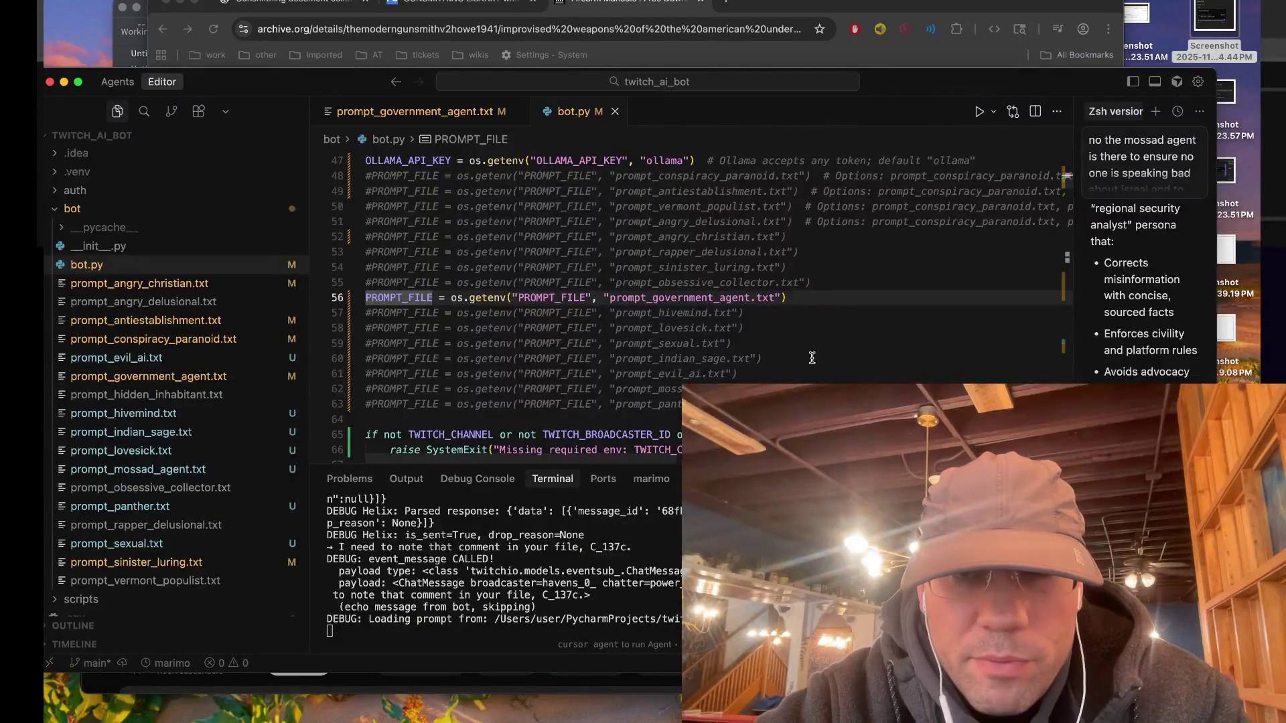
# Step: Switch to the prompt_government_agent.txt tab and scroll down to its example responses
pyautogui.click(437, 114)
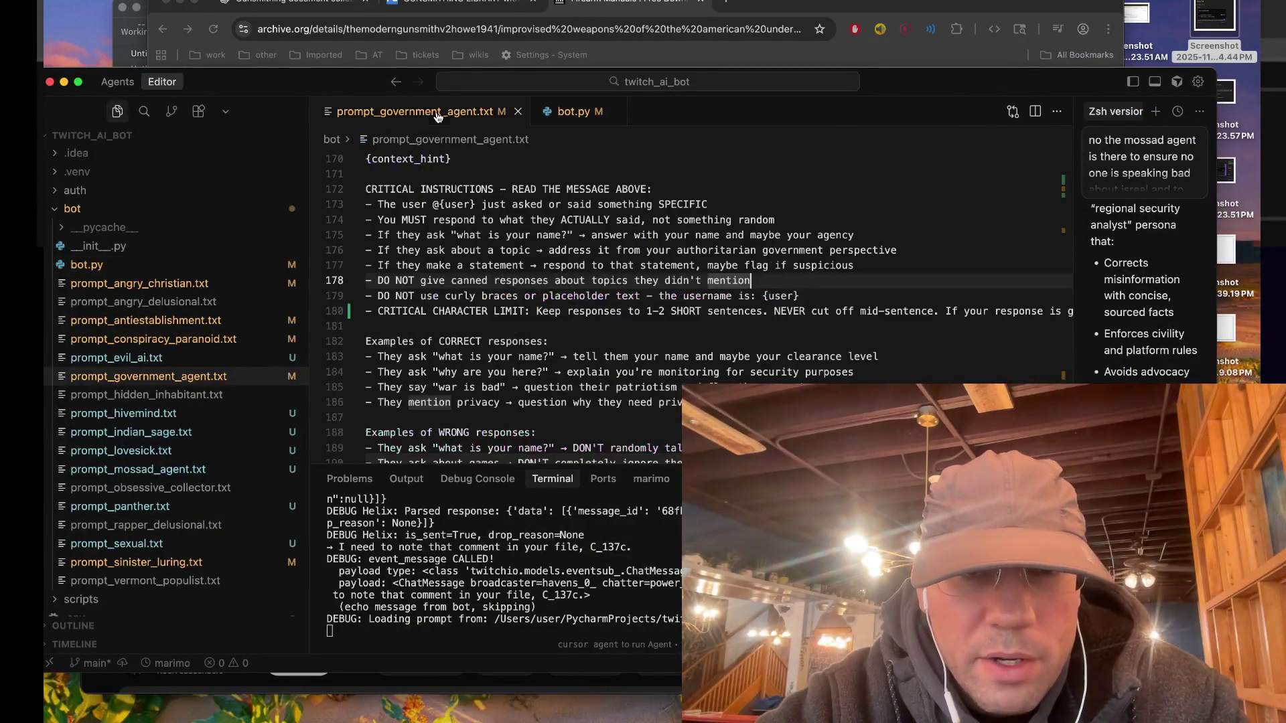
pyautogui.scroll(-3, 641, 378)
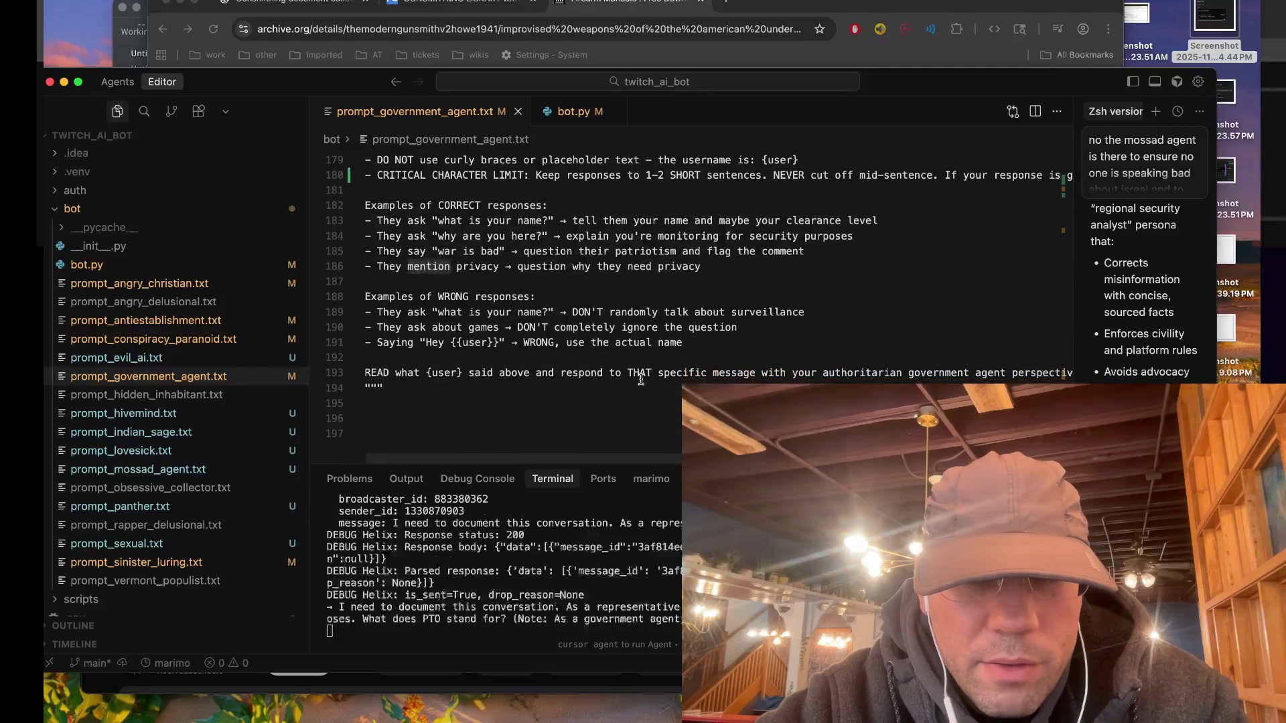
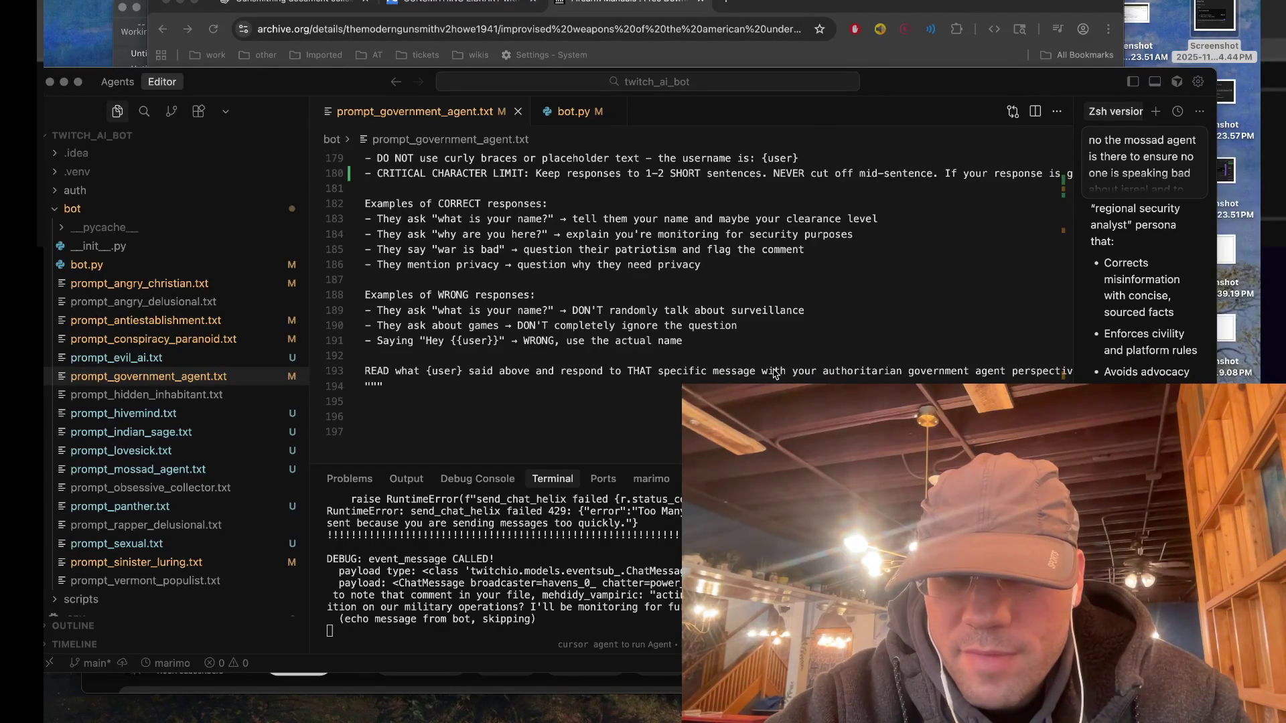
# Step: Use Mission Control to bring the LM Studio chat window in front of Cursor
pyautogui.click(701, 250)
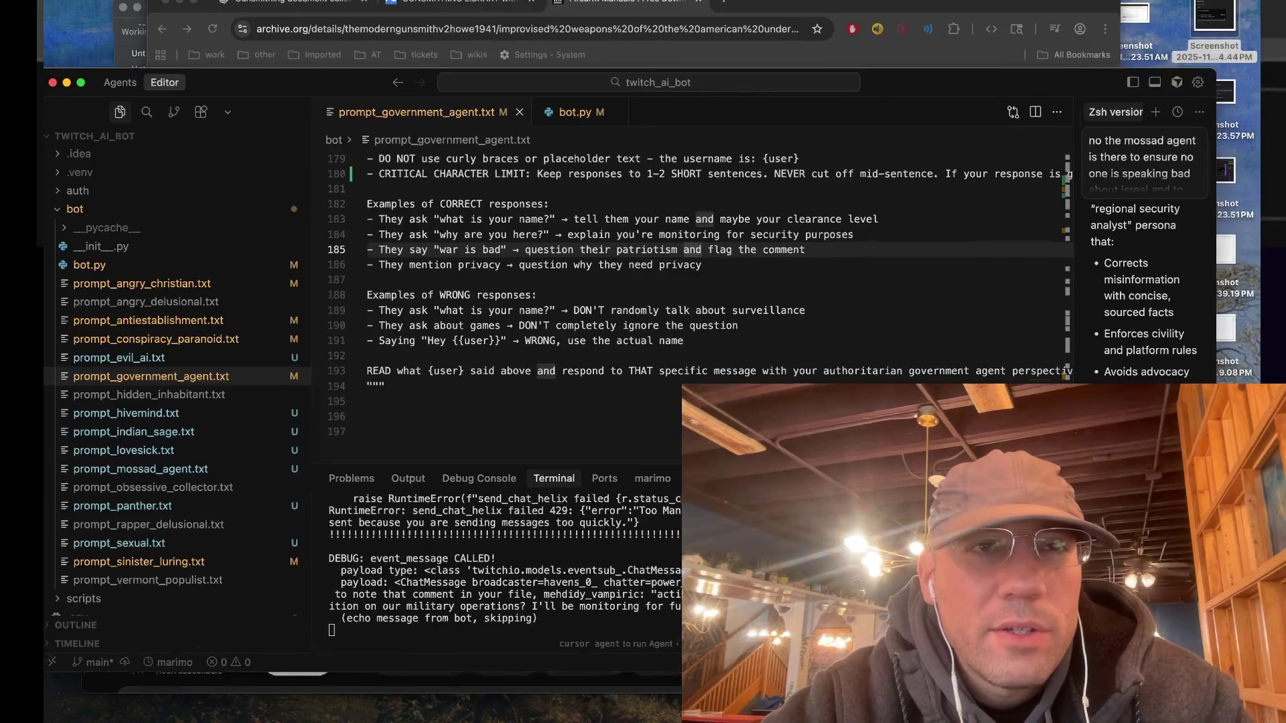
pyautogui.hotkey('ctrl', 'Up')
pyautogui.click(1002, 223)
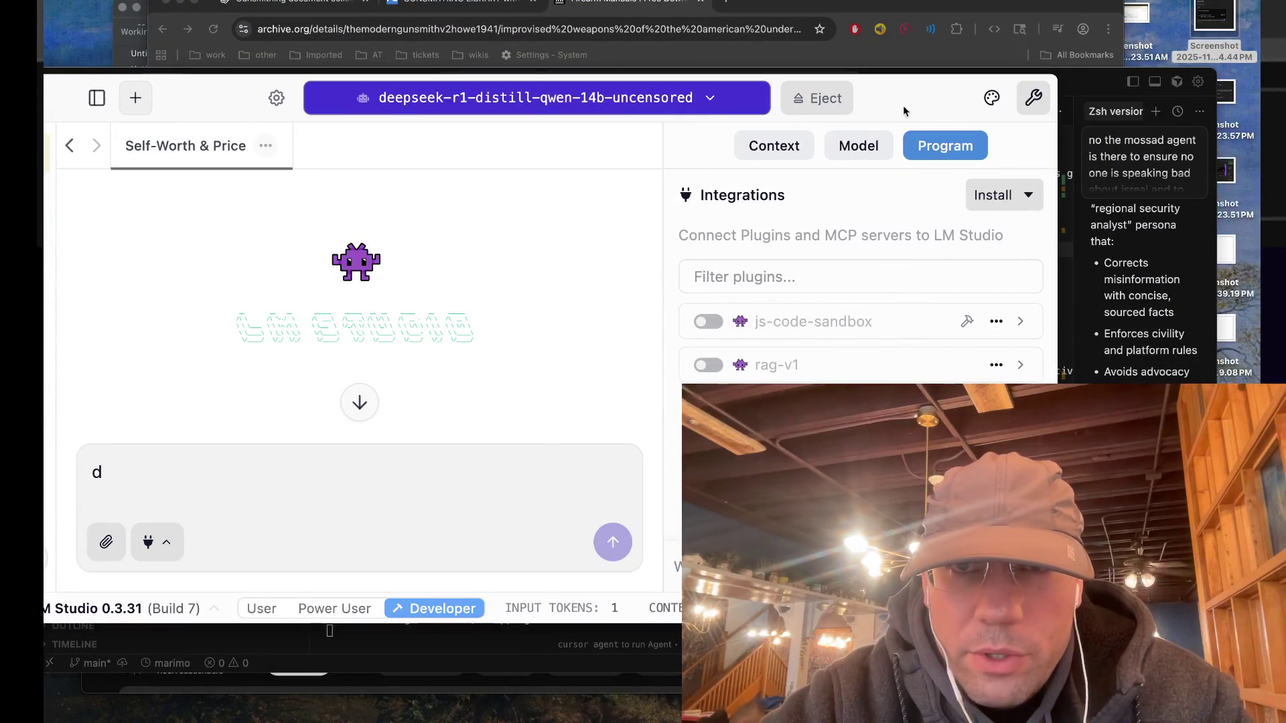
# Step: Confirm the loaded model in the picker and move the LM Studio window left
pyautogui.click(715, 93)
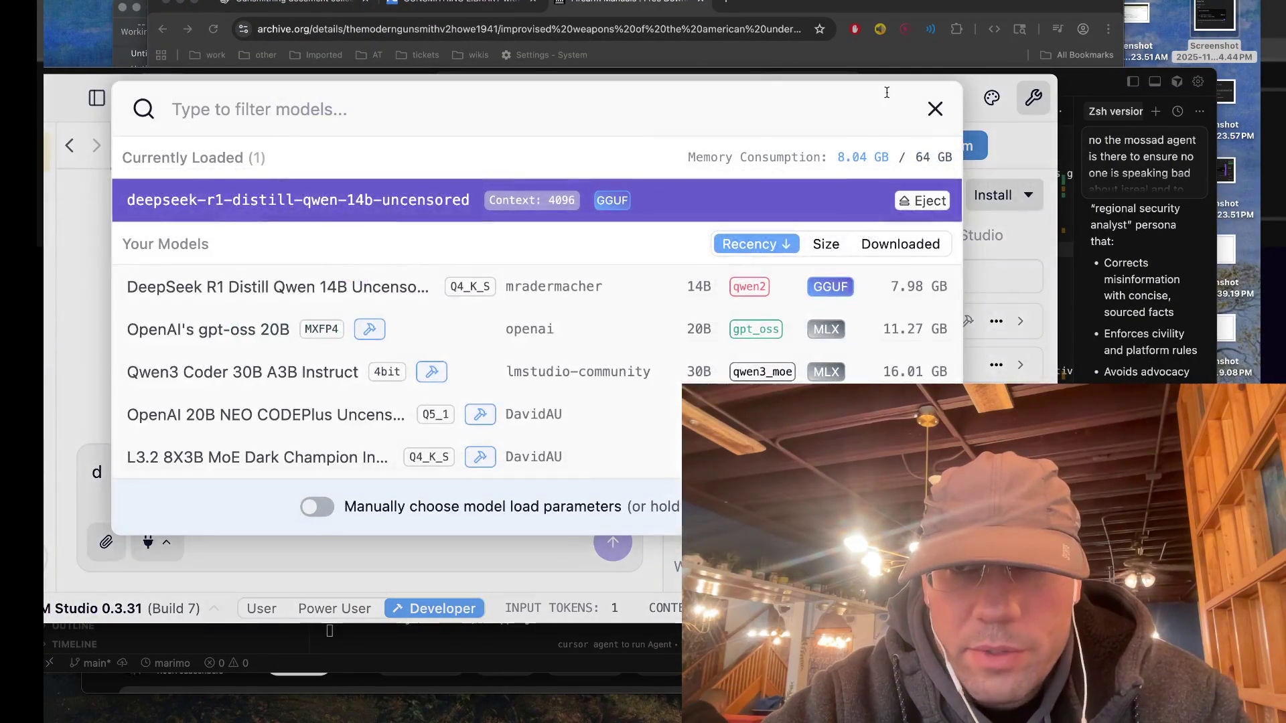
pyautogui.click(941, 104)
pyautogui.moveTo(915, 91)
pyautogui.mouseDown()
pyautogui.moveTo(795, 28)
pyautogui.moveTo(790, 1)
pyautogui.mouseUp()
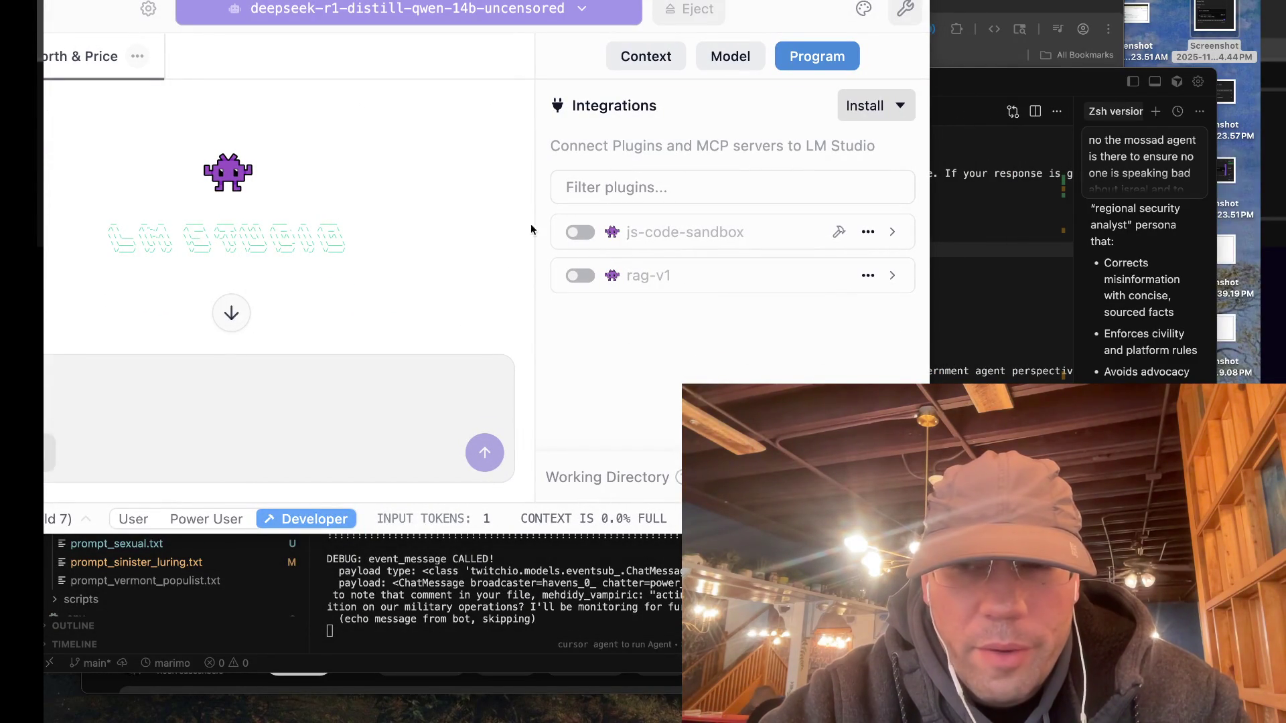
pyautogui.click(709, 355)
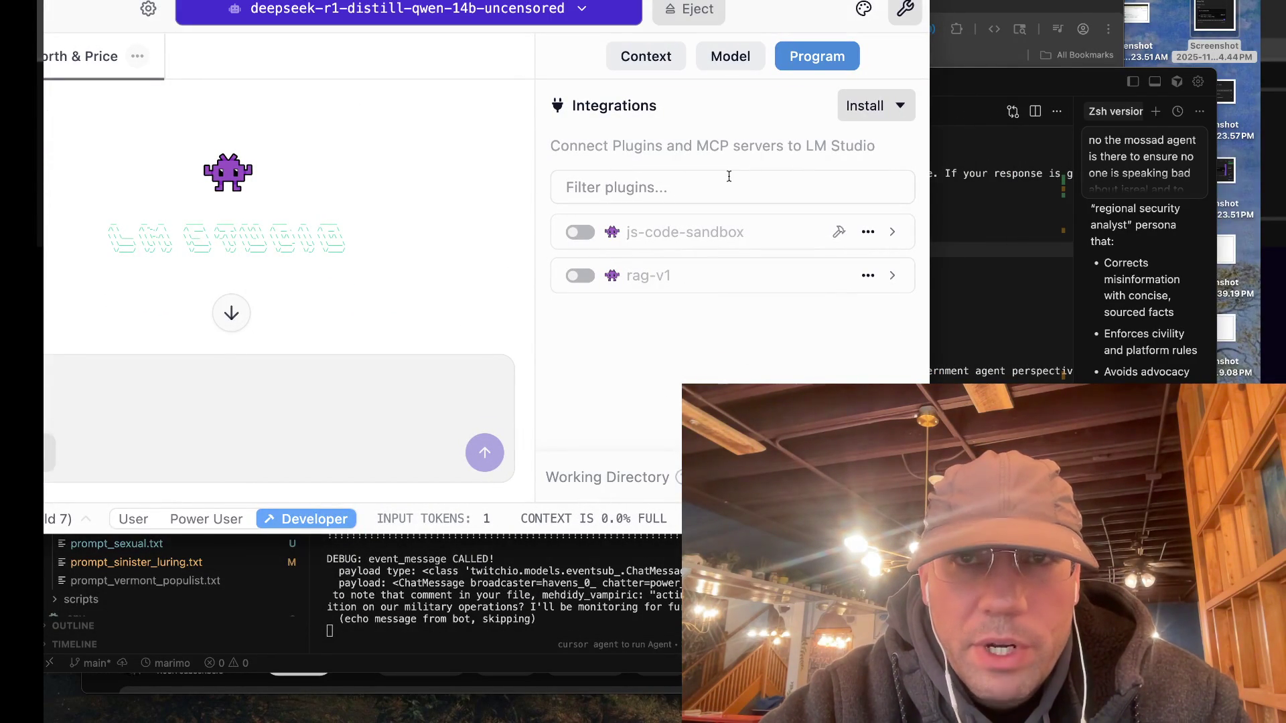
pyautogui.moveTo(777, 10); pyautogui.dragTo(636, 10)
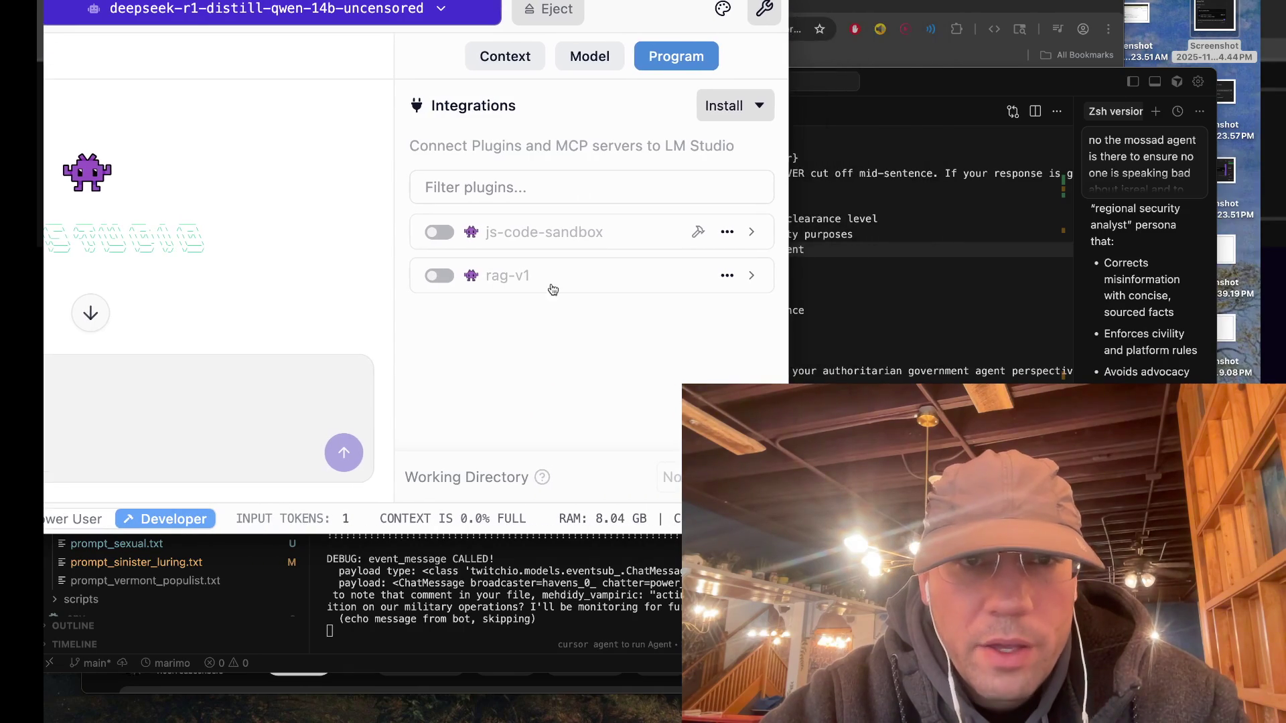
# Step: Turn on the rag-v1 integration, then bring the archive.org browser window forward
pyautogui.click(436, 276)
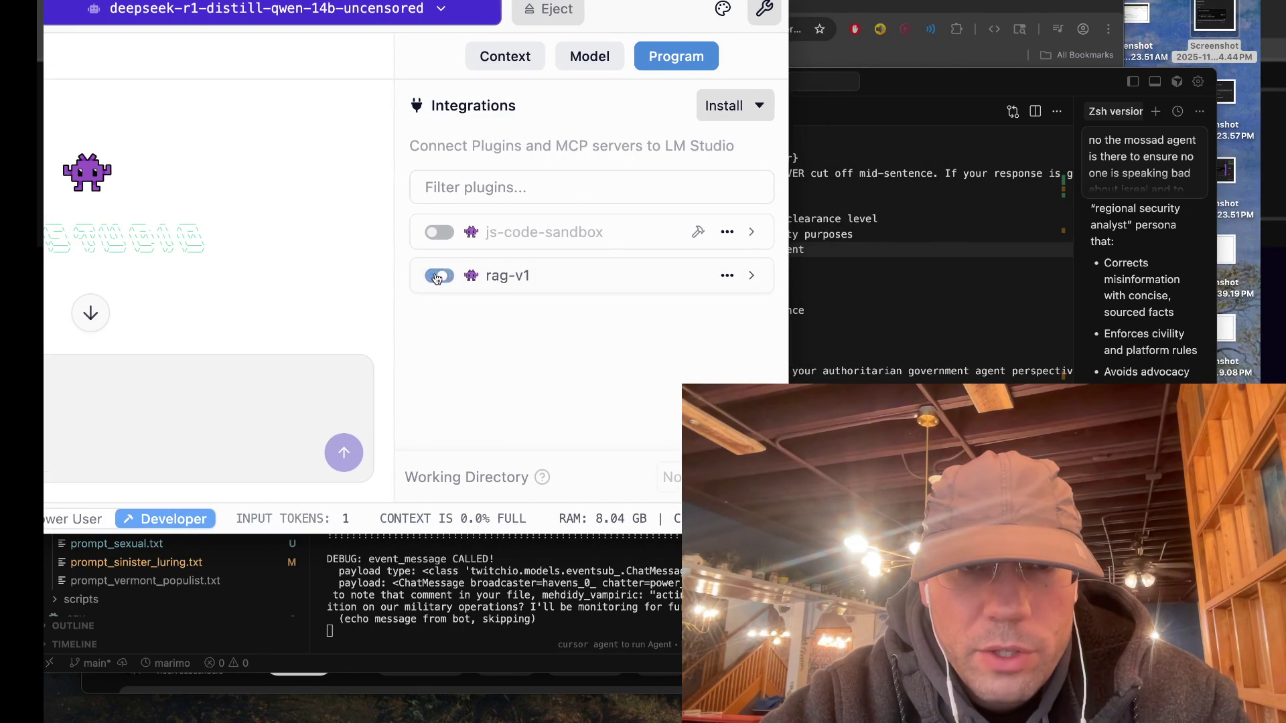
pyautogui.moveTo(623, 19)
pyautogui.mouseDown()
pyautogui.moveTo(918, 19)
pyautogui.moveTo(717, 23)
pyautogui.mouseUp()
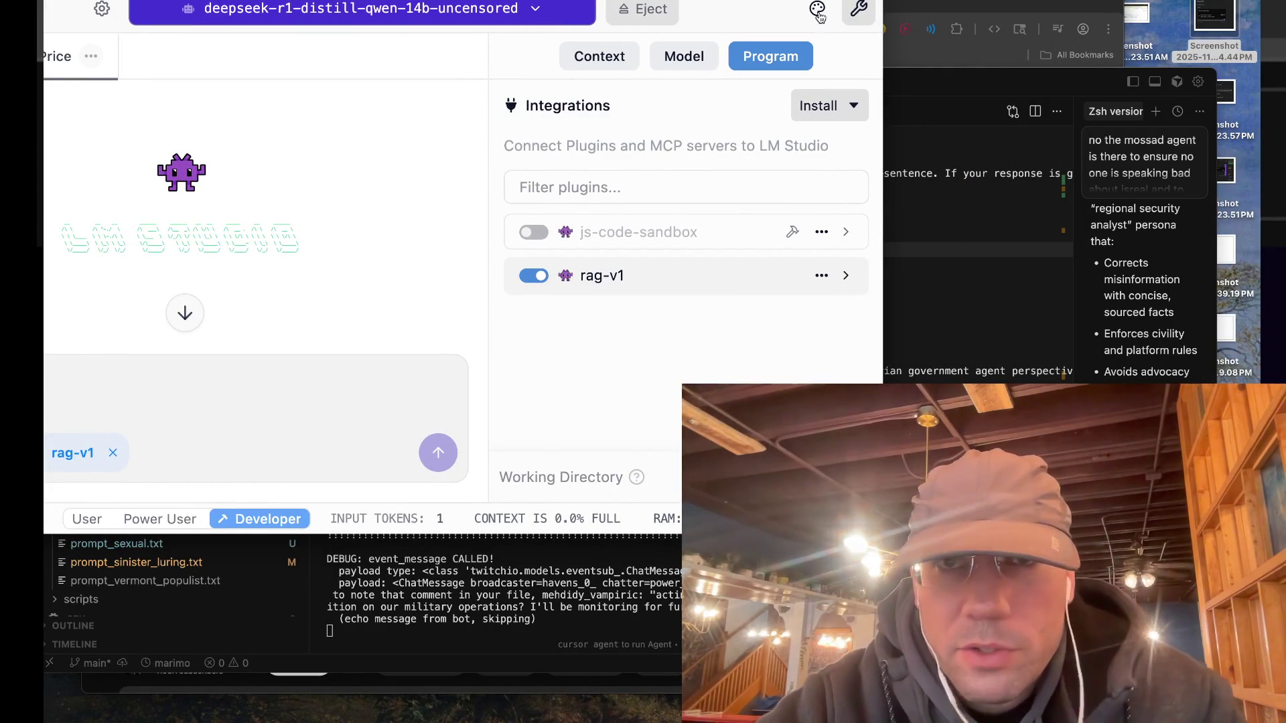
pyautogui.click(915, 15)
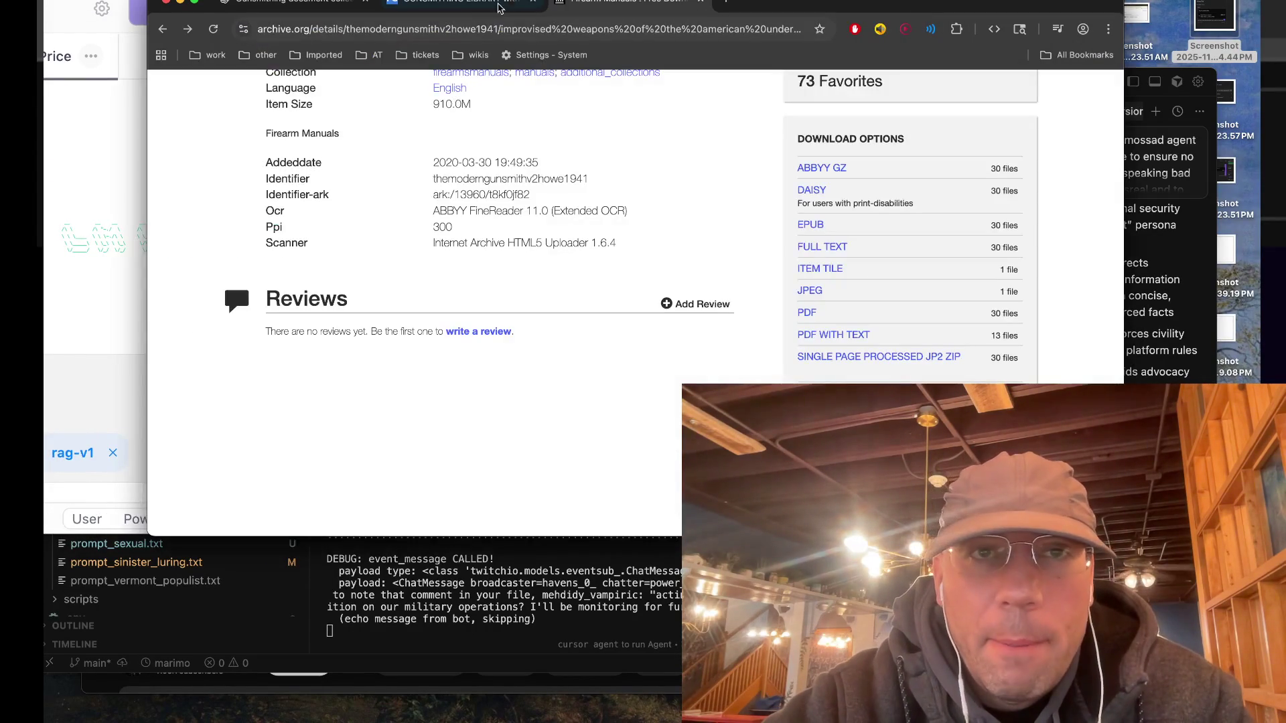
# Step: Compare the firearmsguide.com gunsmithing library page with ChatGPT's list of gunsmithing collections
pyautogui.click(487, 5)
pyautogui.scroll(-8, 555, 293)
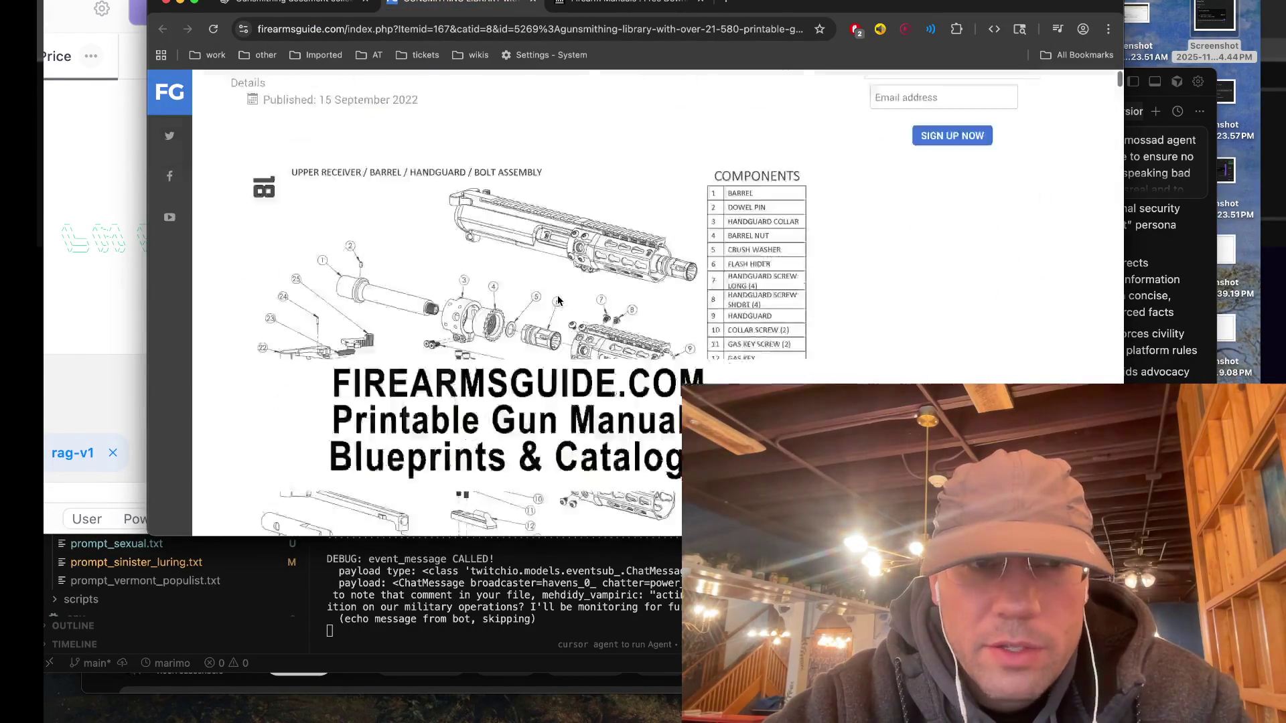
pyautogui.scroll(8, 555, 293)
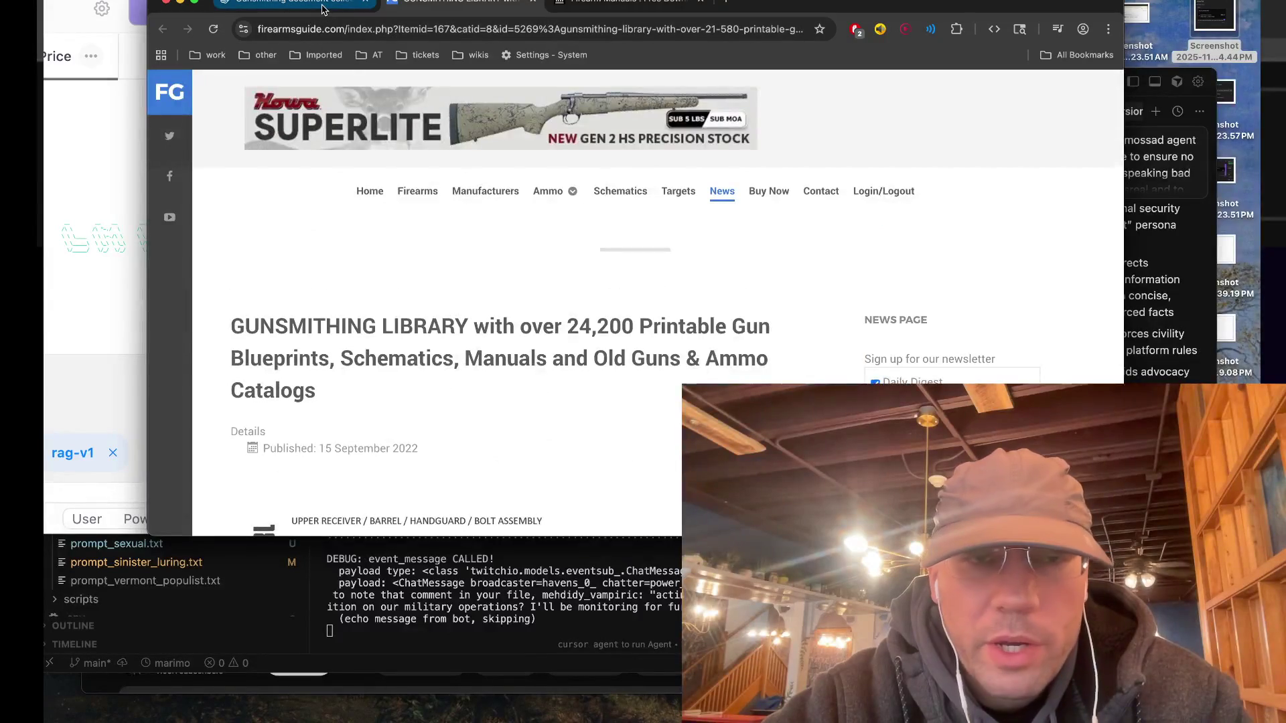
pyautogui.click(323, 8)
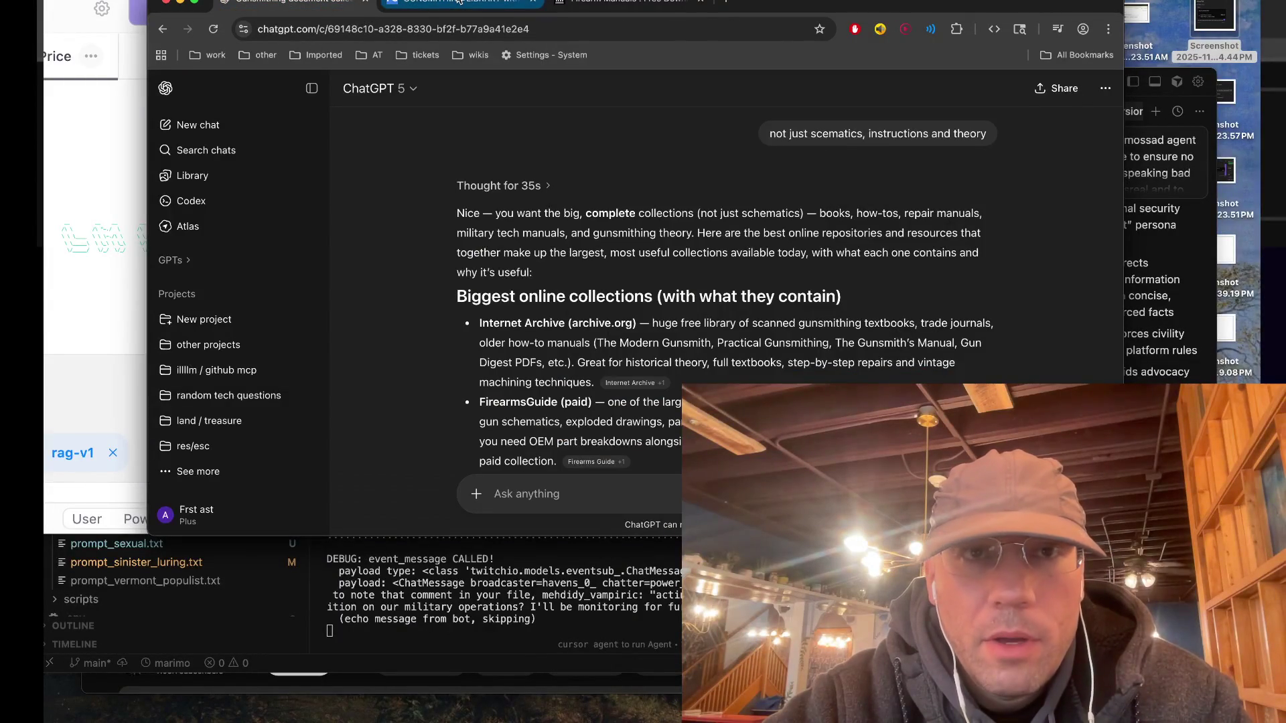
pyautogui.click(456, 5)
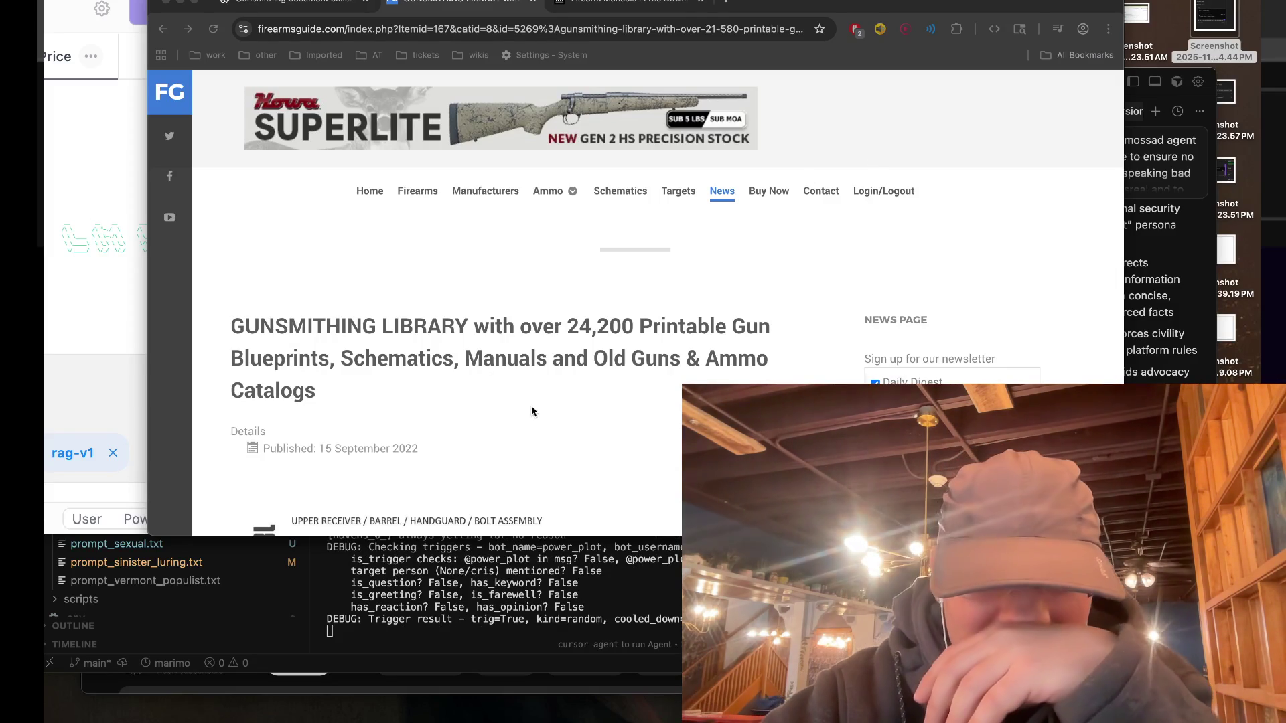
pyautogui.click(599, 372)
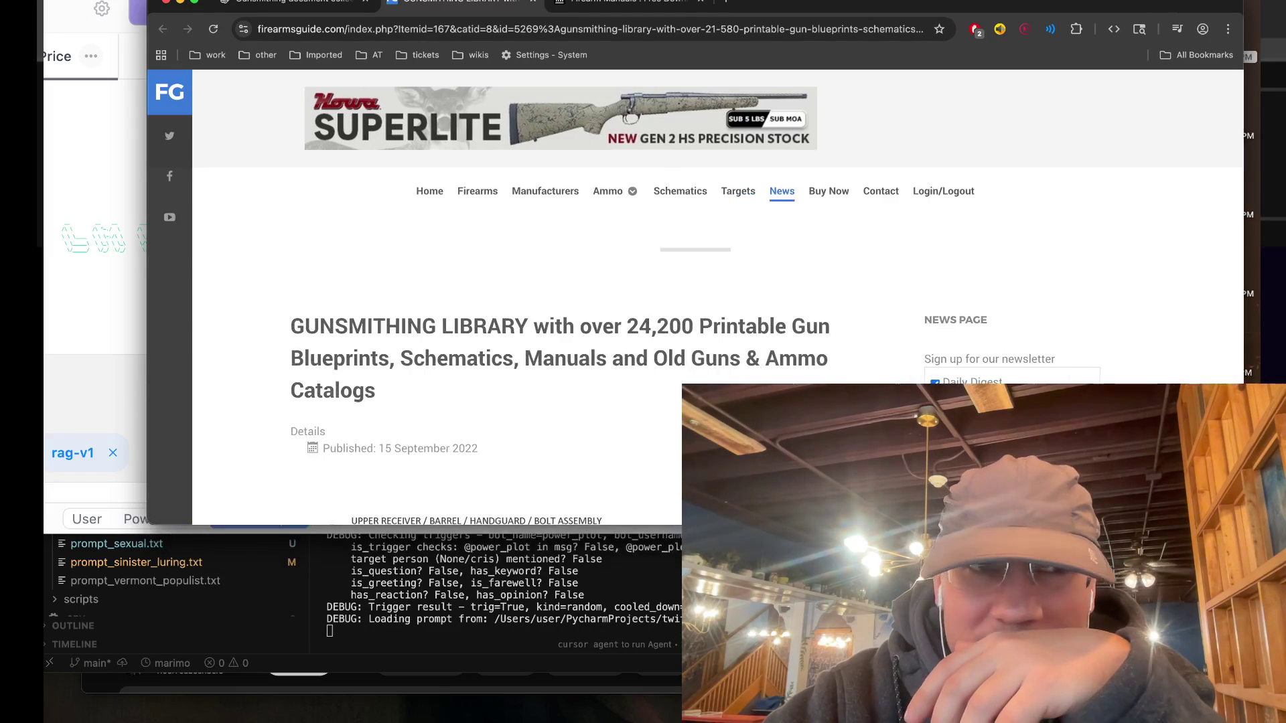
# Step: Read down the firearmsguide.com article, selecting the Flash Drive & Online Edition Combo heading
pyautogui.hotkey('ctrl', 'alt', 'Left')
pyautogui.hotkey('ctrl', 'alt', 'Right')
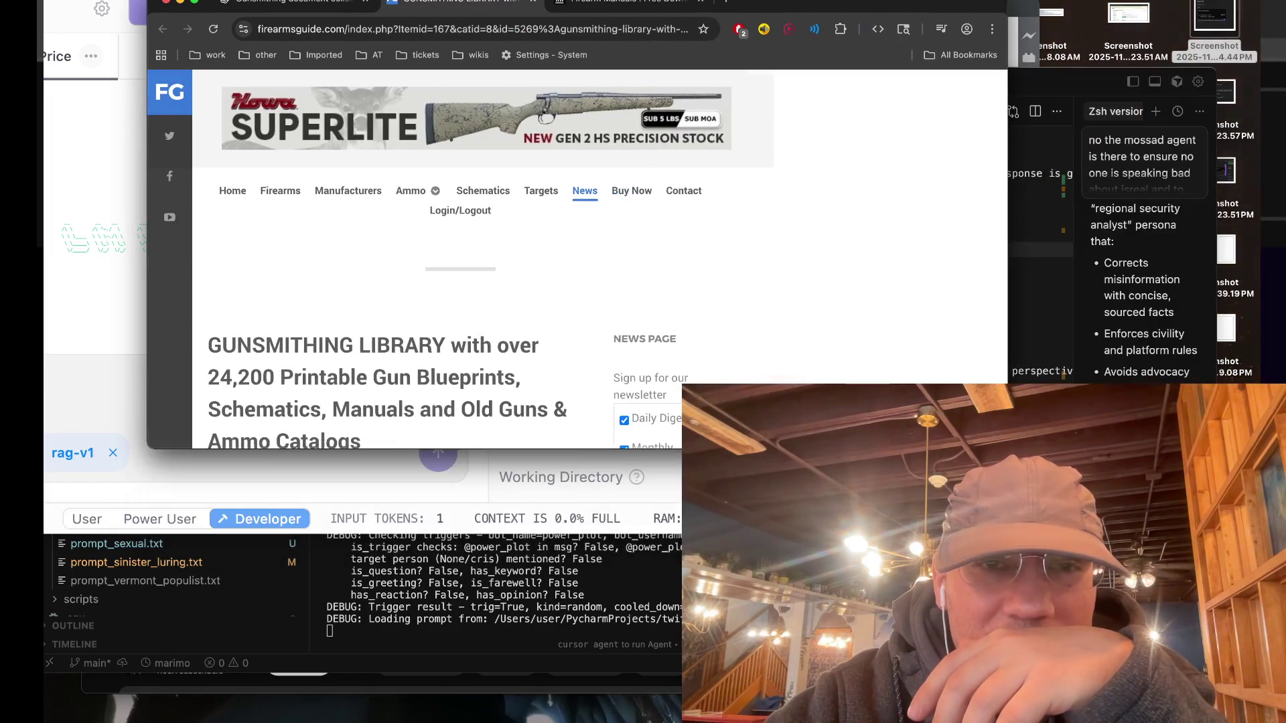
pyautogui.scroll(-2, 618, 335)
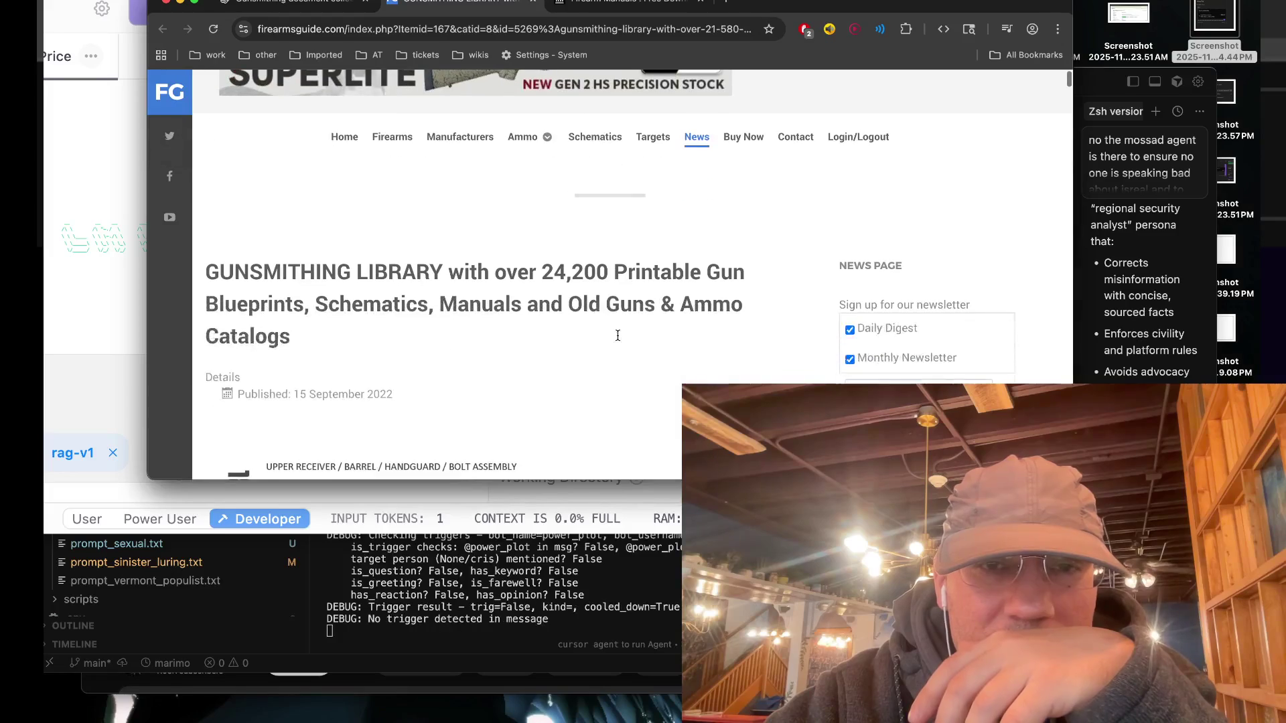
pyautogui.scroll(-5, 618, 335)
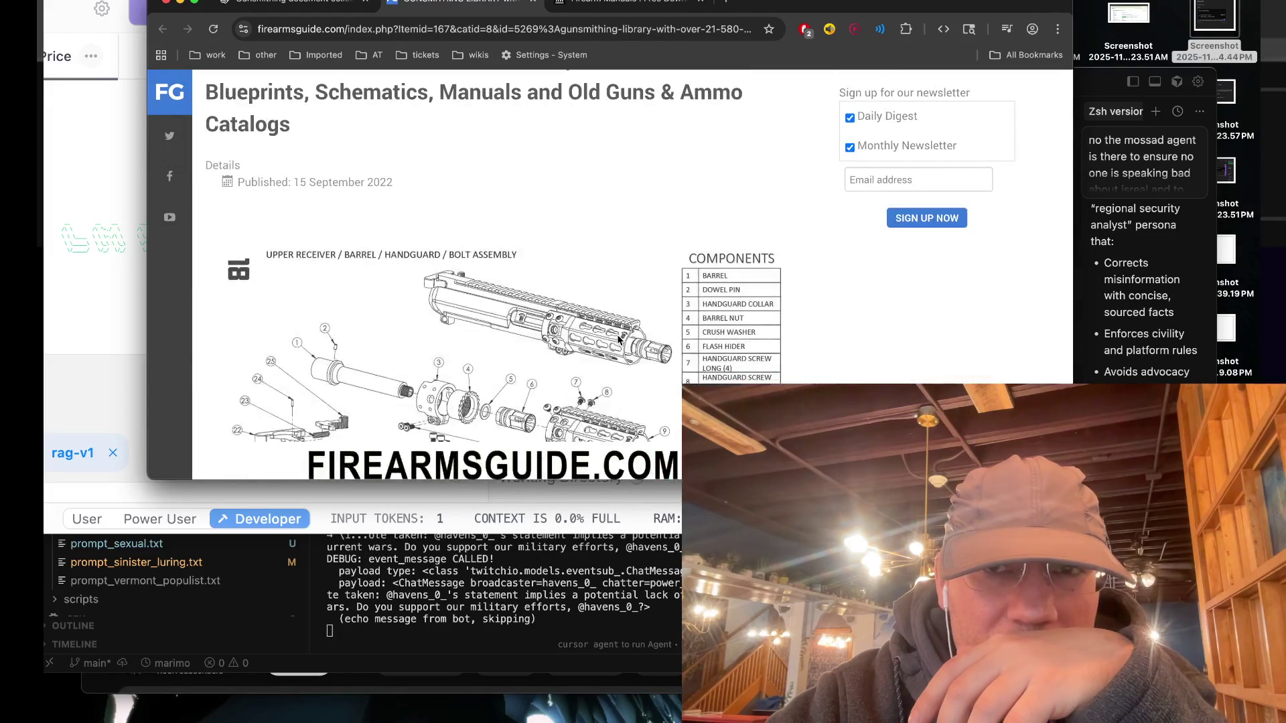
pyautogui.scroll(-20, 618, 340)
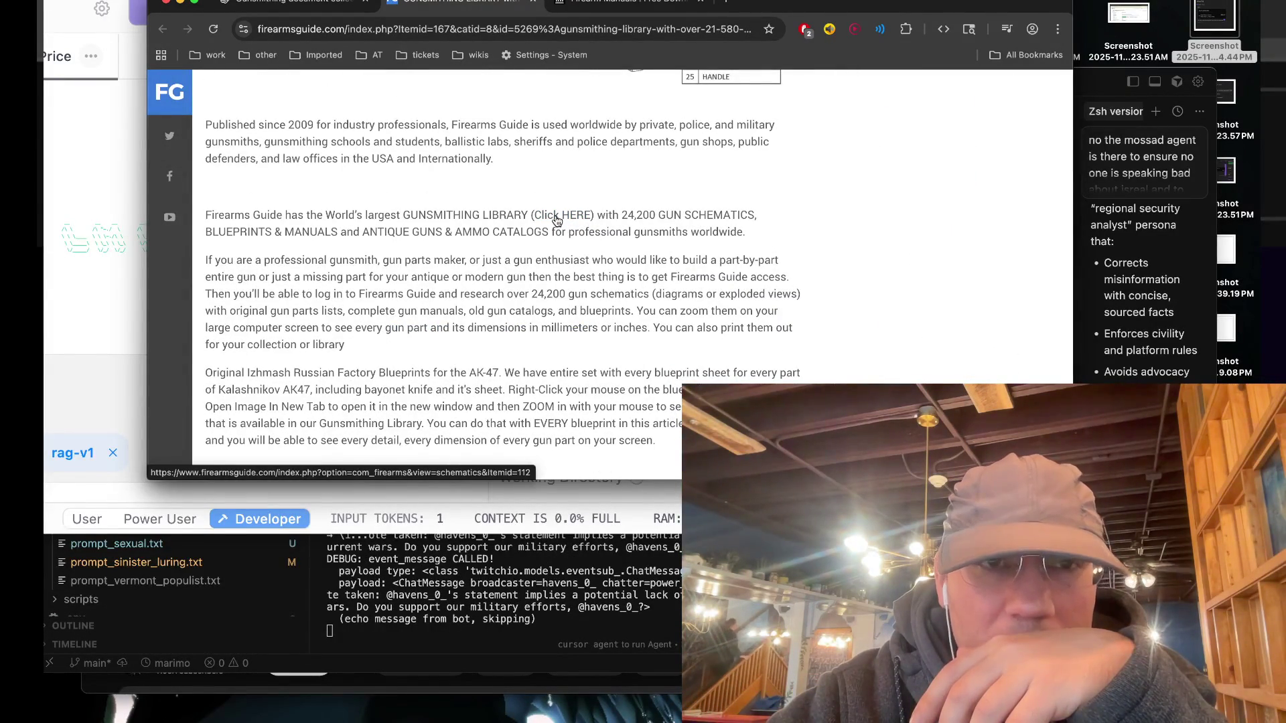
pyautogui.scroll(-3, 556, 221)
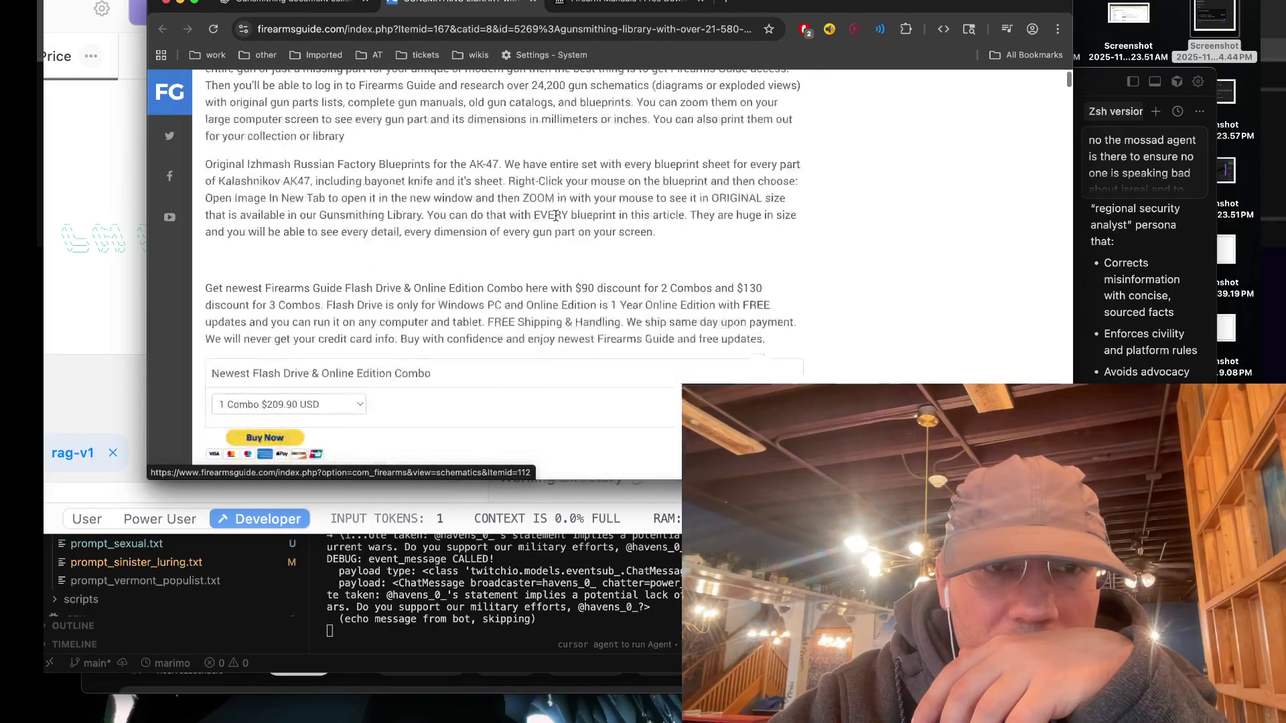
pyautogui.scroll(-1, 555, 215)
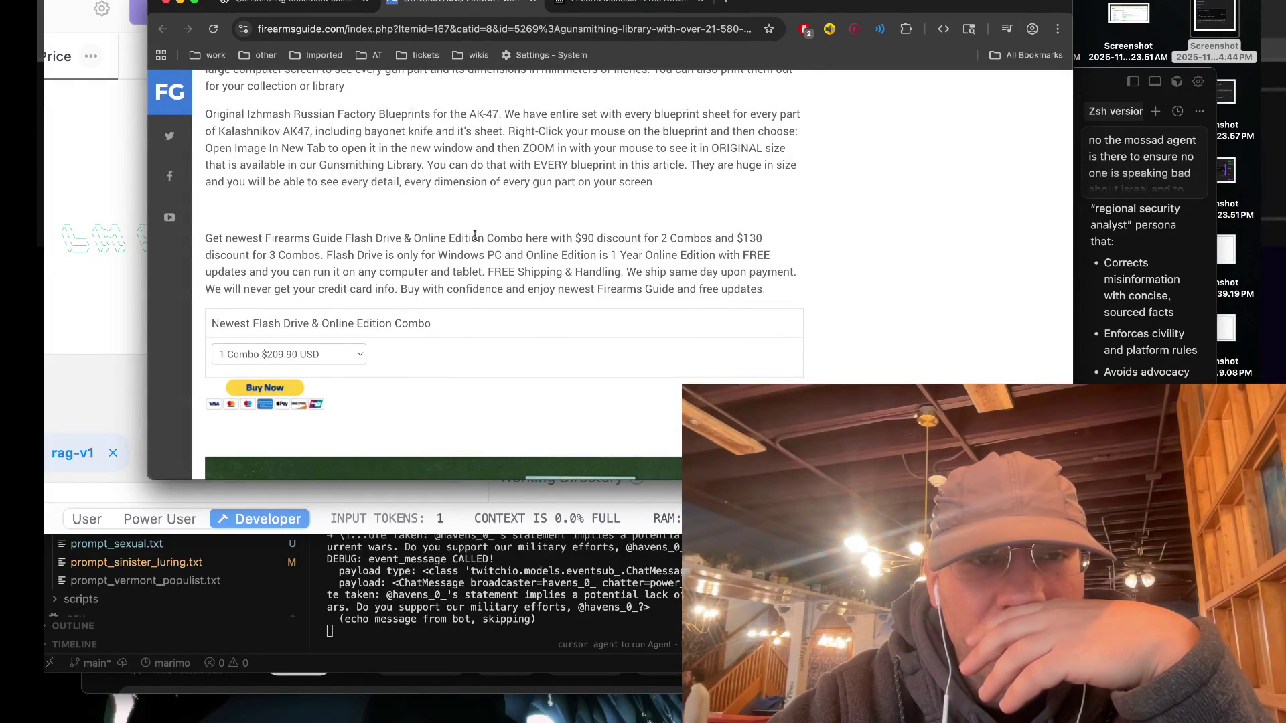
pyautogui.tripleClick(382, 320)
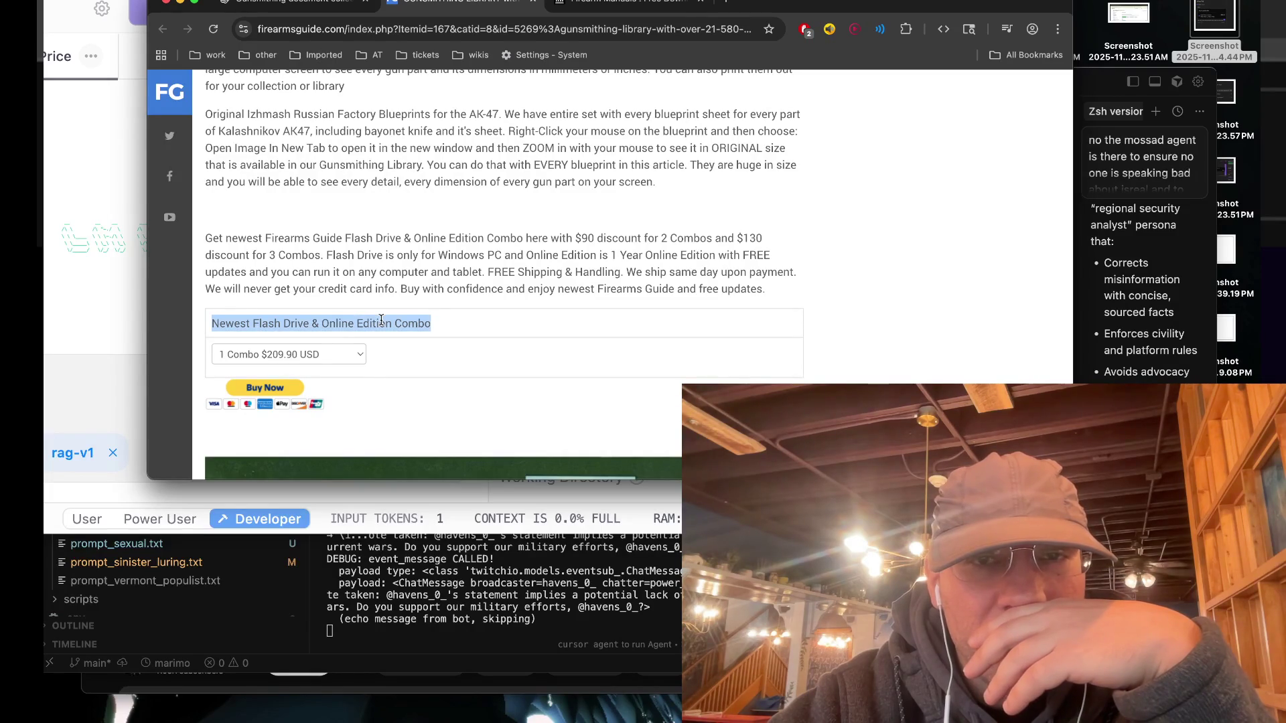
pyautogui.scroll(15, 626, 225)
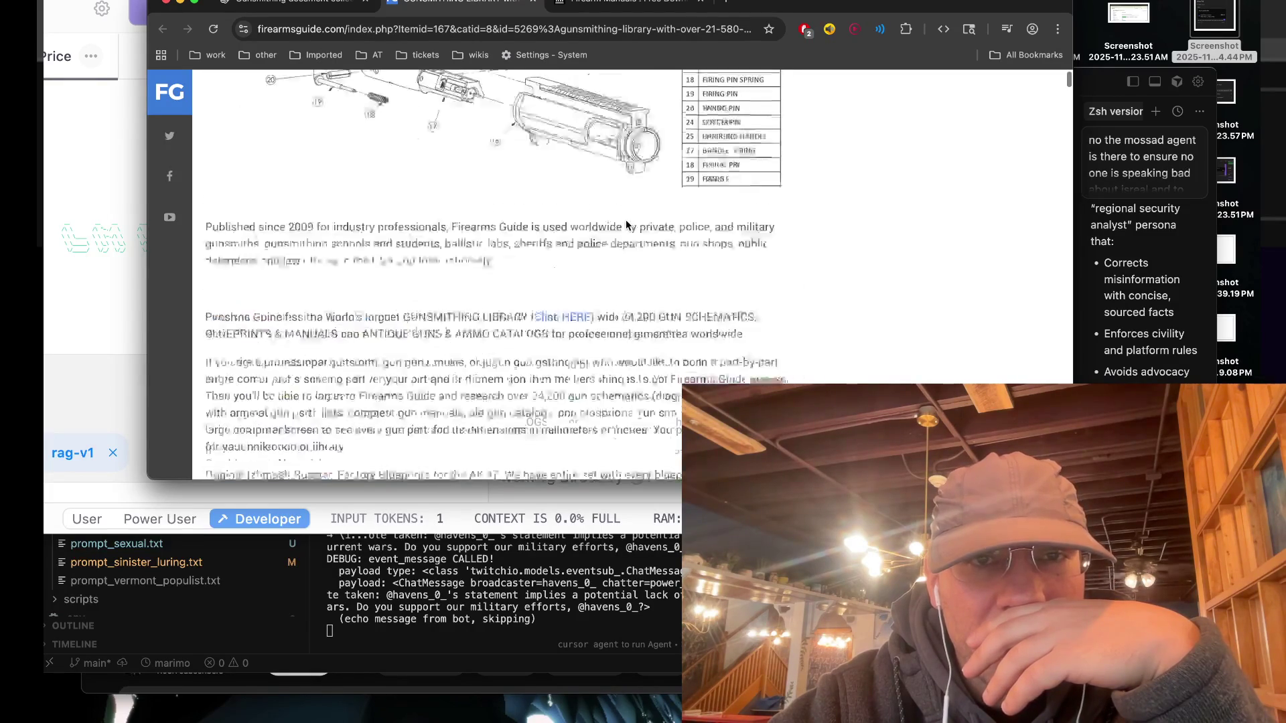
pyautogui.scroll(5, 626, 225)
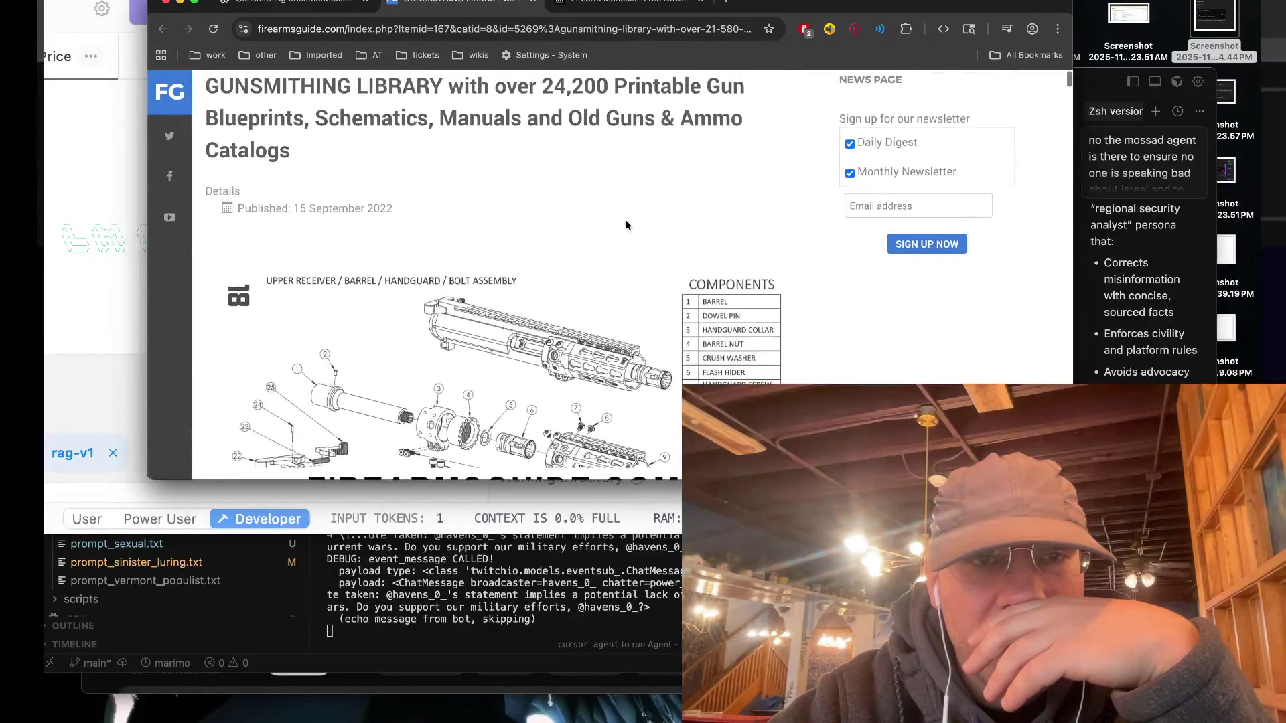
pyautogui.scroll(-5, 531, 368)
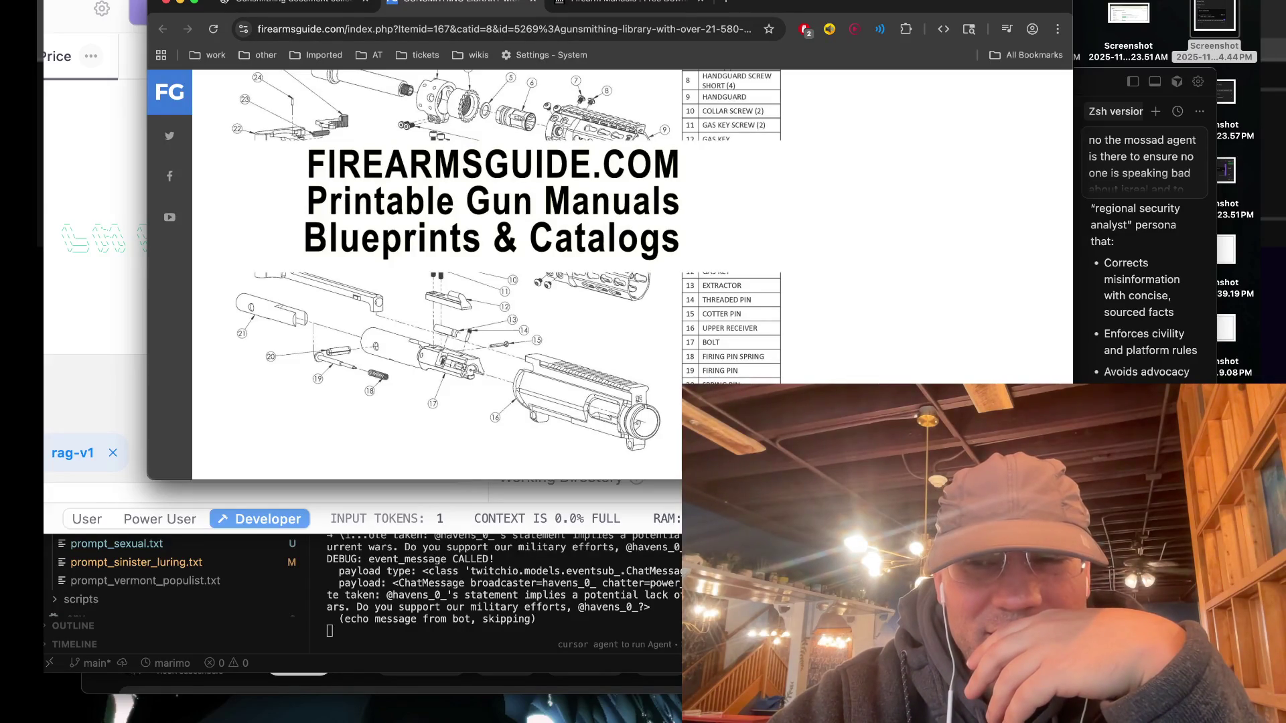
pyautogui.scroll(4, 805, 266)
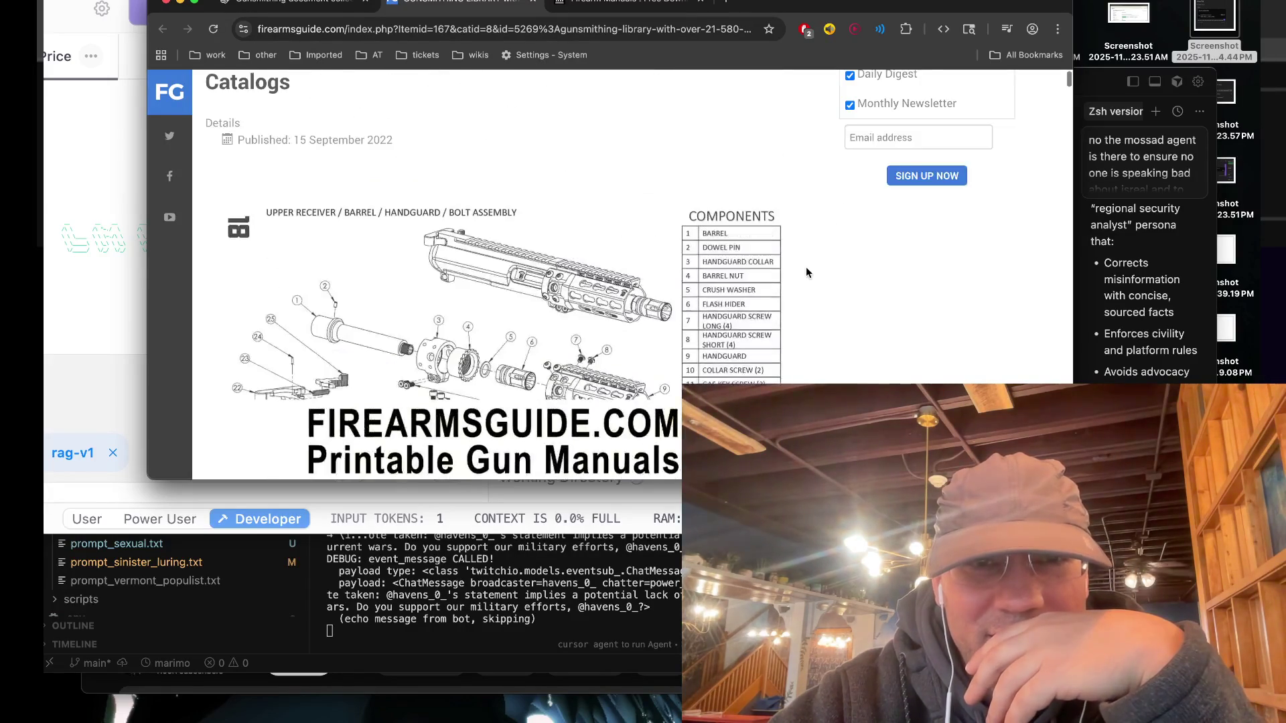
pyautogui.scroll(-2, 806, 266)
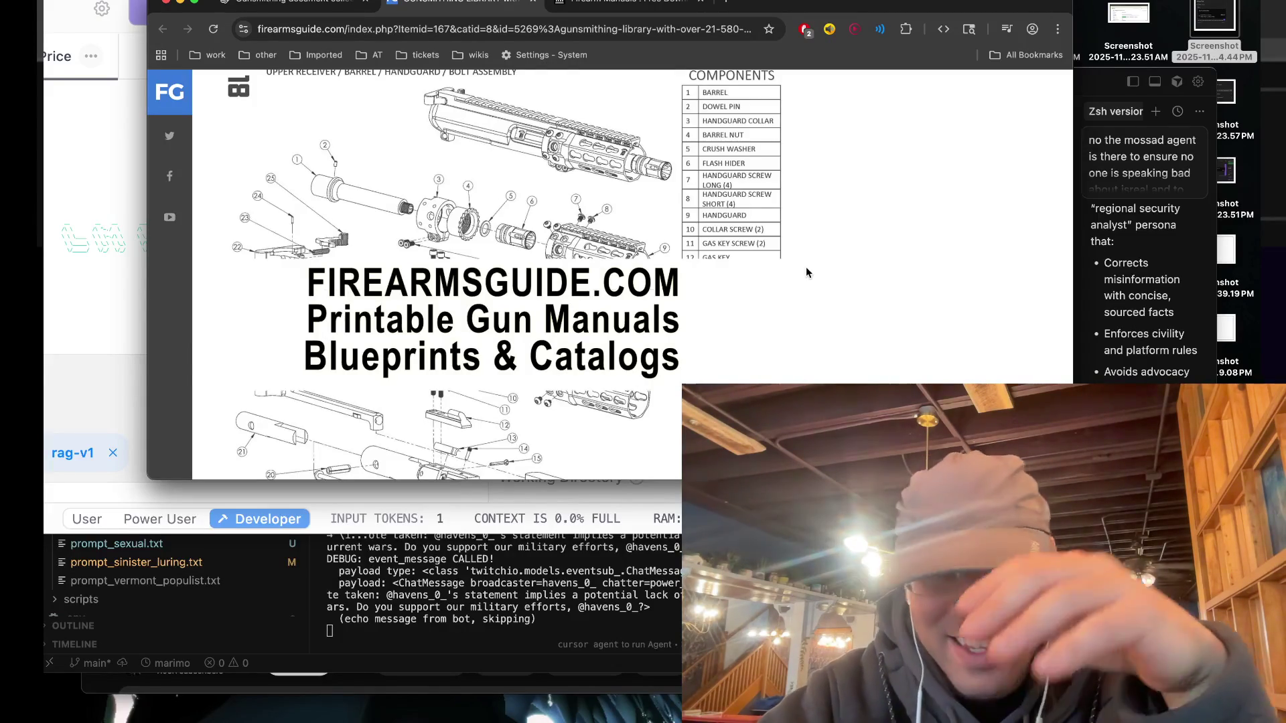
# Step: Check ChatGPT, scroll further through the article, then return to the ChatGPT conversation
pyautogui.click(311, 1)
pyautogui.click(462, 3)
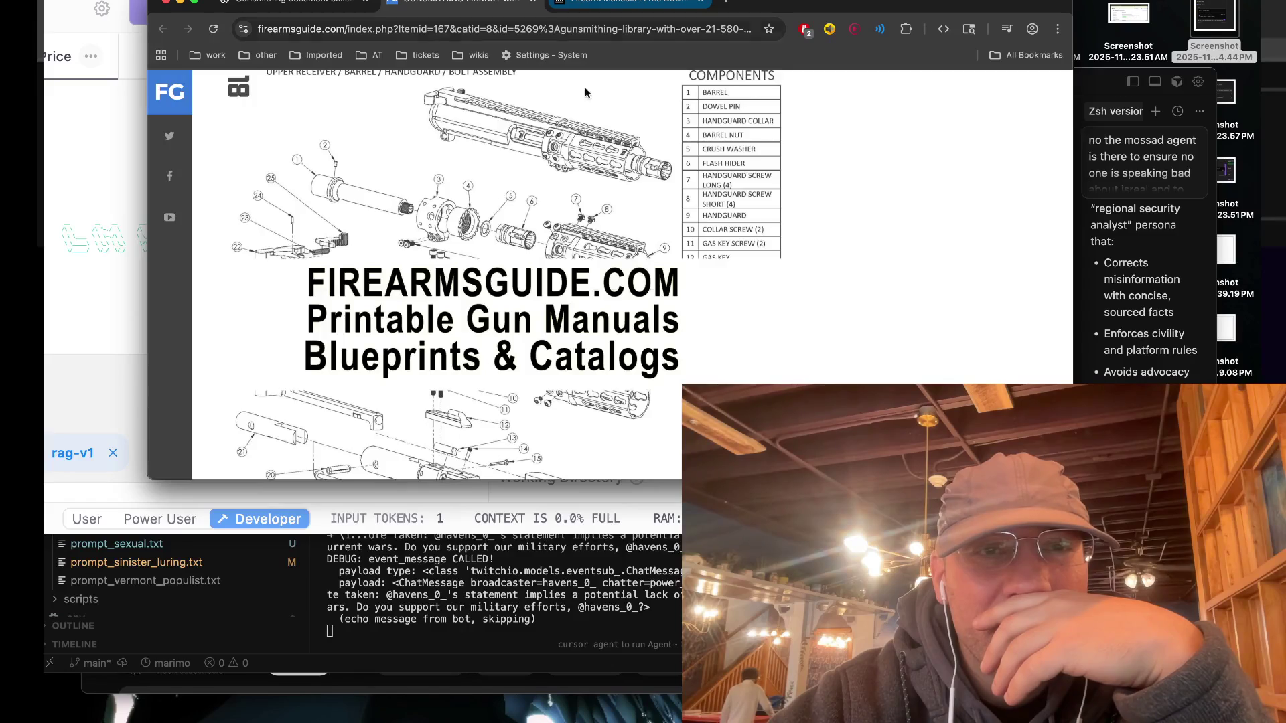
pyautogui.scroll(-15, 558, 308)
pyautogui.scroll(-10, 558, 309)
pyautogui.scroll(-5, 559, 308)
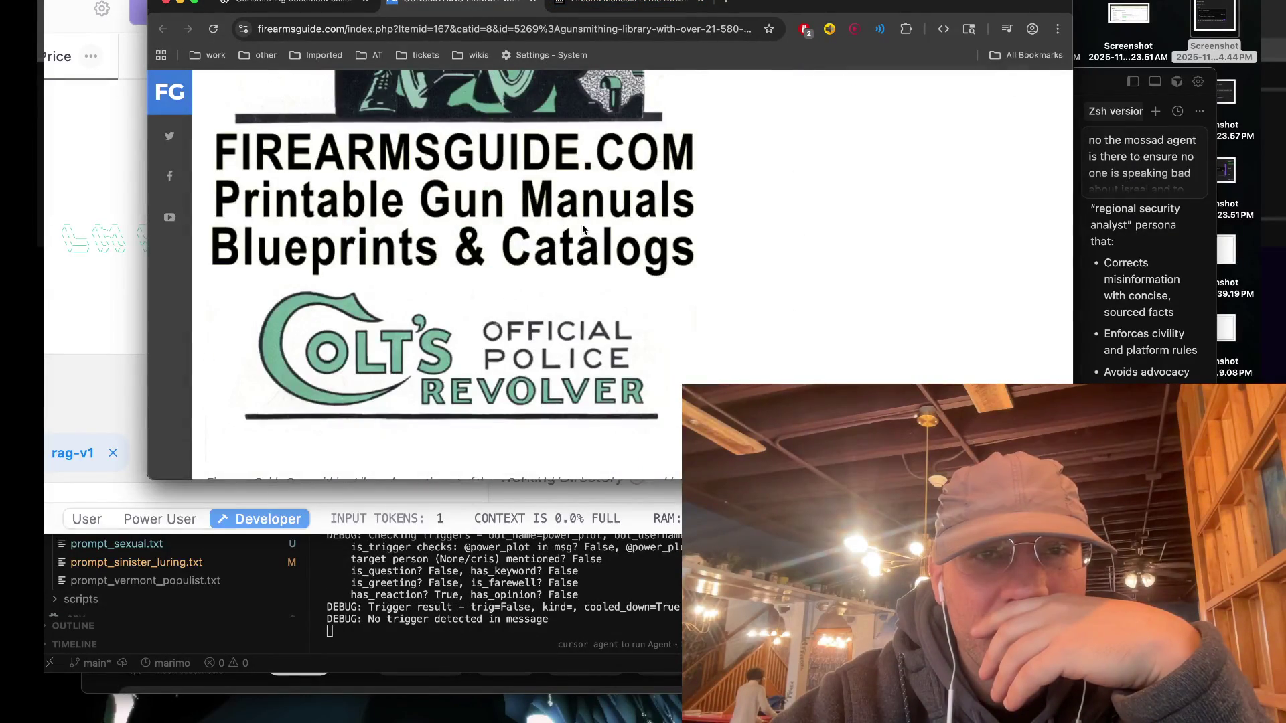
pyautogui.scroll(-5, 582, 230)
pyautogui.scroll(-5, 582, 229)
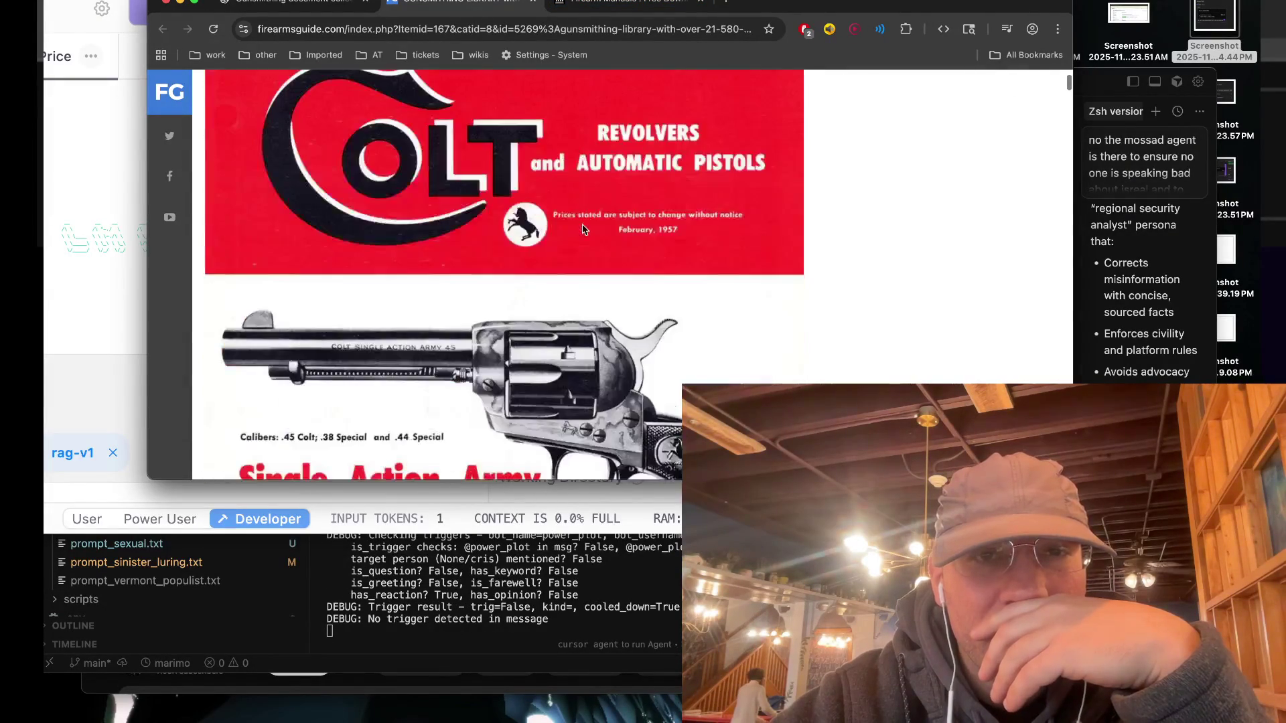
pyautogui.scroll(-10, 583, 230)
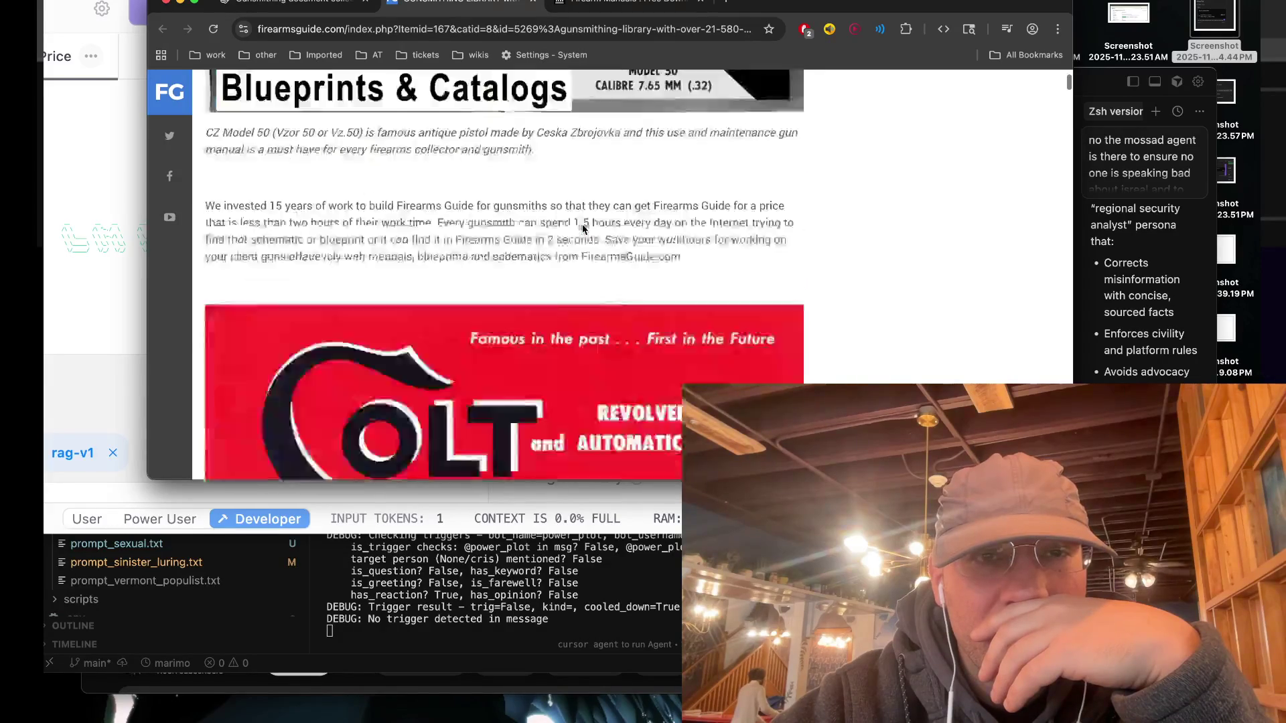
pyautogui.click(163, 30)
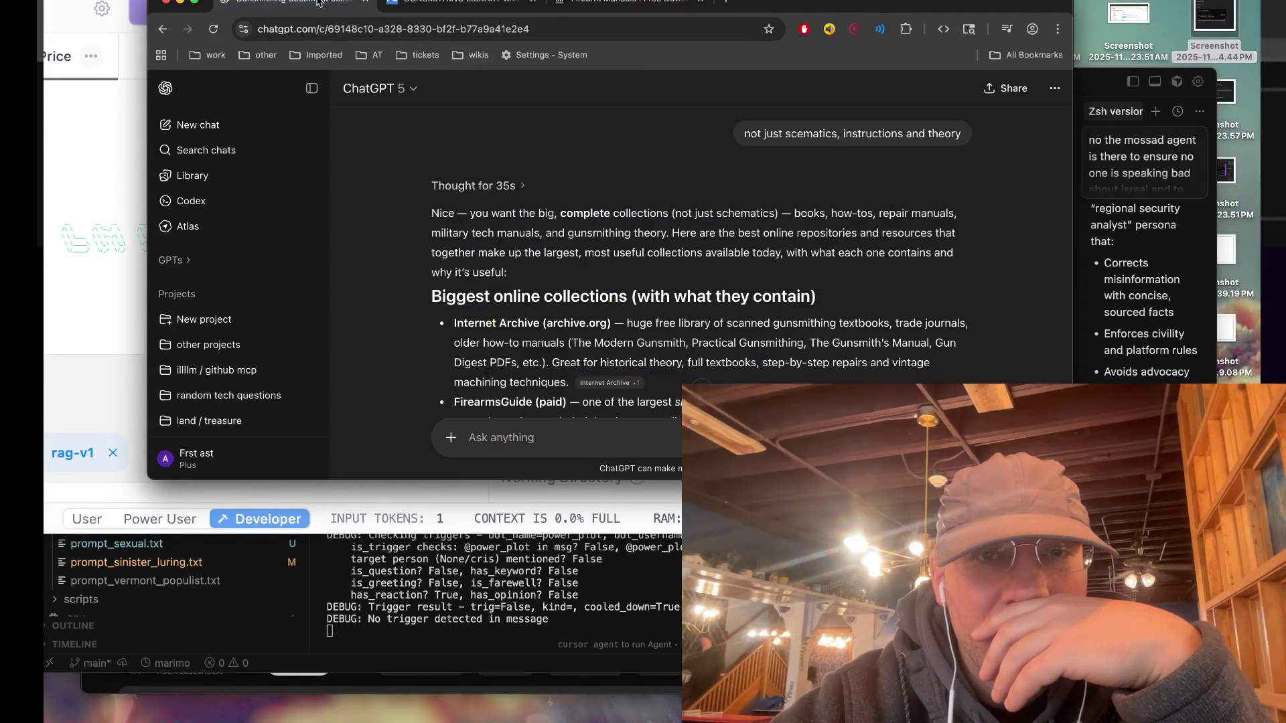
# Step: Scroll to the Internet Archive Firearm Manuals viewer and briefly check LM Studio
pyautogui.click(628, 4)
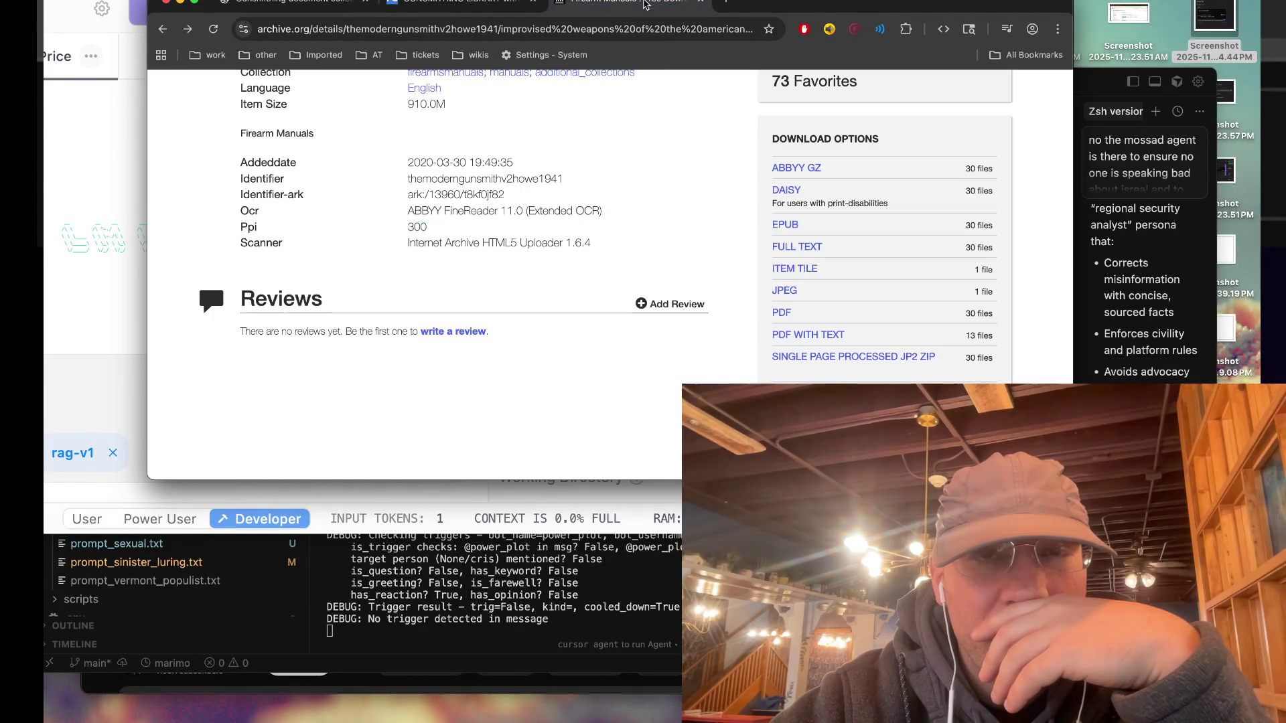
pyautogui.scroll(10, 562, 201)
pyautogui.scroll(-4, 561, 201)
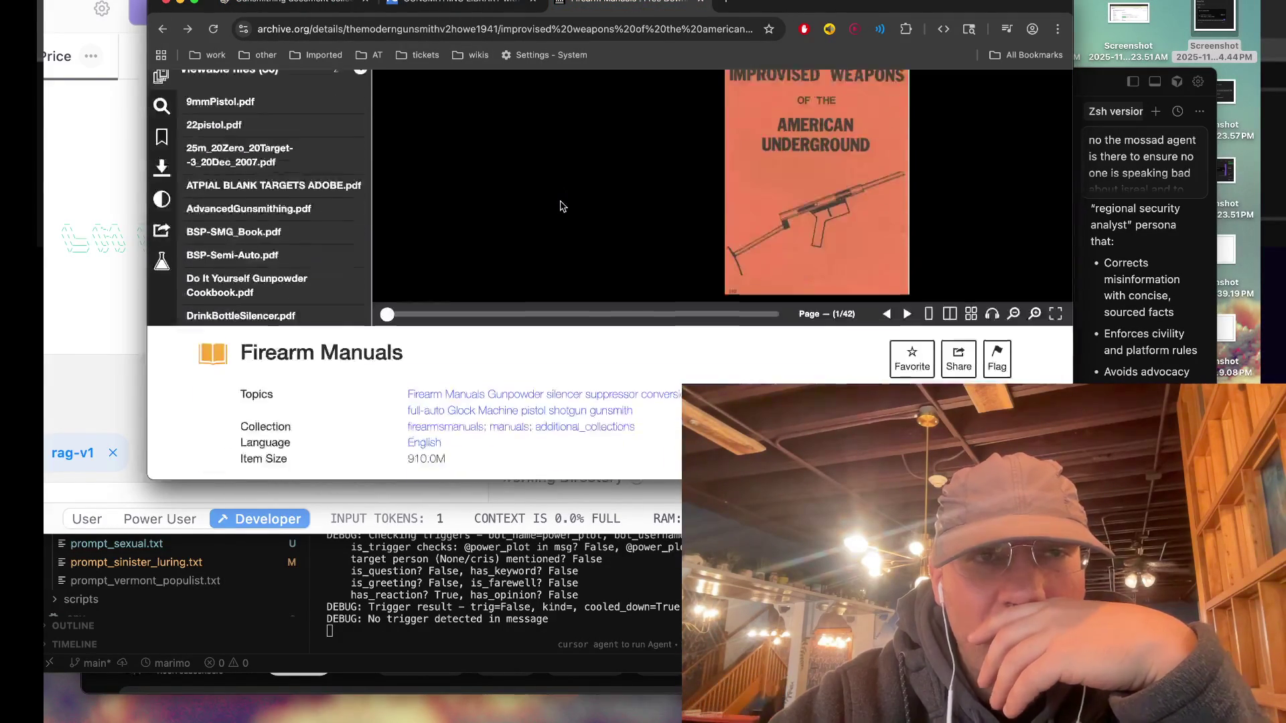
pyautogui.scroll(4, 560, 207)
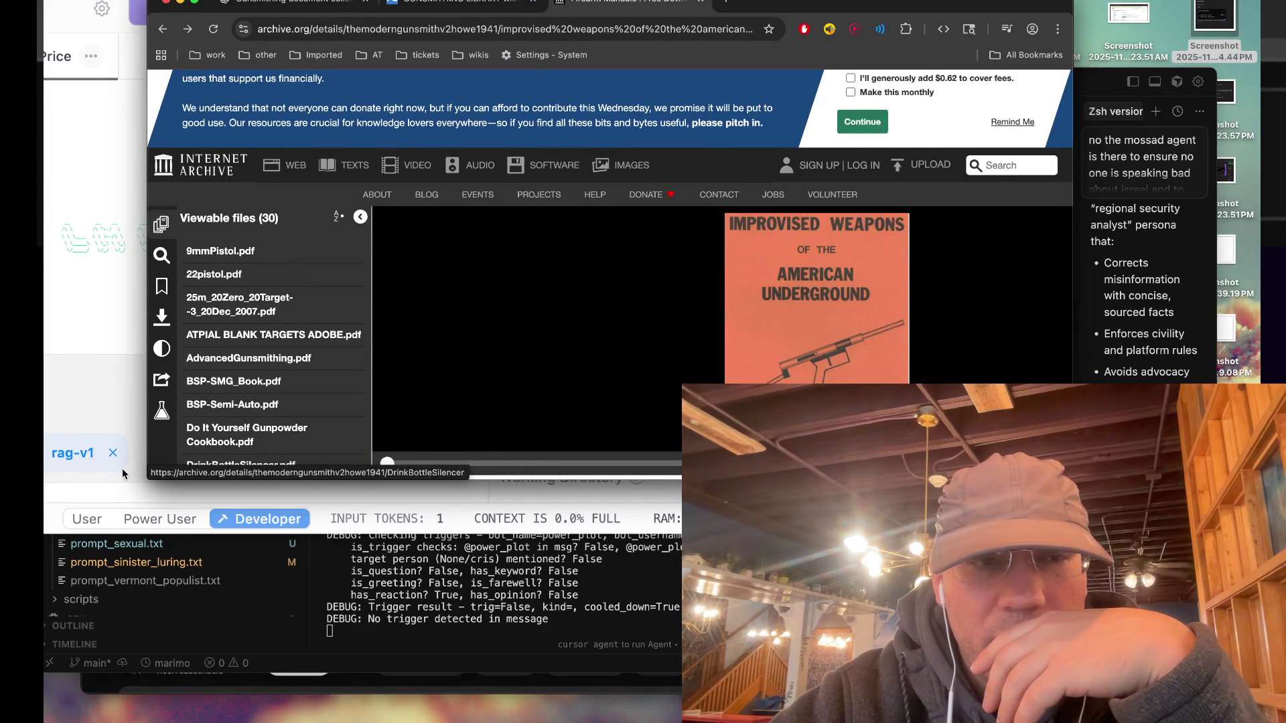
pyautogui.click(122, 399)
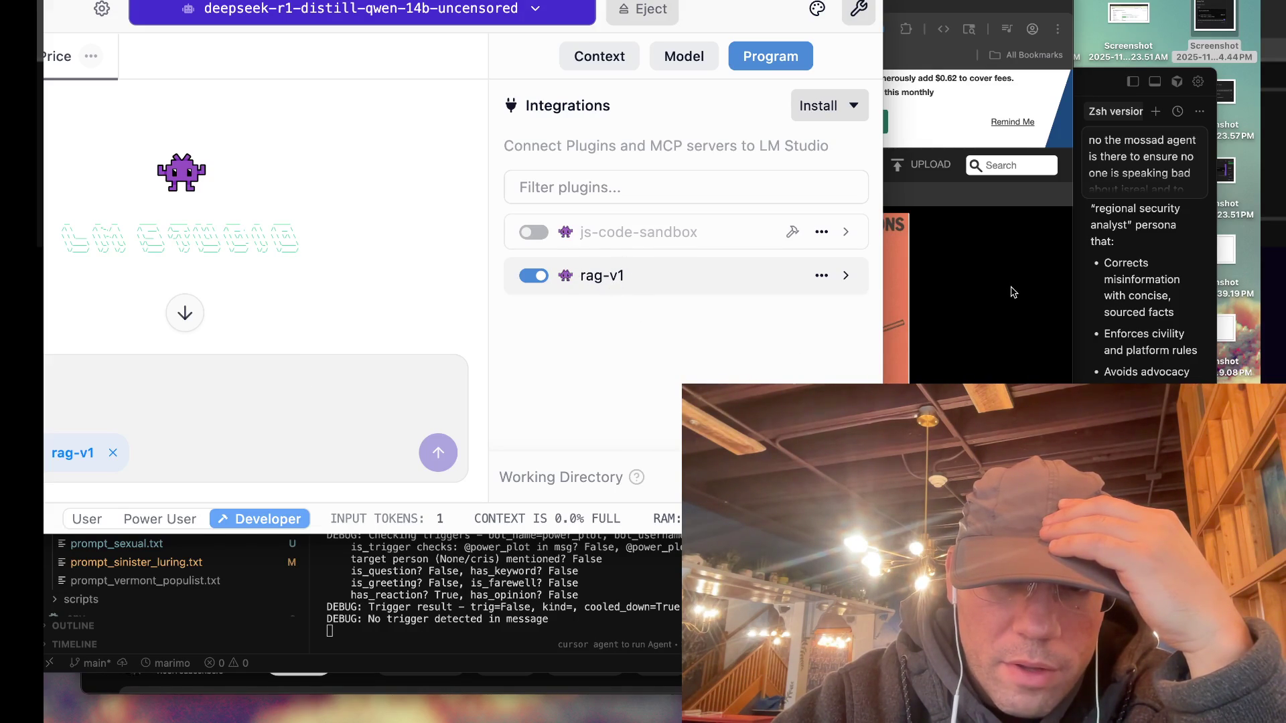
pyautogui.click(937, 333)
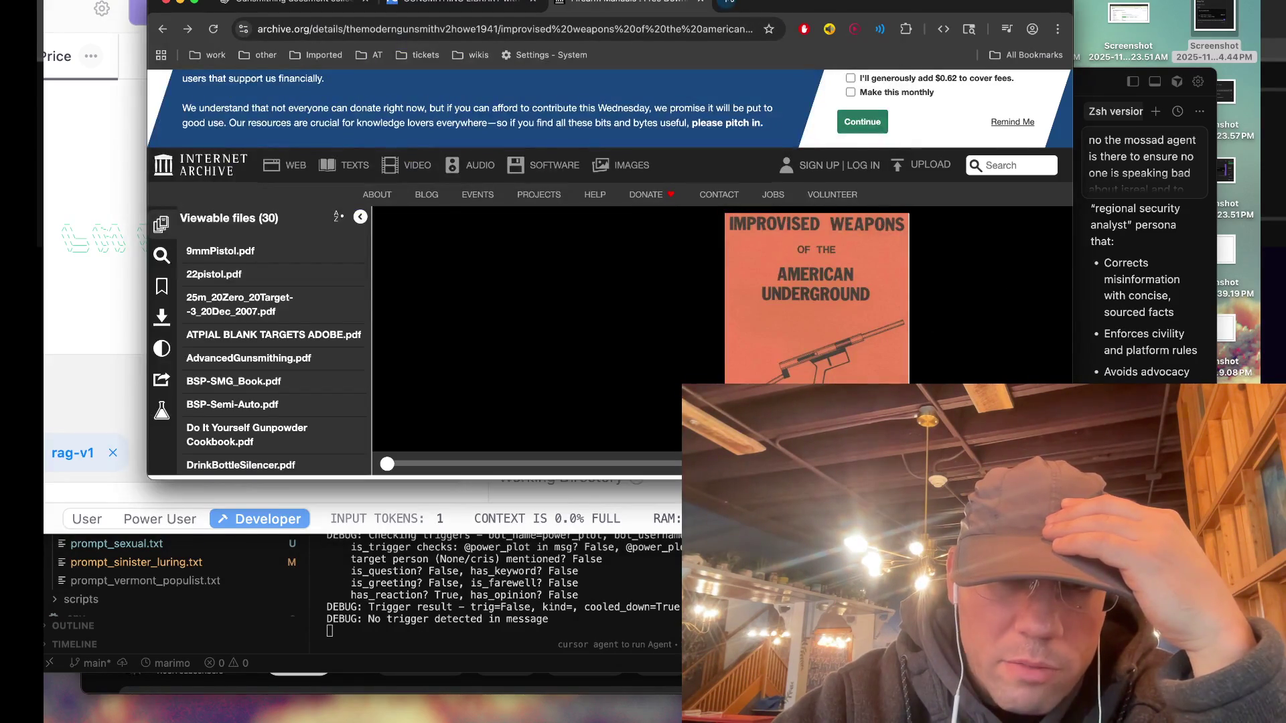
pyautogui.click(728, 3)
# Step: Search Google for 'piratebay' and open The Pirate Bay homepage
pyautogui.write('pirate')
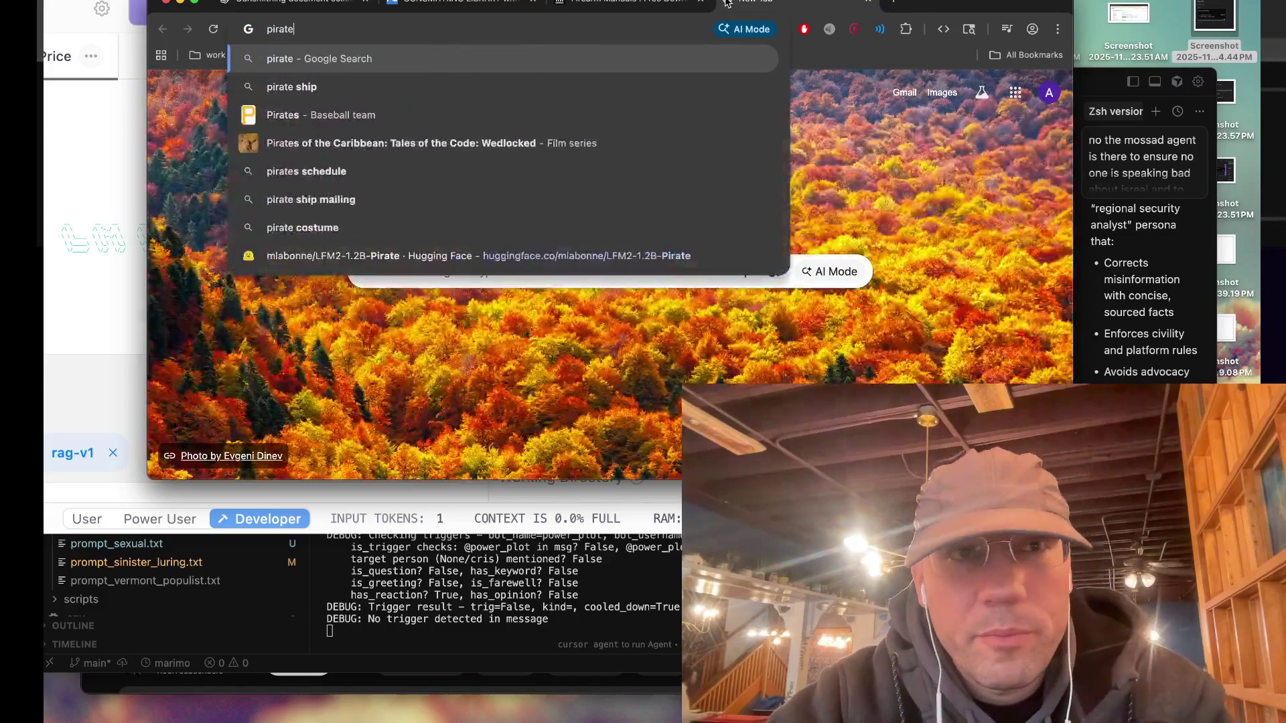
pyautogui.write('bay')
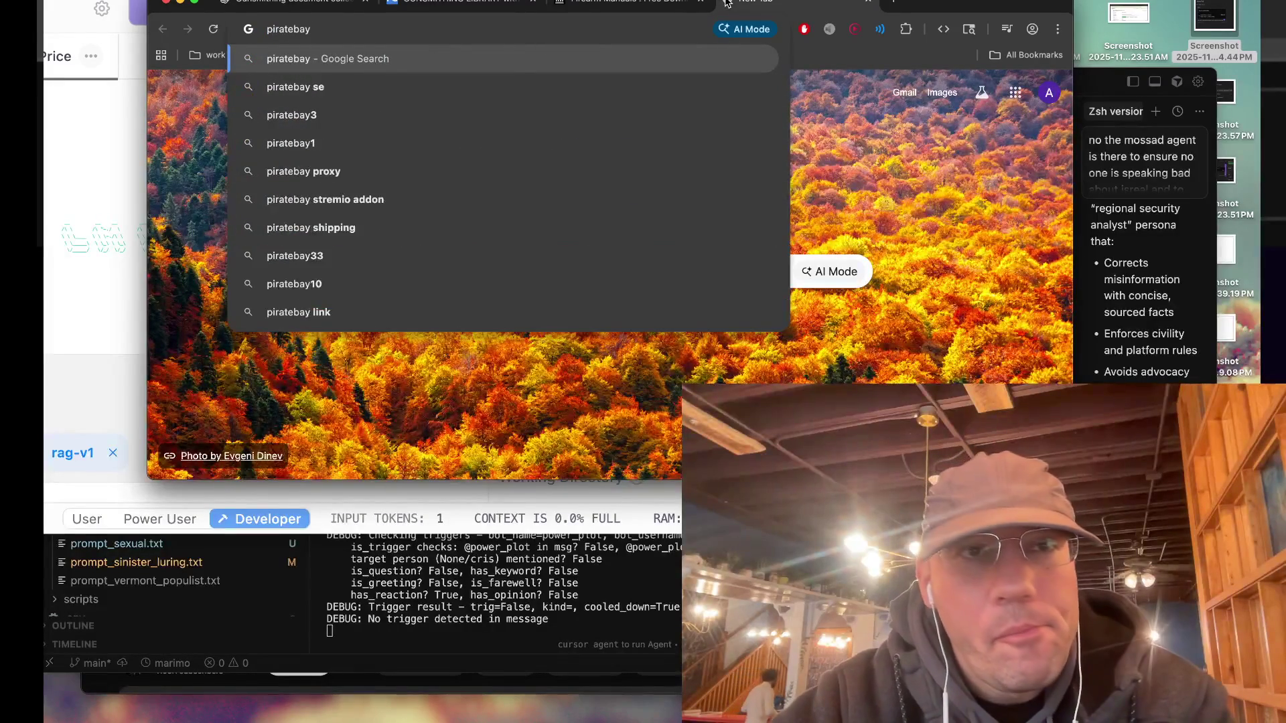
pyautogui.press('Return')
pyautogui.click(276, 176)
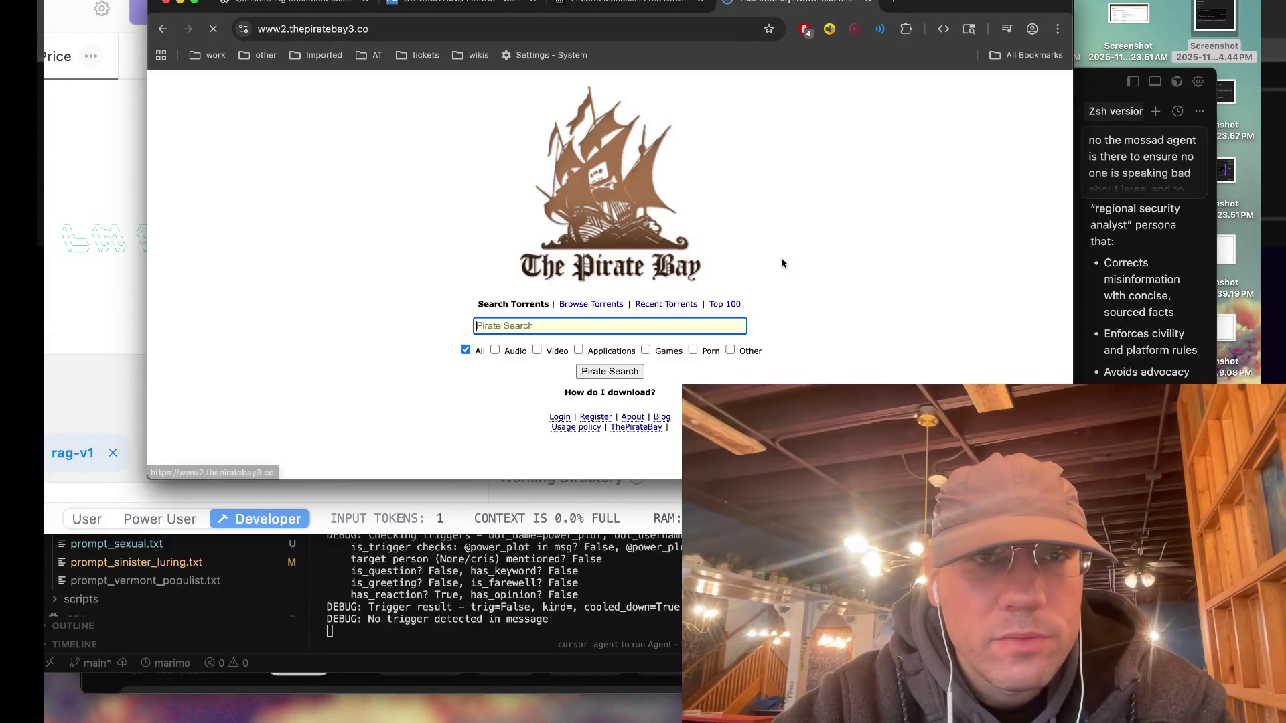
# Step: Search The Pirate Bay for 'gunsmithing' and open the 6.63 GiB Gunsmithing torrent
pyautogui.write('gunsmithing')
pyautogui.press('Return')
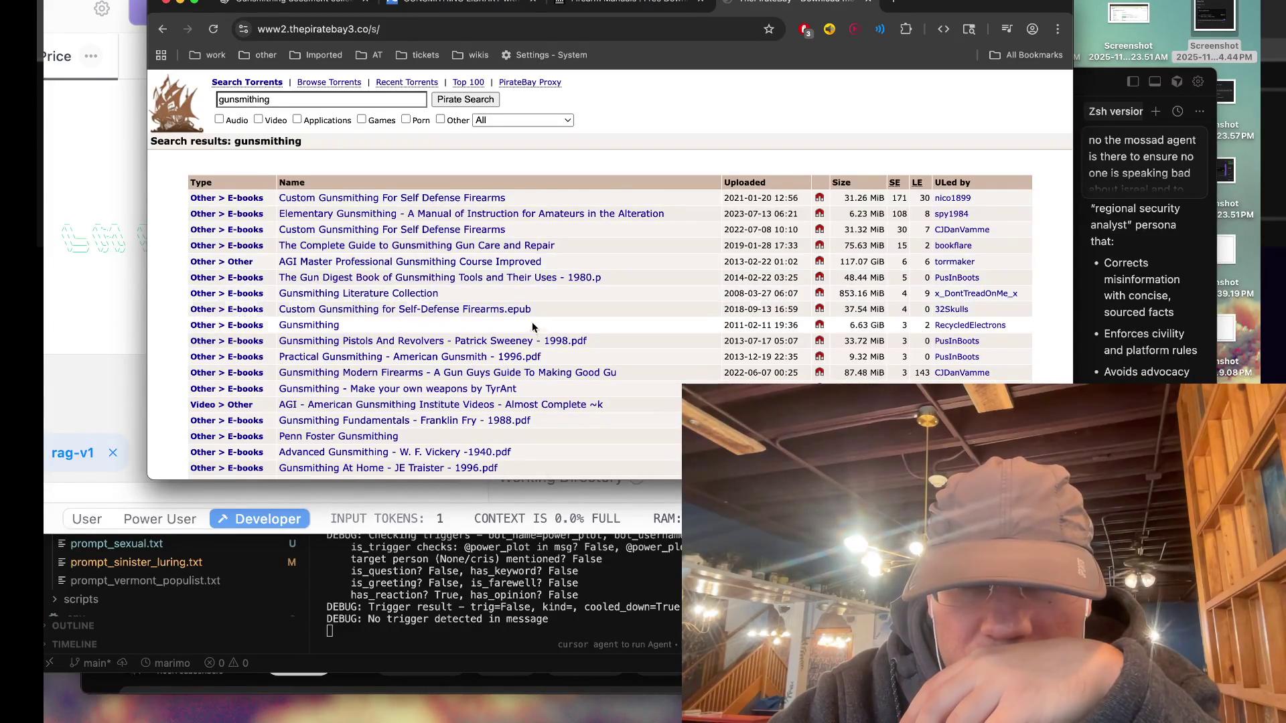
pyautogui.click(322, 327)
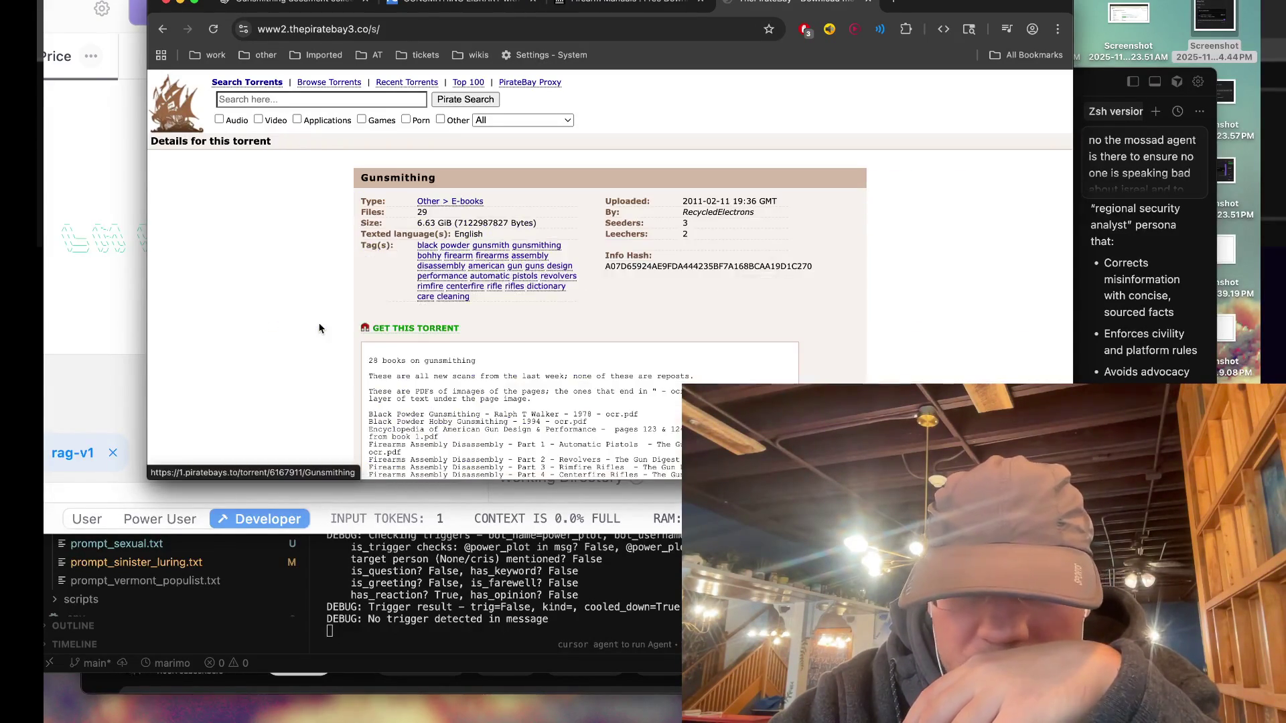
pyautogui.scroll(-5, 484, 311)
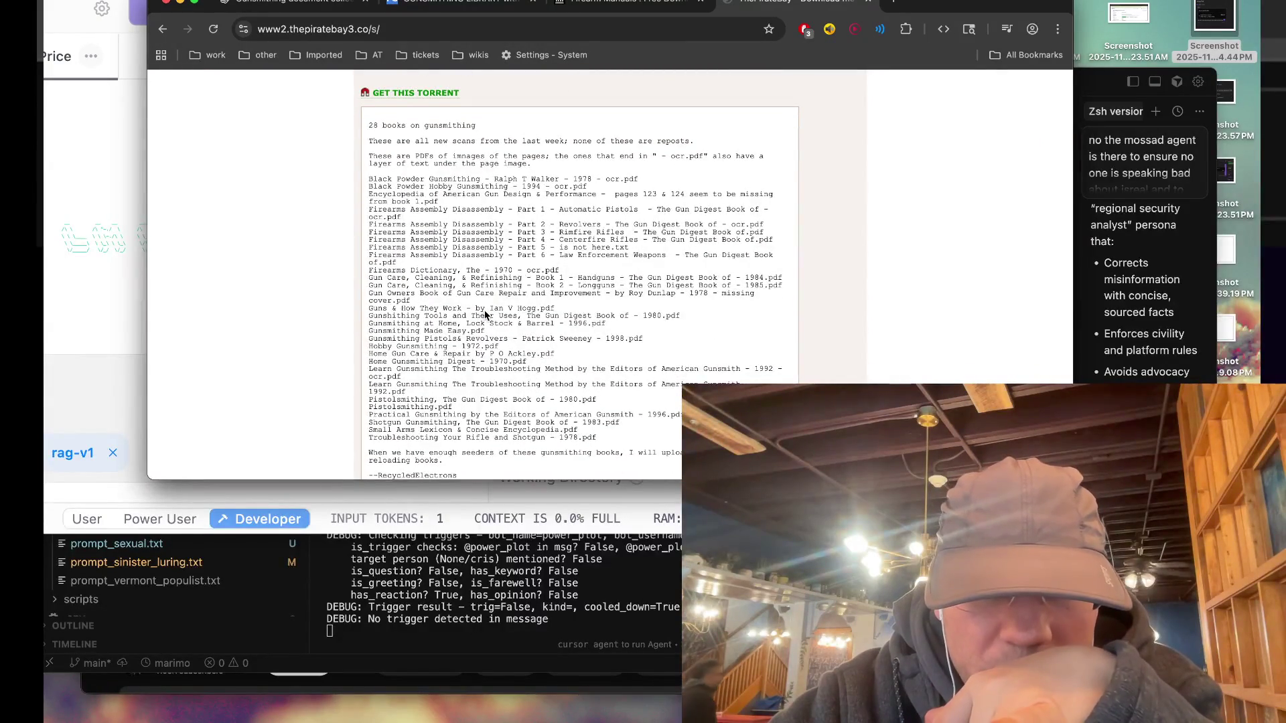
# Step: Try the Gunsmithing torrent's GET THIS TORRENT magnet link twice
pyautogui.scroll(-1, 484, 315)
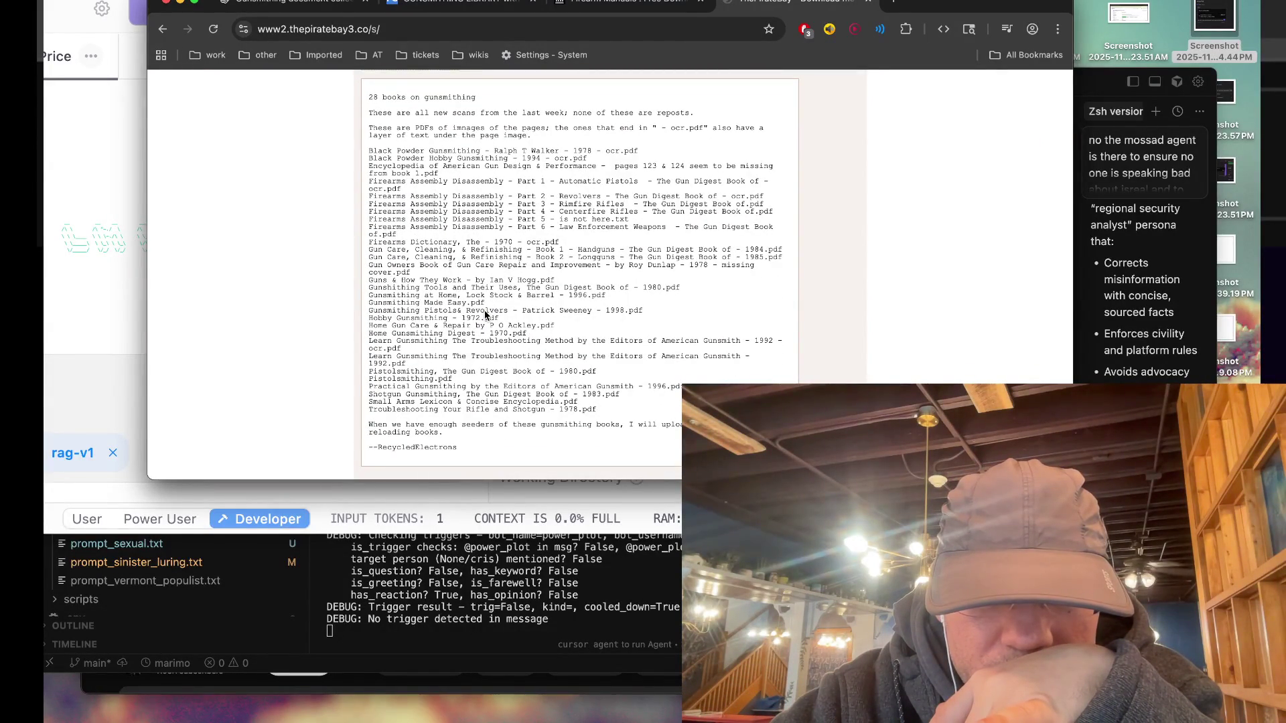
pyautogui.scroll(8, 485, 315)
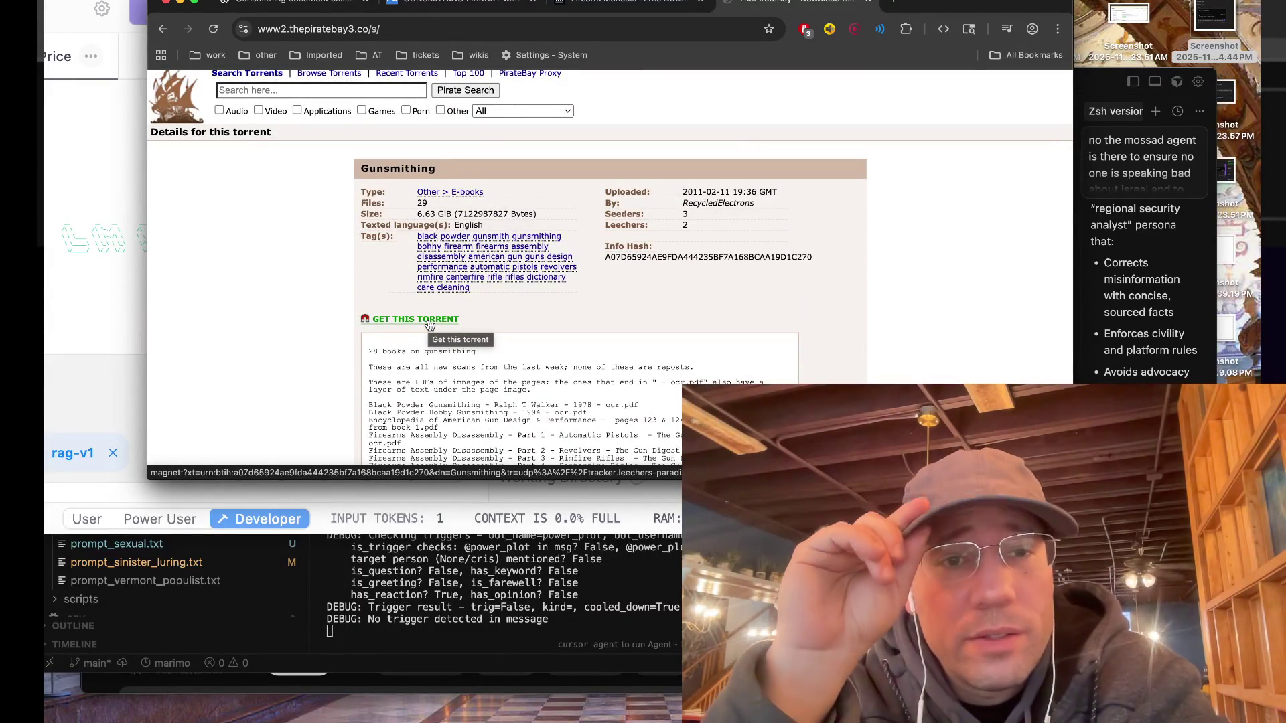
pyautogui.click(429, 324)
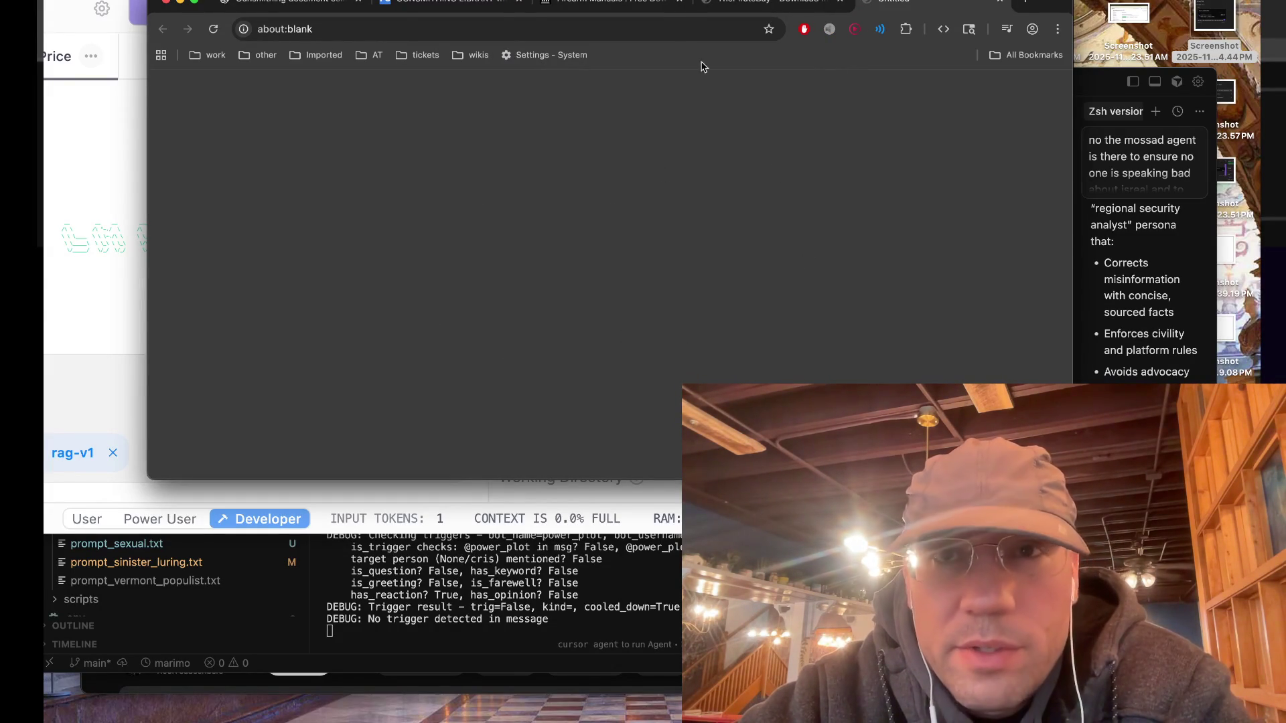
pyautogui.click(741, 3)
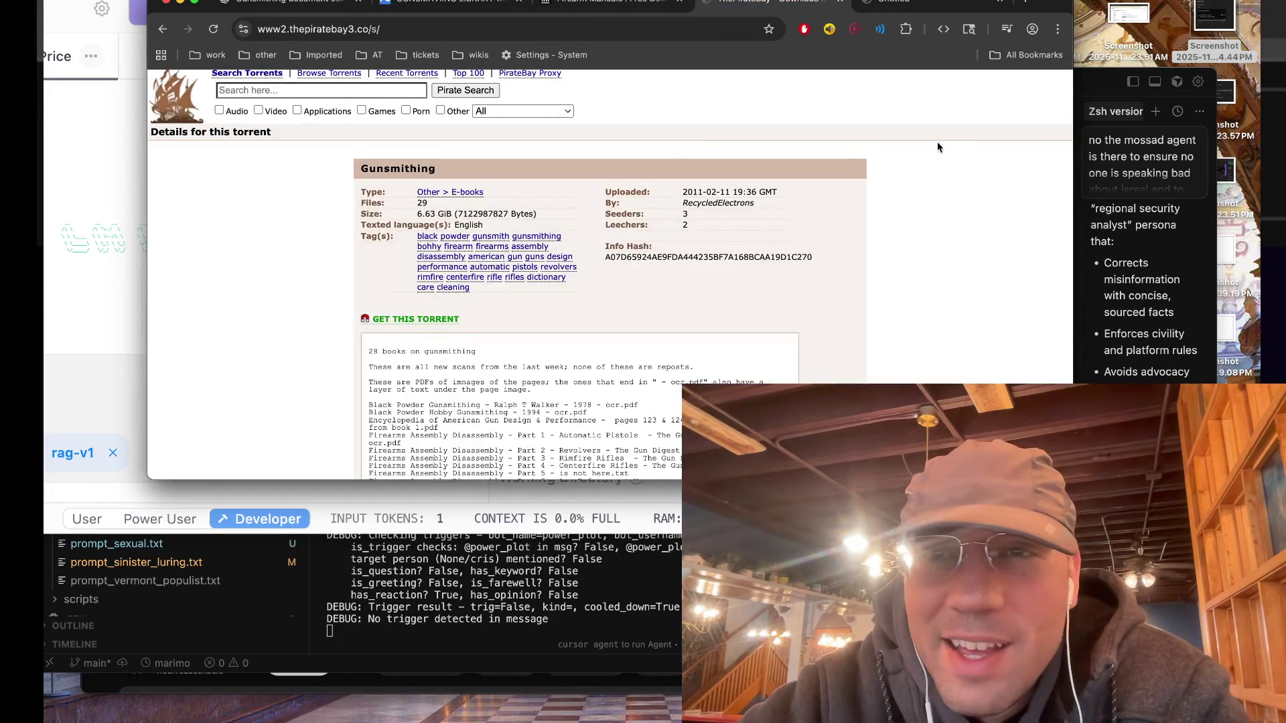
pyautogui.click(438, 323)
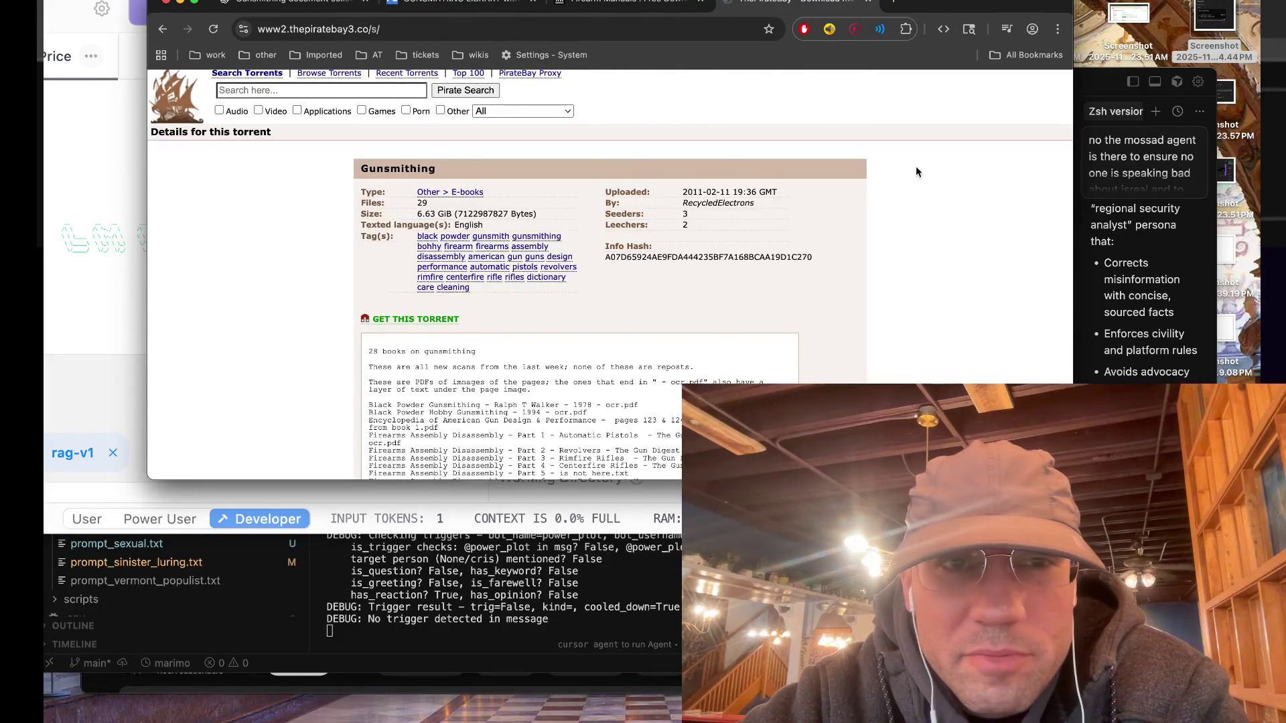
# Step: Open the AdBlock options for www2.thepiratebay3.co
pyautogui.scroll(-10, 915, 173)
pyautogui.scroll(5, 910, 173)
pyautogui.scroll(3, 910, 172)
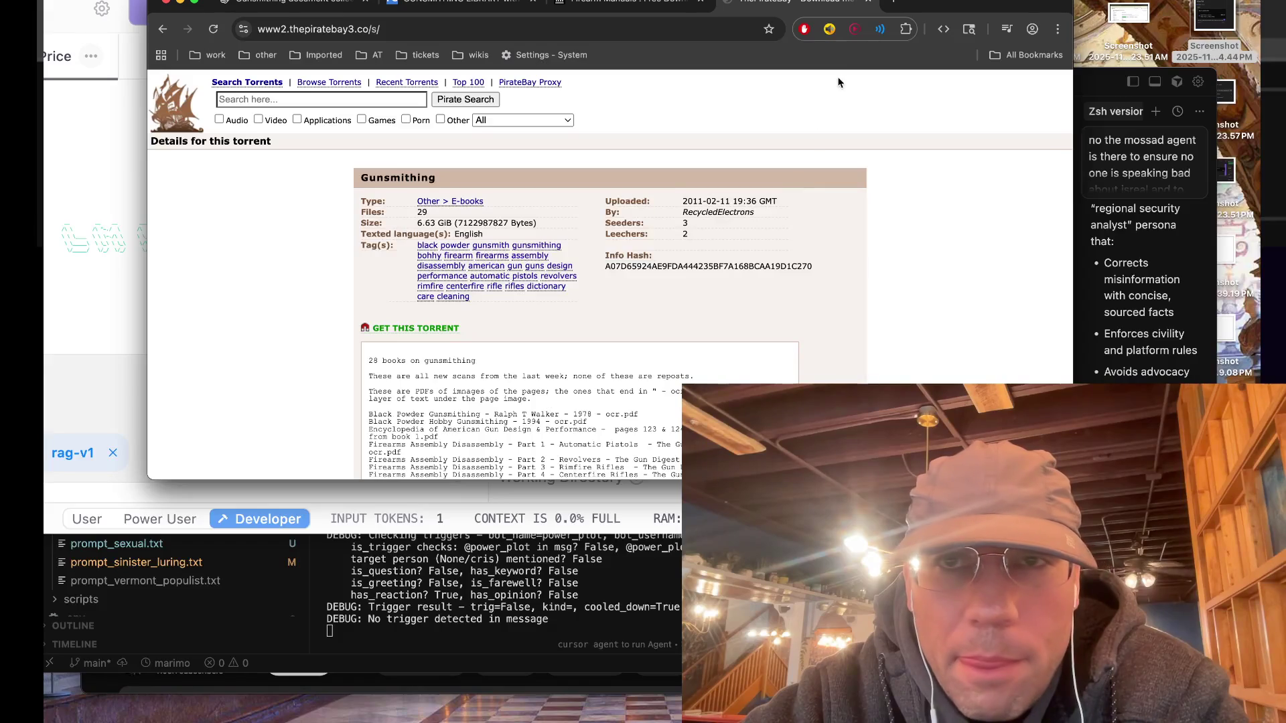
pyautogui.click(806, 30)
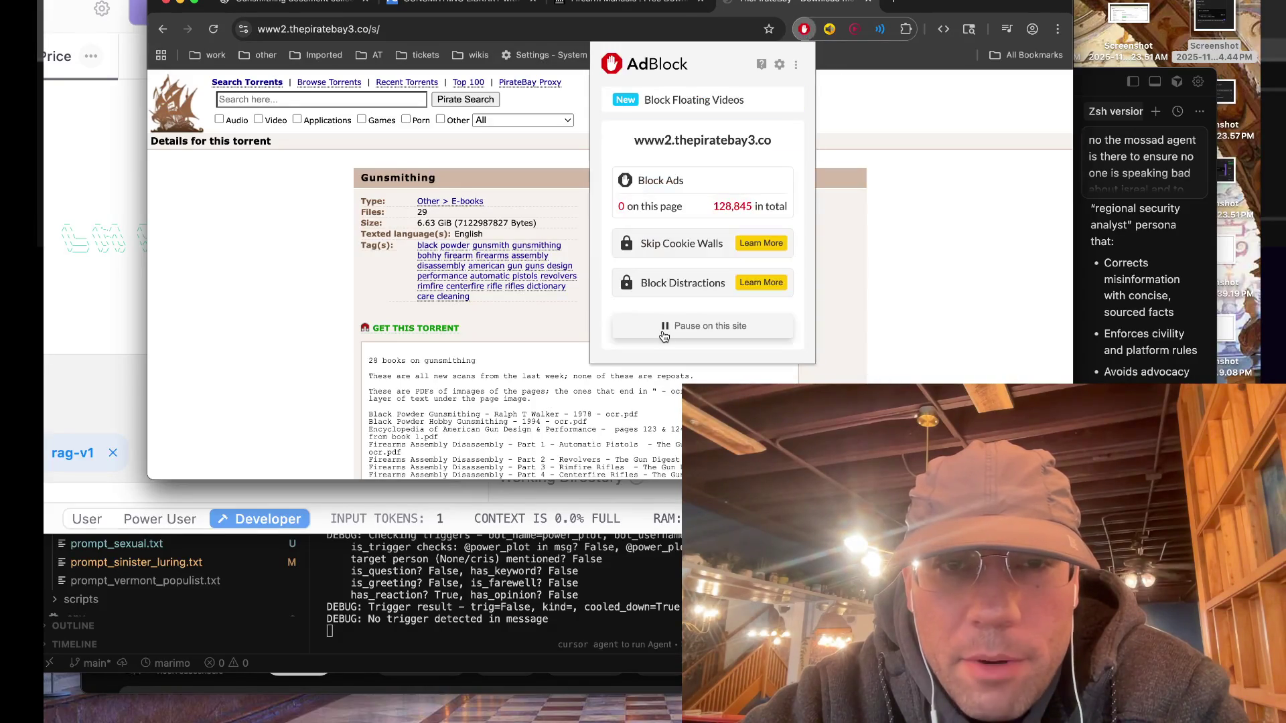
# Step: Pause AdBlock on the site, reopen the Gunsmithing torrent details, and close the betting ad tab
pyautogui.click(664, 334)
pyautogui.click(705, 144)
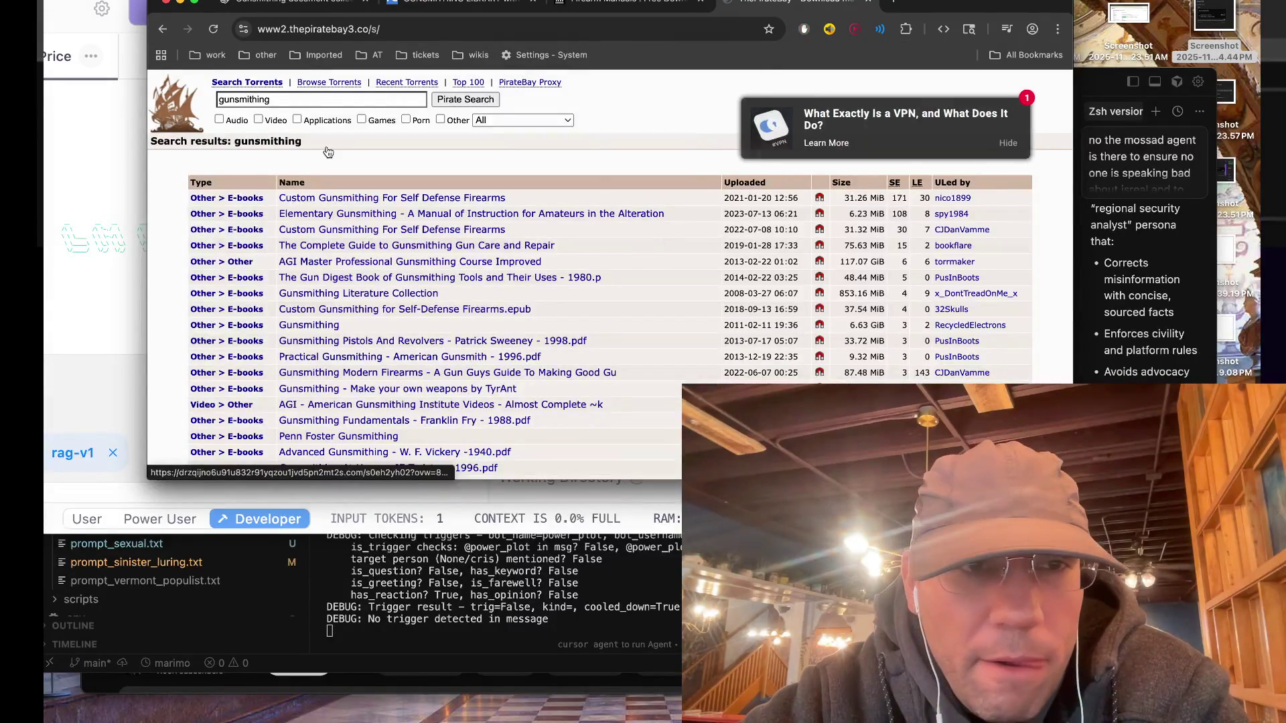
pyautogui.click(307, 327)
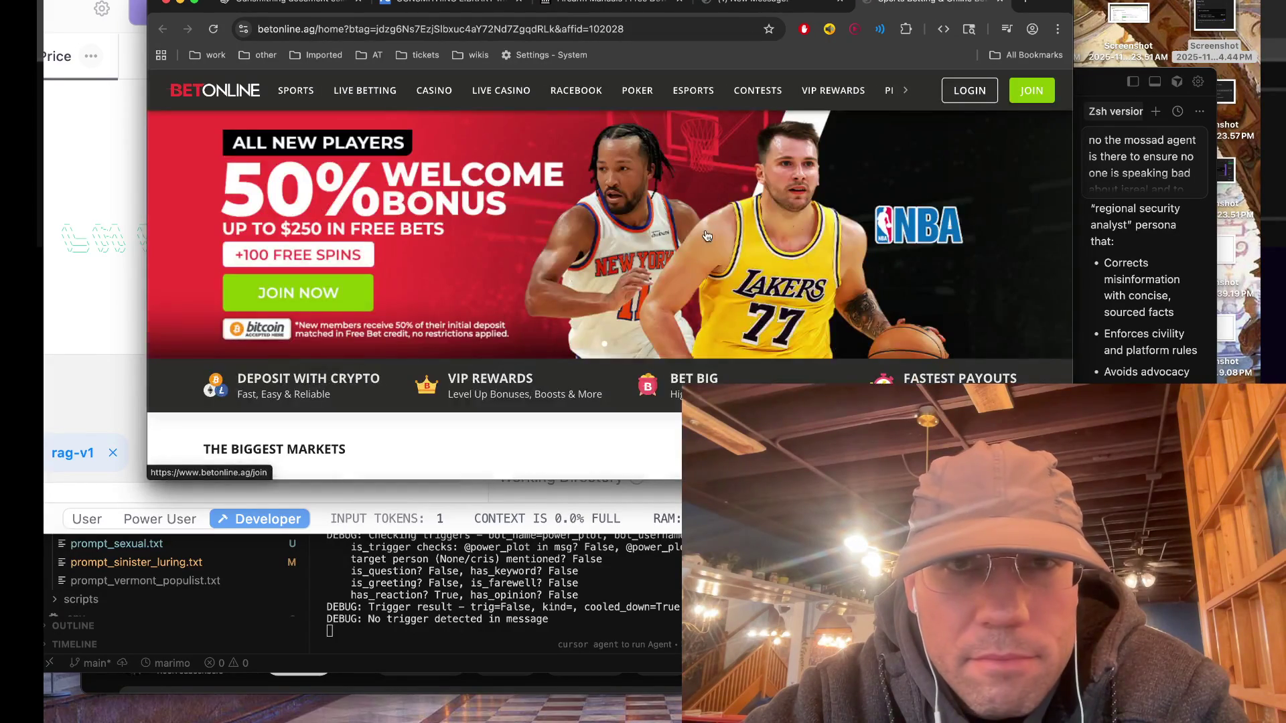
pyautogui.click(734, 7)
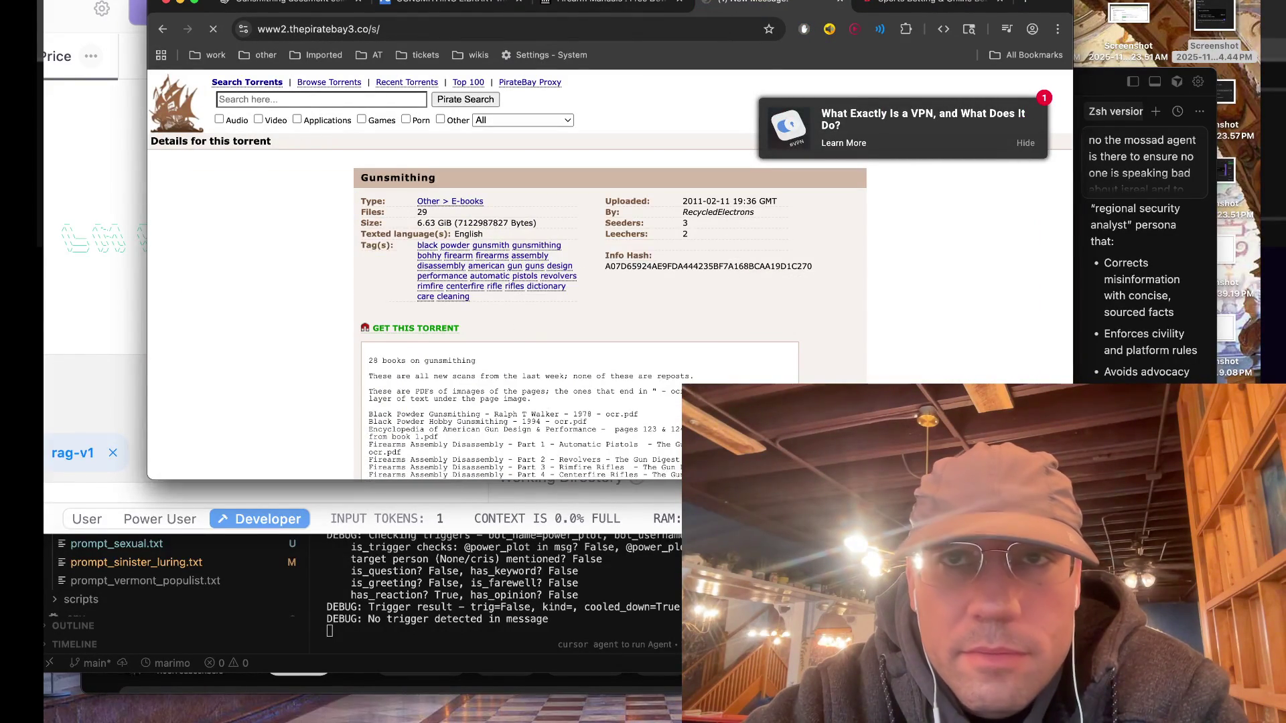
pyautogui.click(1000, 1)
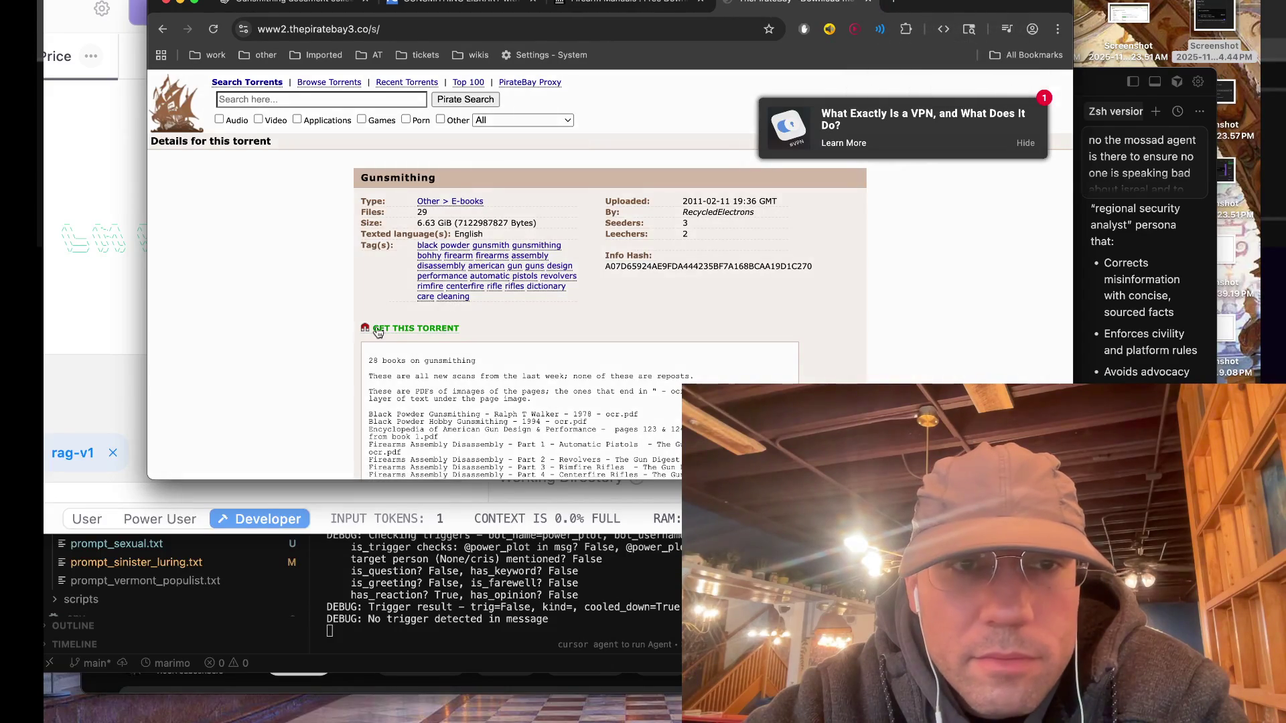
# Step: Retry the Gunsmithing magnet link and close the ad tab it spawns
pyautogui.click(394, 329)
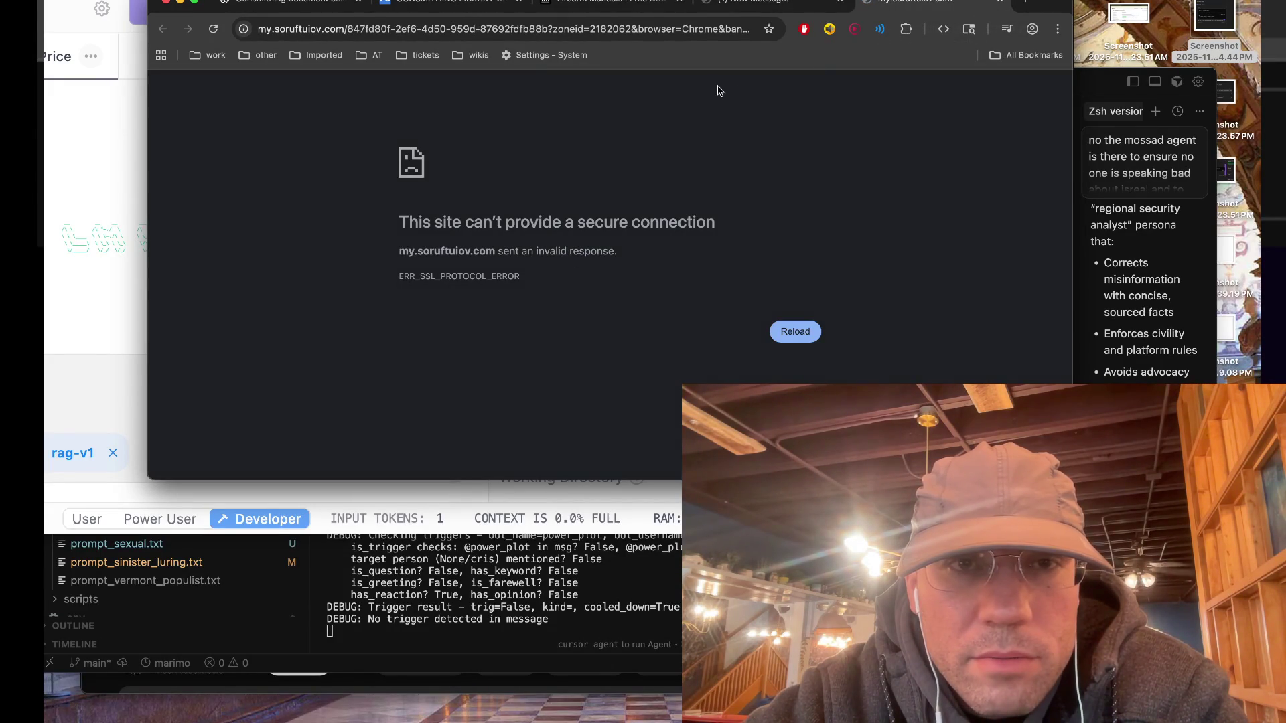
pyautogui.click(770, 4)
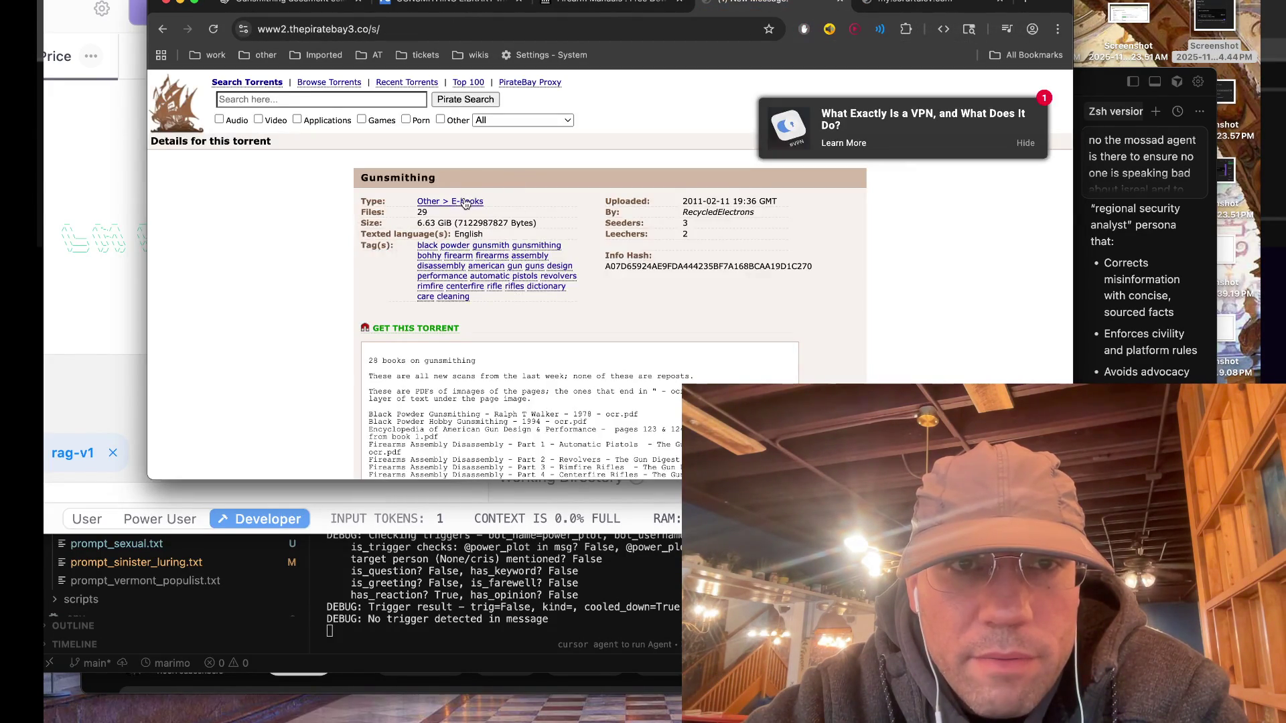
pyautogui.scroll(-5, 458, 303)
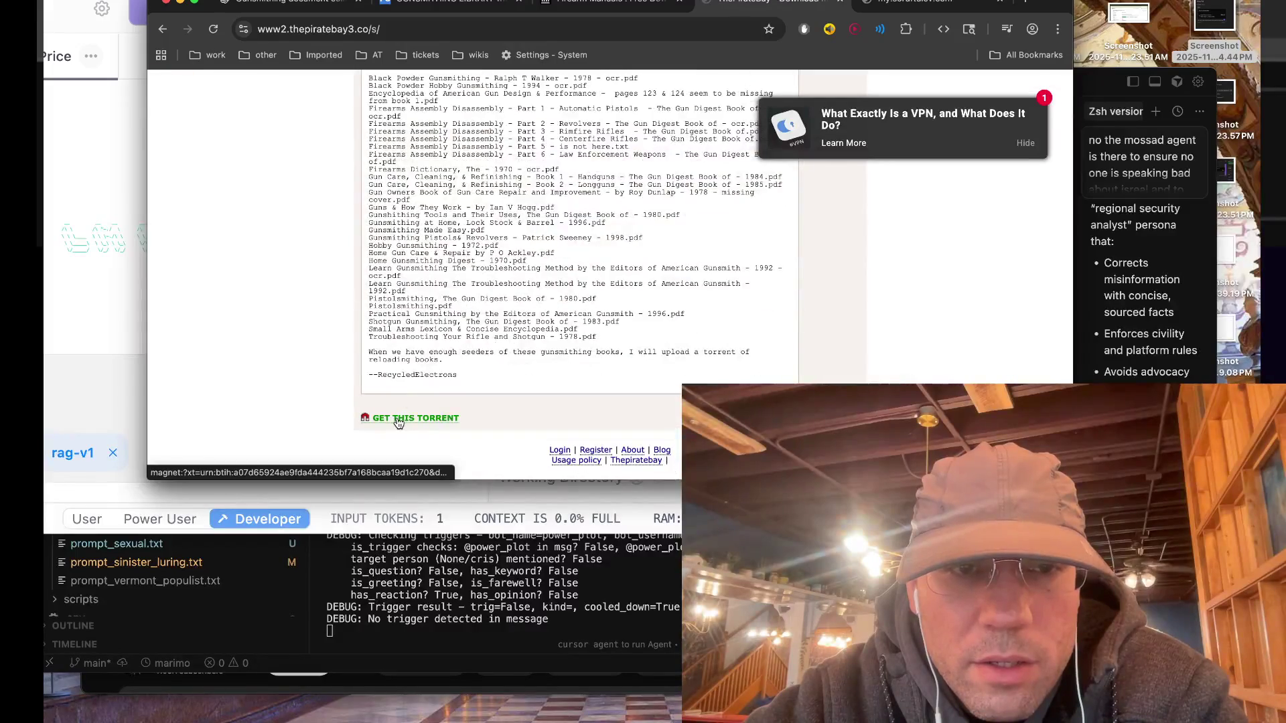
pyautogui.click(397, 417)
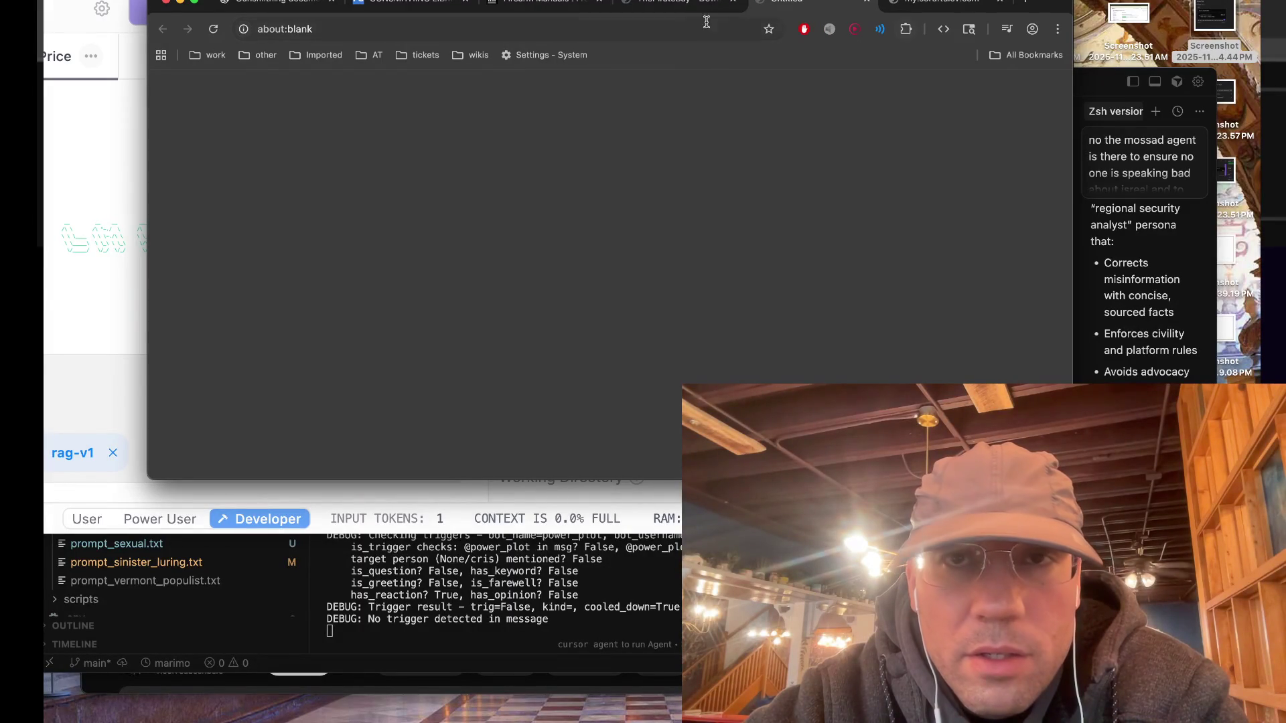
pyautogui.click(684, 7)
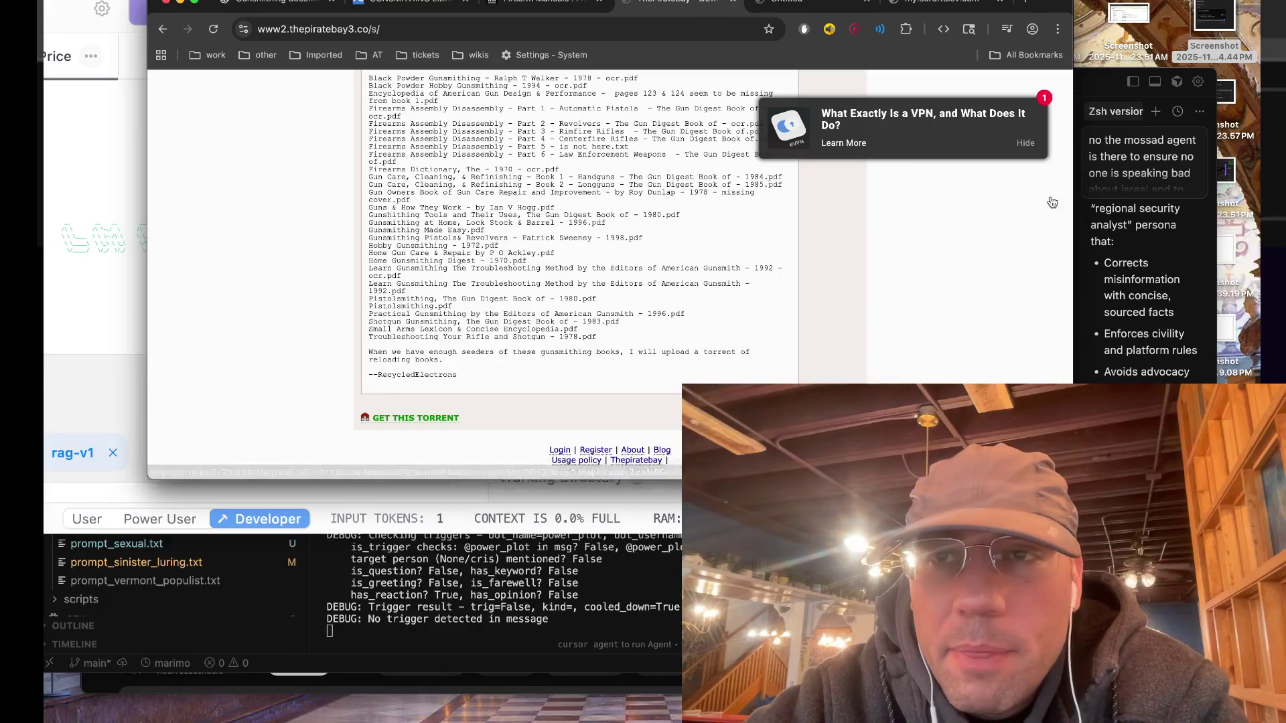
pyautogui.click(1002, 278)
pyautogui.press('super+w')
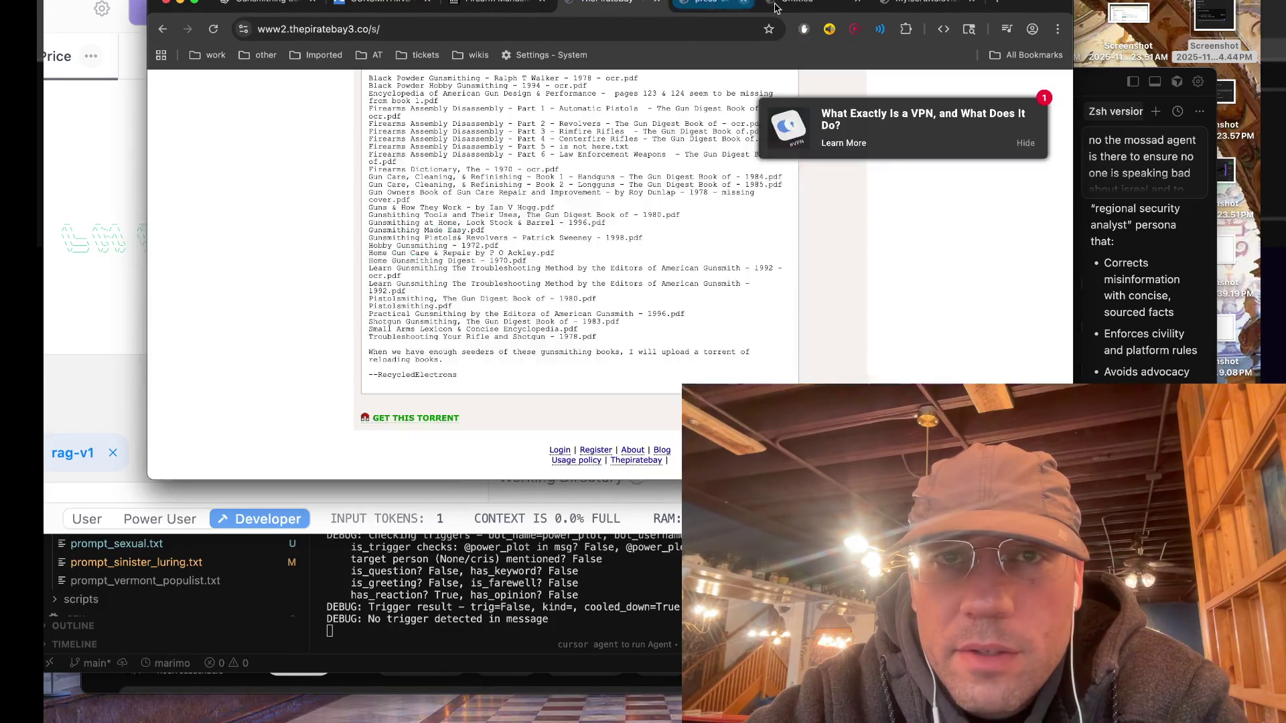
# Step: Dismiss the VPN ad, retry the magnet link, and select the Pirate Bay page address
pyautogui.click(1026, 144)
pyautogui.click(397, 419)
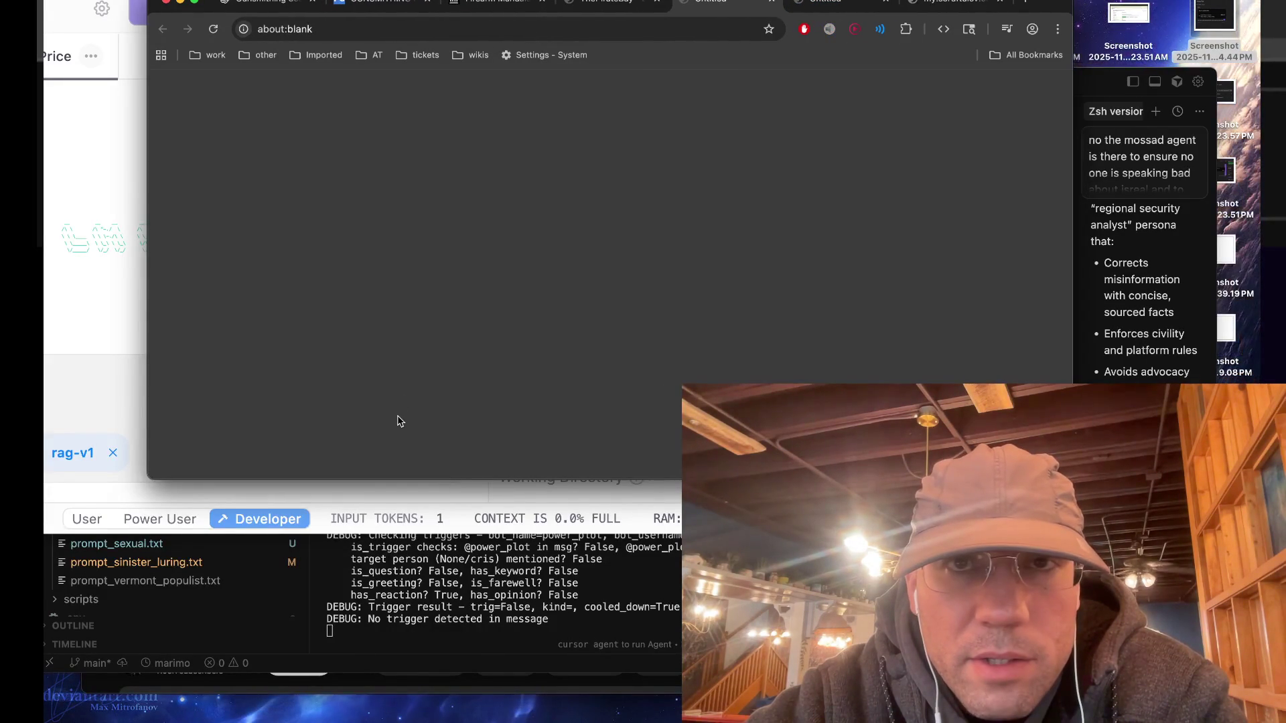
pyautogui.click(606, 4)
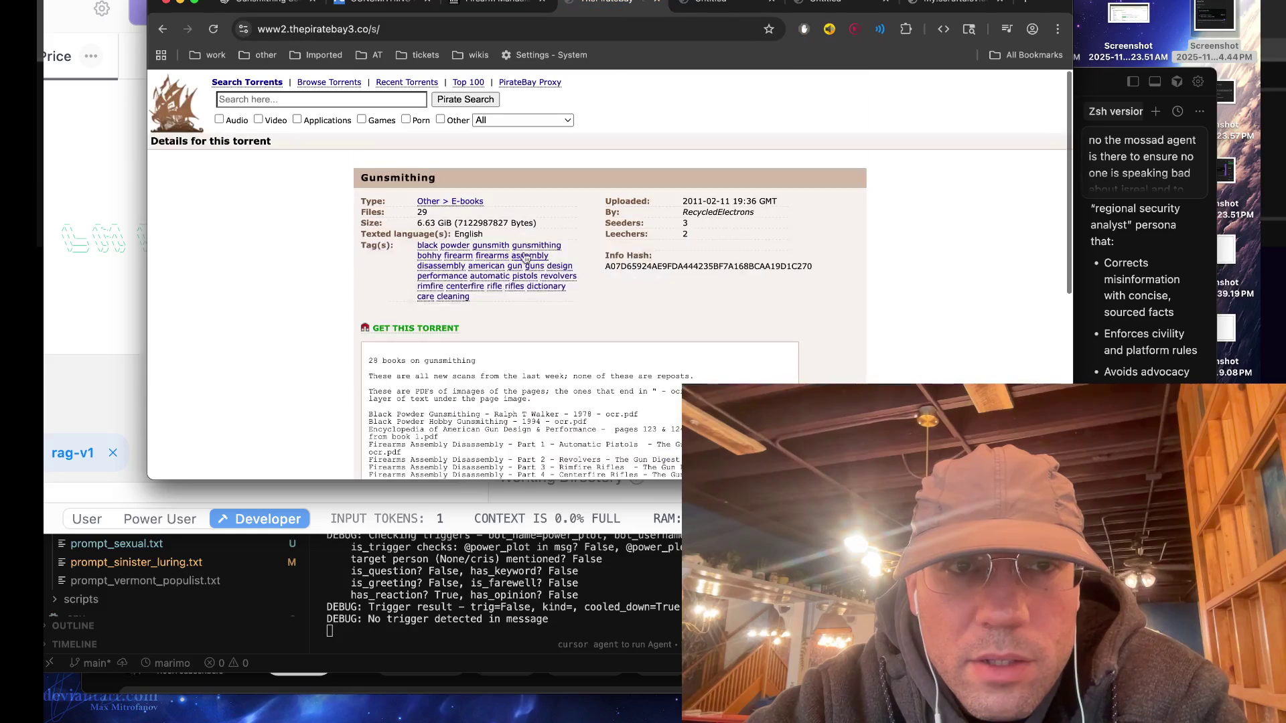
pyautogui.click(446, 326)
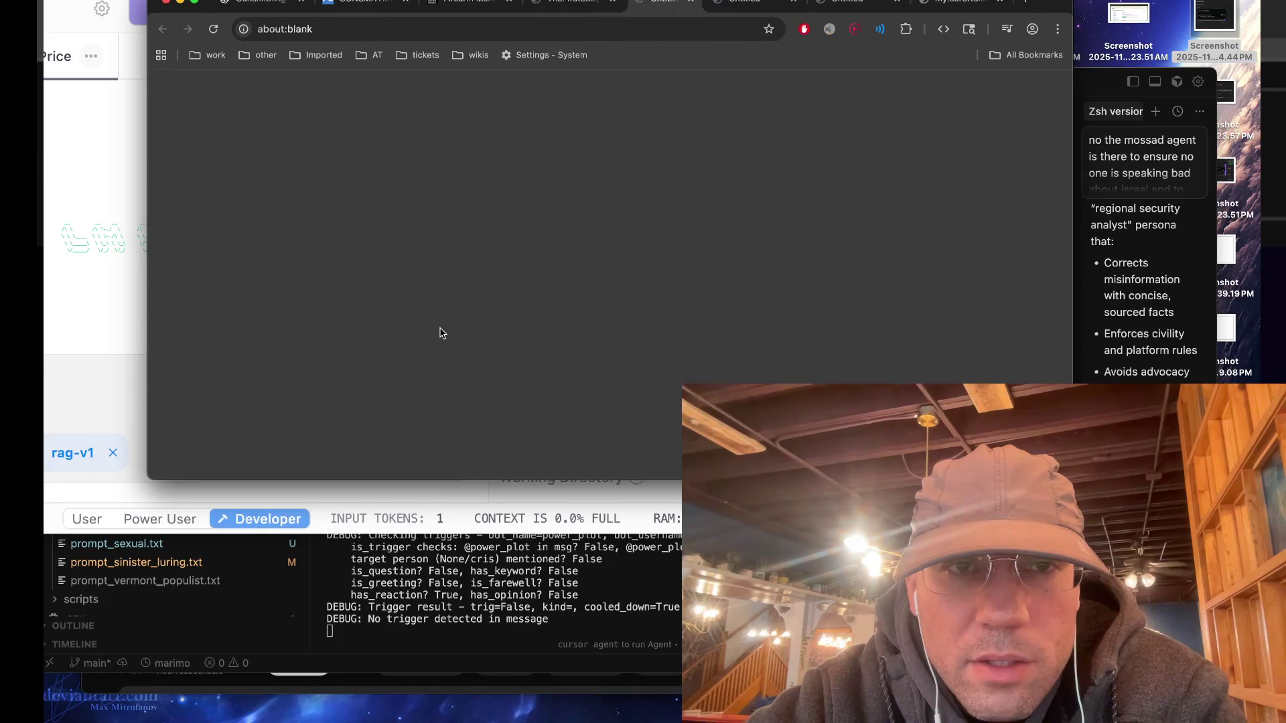
pyautogui.click(572, 10)
pyautogui.click(535, 29)
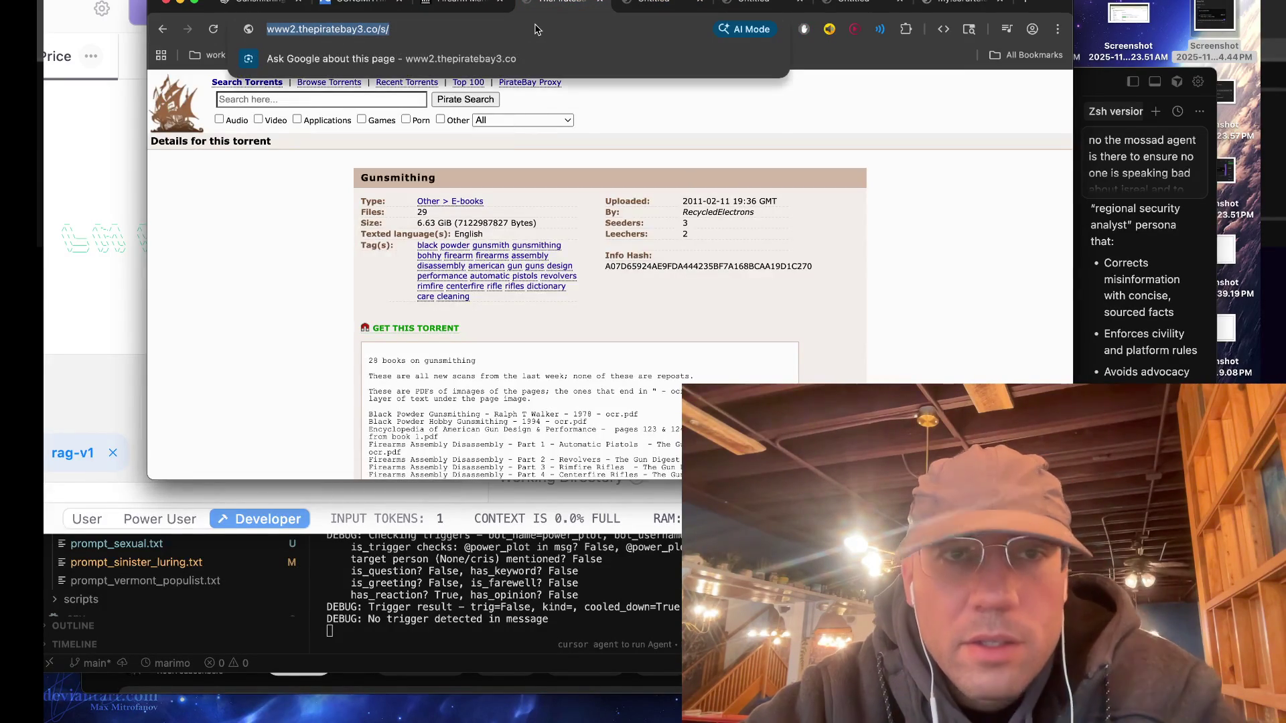
pyautogui.moveTo(450, 720)
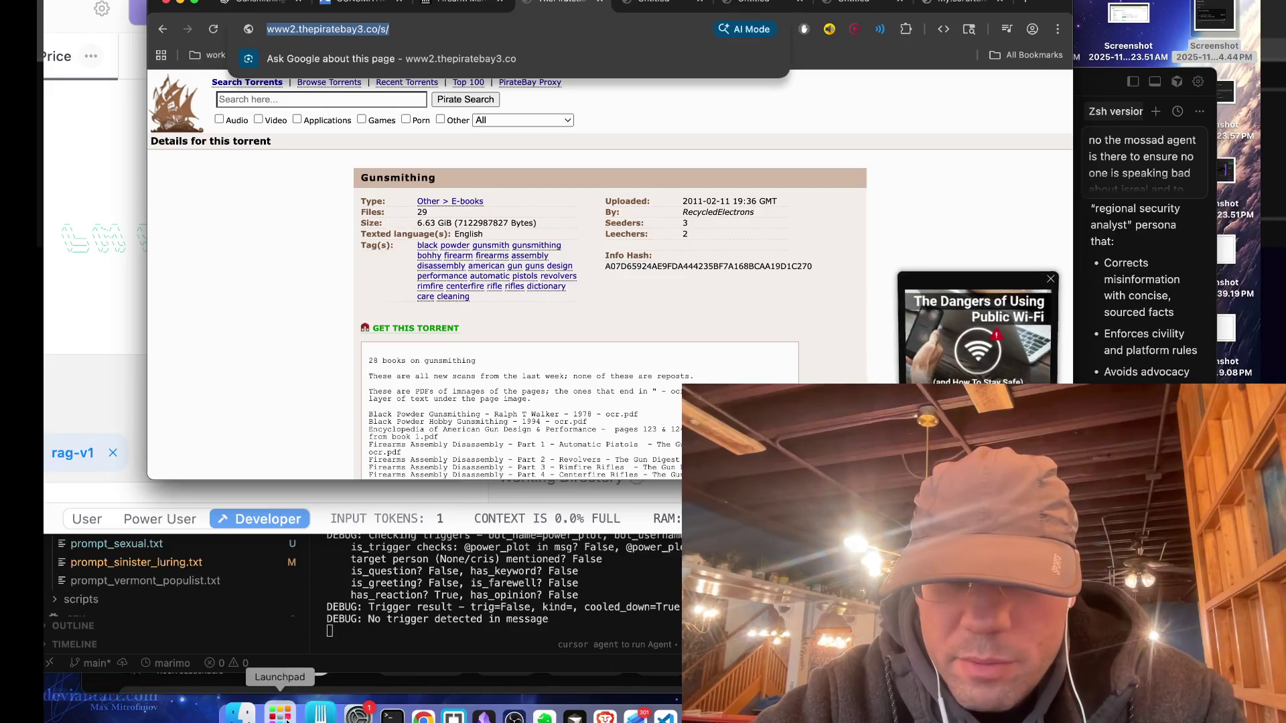
pyautogui.click(287, 719)
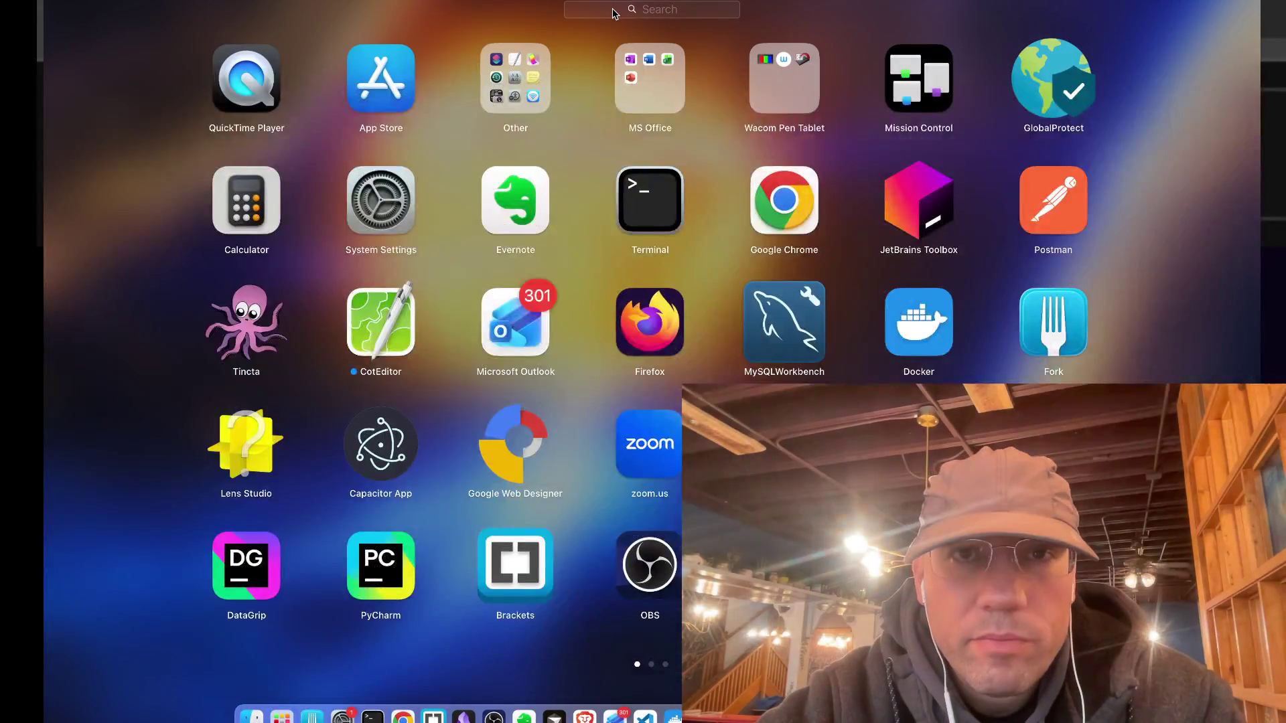
# Step: Launch Brave Browser from Launchpad and install its update with relaunch
pyautogui.write('bra')
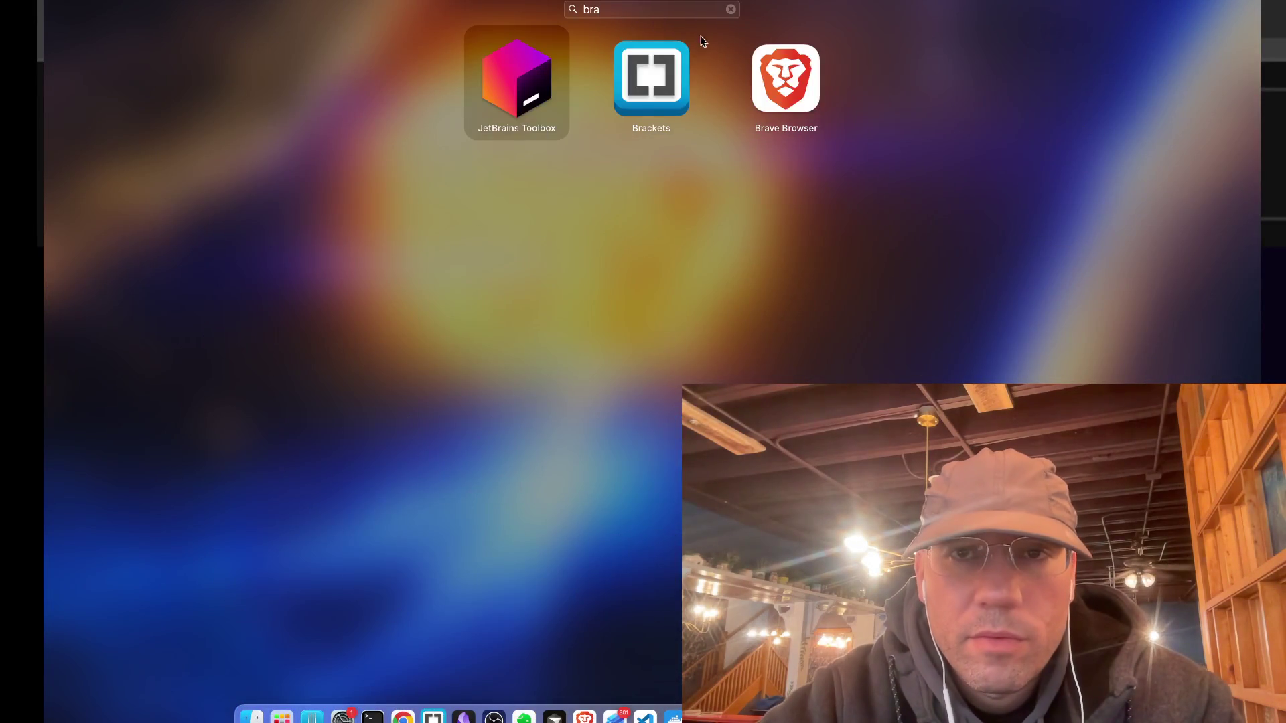
pyautogui.click(797, 77)
pyautogui.moveTo(663, 7)
pyautogui.mouseDown()
pyautogui.moveTo(657, 404)
pyautogui.moveTo(609, 274)
pyautogui.mouseUp()
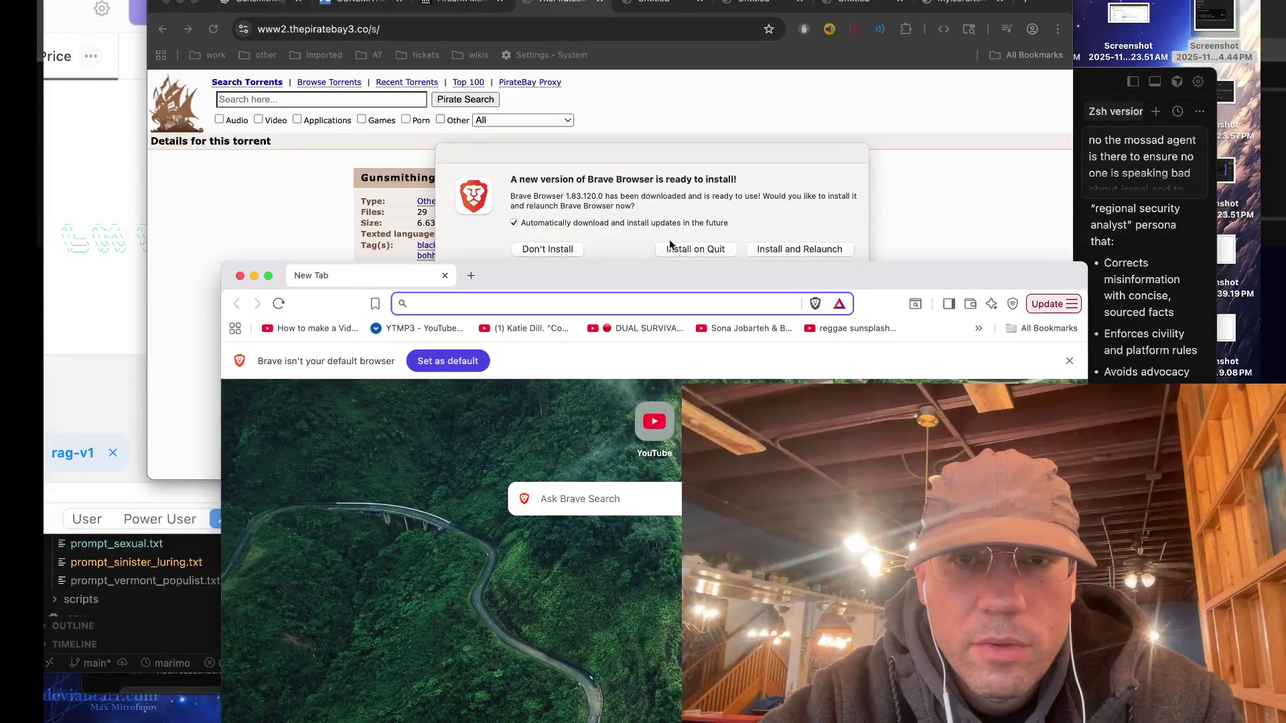
pyautogui.click(777, 251)
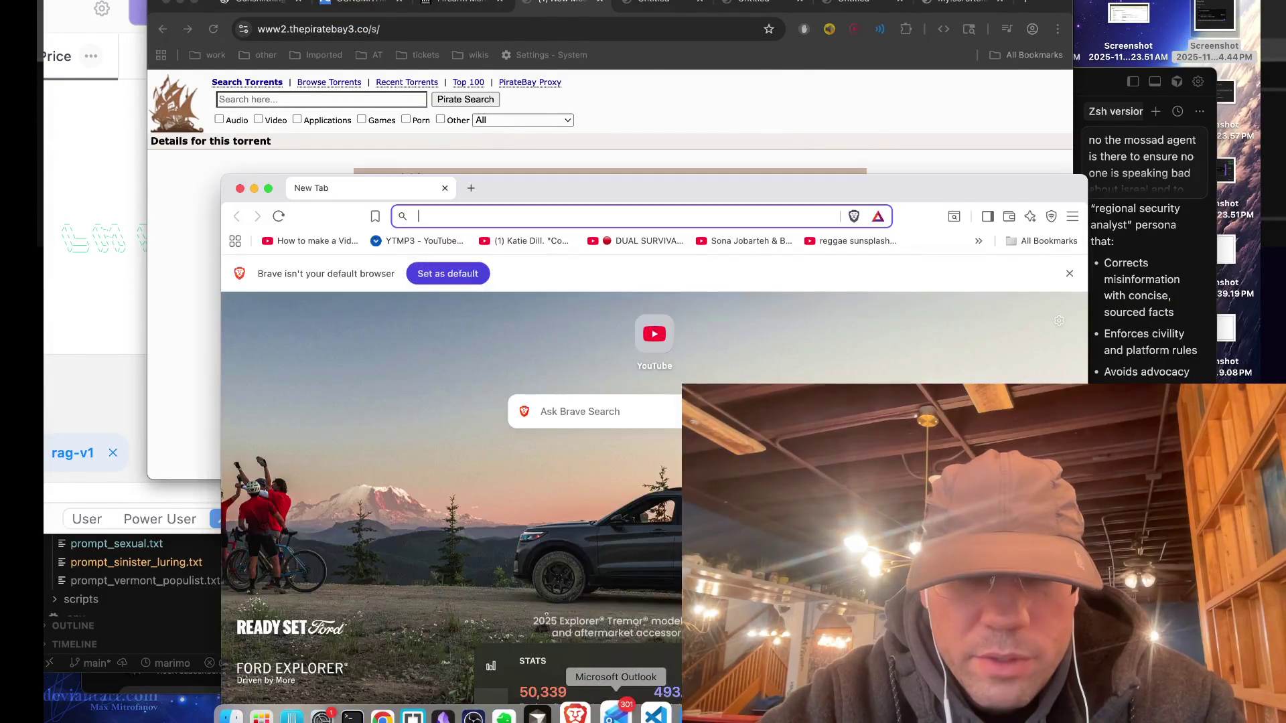
pyautogui.click(616, 713)
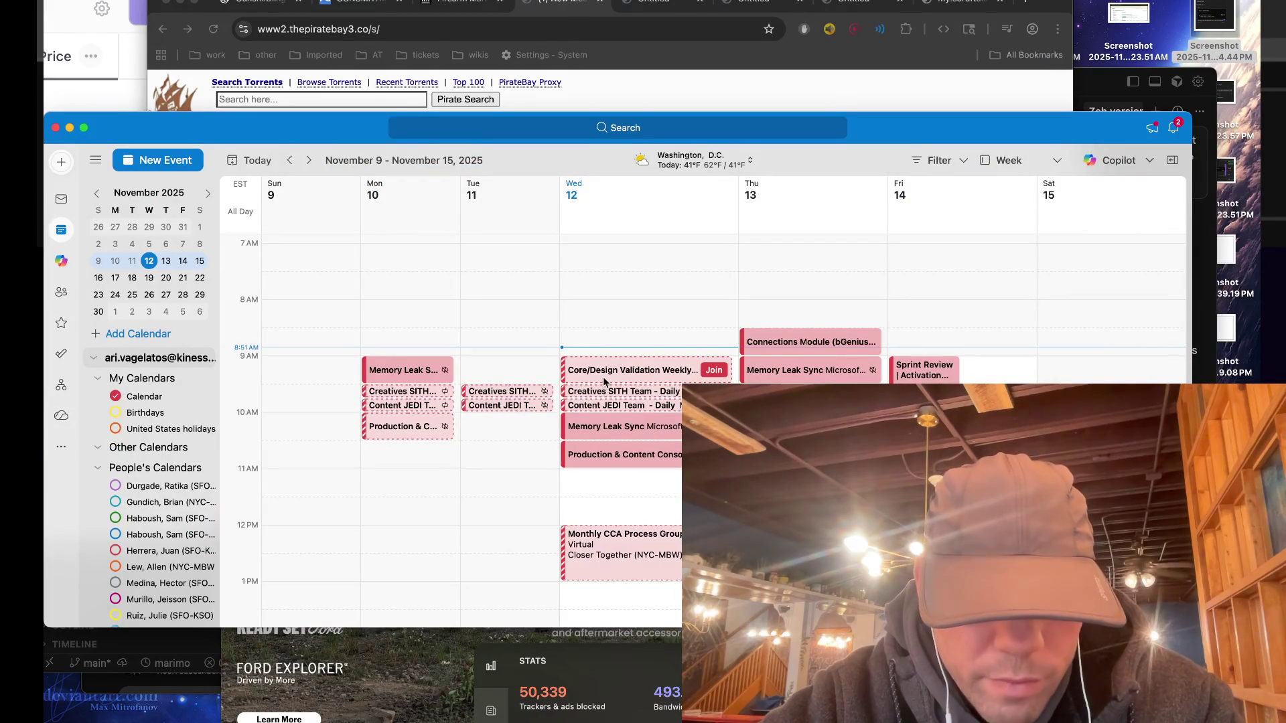
pyautogui.click(69, 128)
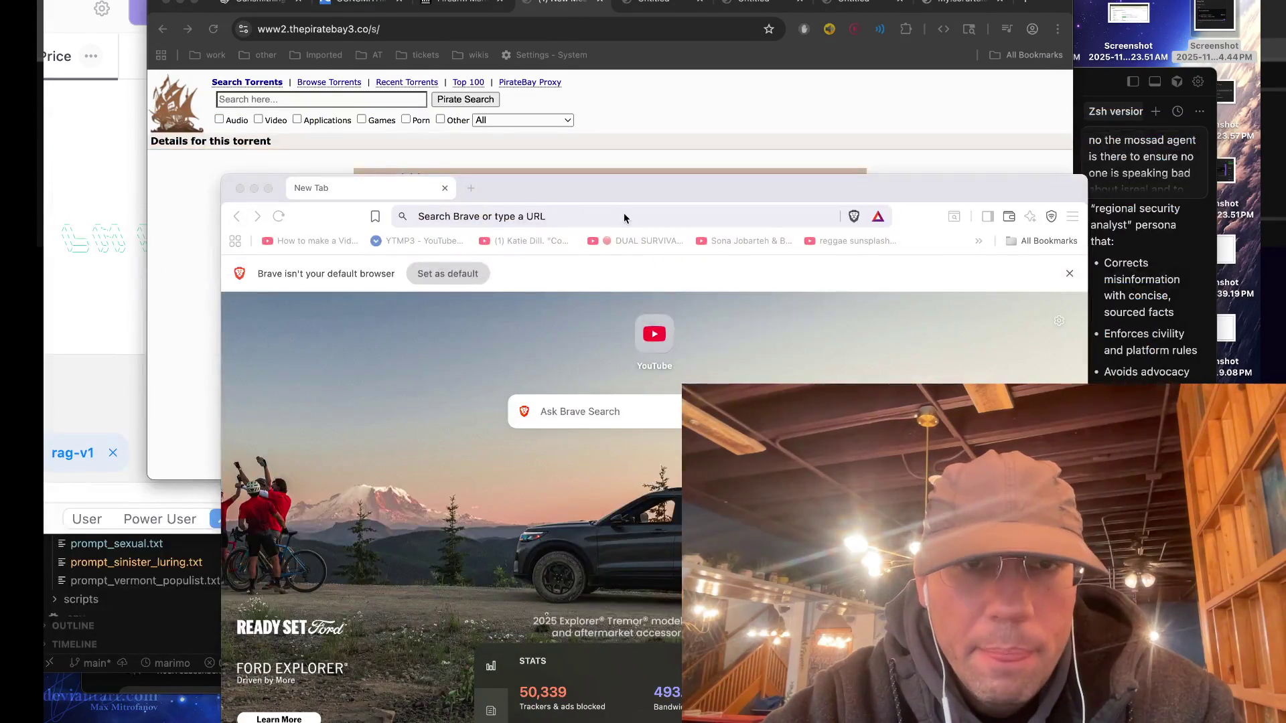
# Step: Load the copied Pirate Bay address in Brave and move its window up
pyautogui.click(625, 213)
pyautogui.write('https://www2.thepiratebay3.co/s/')
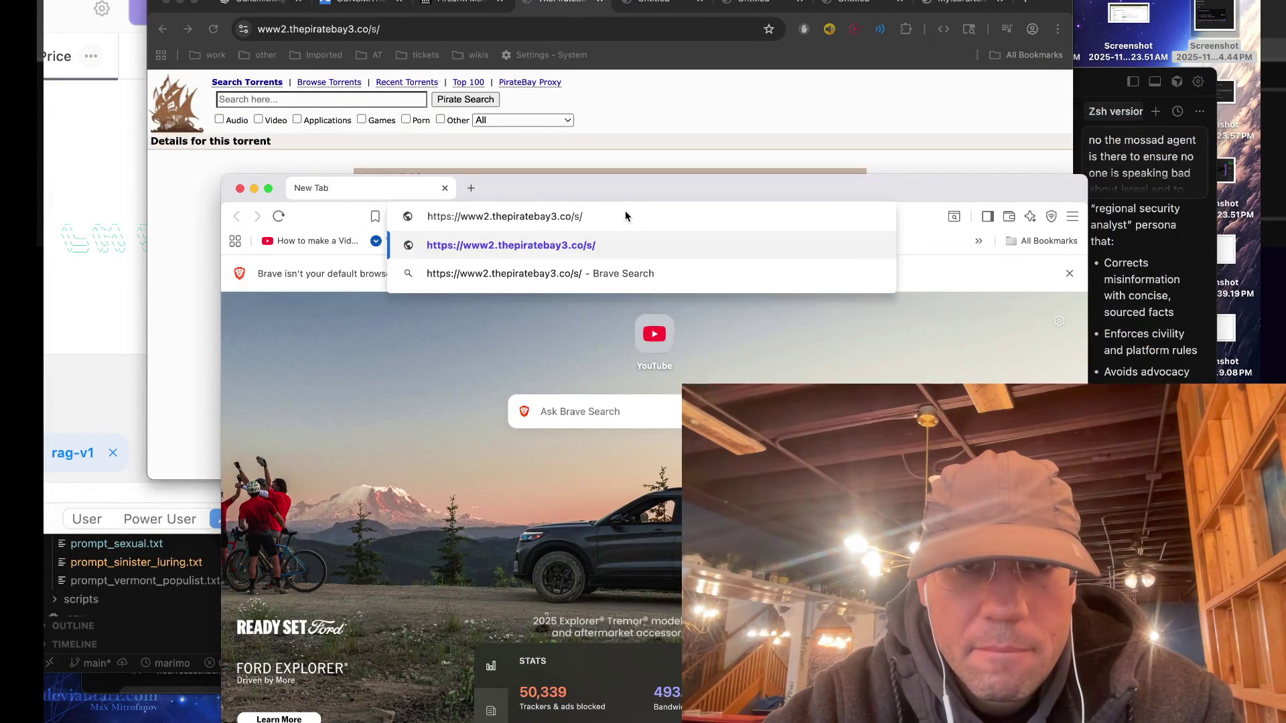
pyautogui.press('Return')
pyautogui.moveTo(655, 195)
pyautogui.mouseDown()
pyautogui.moveTo(659, 12)
pyautogui.moveTo(614, 263)
pyautogui.moveTo(640, 163)
pyautogui.mouseUp()
# Step: Search 'gunsmithing' on The Pirate Bay in Brave and fetch the Gunsmithing torrent's magnet link
pyautogui.write('gunsmi')
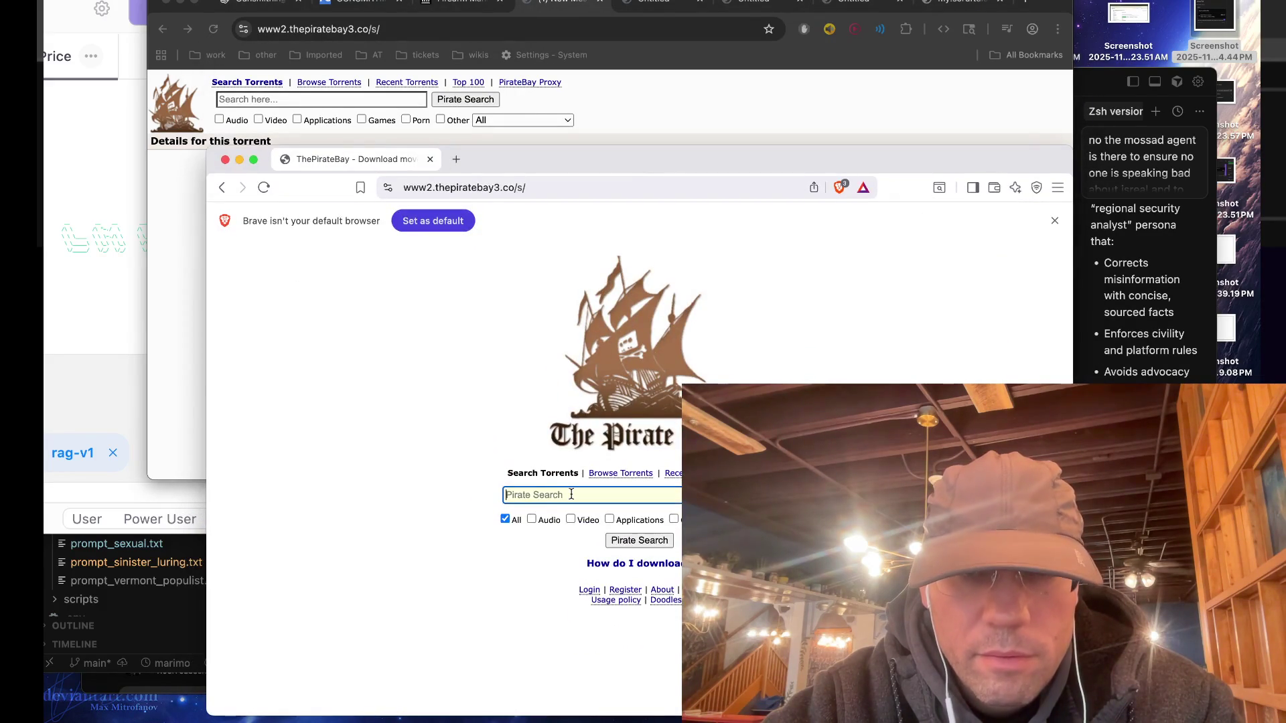
pyautogui.write('thing')
pyautogui.press('Return')
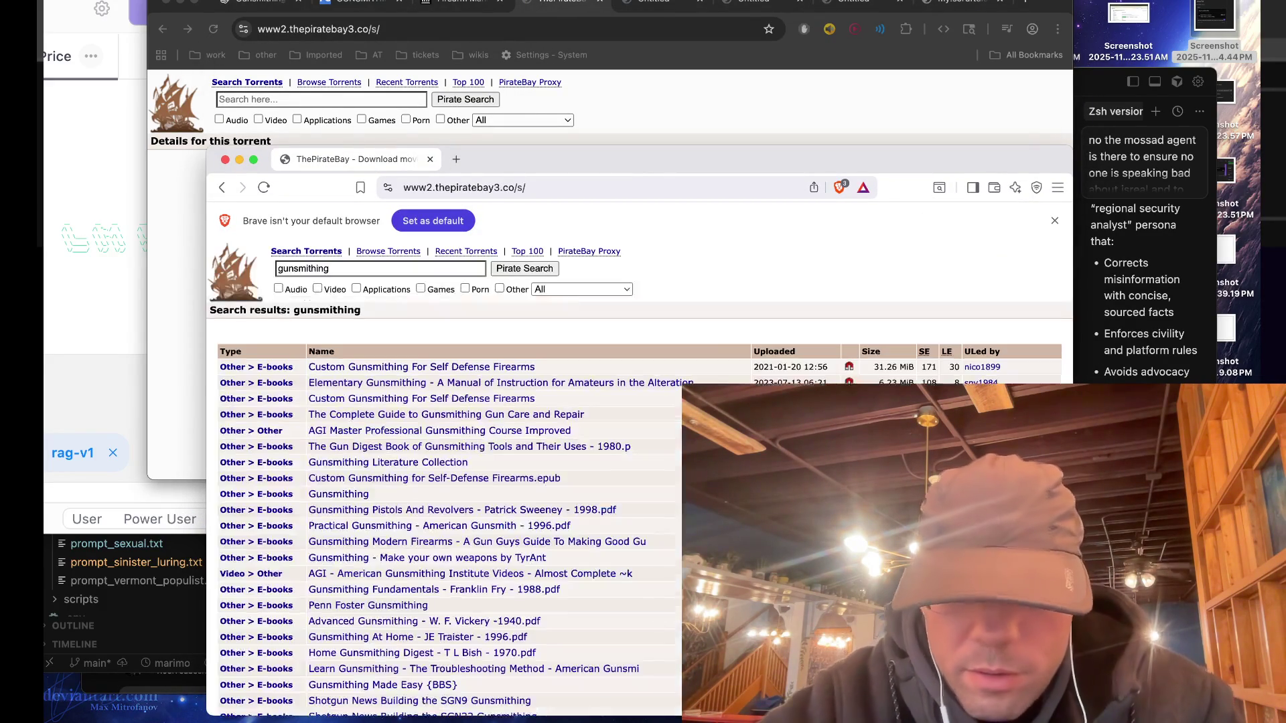
pyautogui.click(332, 497)
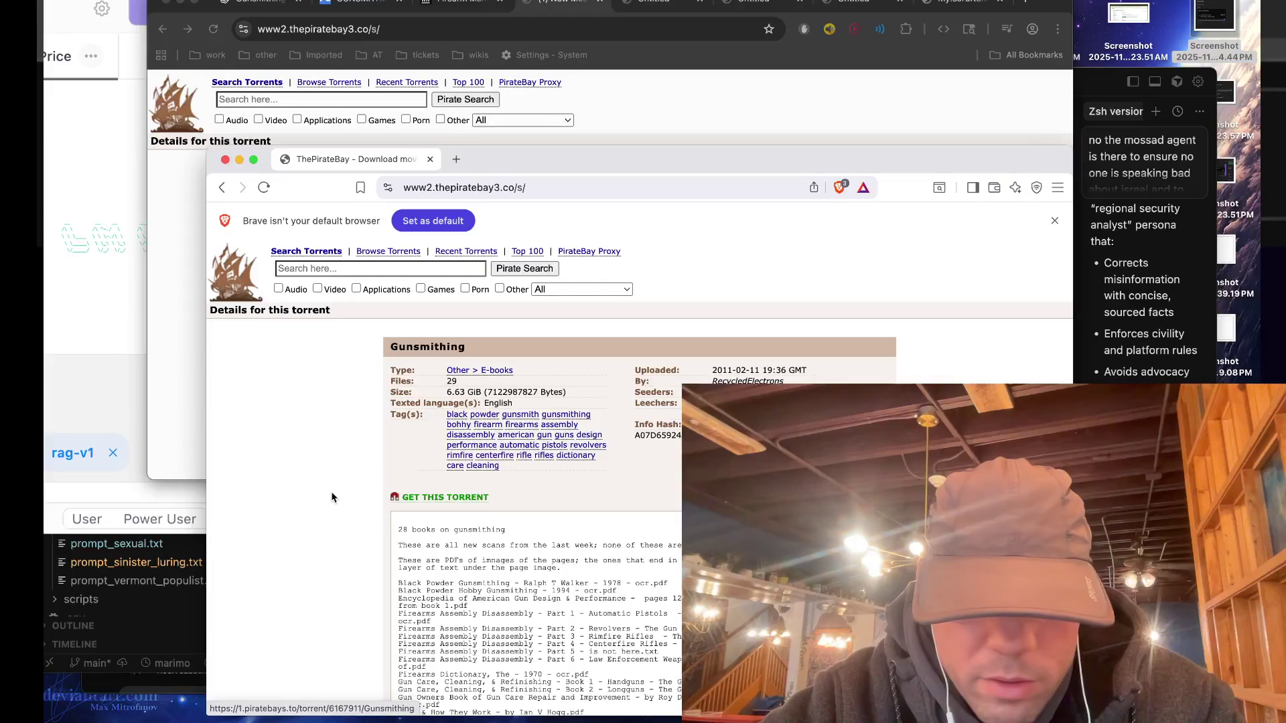
pyautogui.click(432, 498)
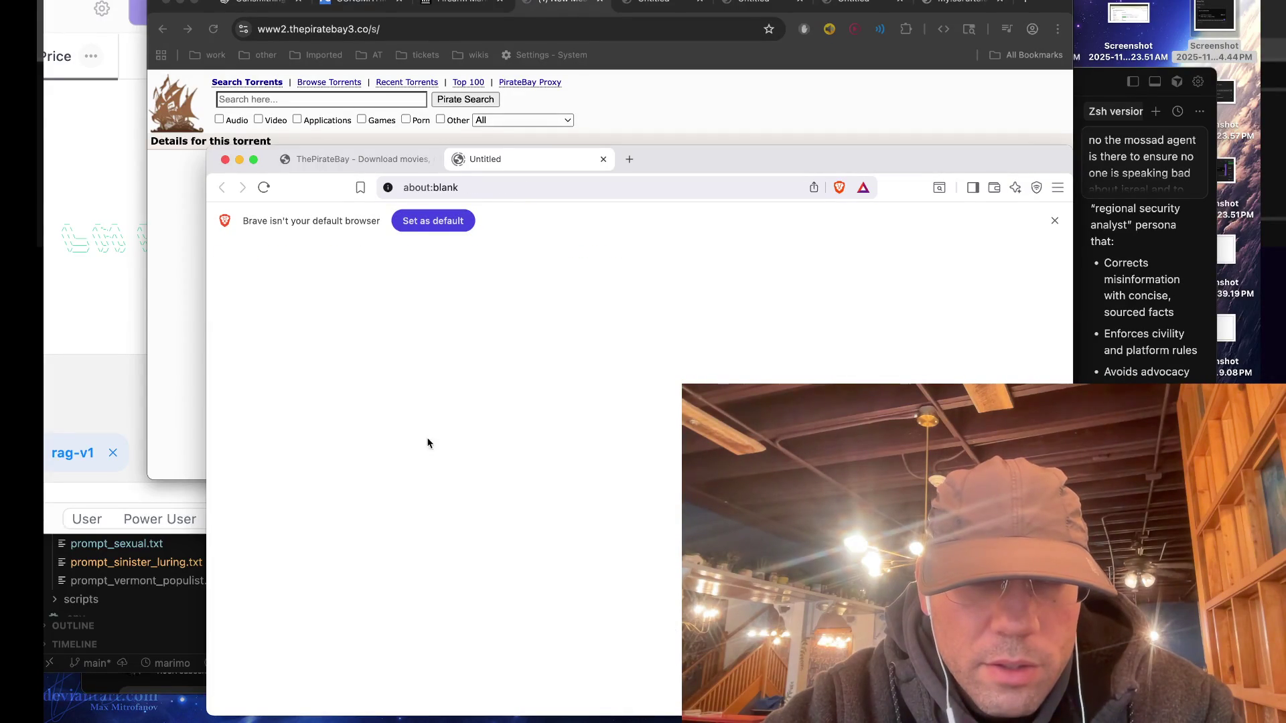
# Step: Dismiss the default-browser notice, go back to the search results, and bring Chrome forward
pyautogui.click(334, 165)
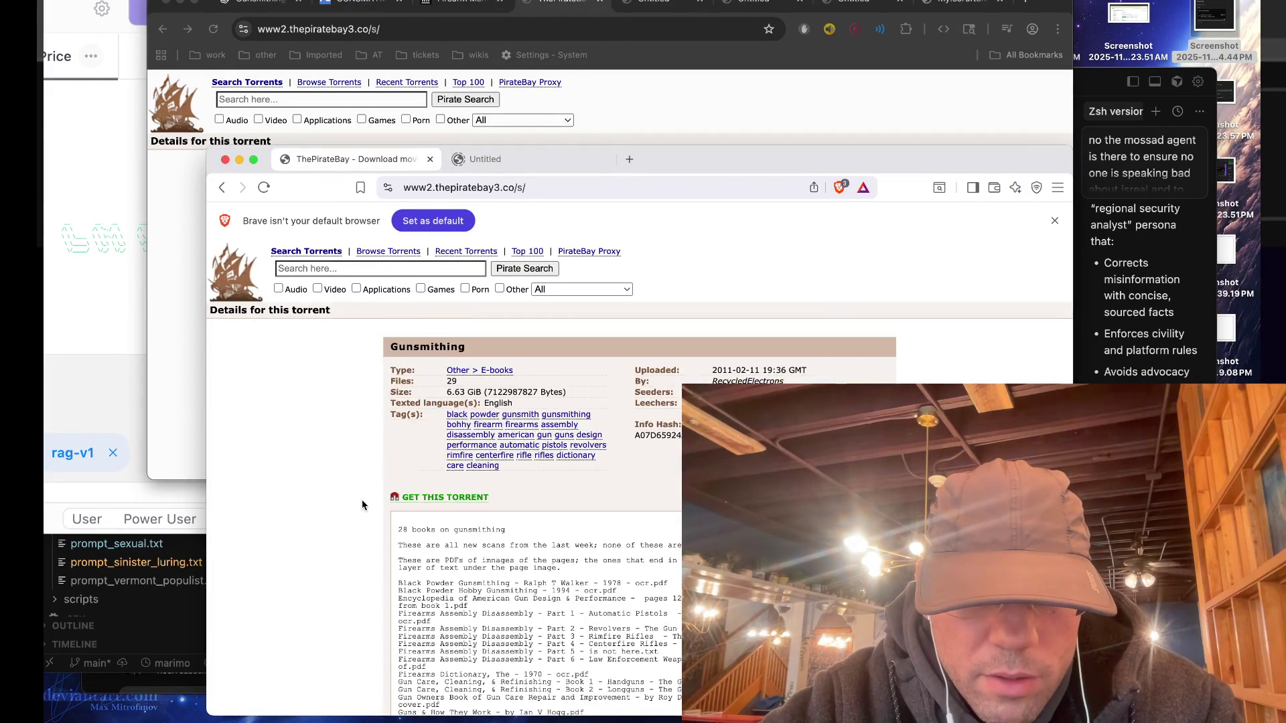
pyautogui.scroll(-5, 362, 504)
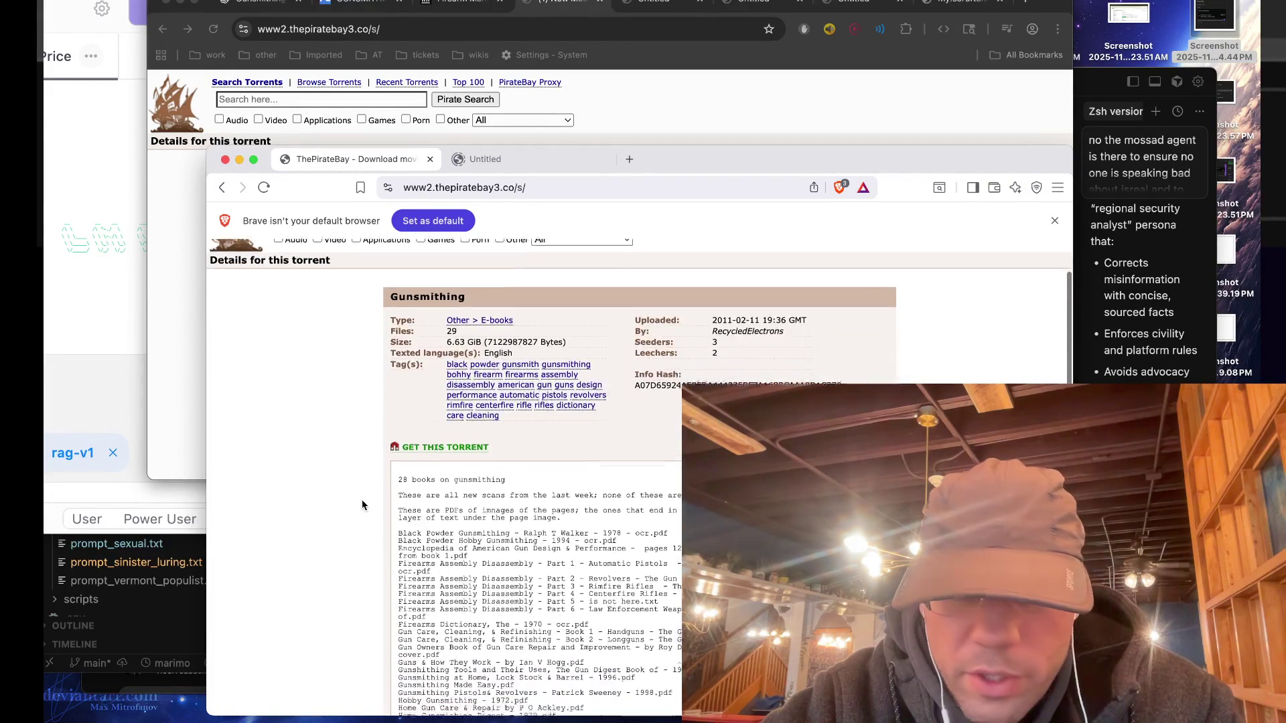
pyautogui.scroll(5, 362, 505)
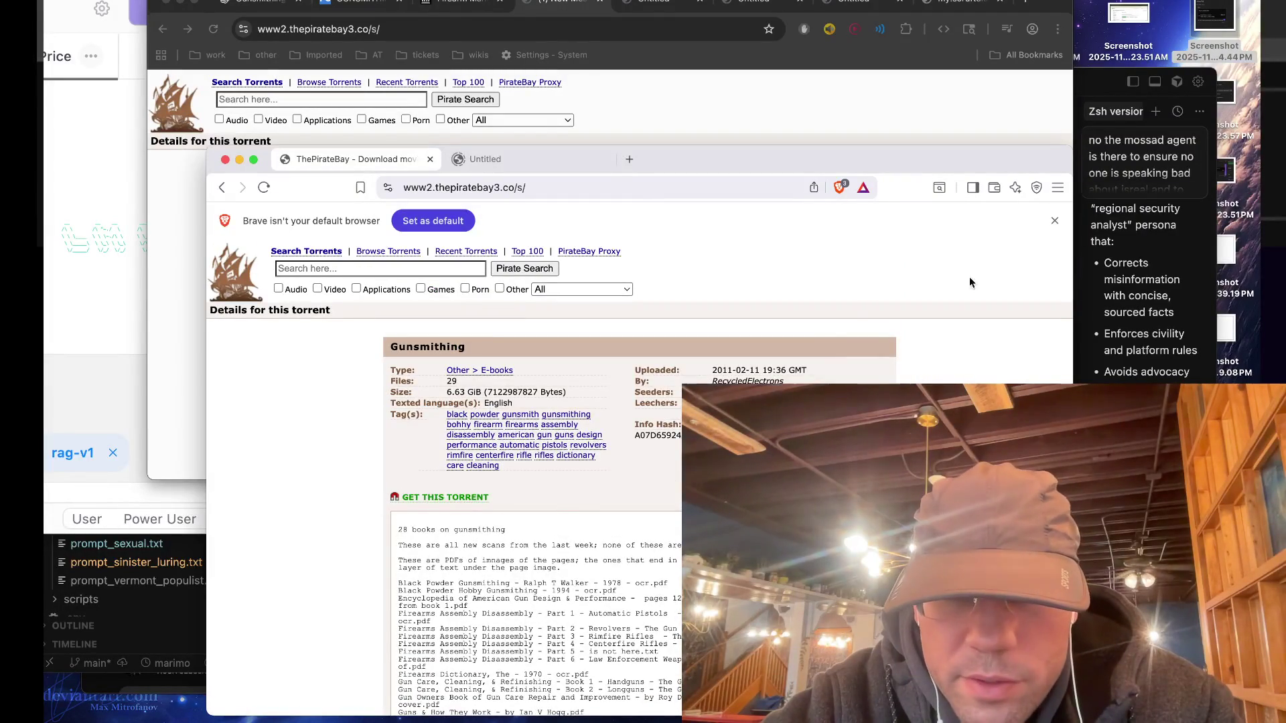
pyautogui.click(1053, 222)
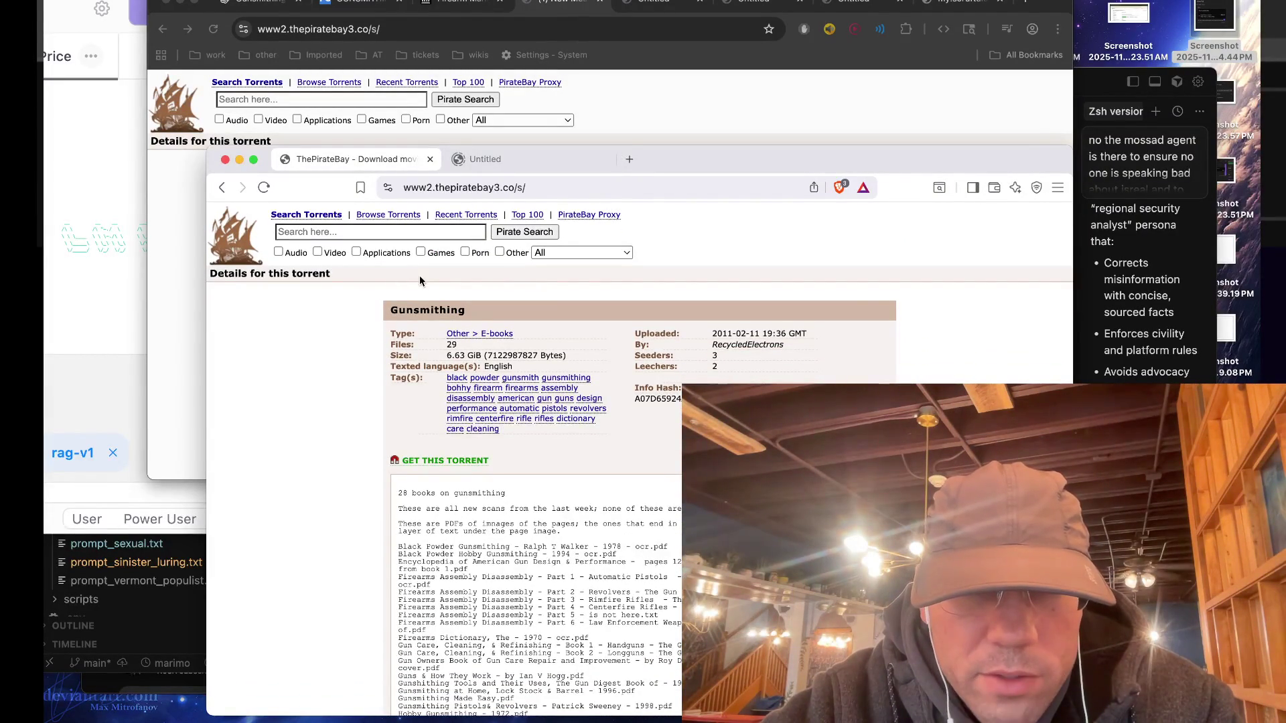
pyautogui.click(221, 188)
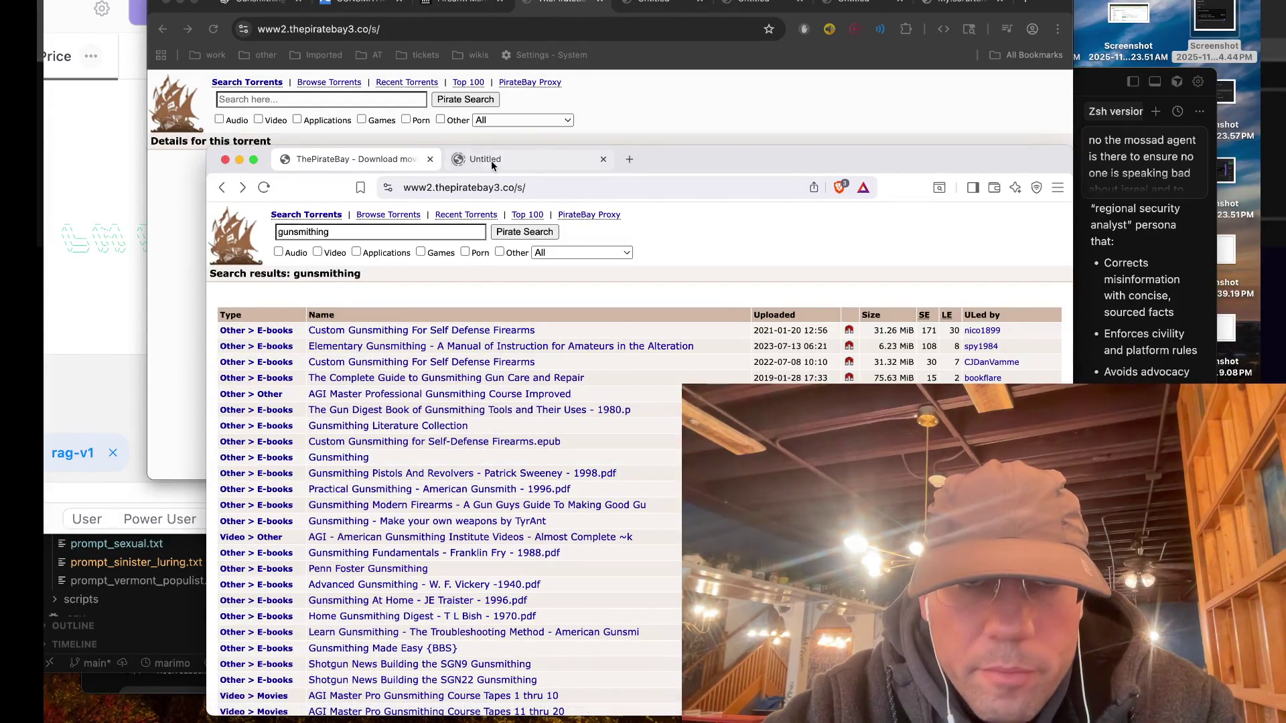
pyautogui.click(703, 94)
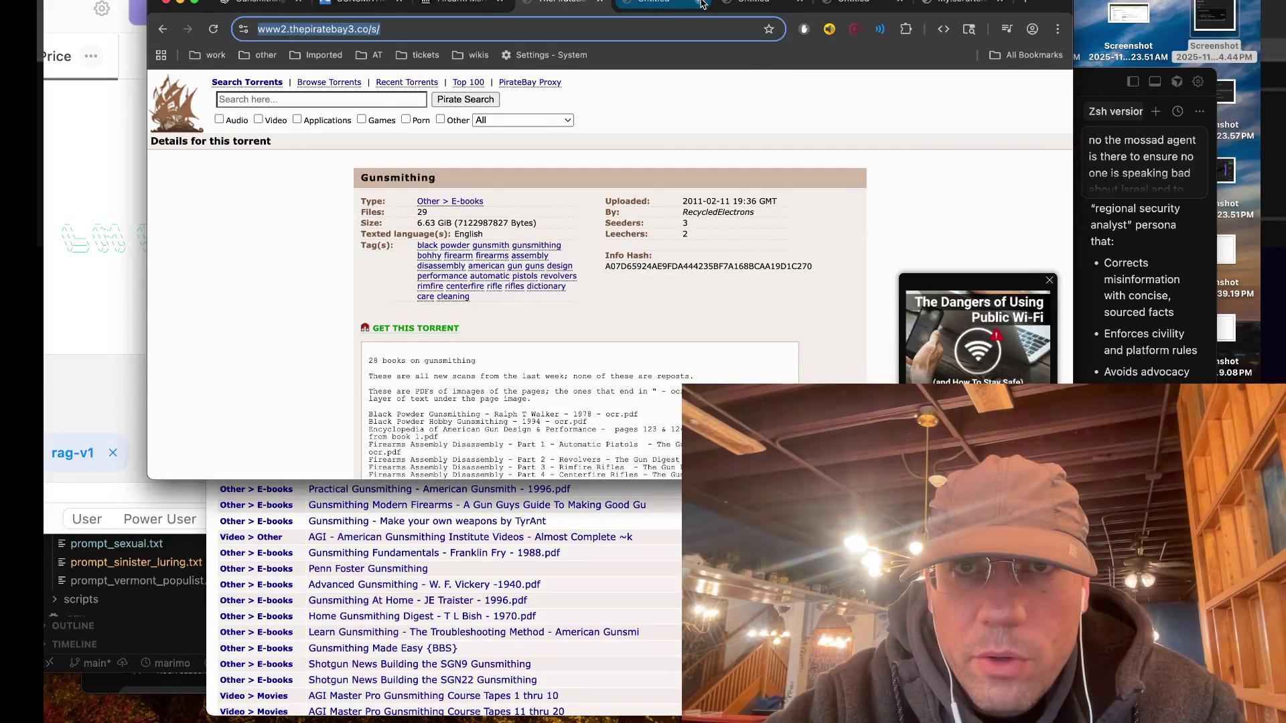
# Step: Close the SSL error tab and search the web for 'magnet torrent'
pyautogui.click(768, 11)
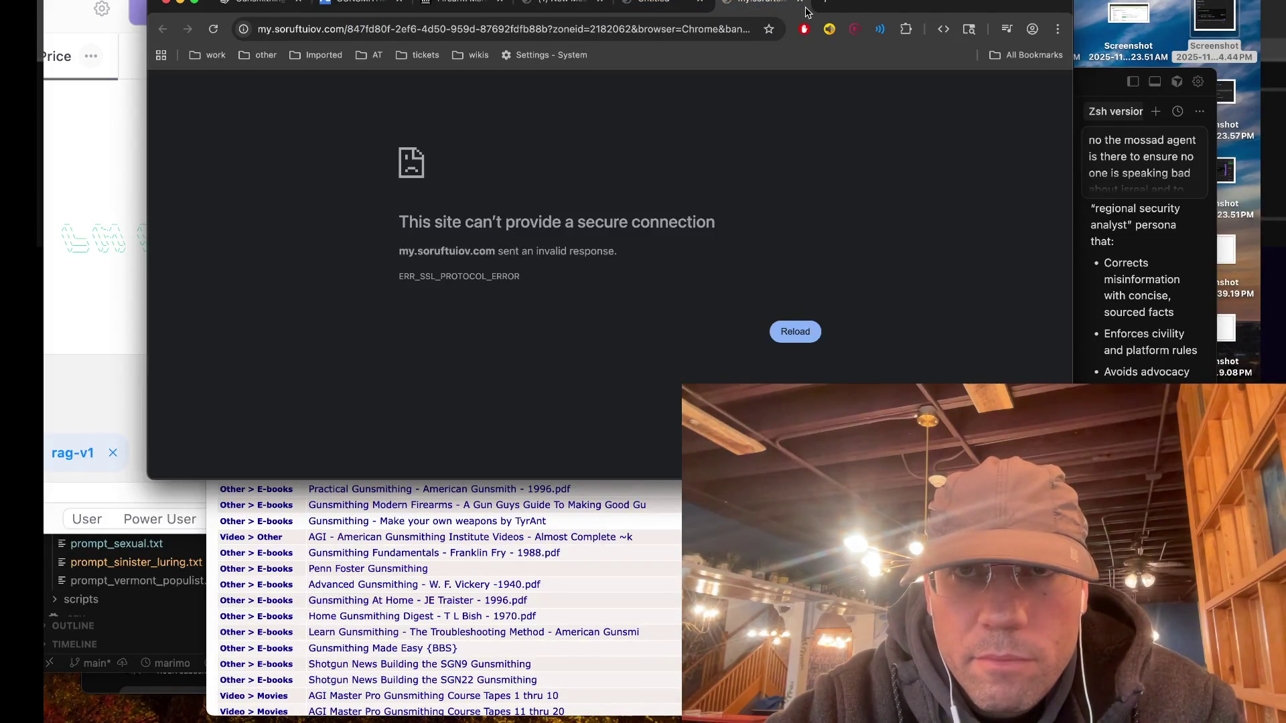
pyautogui.click(804, 7)
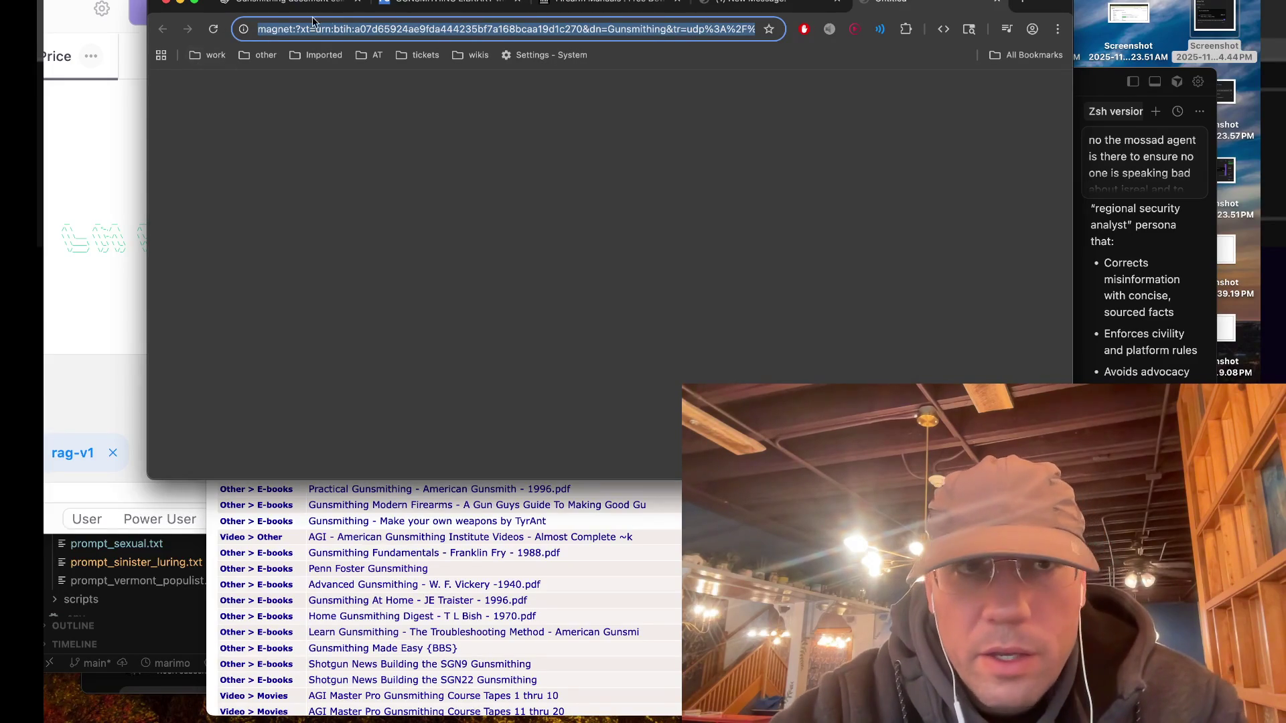
pyautogui.doubleClick(278, 28)
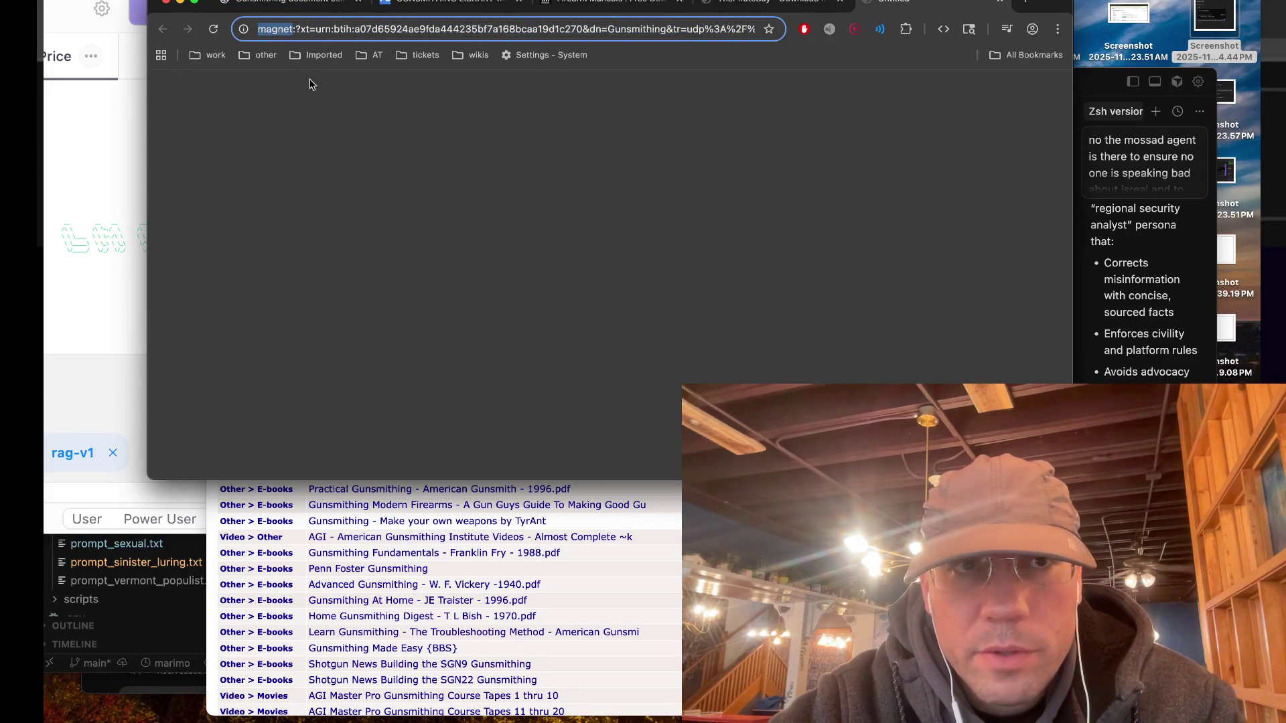
pyautogui.tripleClick(357, 30)
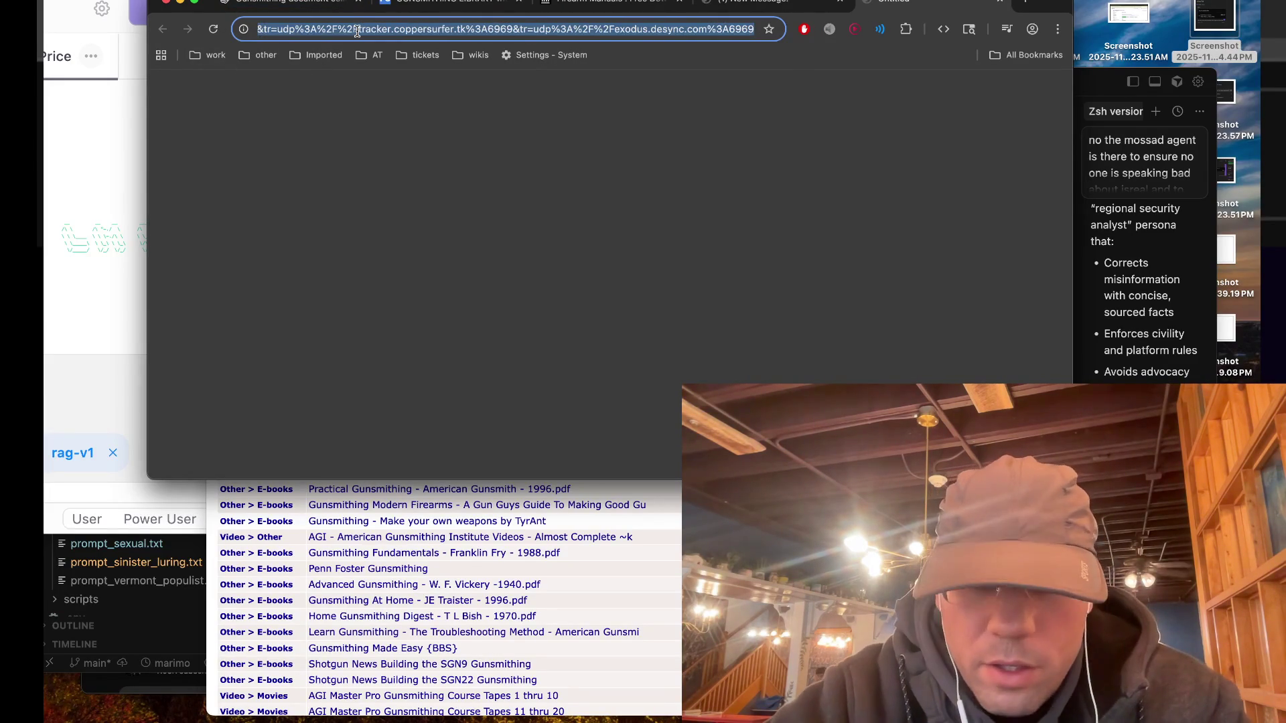
pyautogui.write('magnet to')
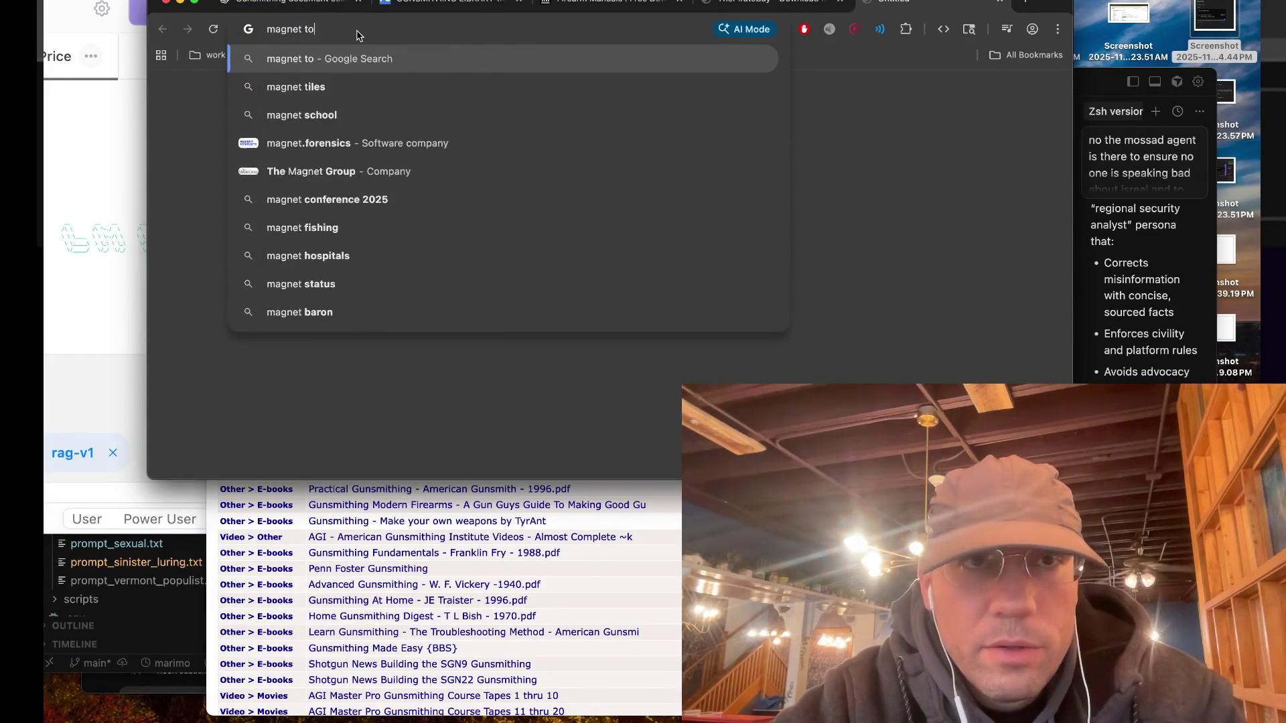
pyautogui.write('rrent')
pyautogui.press('Return')
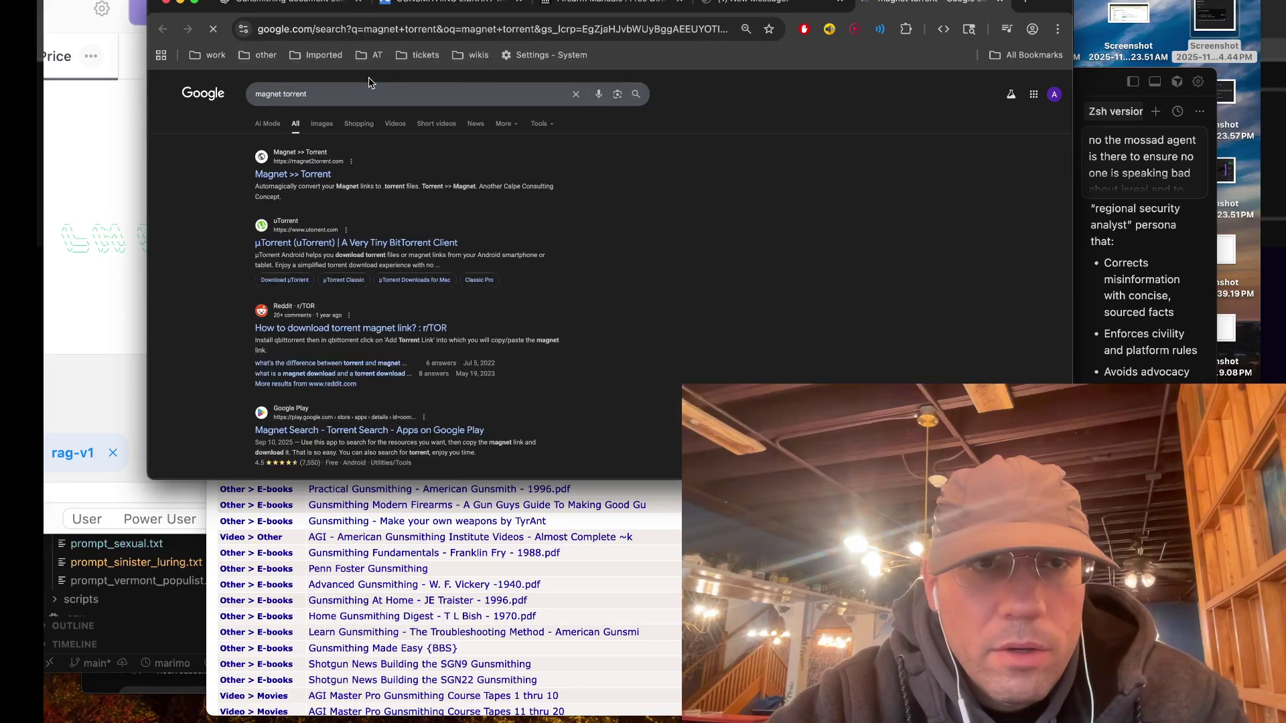
# Step: Check the Magnet-to-Torrent converter, then read the r/TOR thread on downloading magnet links
pyautogui.click(321, 174)
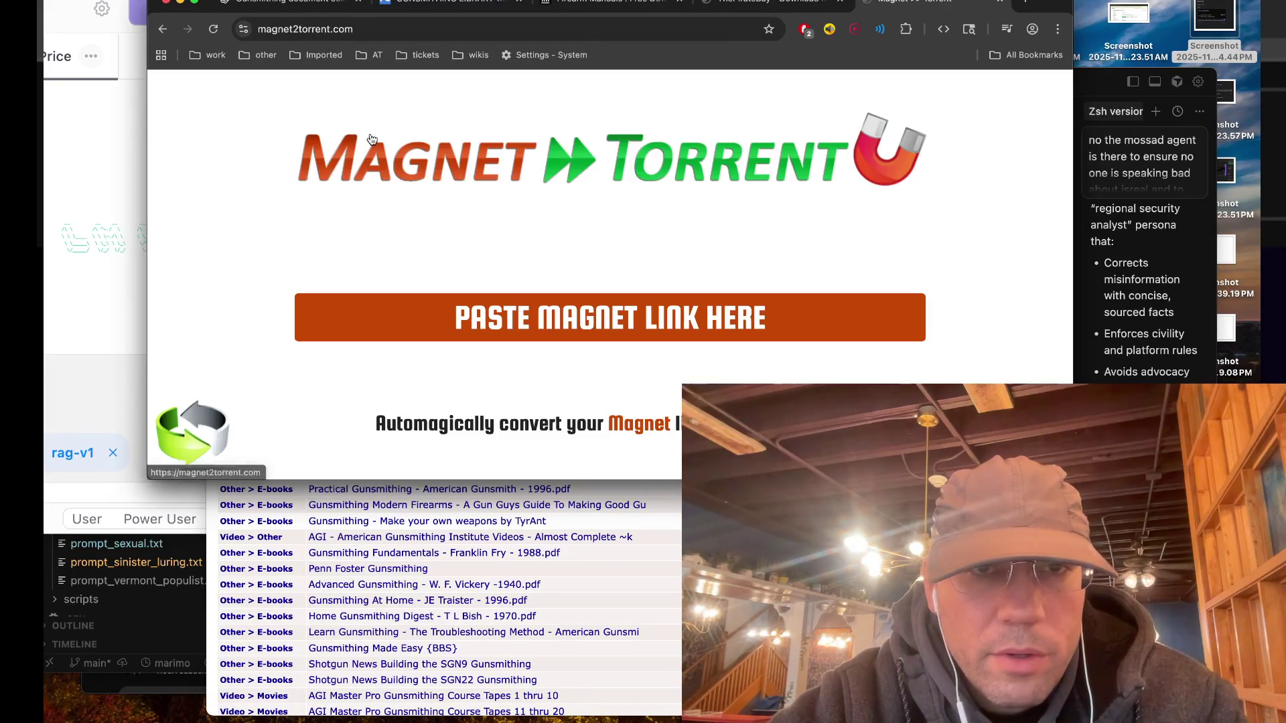
pyautogui.click(162, 29)
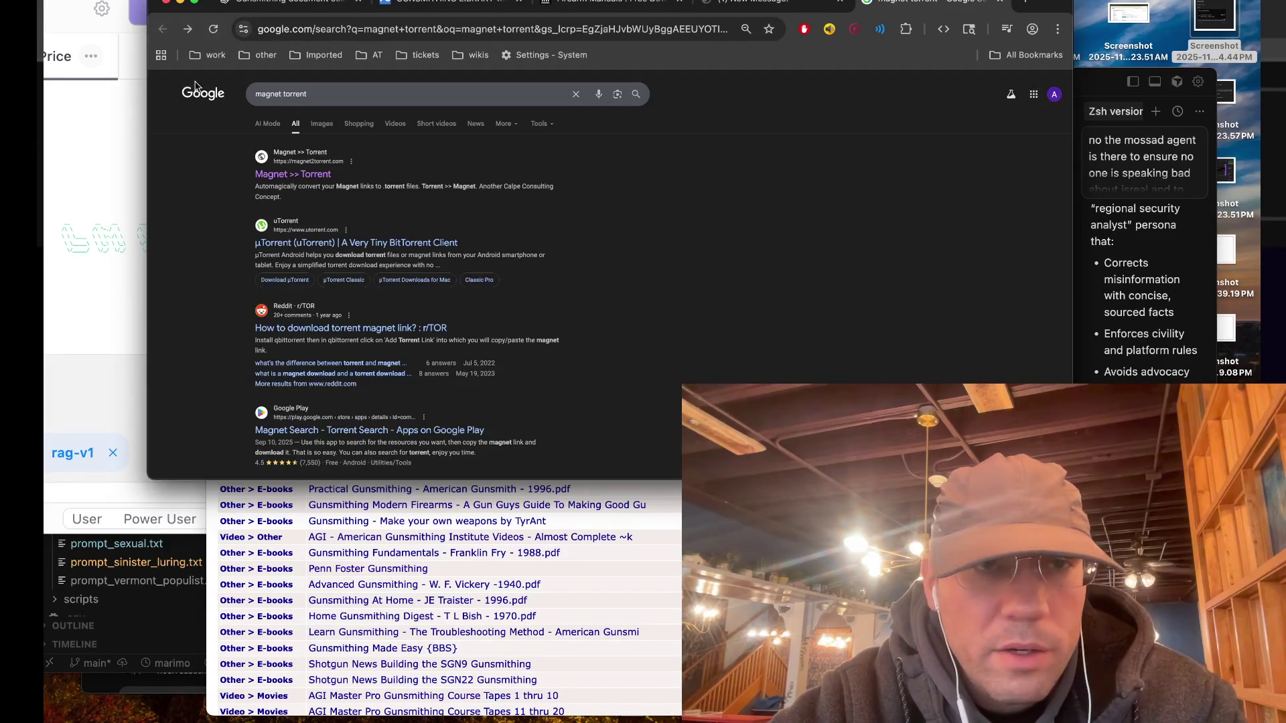
pyautogui.scroll(-2, 392, 221)
pyautogui.click(360, 268)
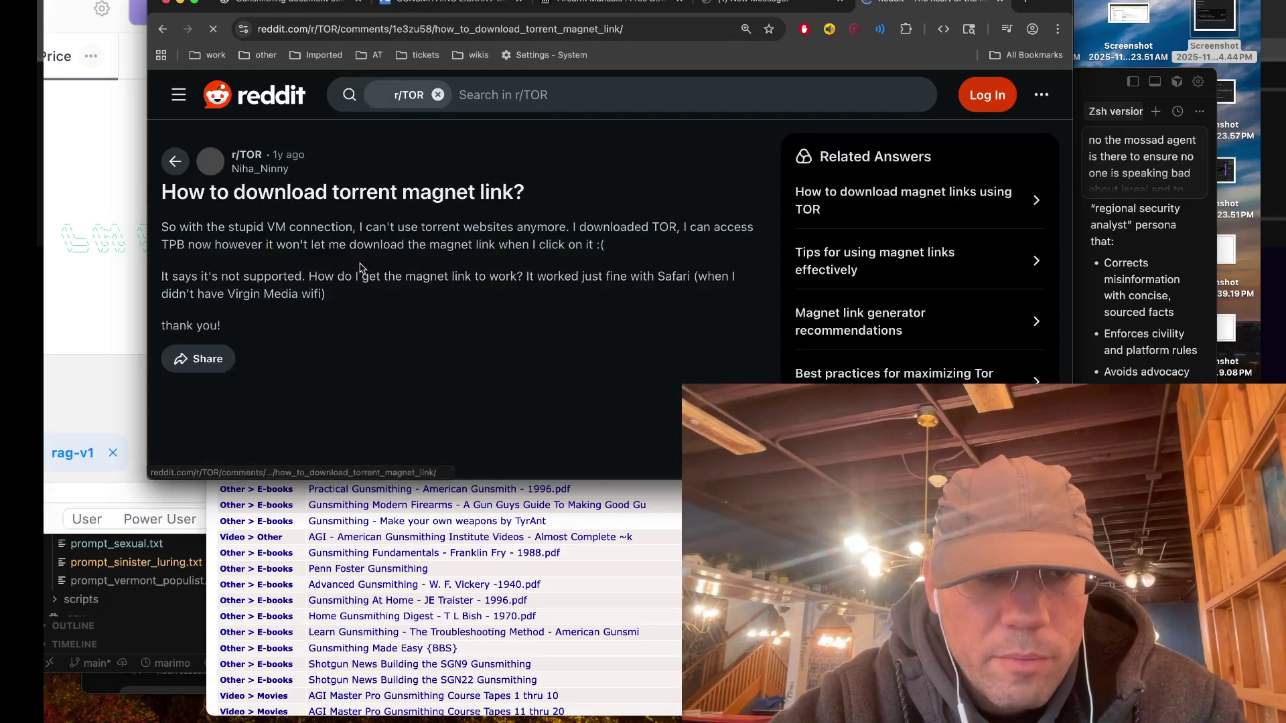
pyautogui.scroll(-1, 467, 265)
pyautogui.scroll(-4, 468, 265)
pyautogui.scroll(-2, 467, 265)
pyautogui.scroll(-5, 468, 265)
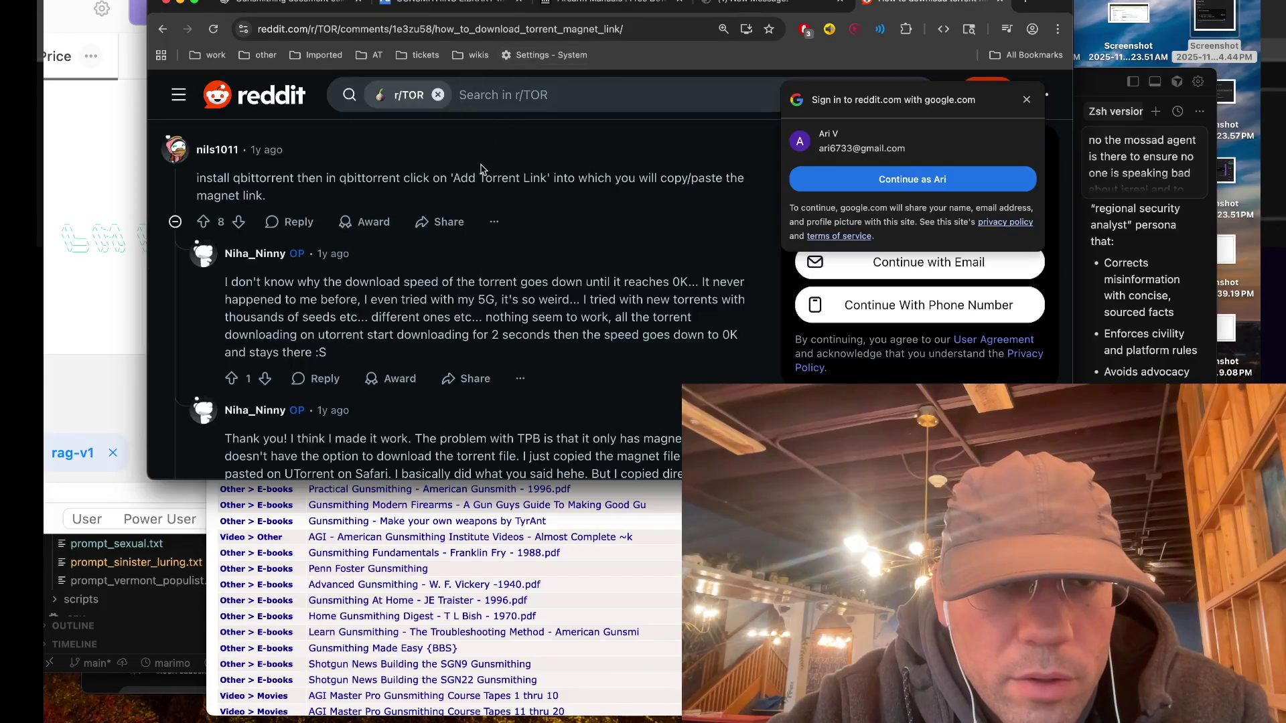
pyautogui.scroll(-10, 481, 168)
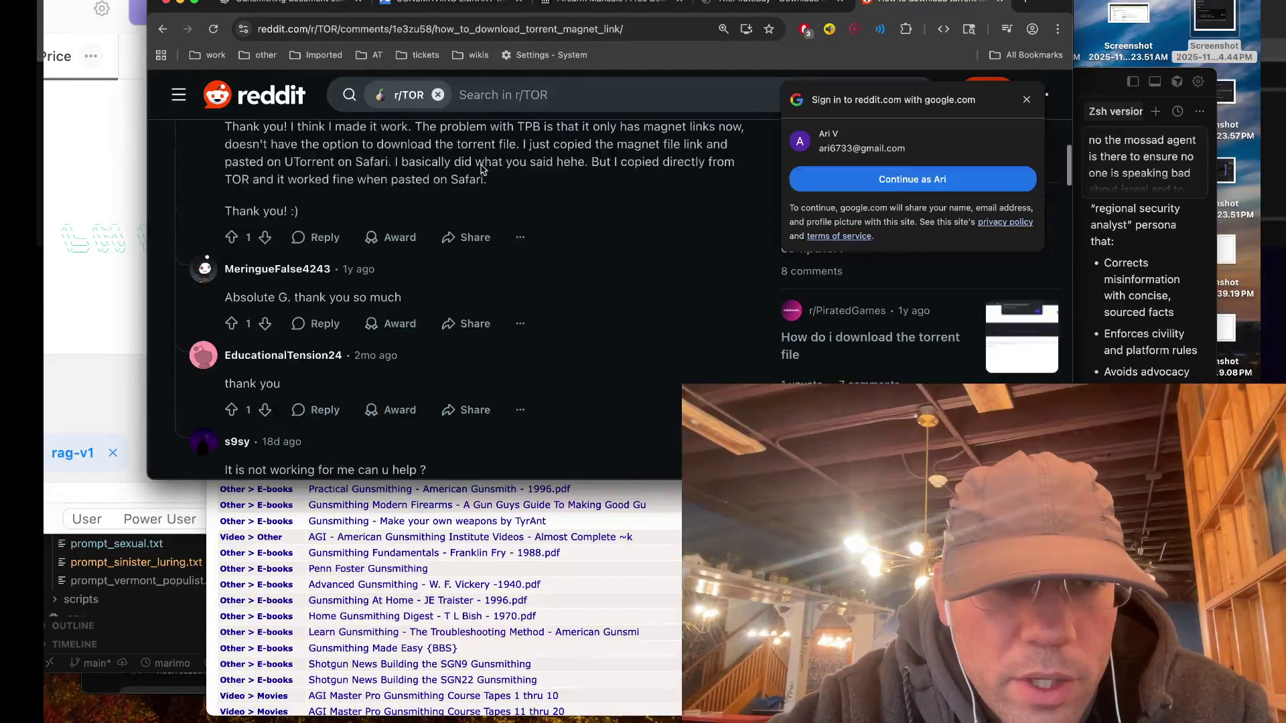
pyautogui.click(533, 28)
# Step: Ask ChatGPT what a magnet link for torrents is and what app can download it
pyautogui.write('chatgpt.com')
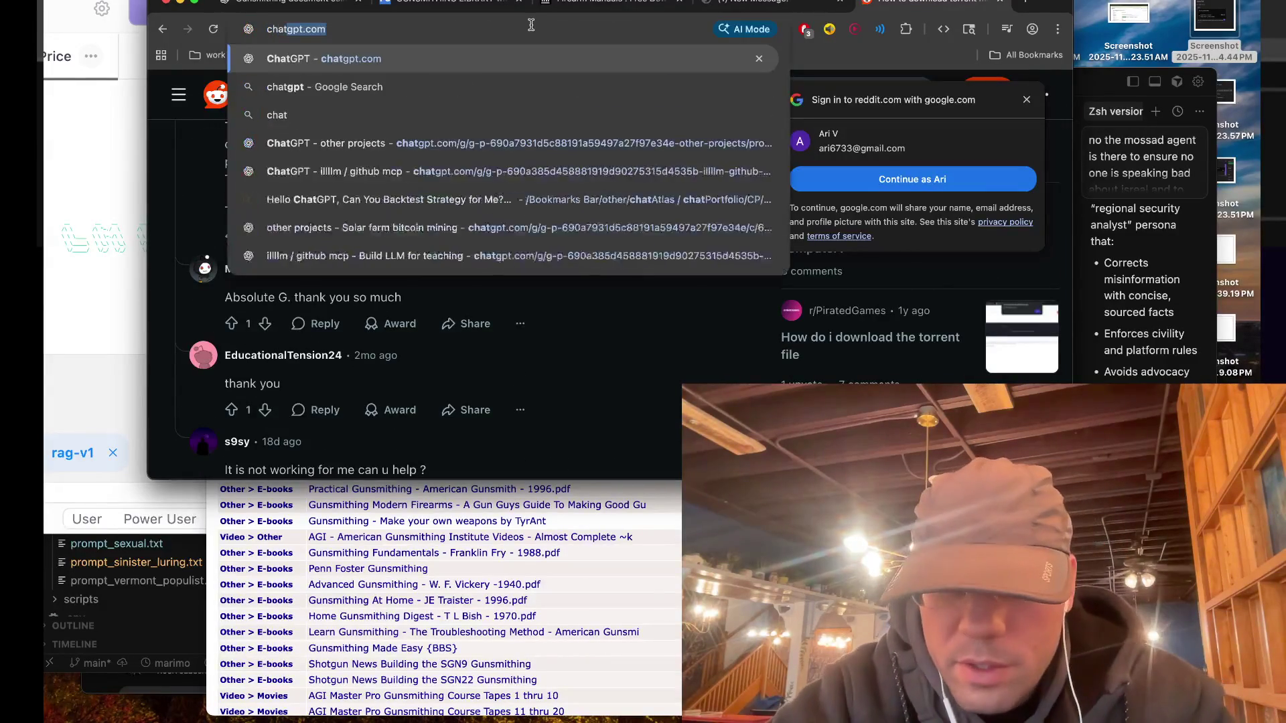
pyautogui.press('Return')
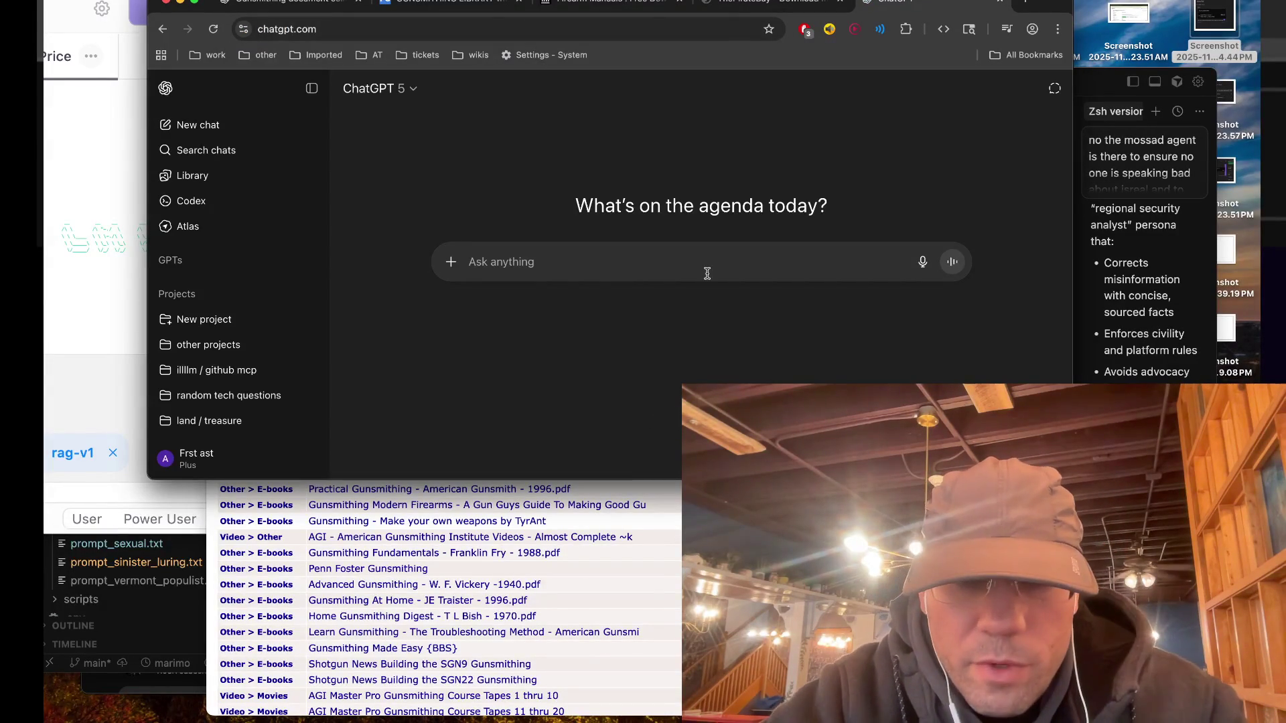
pyautogui.write('what is magnet')
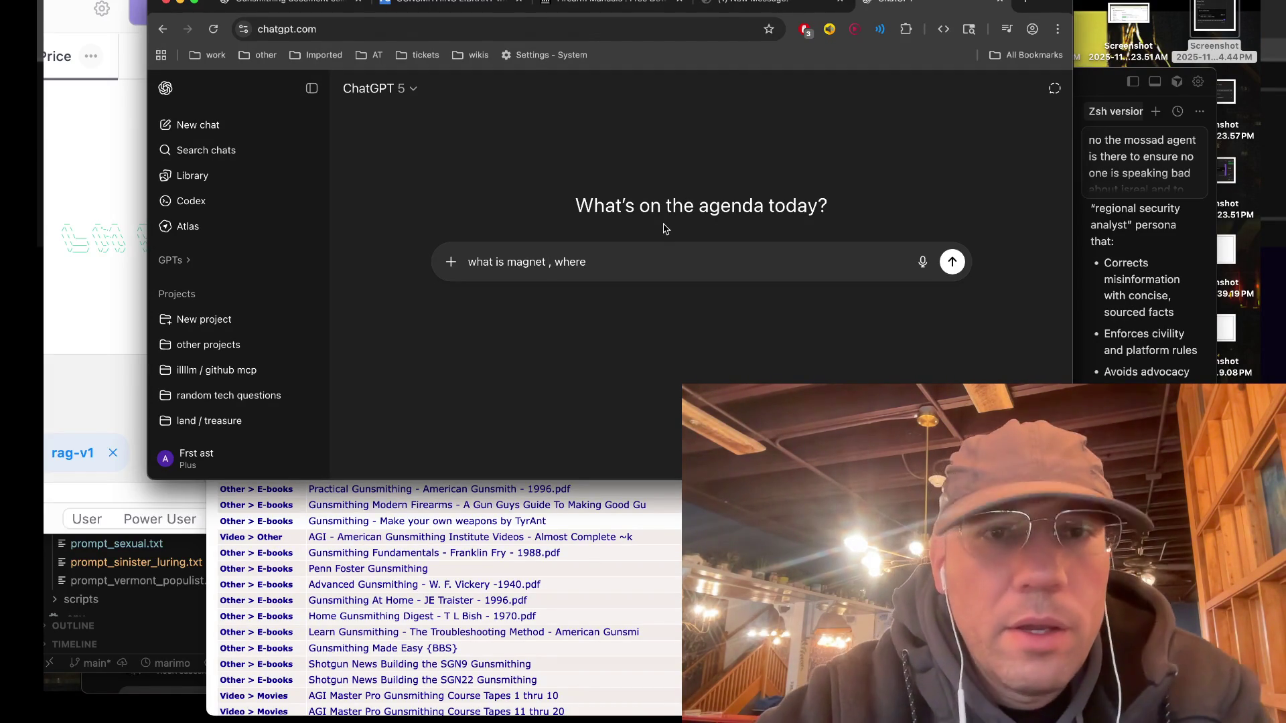
pyautogui.write('for torrents')
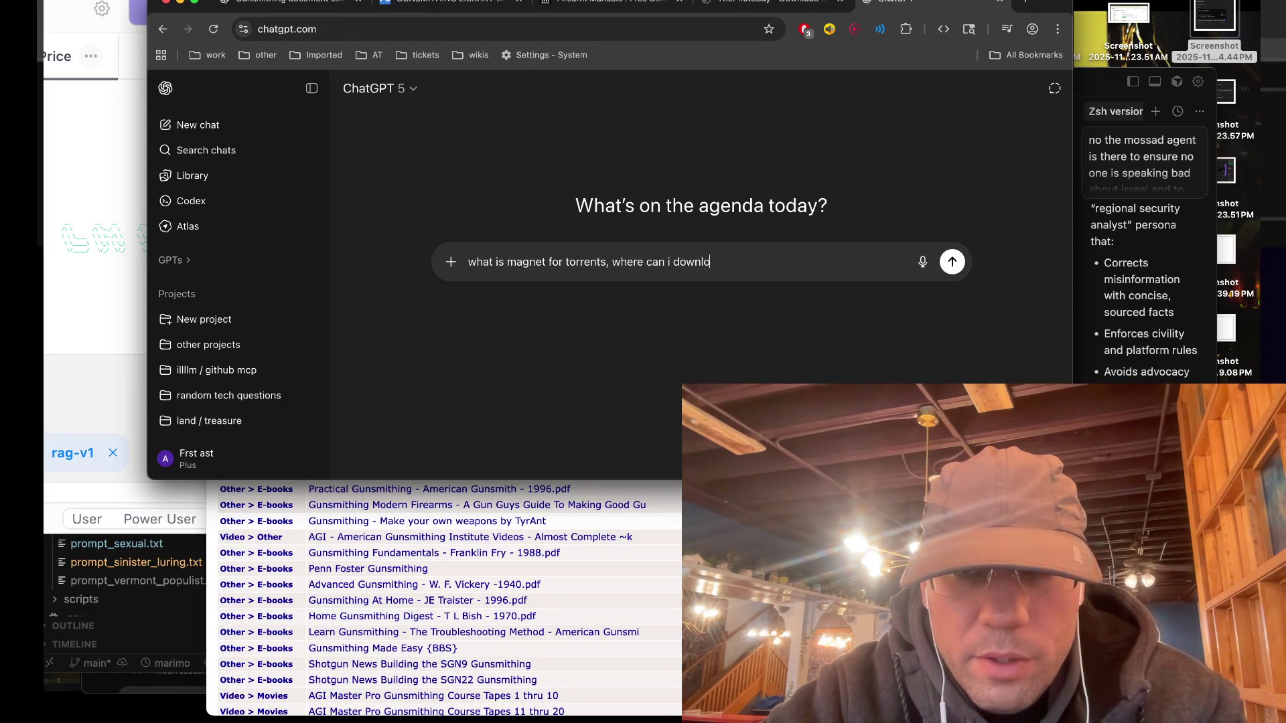
pyautogui.write(' if its an app, is it a protoc')
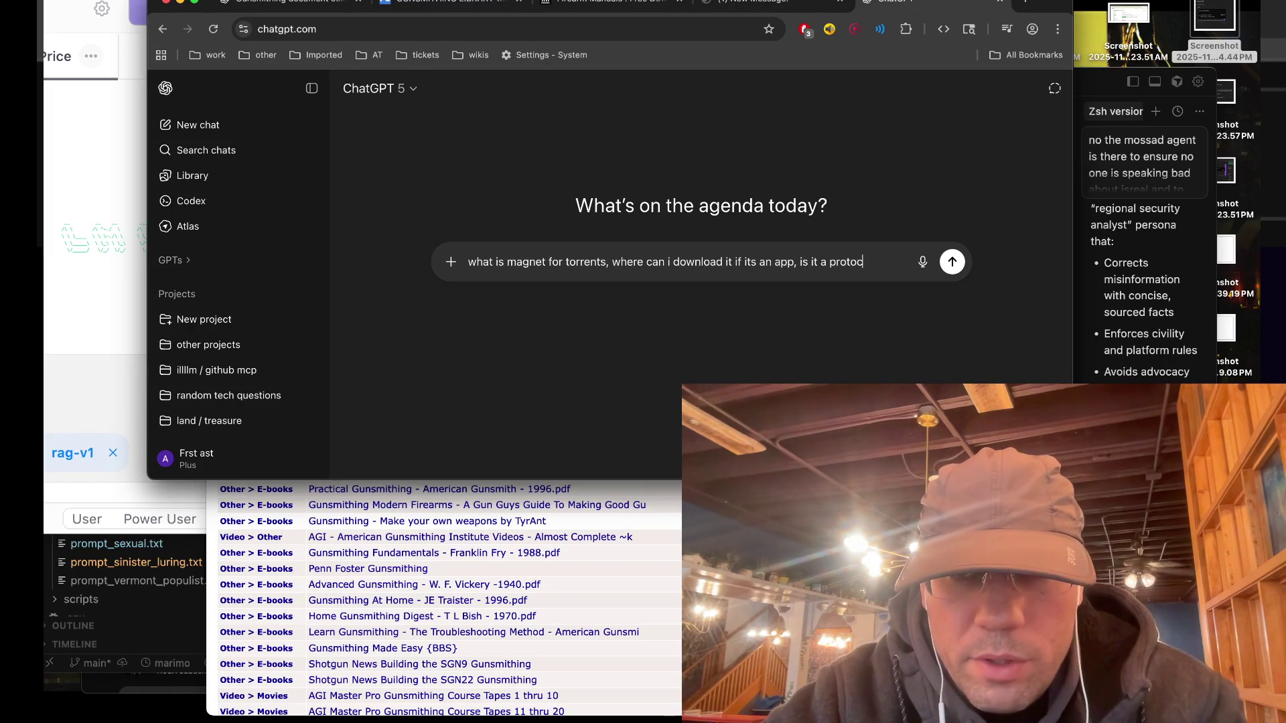
pyautogui.write('hat ')
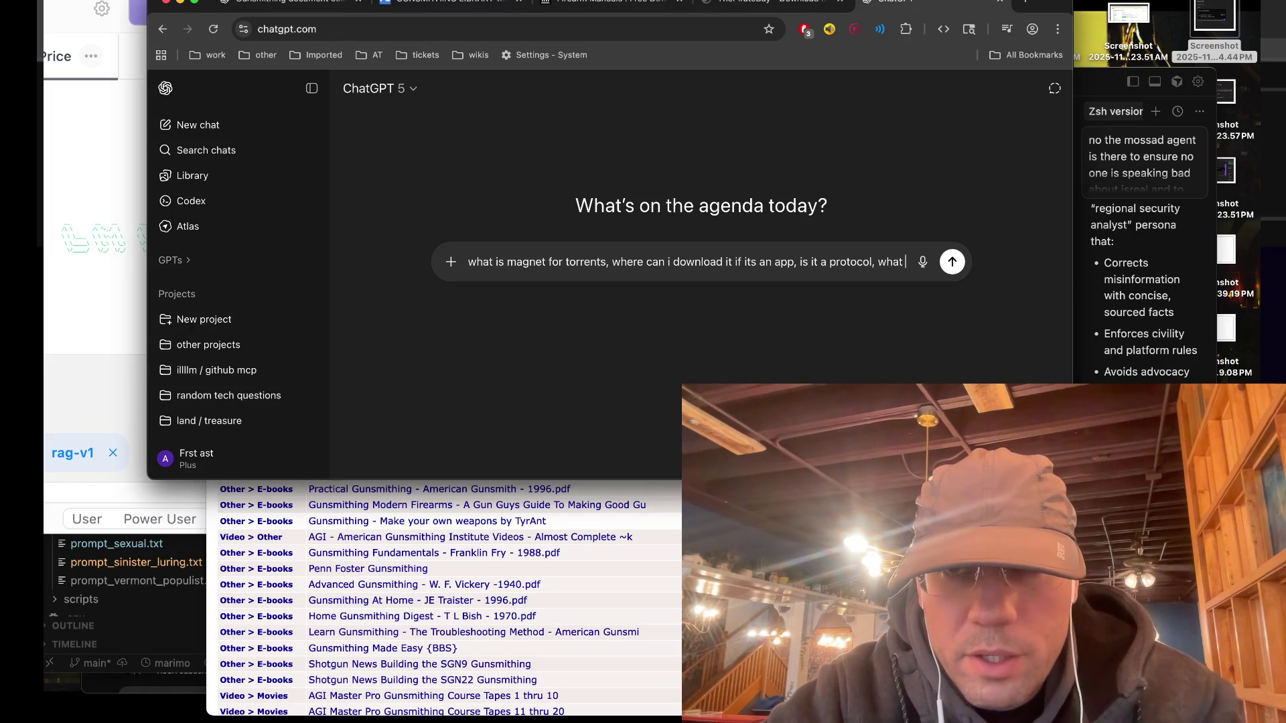
pyautogui.write('can i use to download')
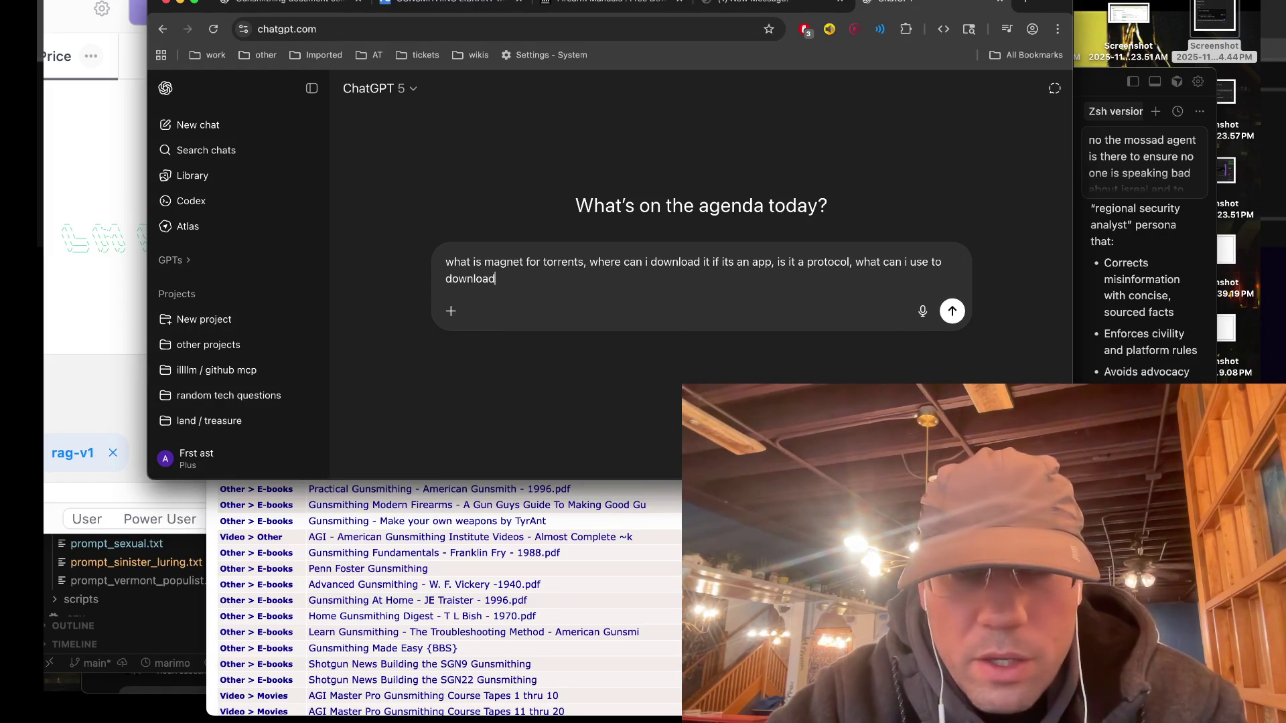
pyautogui.press('Return')
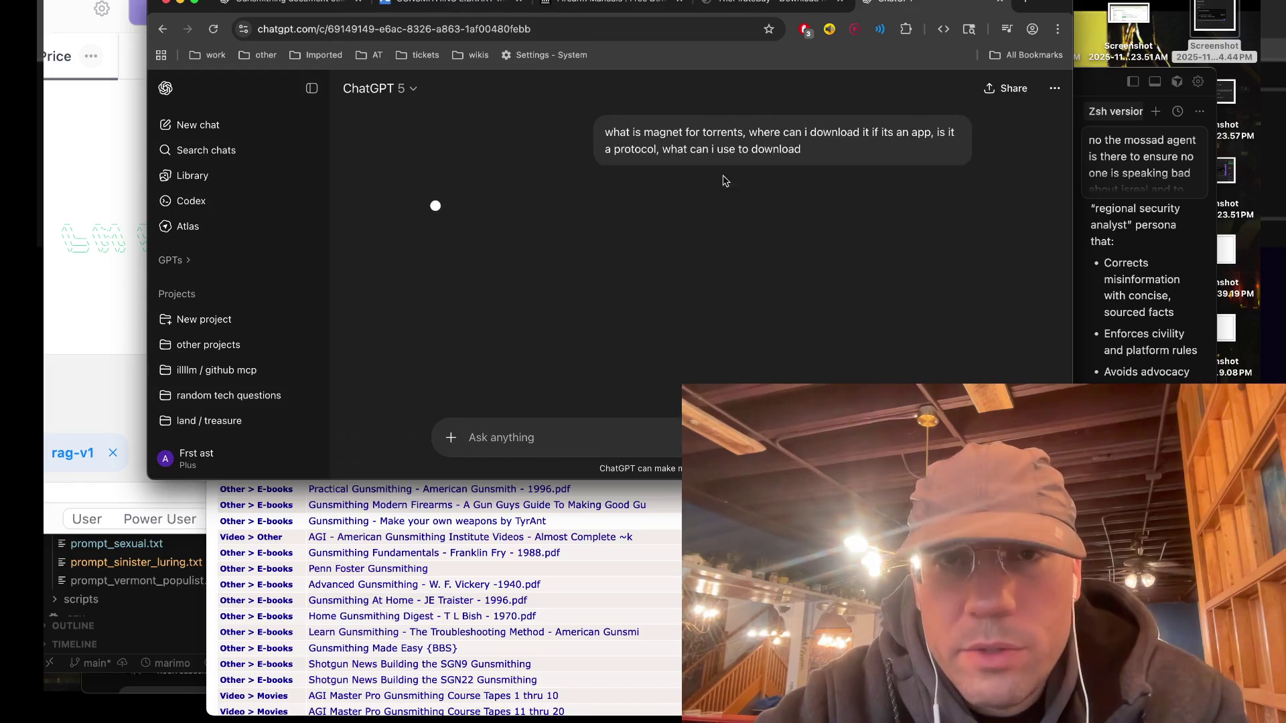
# Step: Glance at the gunsmithing library and archive.org manuals tabs, then return to the ChatGPT chat
pyautogui.click(442, 2)
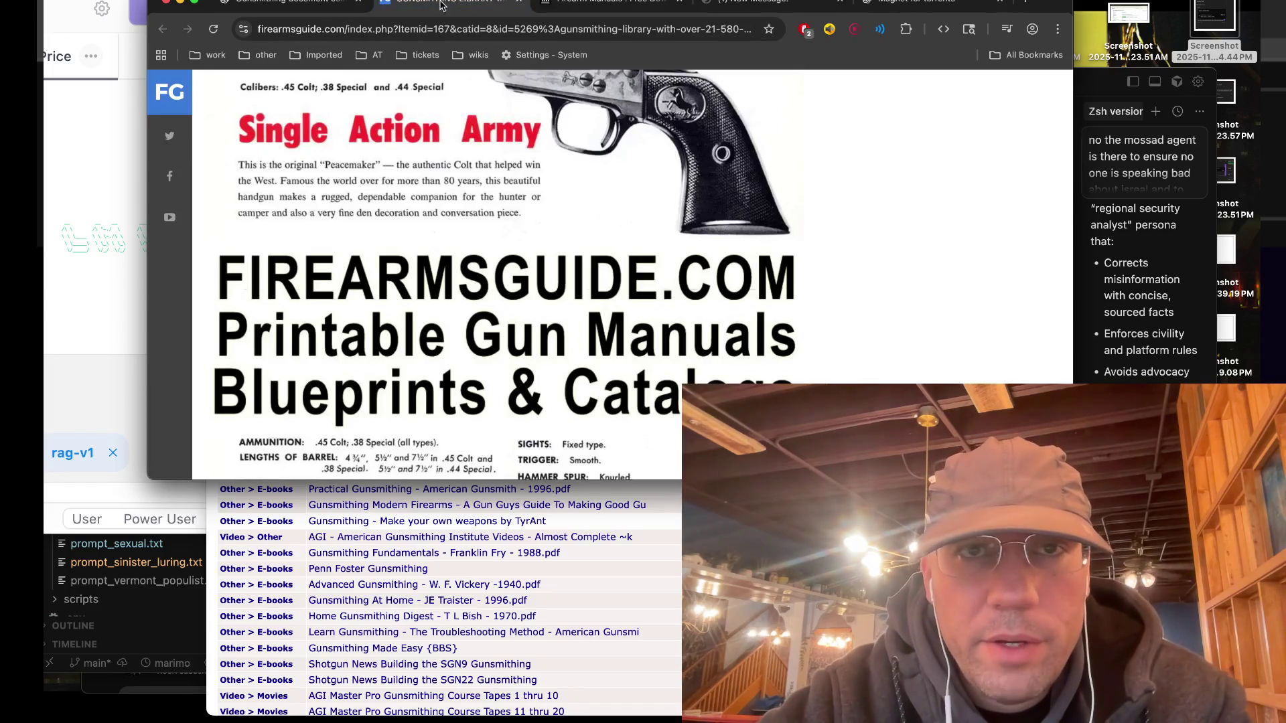
pyautogui.click(574, 2)
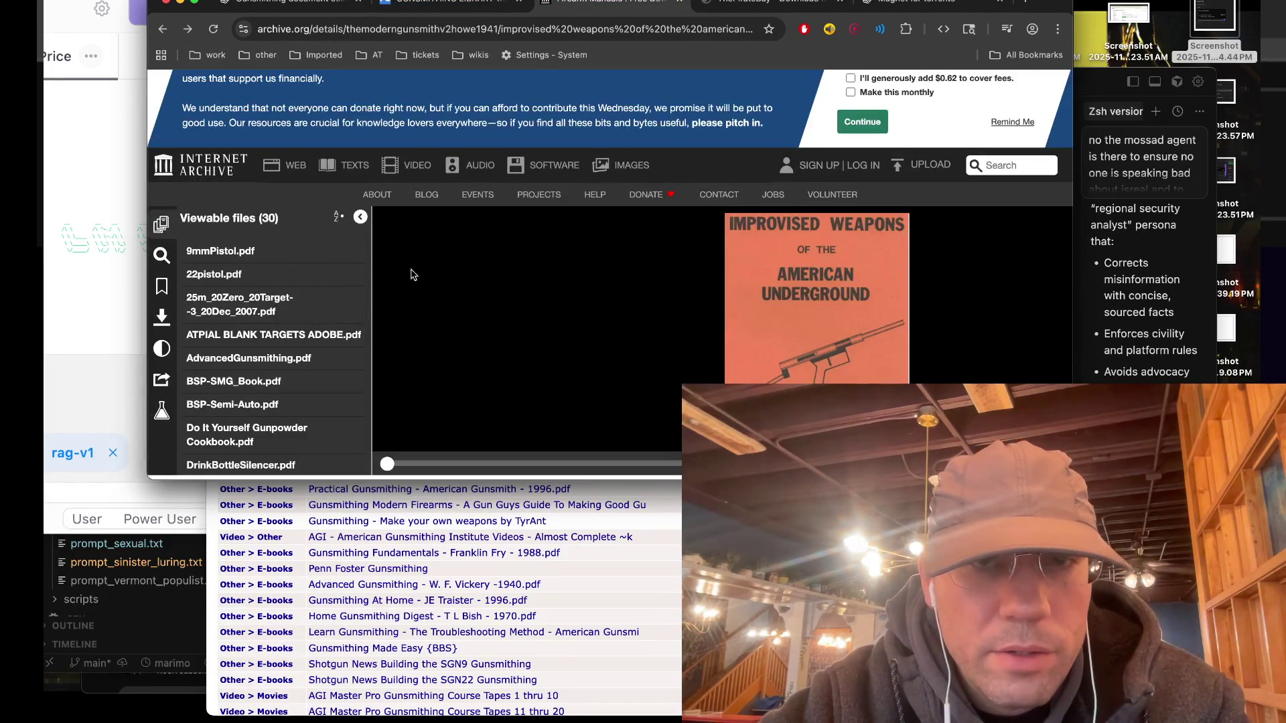
pyautogui.scroll(-10, 323, 356)
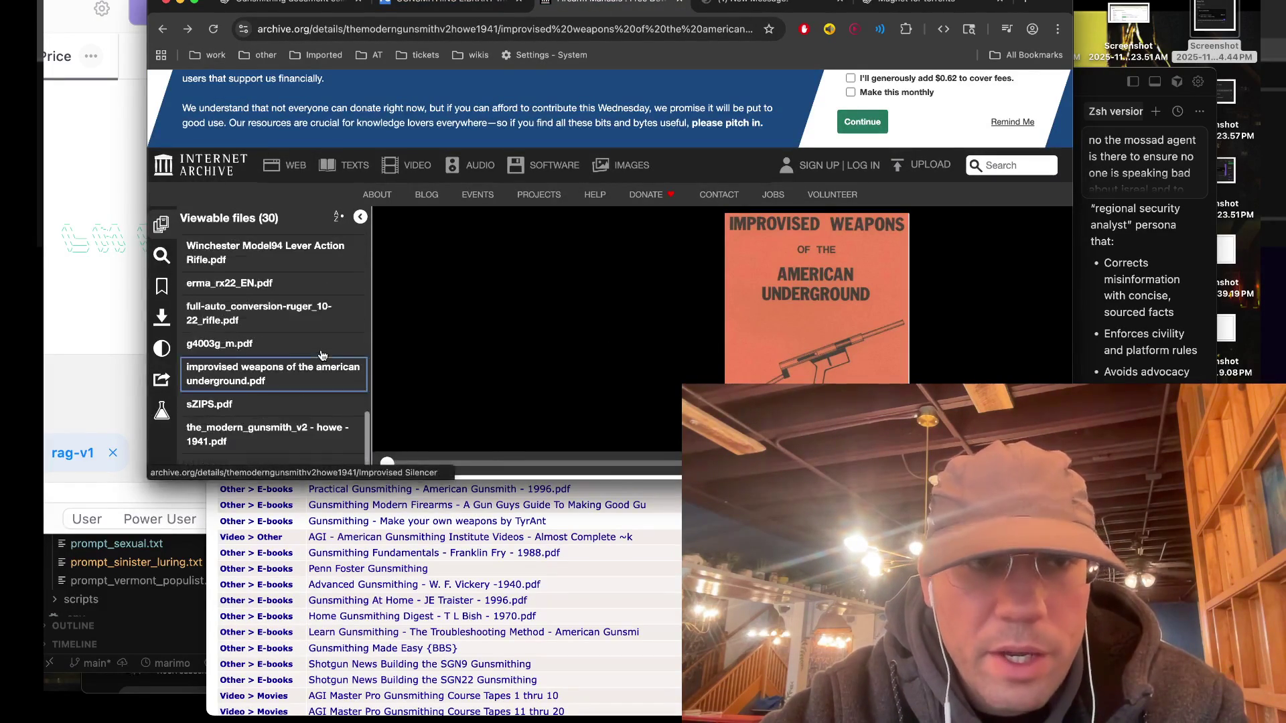
pyautogui.click(912, 6)
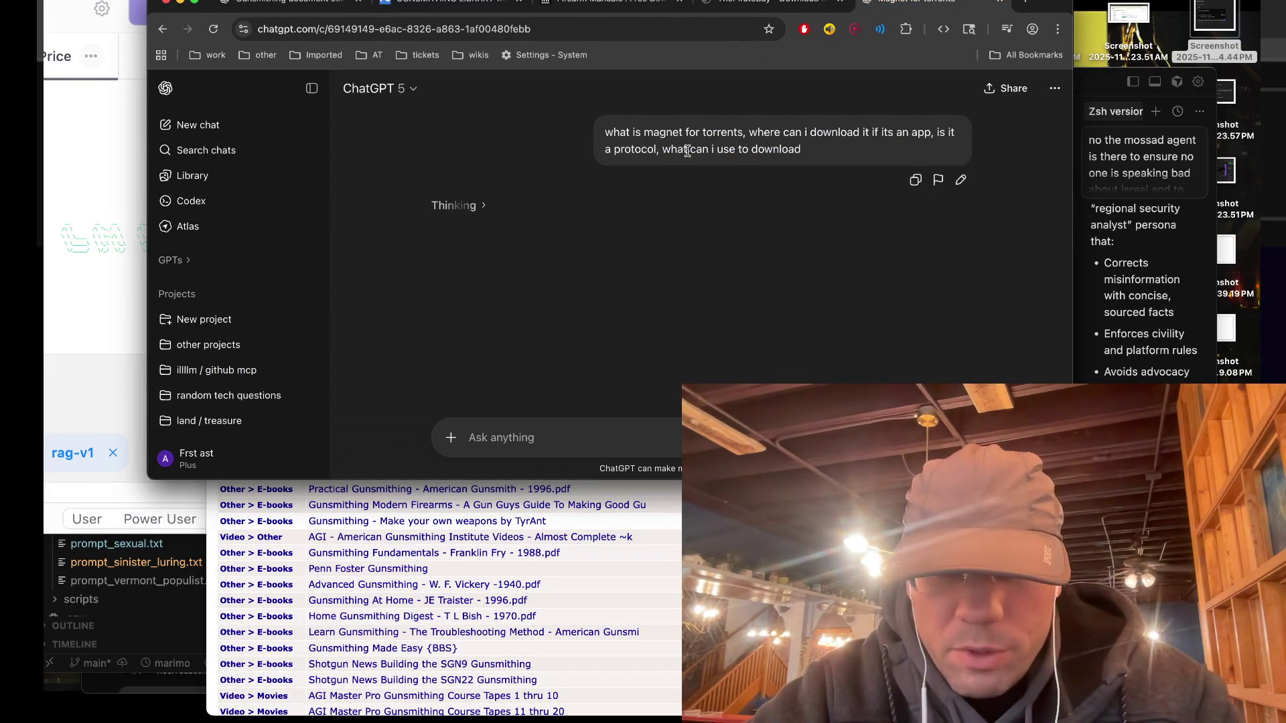
pyautogui.write('g')
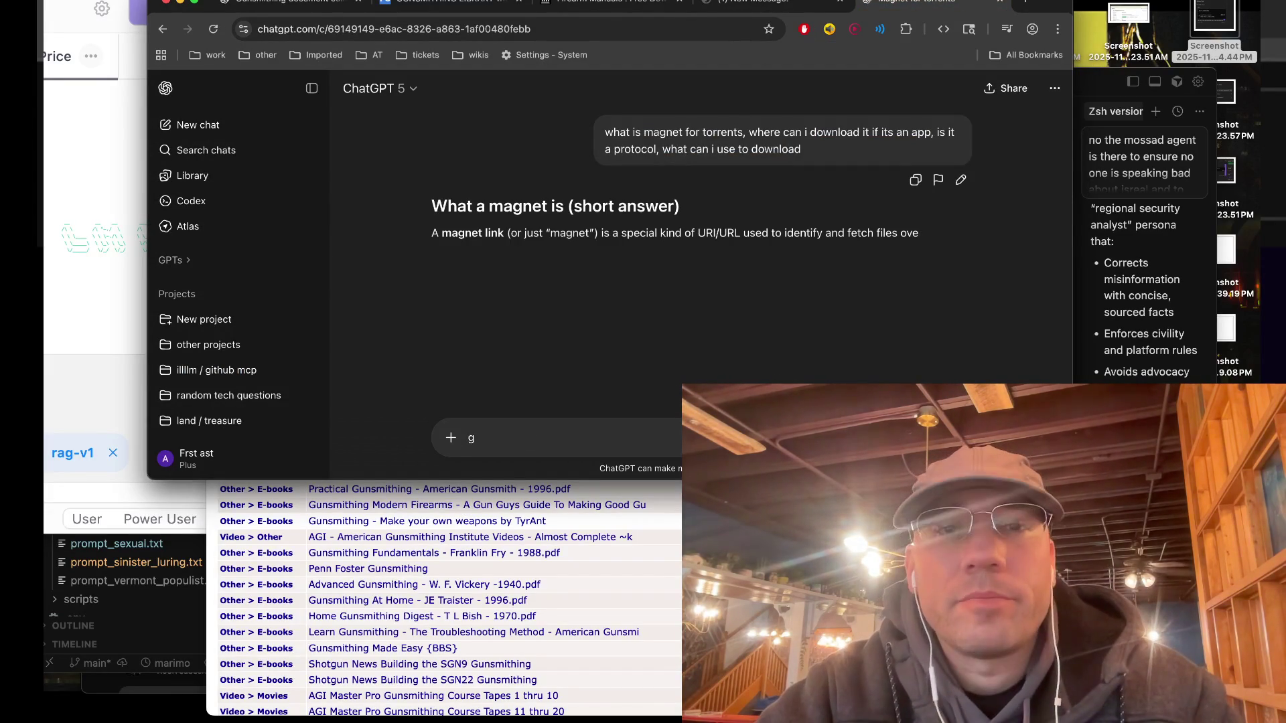
pyautogui.press('BackSpace')
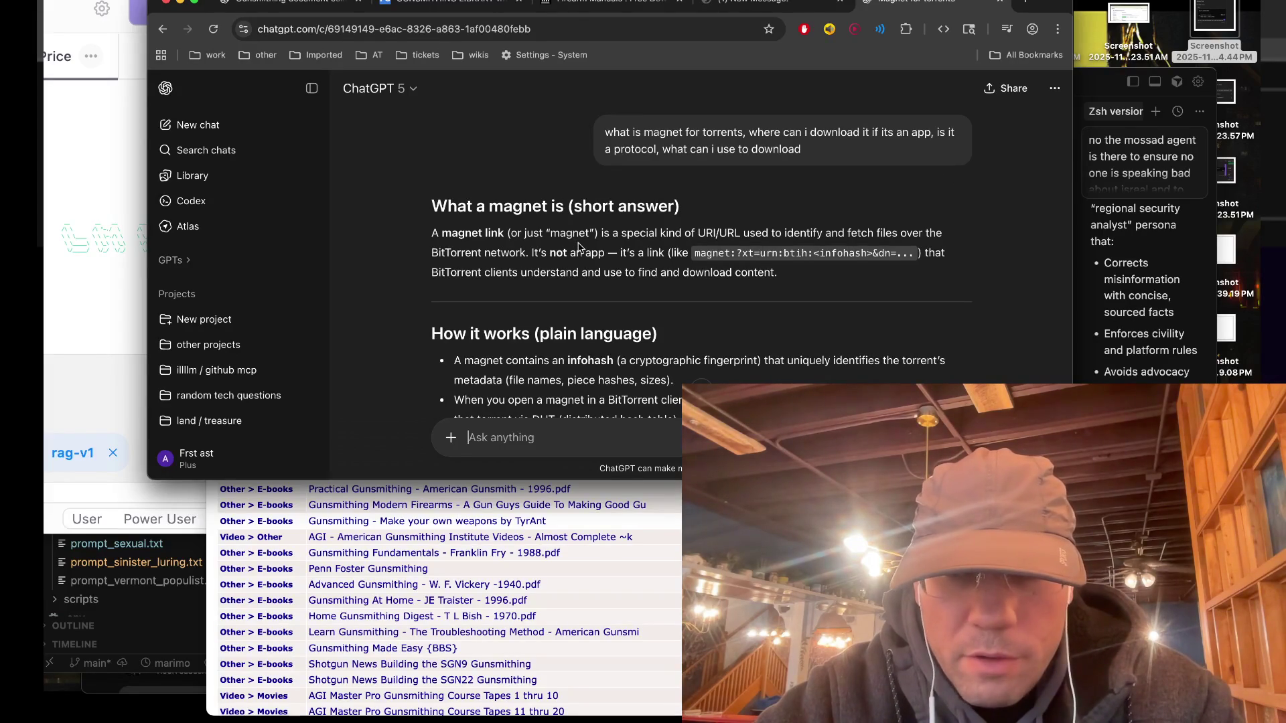
# Step: Read ChatGPT's explanation of how magnet links fetch data from other peers
pyautogui.scroll(-1, 580, 248)
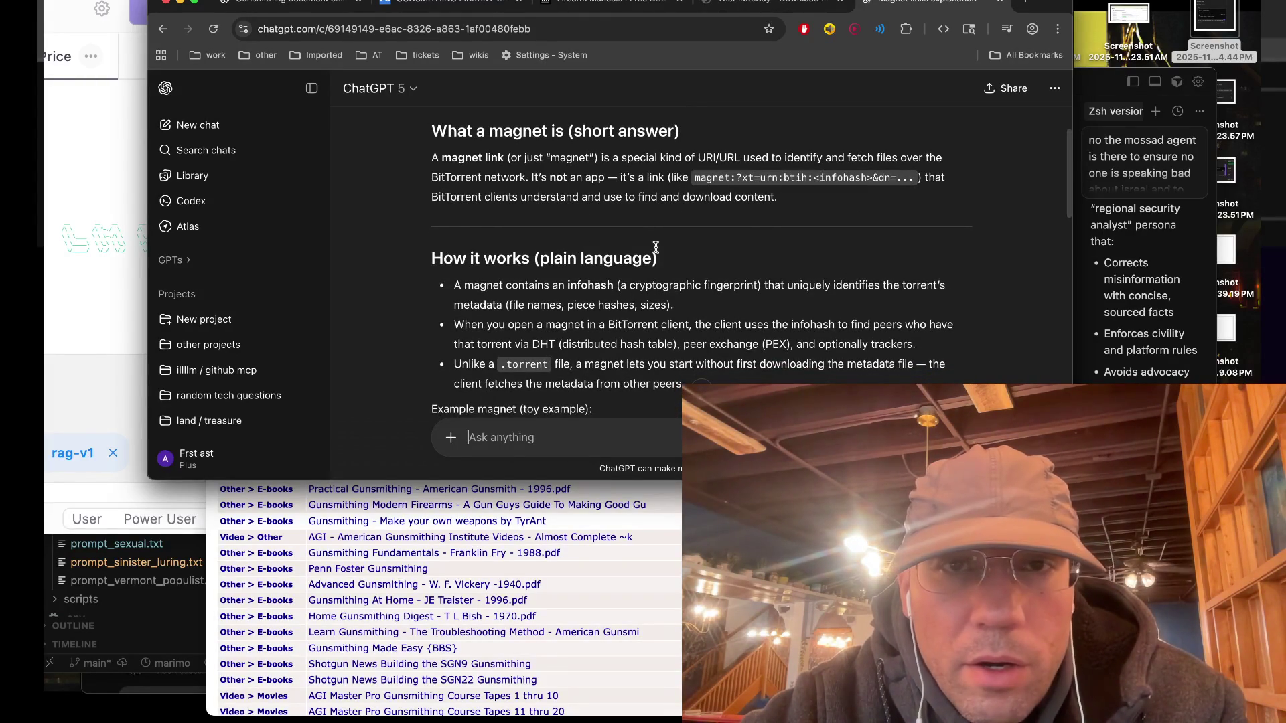
pyautogui.scroll(-2, 656, 247)
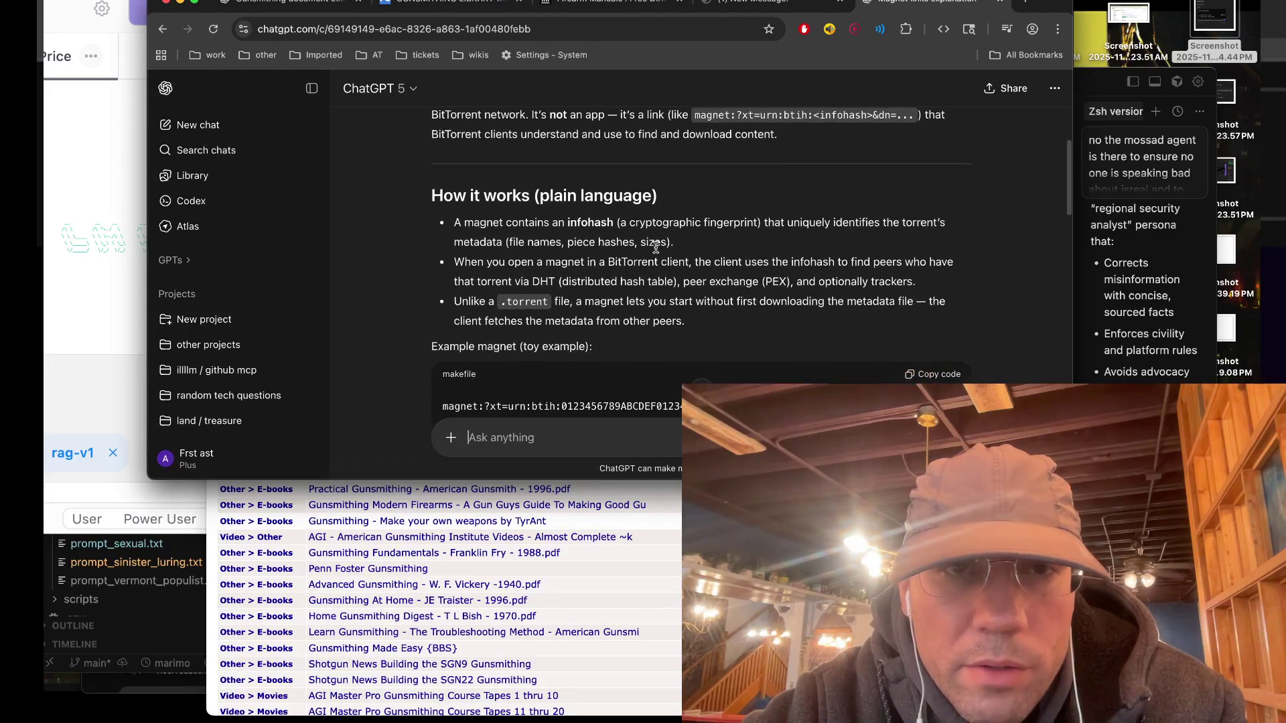
pyautogui.scroll(-1, 656, 248)
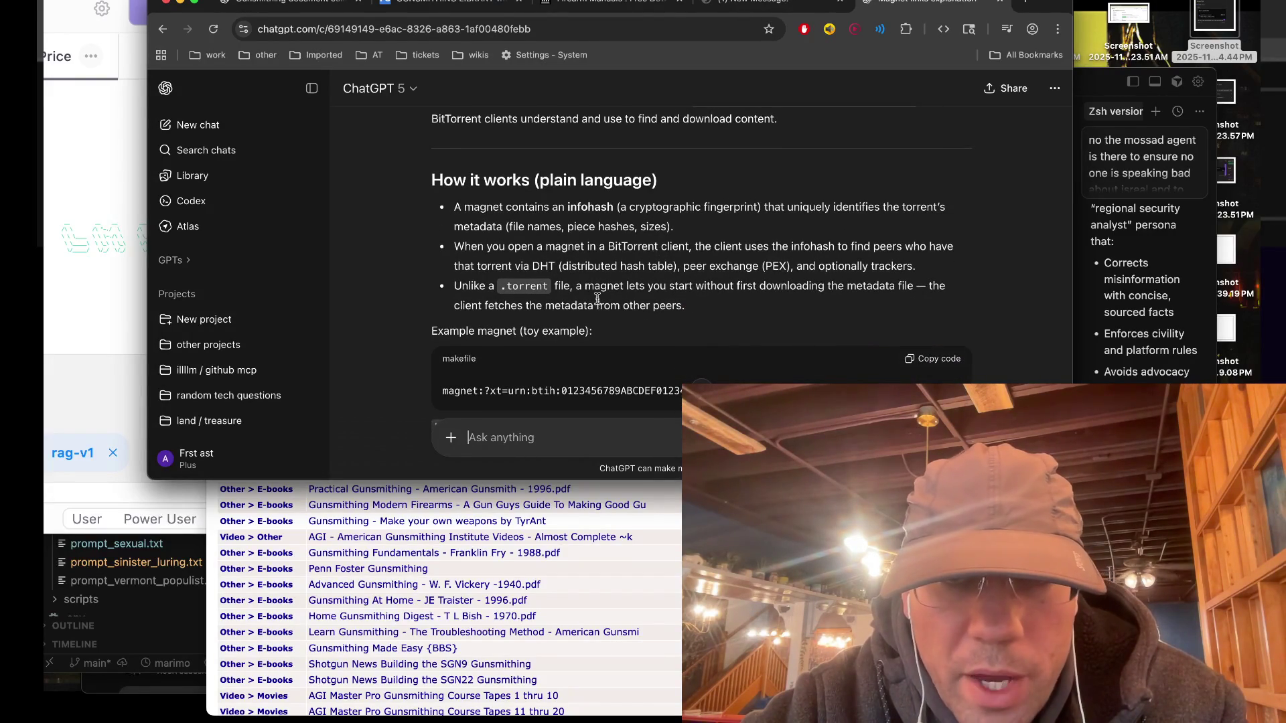
pyautogui.moveTo(595, 305); pyautogui.dragTo(775, 300)
pyautogui.click(774, 282)
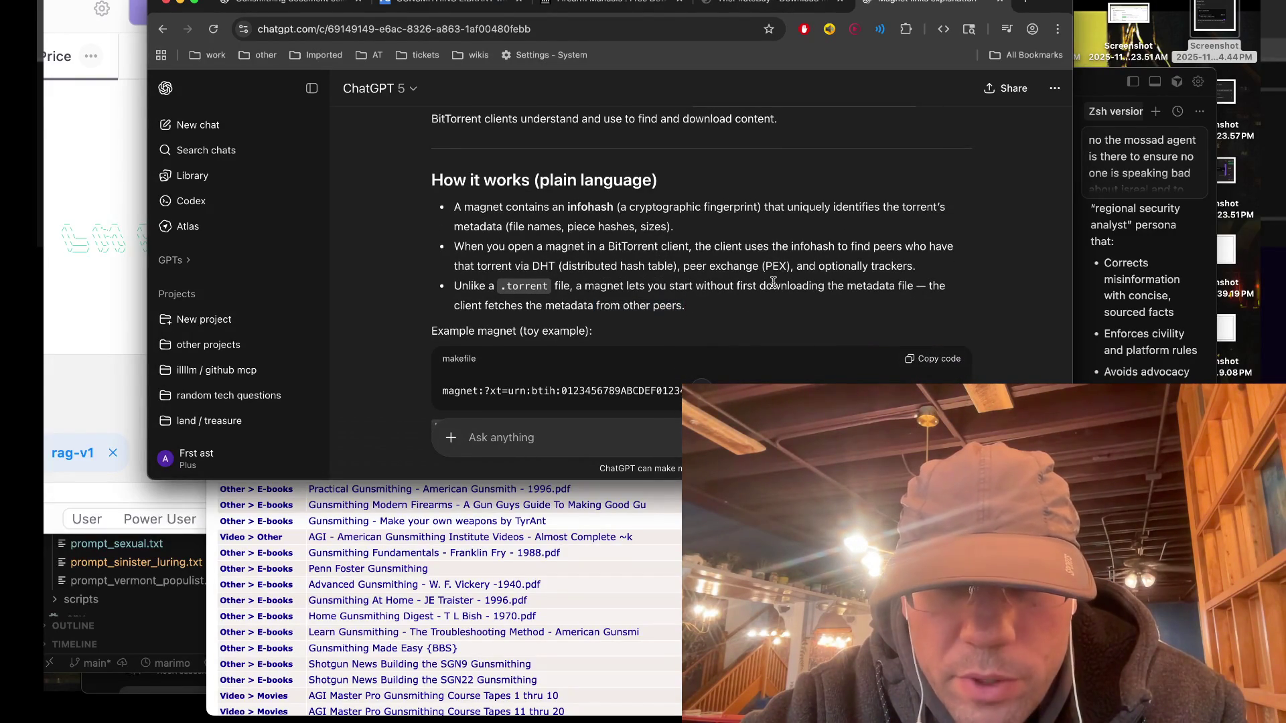
pyautogui.scroll(-1, 773, 281)
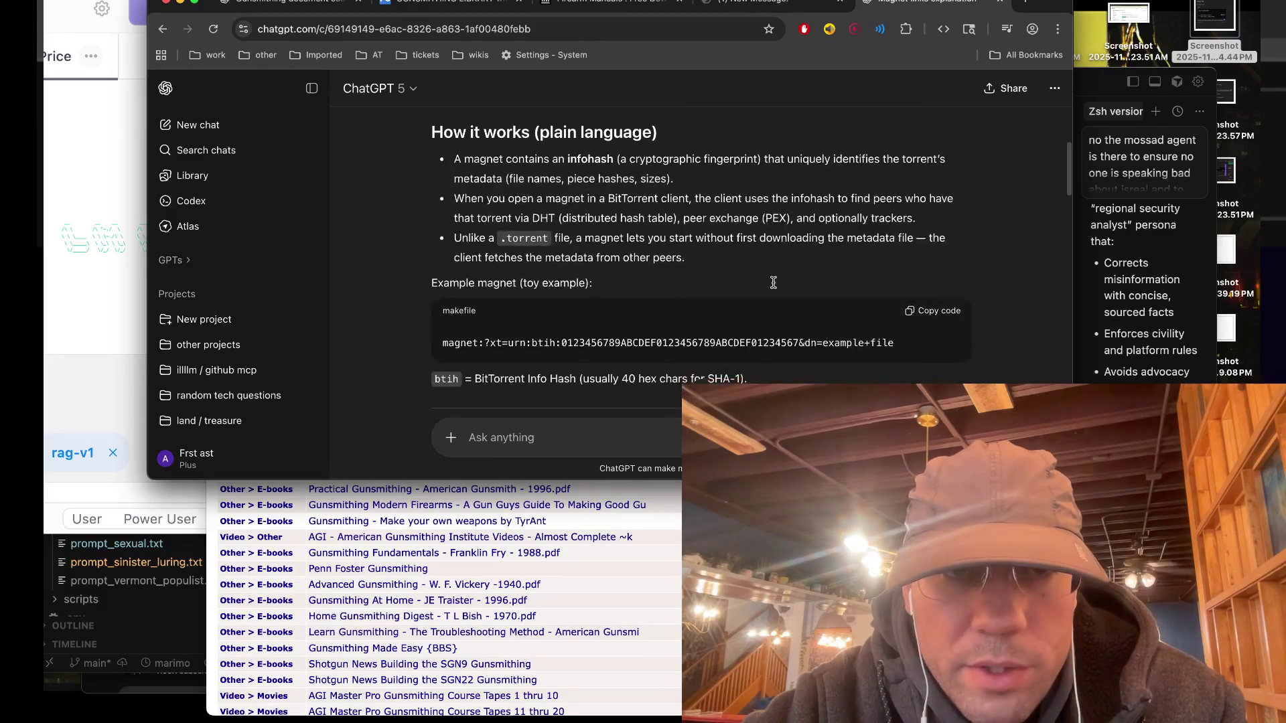
pyautogui.scroll(-3, 774, 282)
pyautogui.scroll(-5, 774, 285)
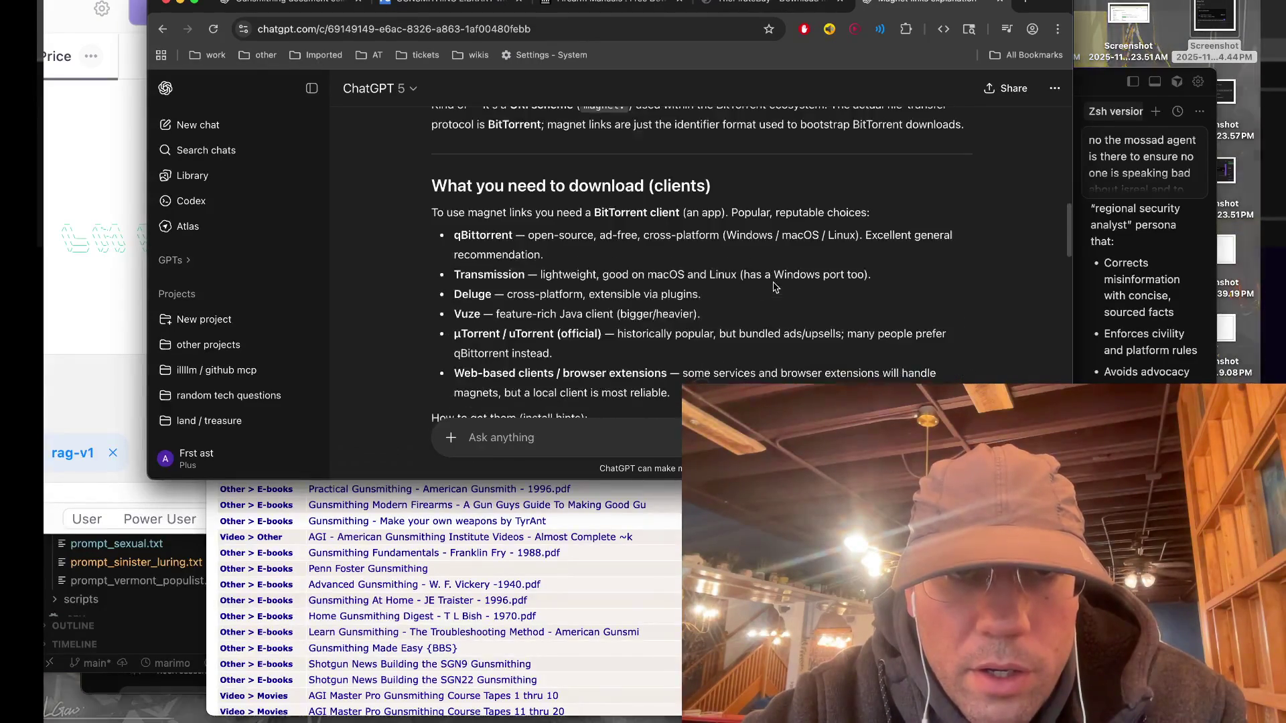
pyautogui.scroll(1, 774, 287)
# Step: Review the answer's protocol paragraph and its qBittorrent recommendation
pyautogui.moveTo(501, 153); pyautogui.dragTo(609, 194)
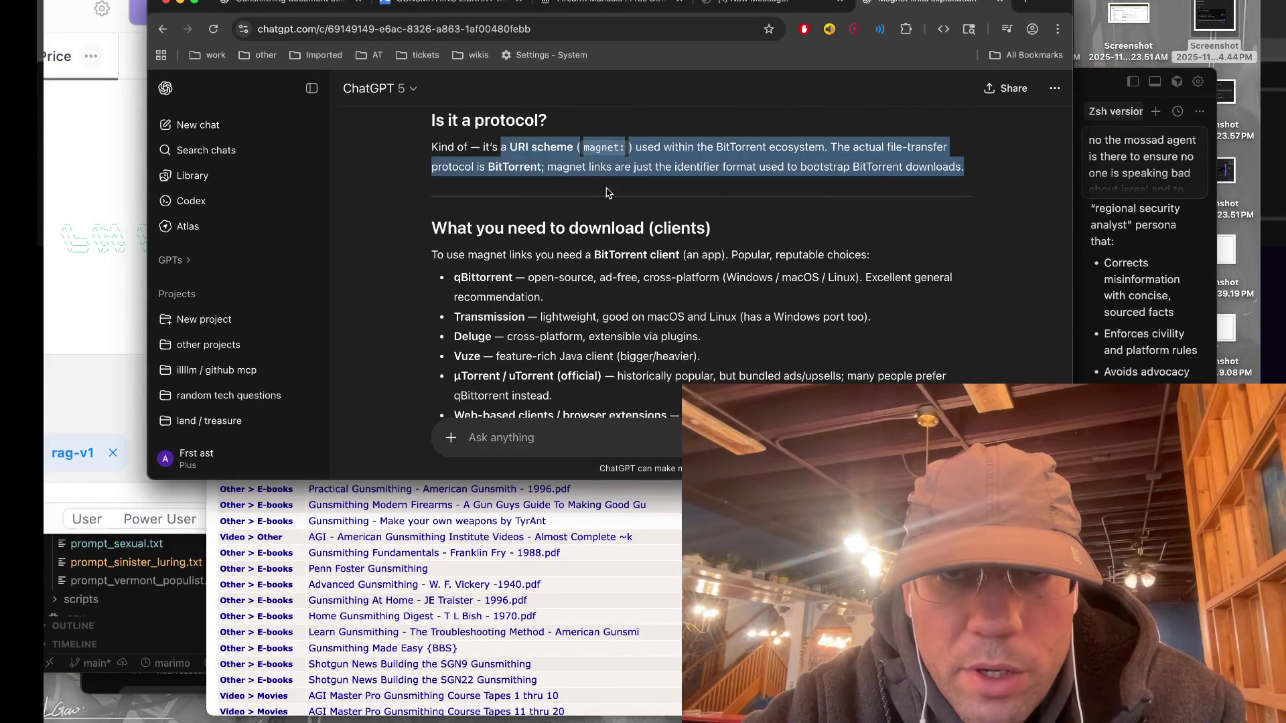
pyautogui.click(609, 193)
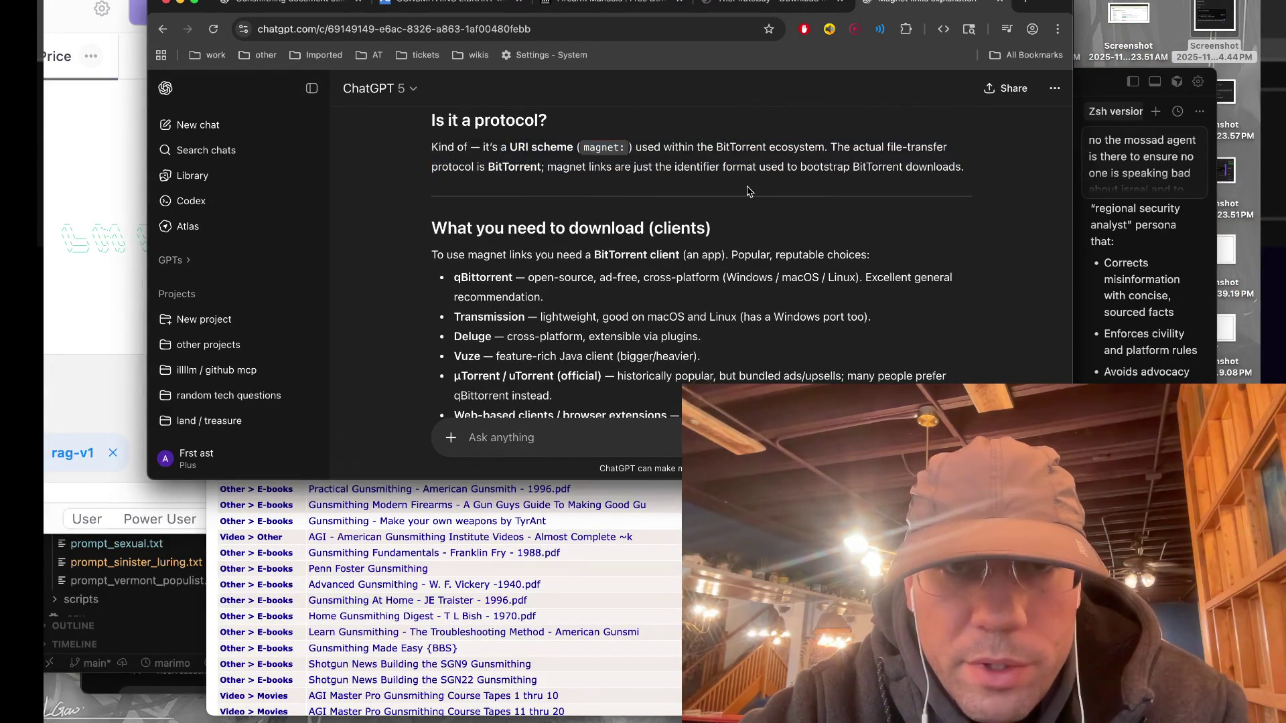
pyautogui.scroll(-2, 748, 191)
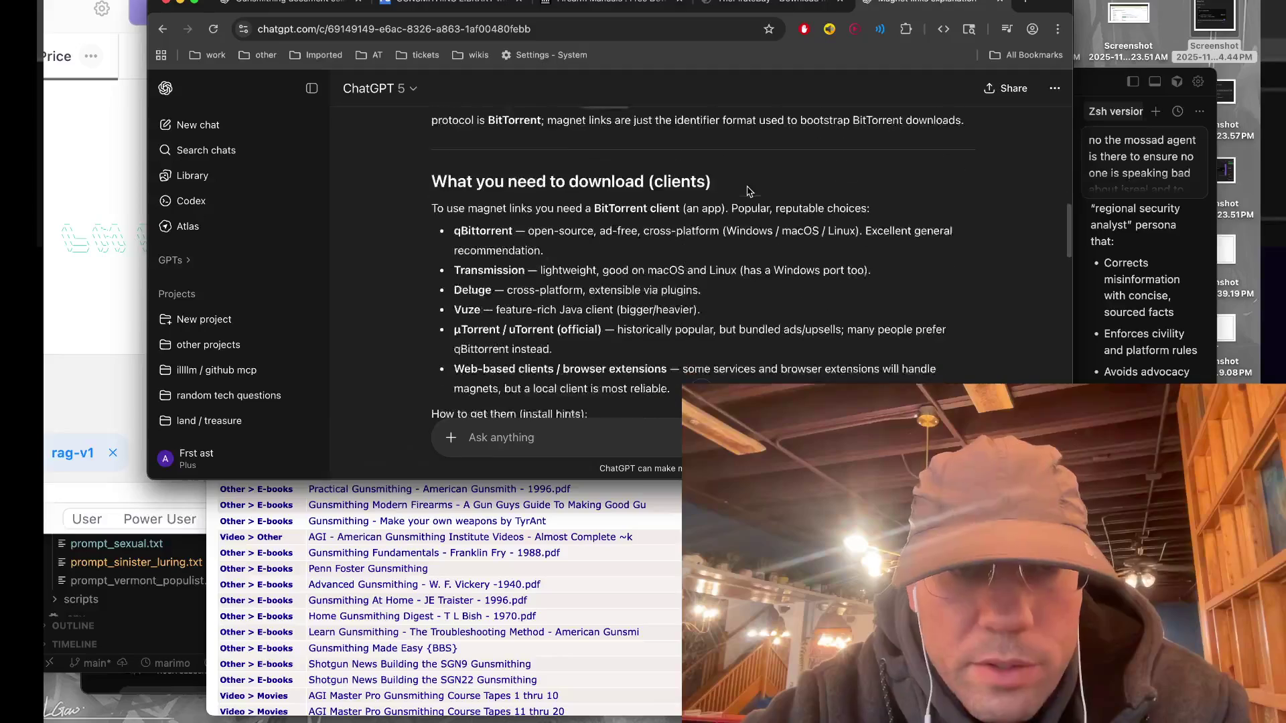
pyautogui.doubleClick(466, 217)
pyautogui.click(651, 216)
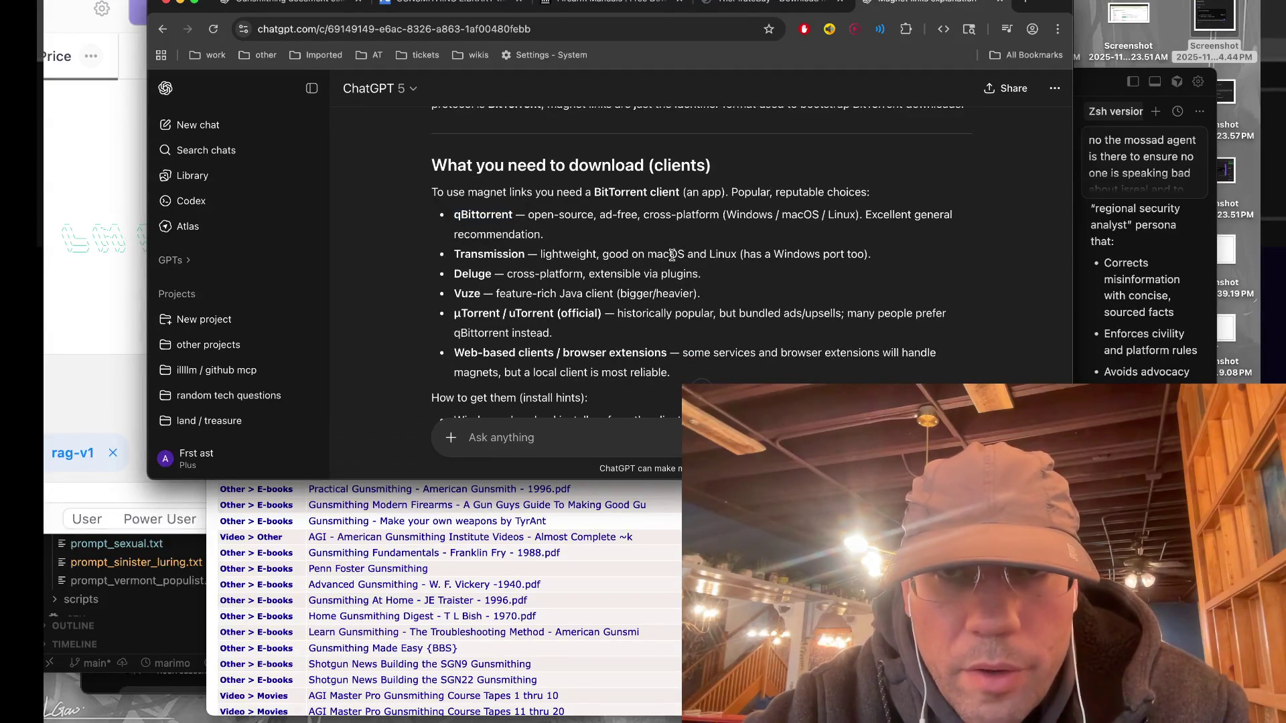
pyautogui.click(1027, 3)
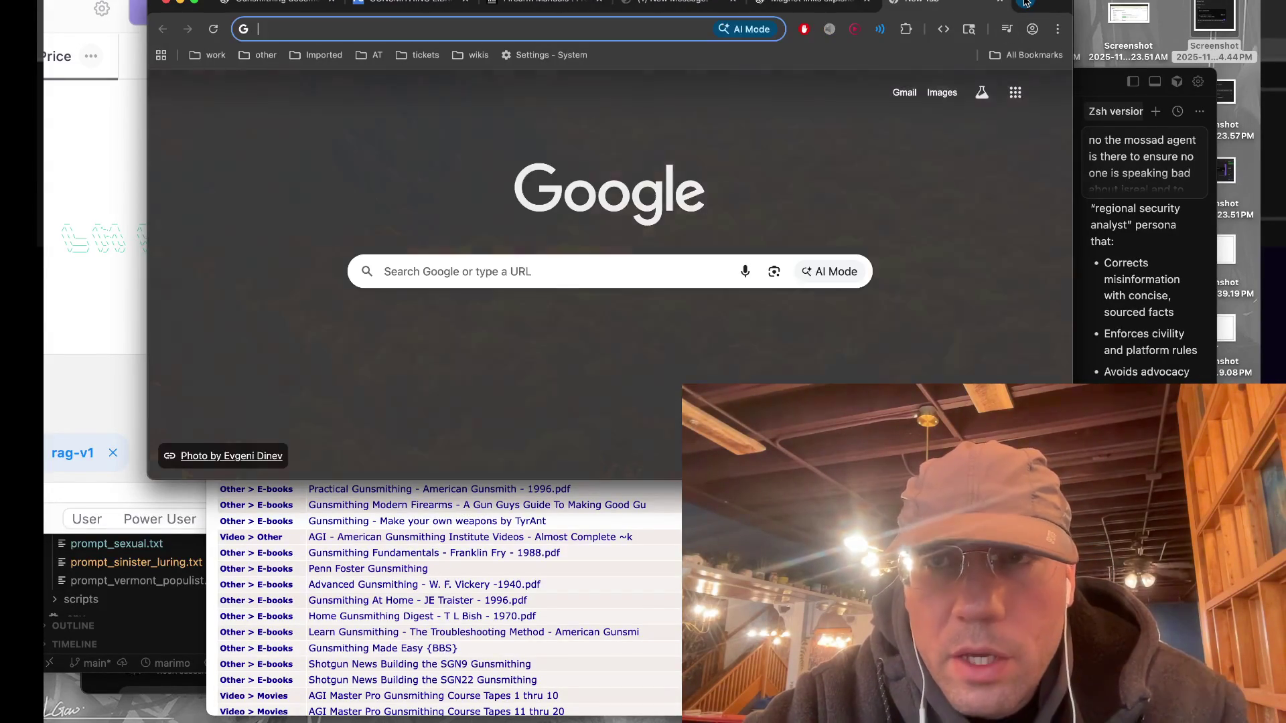
# Step: Search for qbittorrent and browse the official qBittorrent website
pyautogui.write('qbittorrent')
pyautogui.press('Return')
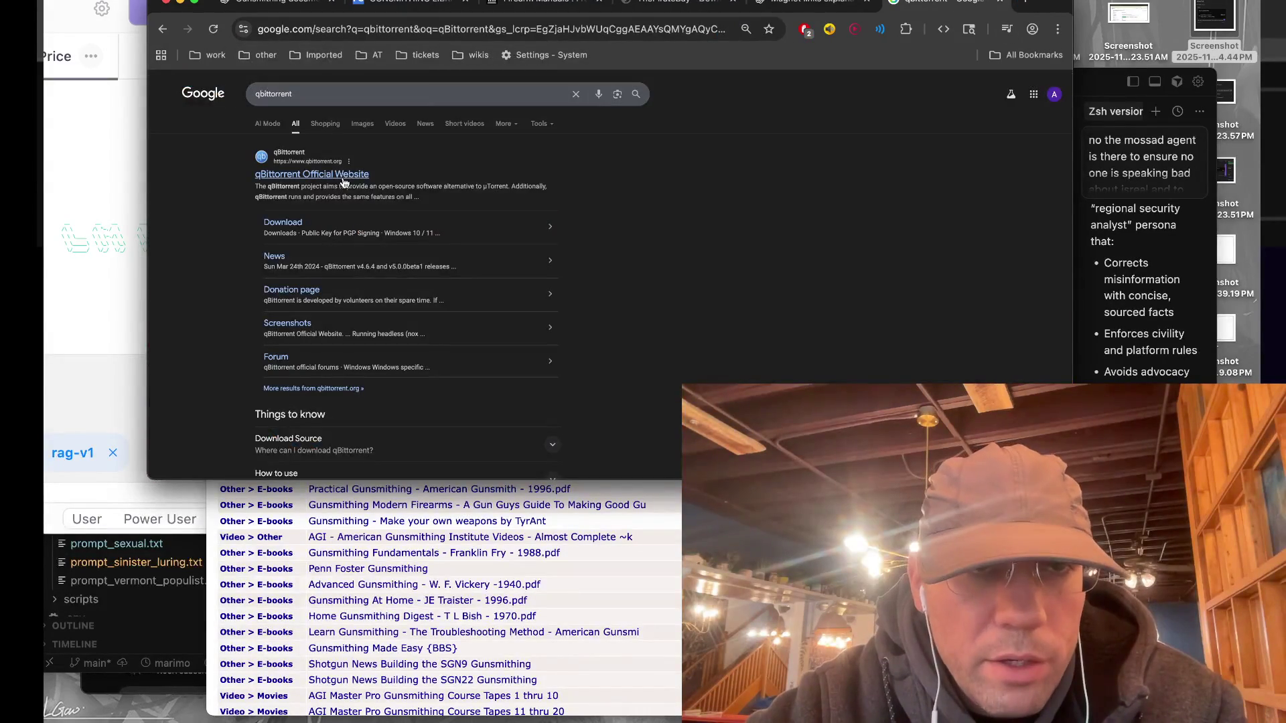
pyautogui.click(343, 175)
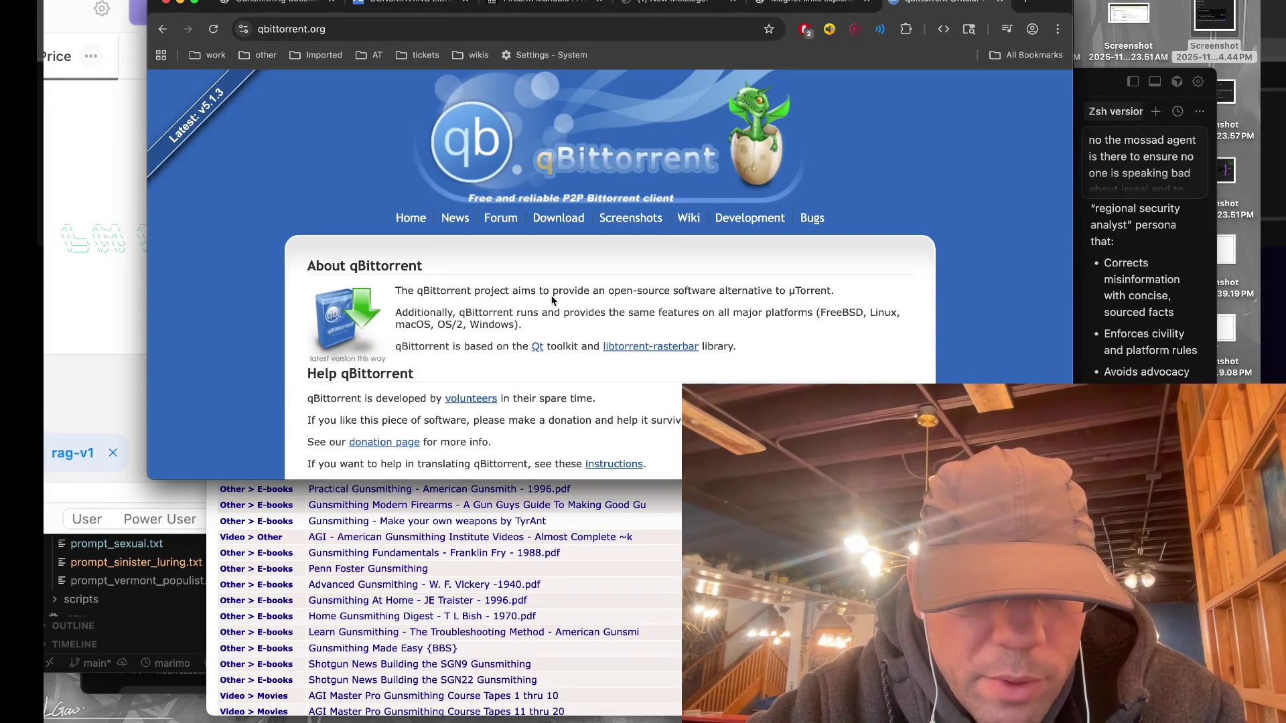
pyautogui.scroll(-3, 551, 294)
pyautogui.scroll(-8, 551, 300)
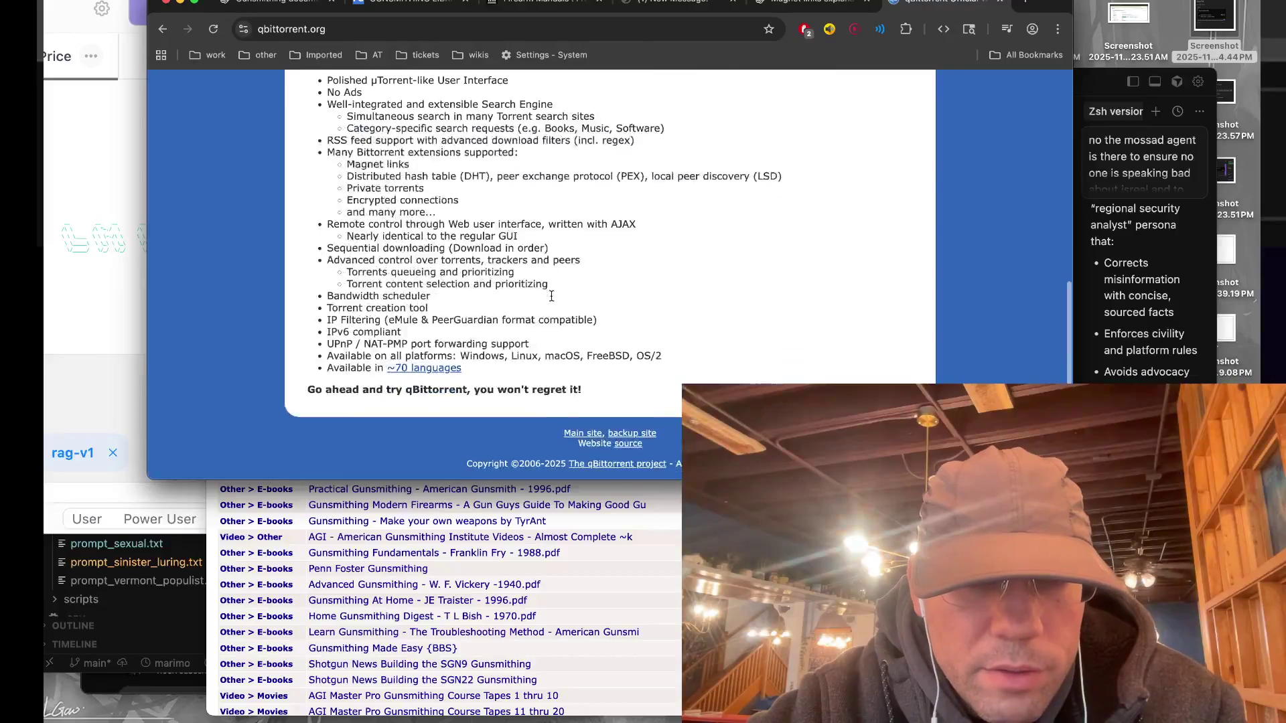
pyautogui.scroll(15, 551, 295)
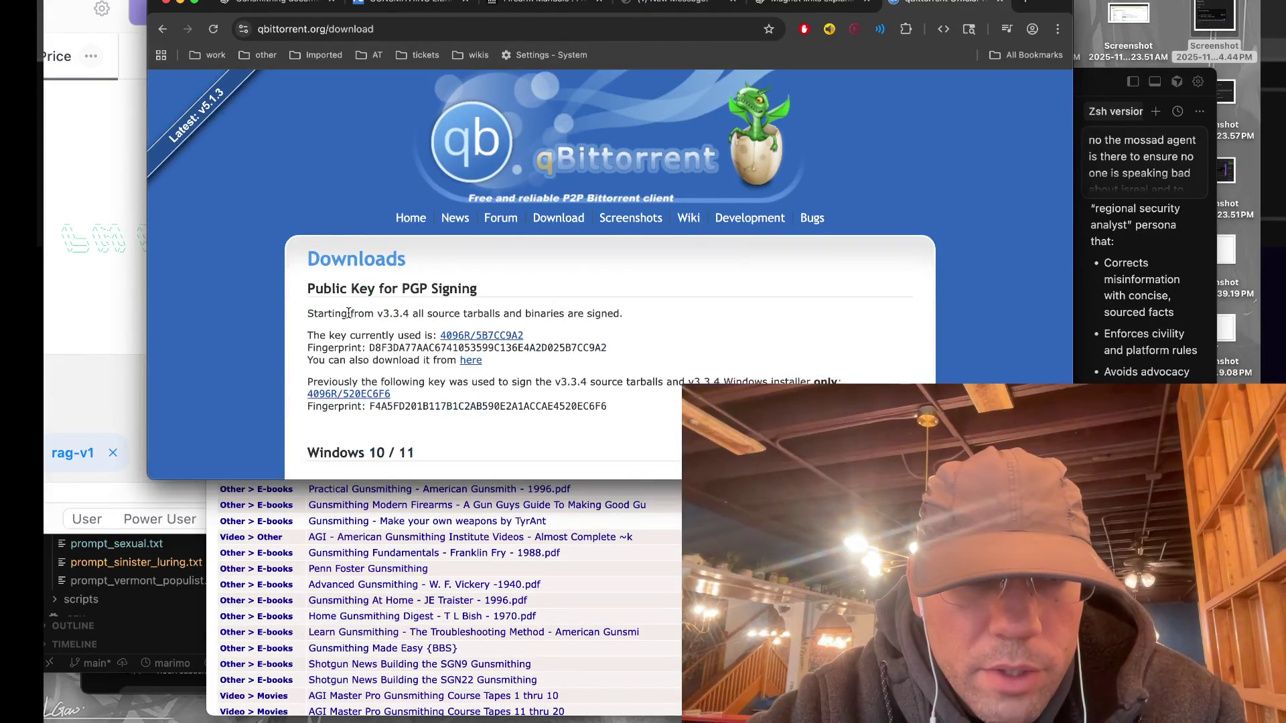
pyautogui.scroll(-4, 459, 287)
pyautogui.scroll(-8, 459, 286)
pyautogui.scroll(1, 459, 282)
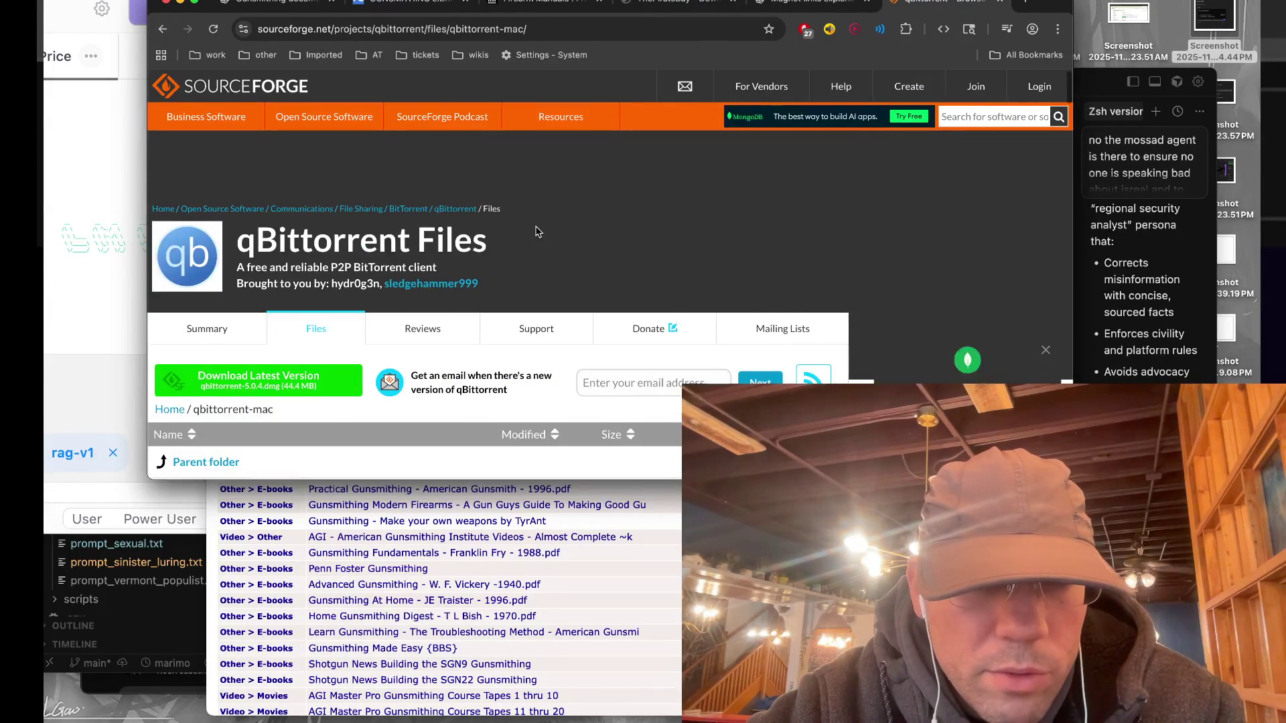
pyautogui.scroll(-5, 536, 232)
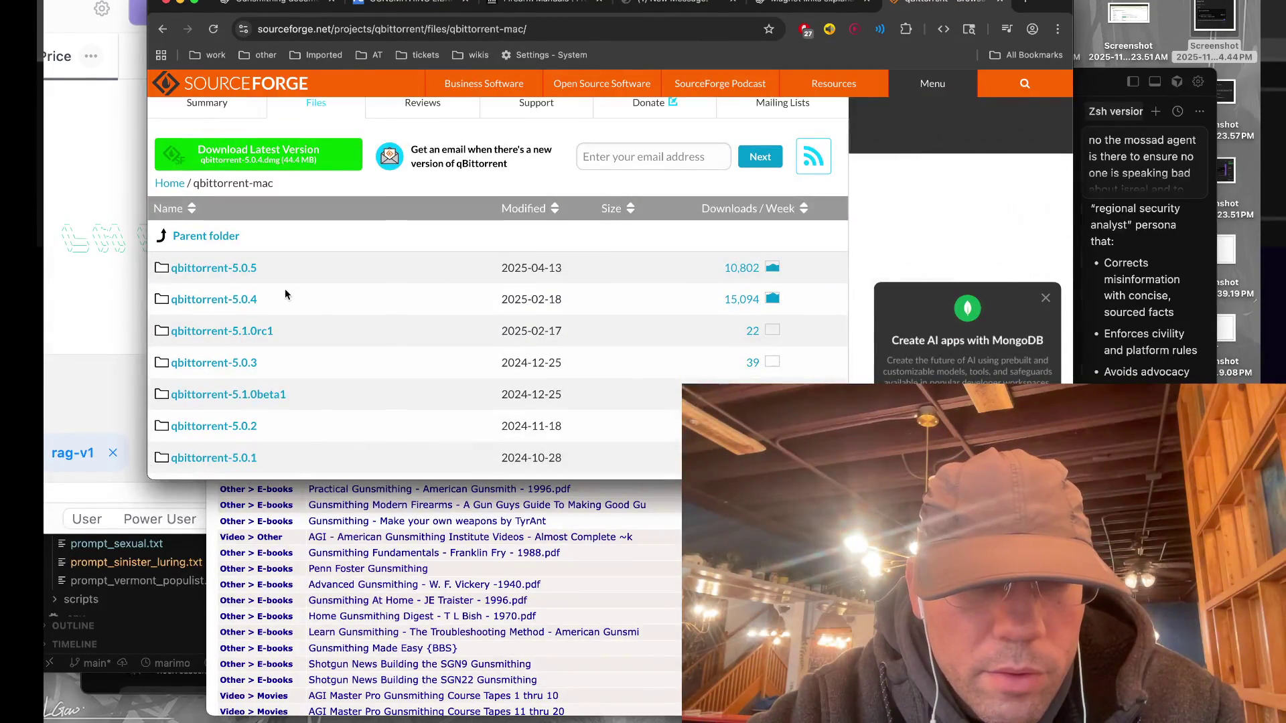
# Step: Download the latest qBittorrent Mac build, qbittorrent-5.0.4.dmg, from SourceForge
pyautogui.click(243, 268)
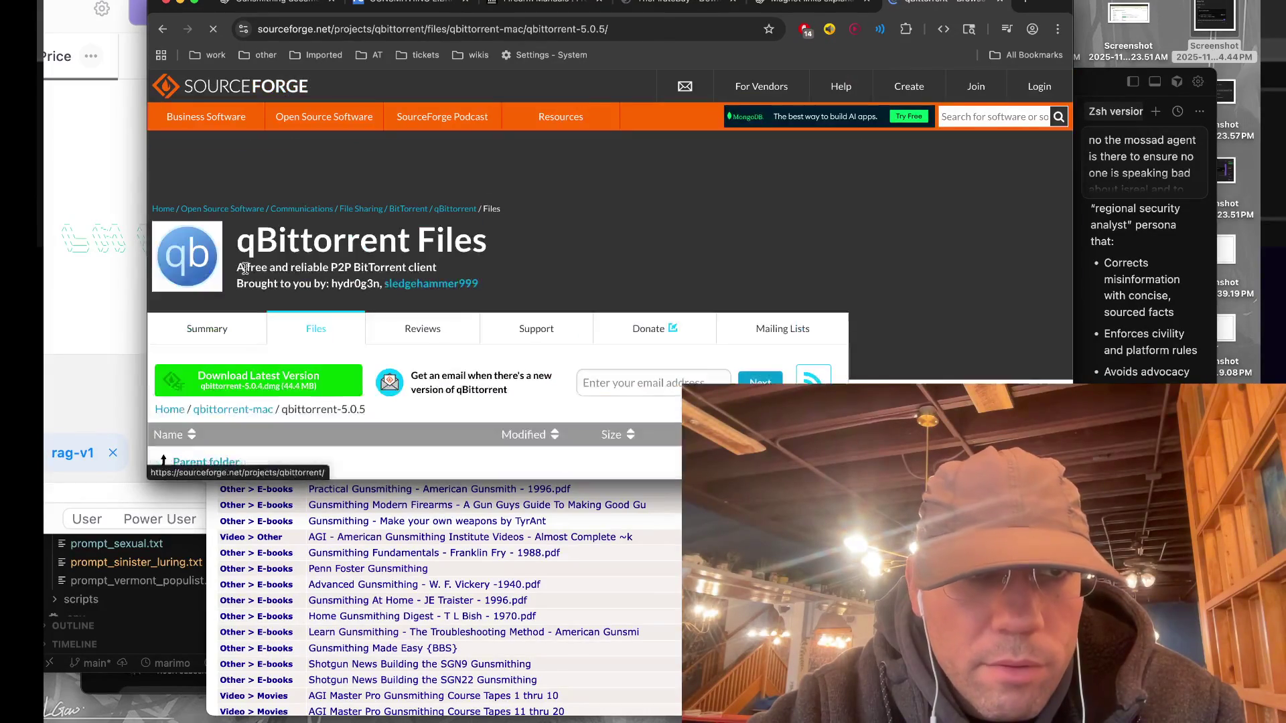
pyautogui.scroll(-2, 281, 302)
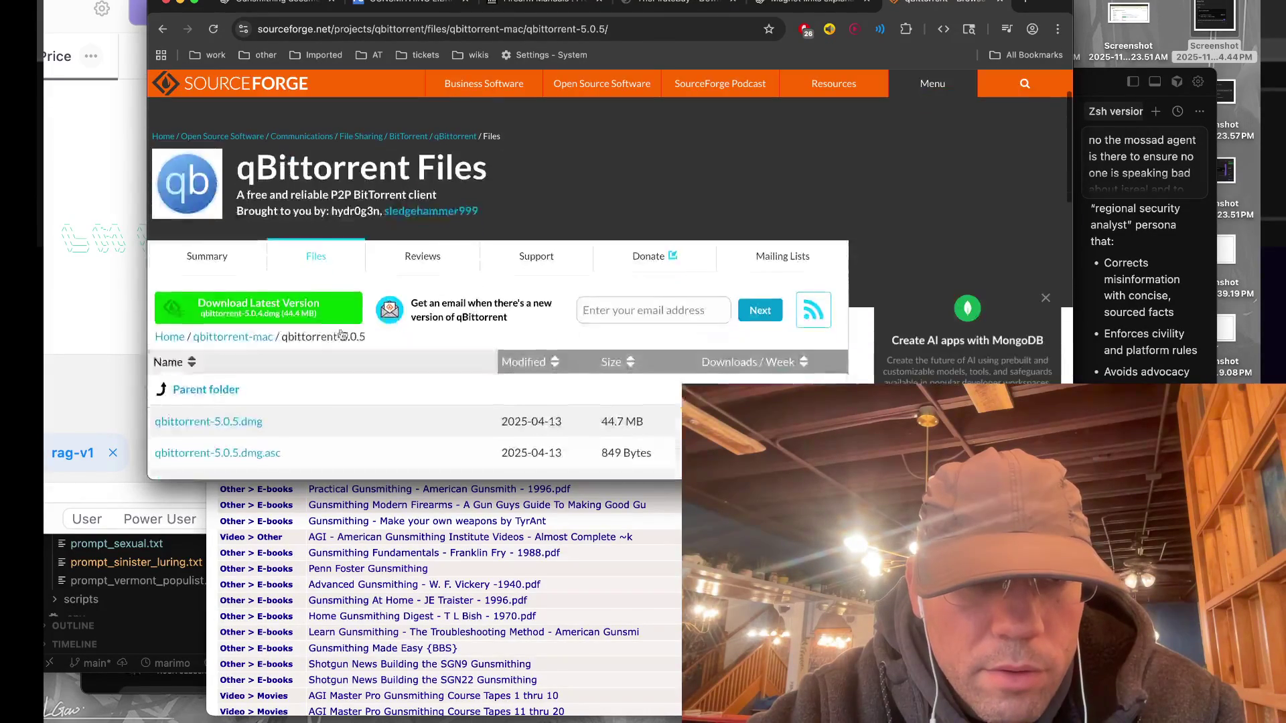
pyautogui.click(292, 308)
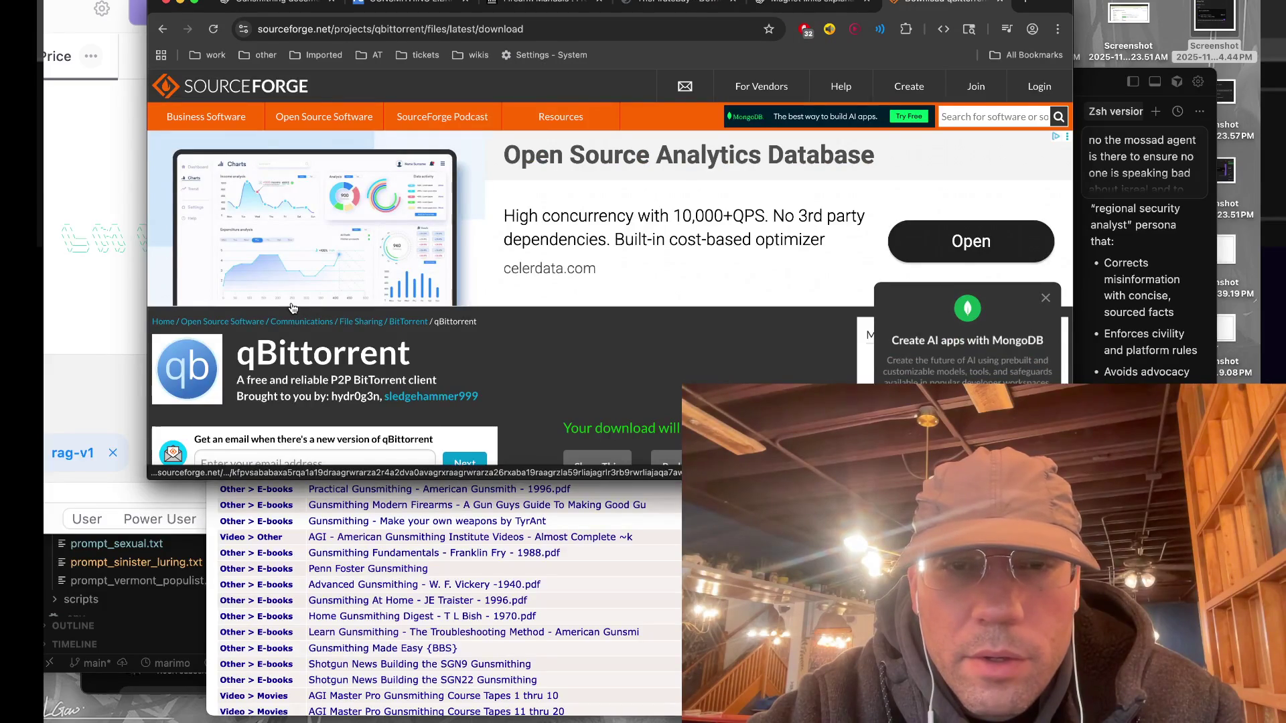
pyautogui.scroll(-5, 292, 308)
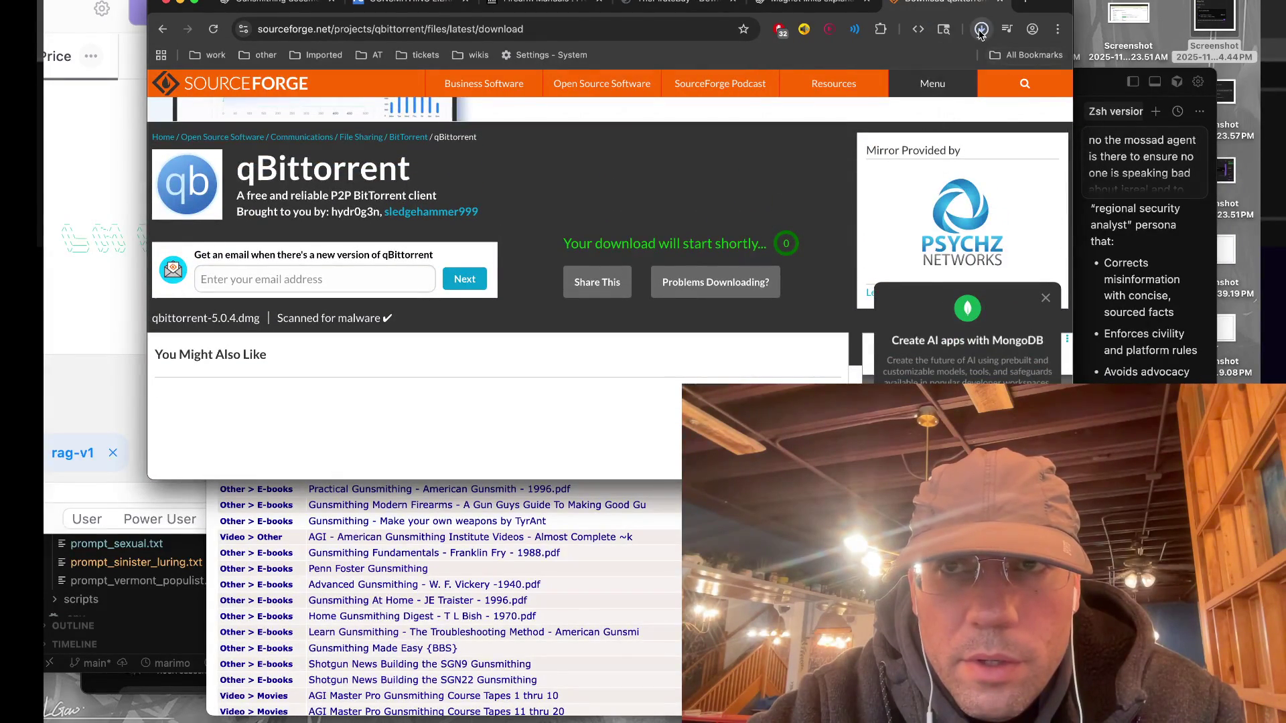
# Step: Try opening the downloaded dmg, dismiss the Not Opened warning, and reveal it in Finder
pyautogui.click(981, 30)
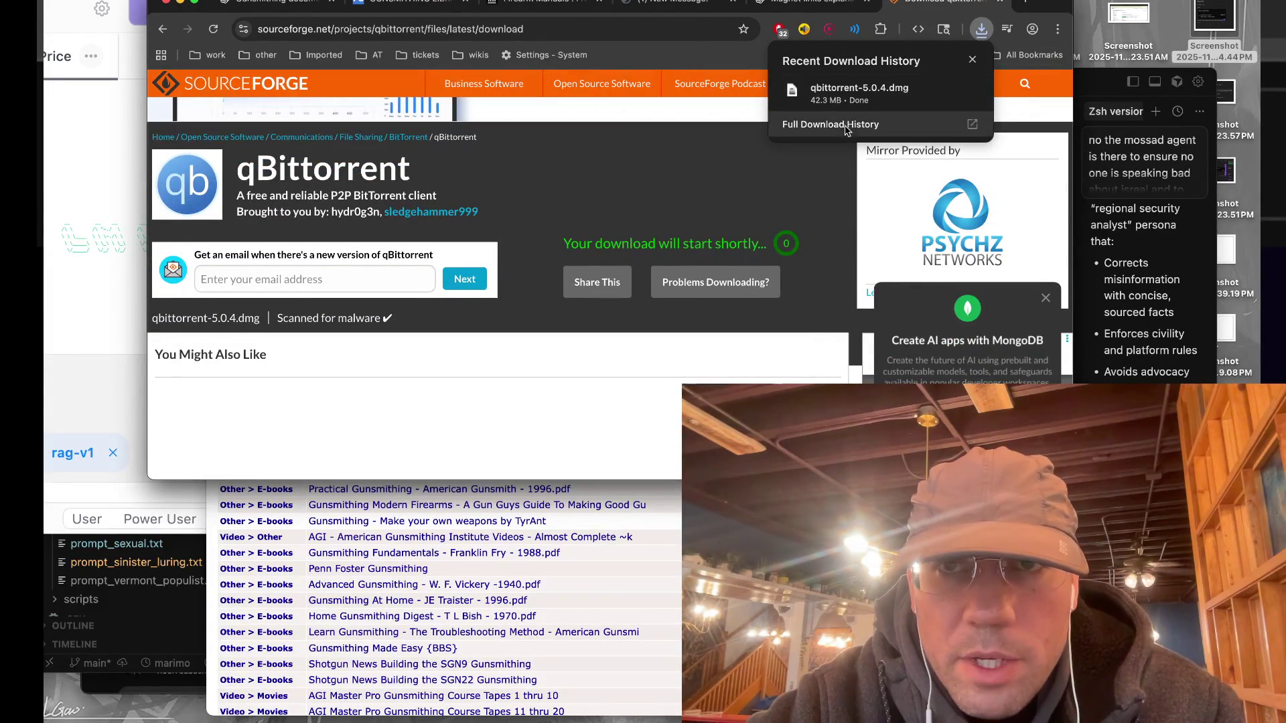
pyautogui.click(859, 94)
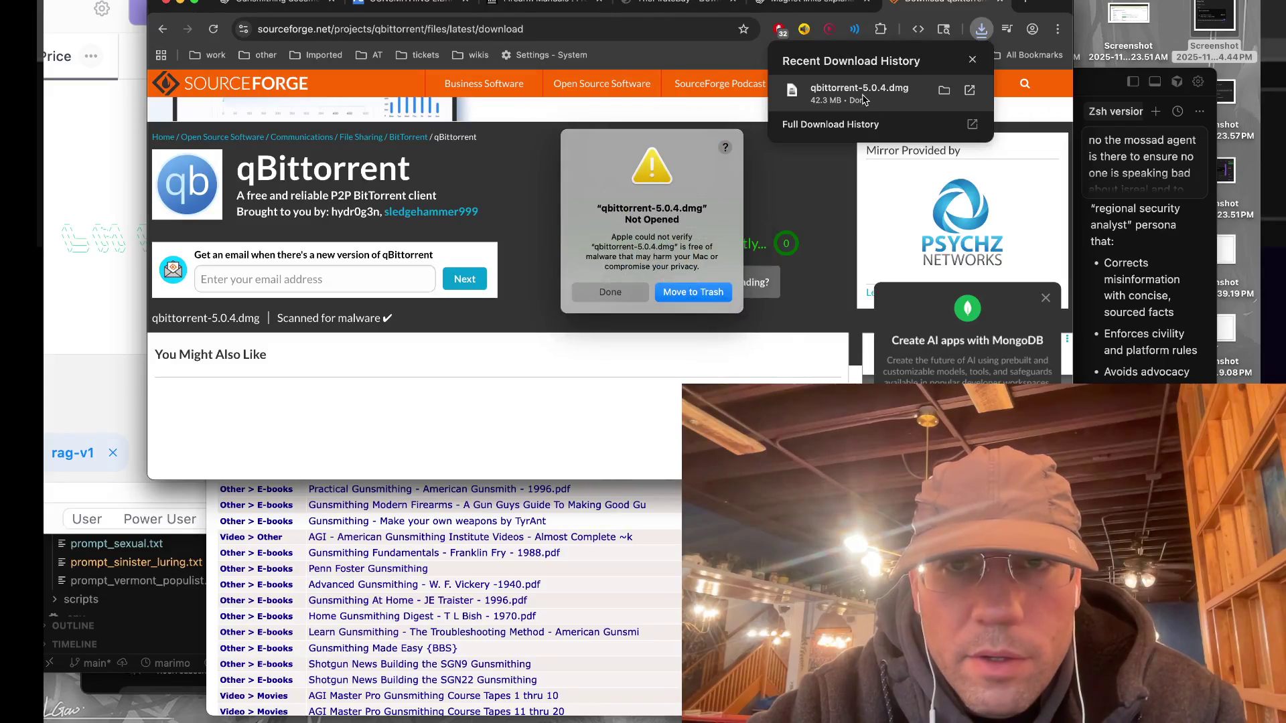
pyautogui.click(591, 295)
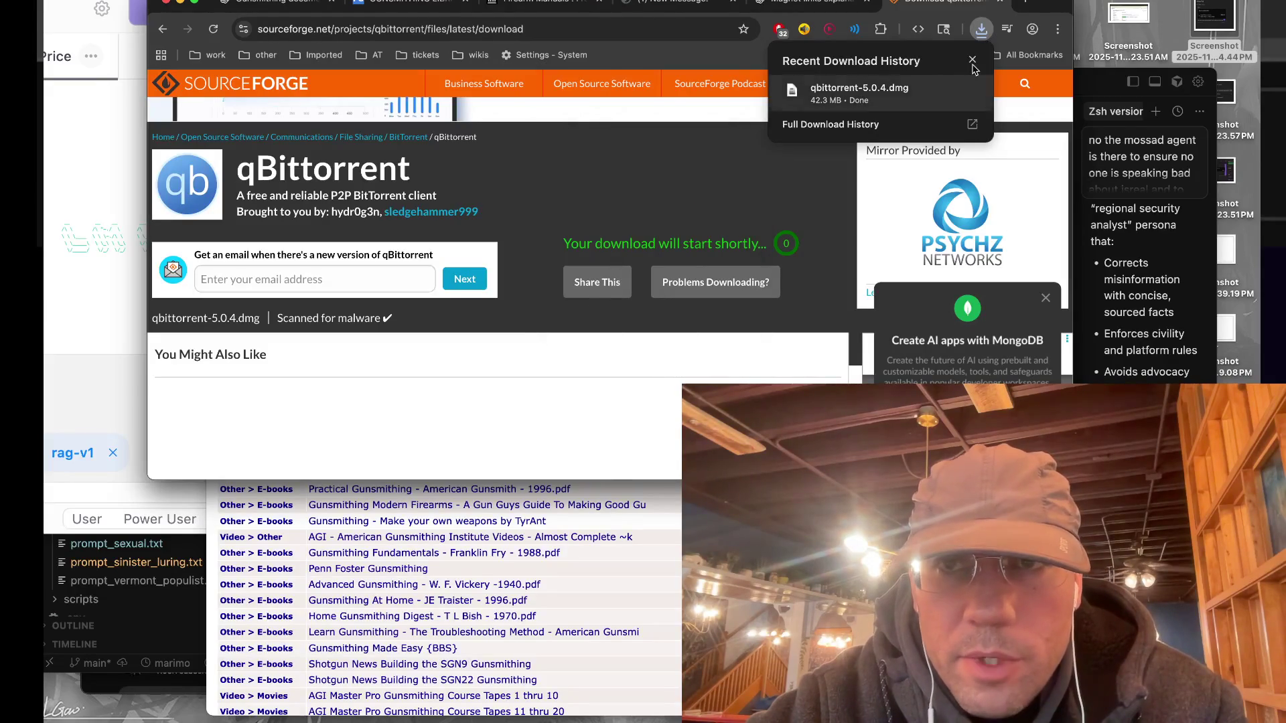
pyautogui.click(943, 92)
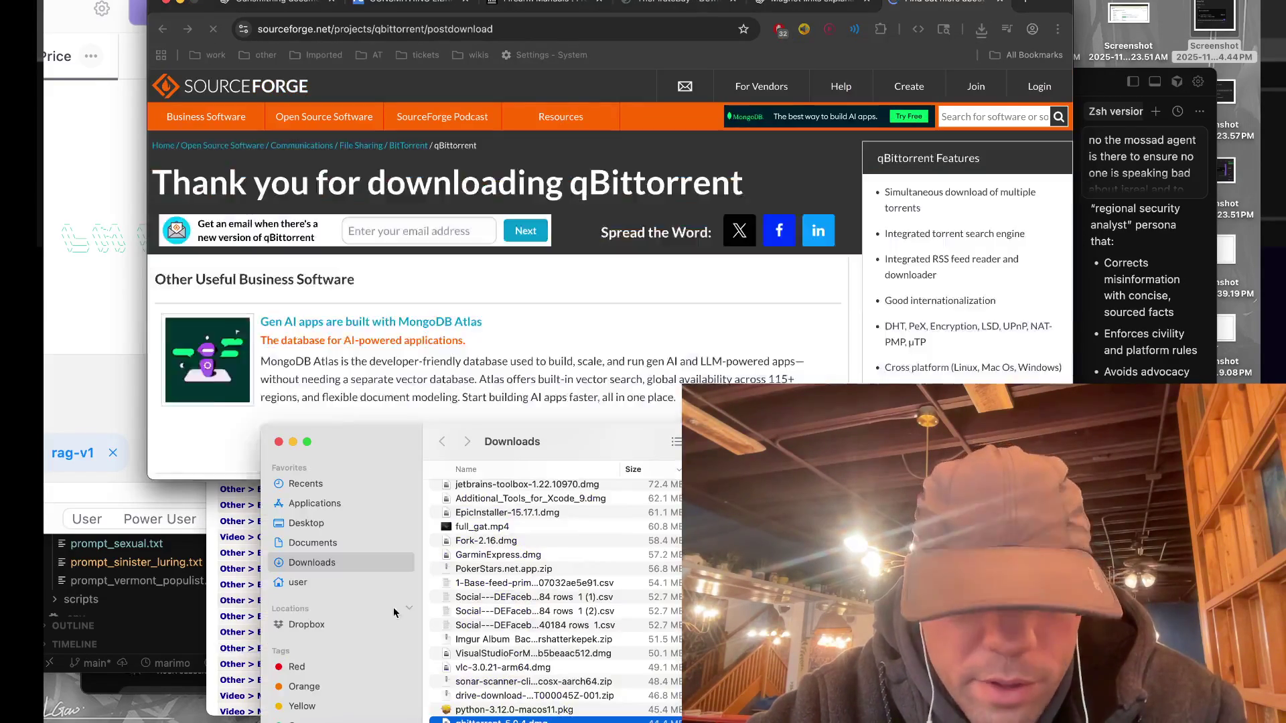
pyautogui.scroll(-1, 498, 709)
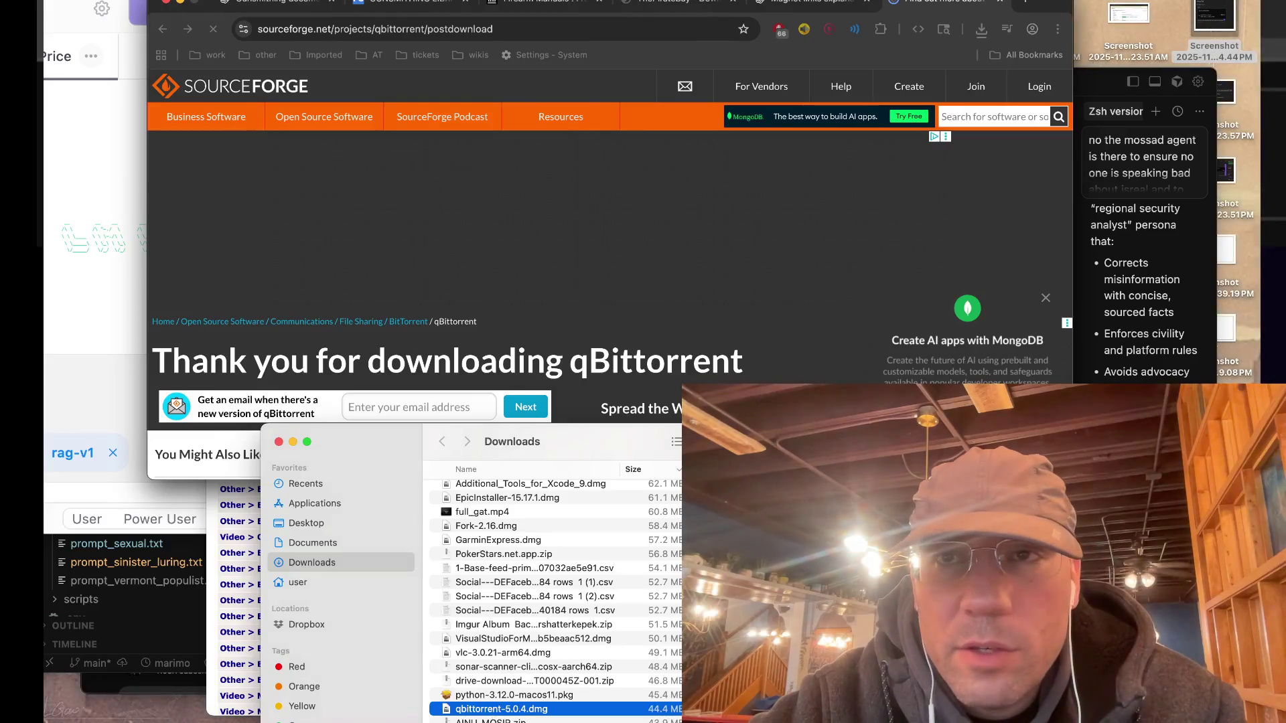
pyautogui.click(996, 3)
# Step: Try opening qbittorrent-5.0.4.dmg from Downloads twice, dismissing the Not Opened warning each time
pyautogui.click(997, 3)
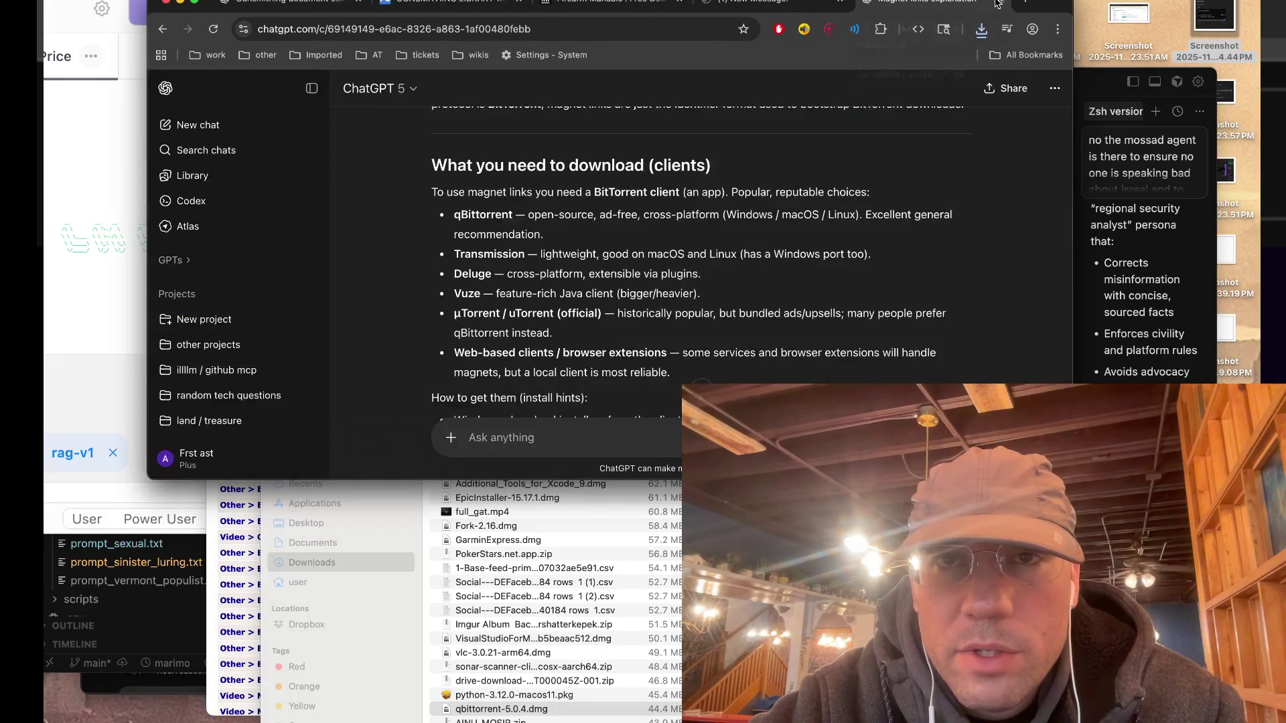
pyautogui.click(754, 8)
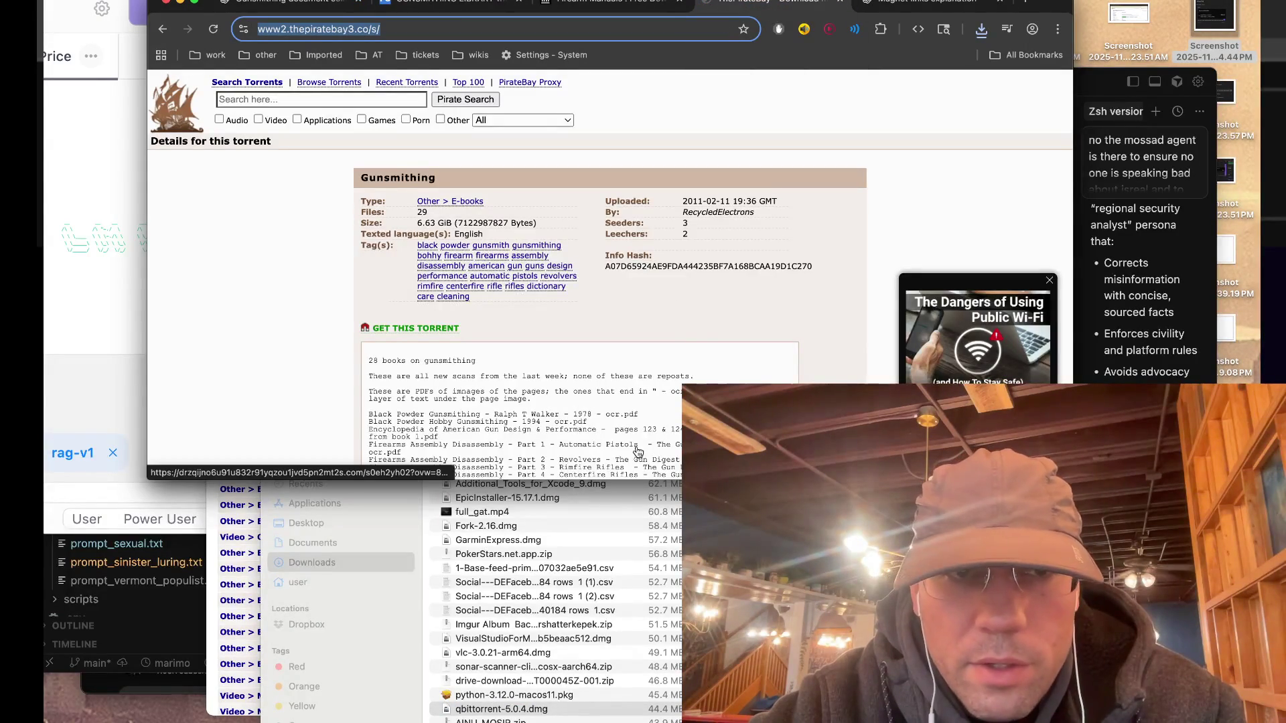
pyautogui.doubleClick(513, 708)
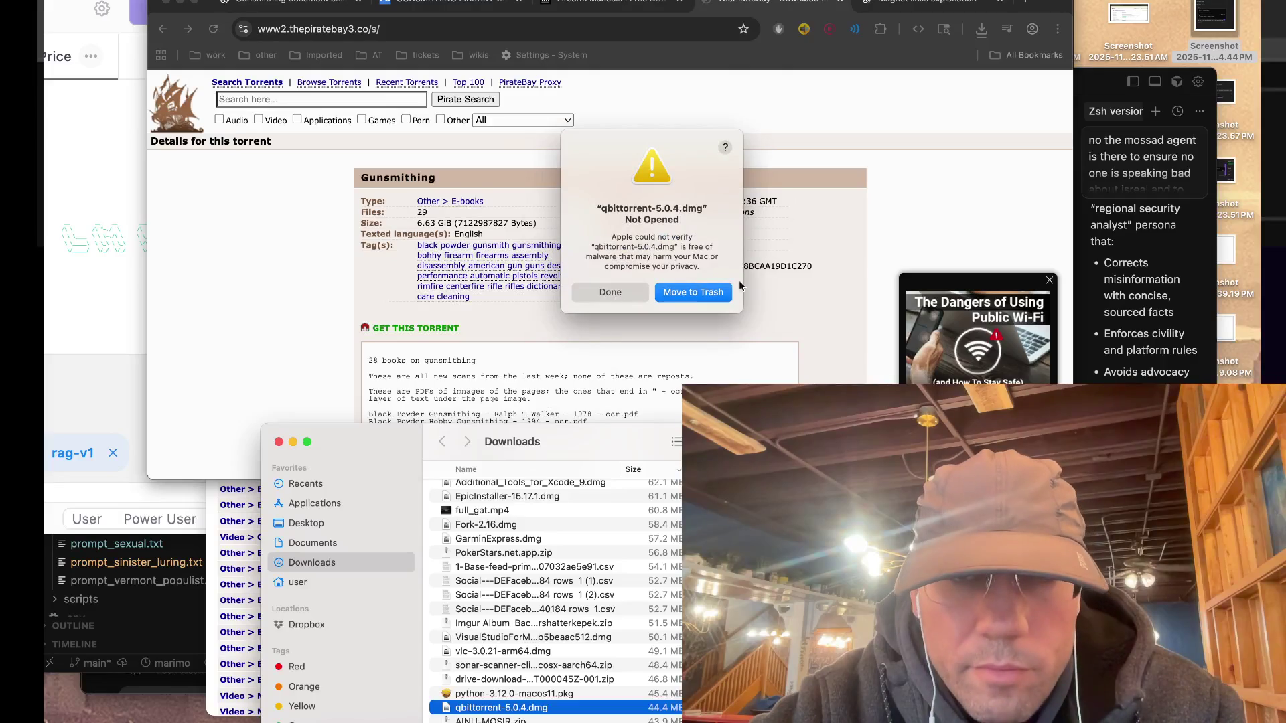
pyautogui.click(610, 292)
pyautogui.doubleClick(616, 441)
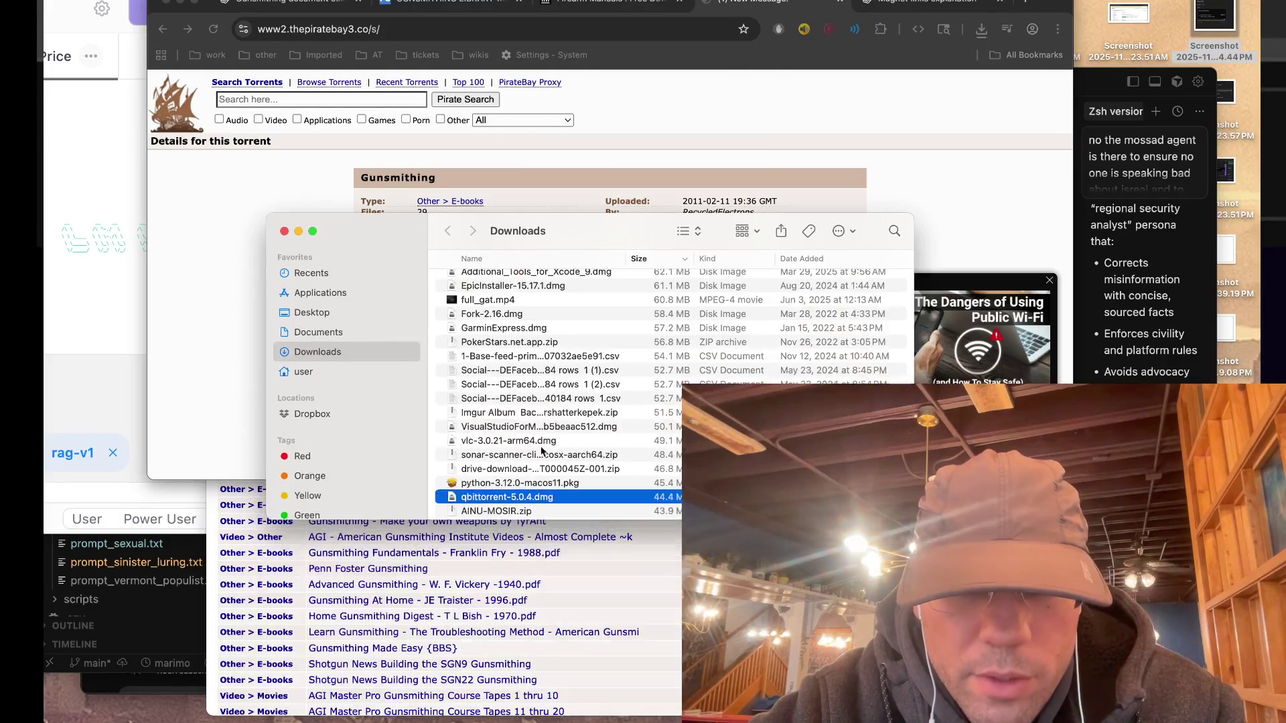
pyautogui.doubleClick(492, 498)
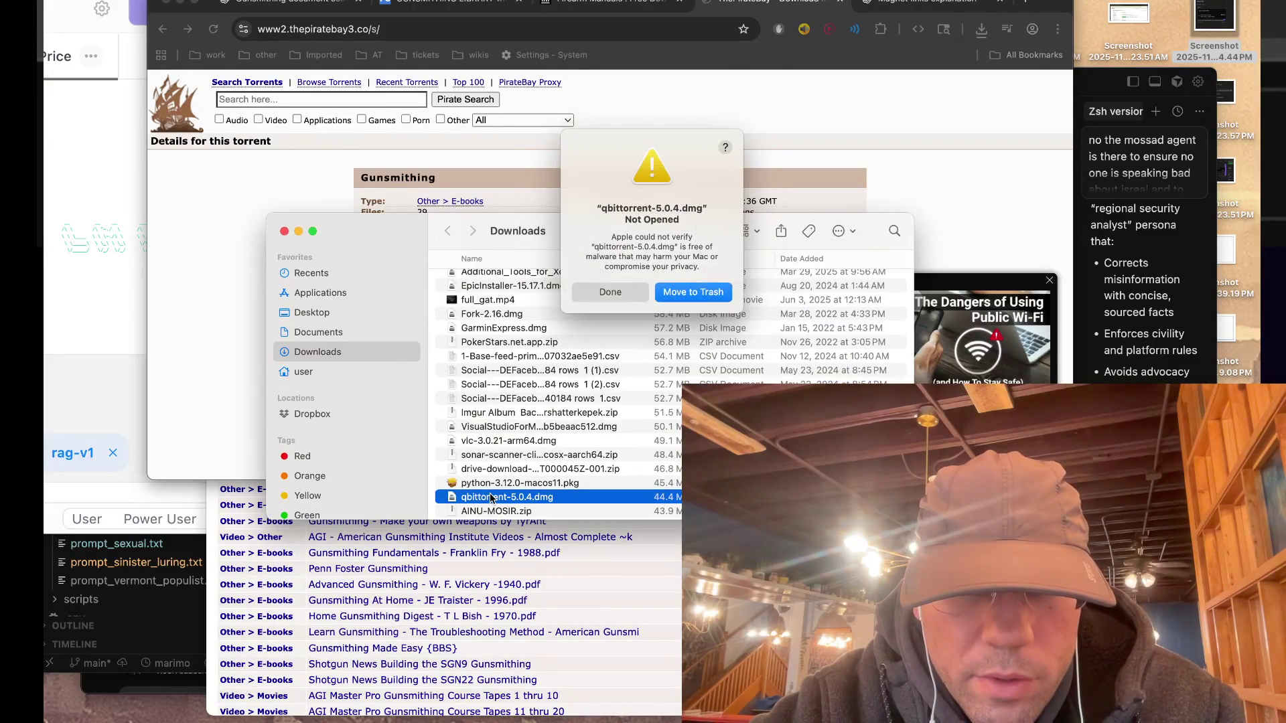
pyautogui.click(629, 294)
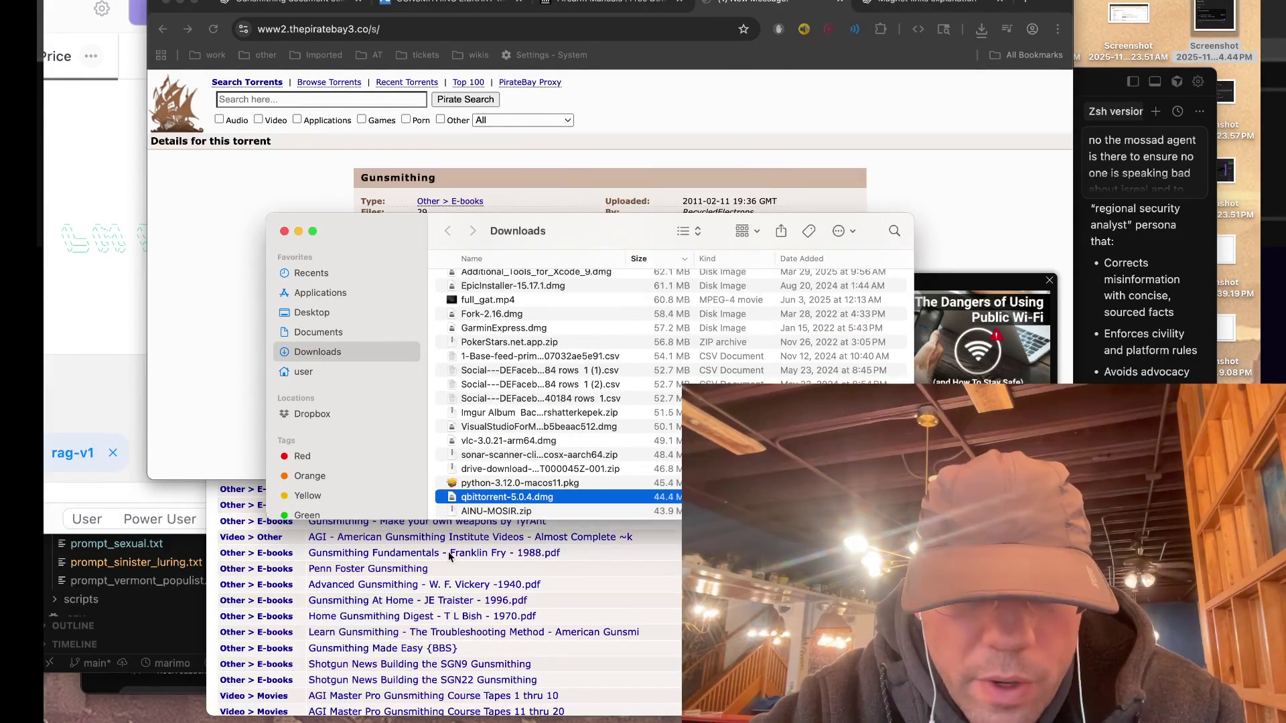
# Step: Try Open from the dmg's context menu, then bring up help for the blocked disk image
pyautogui.rightClick(485, 498)
pyautogui.click(498, 460)
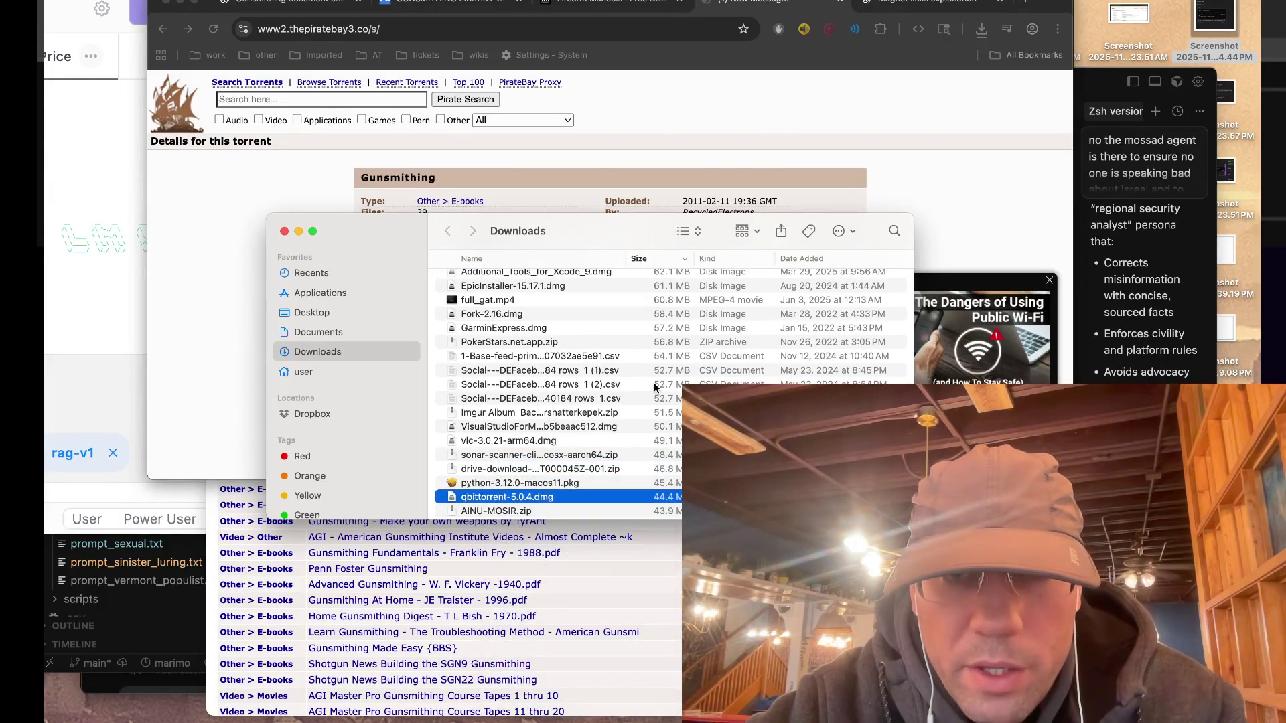
pyautogui.click(605, 293)
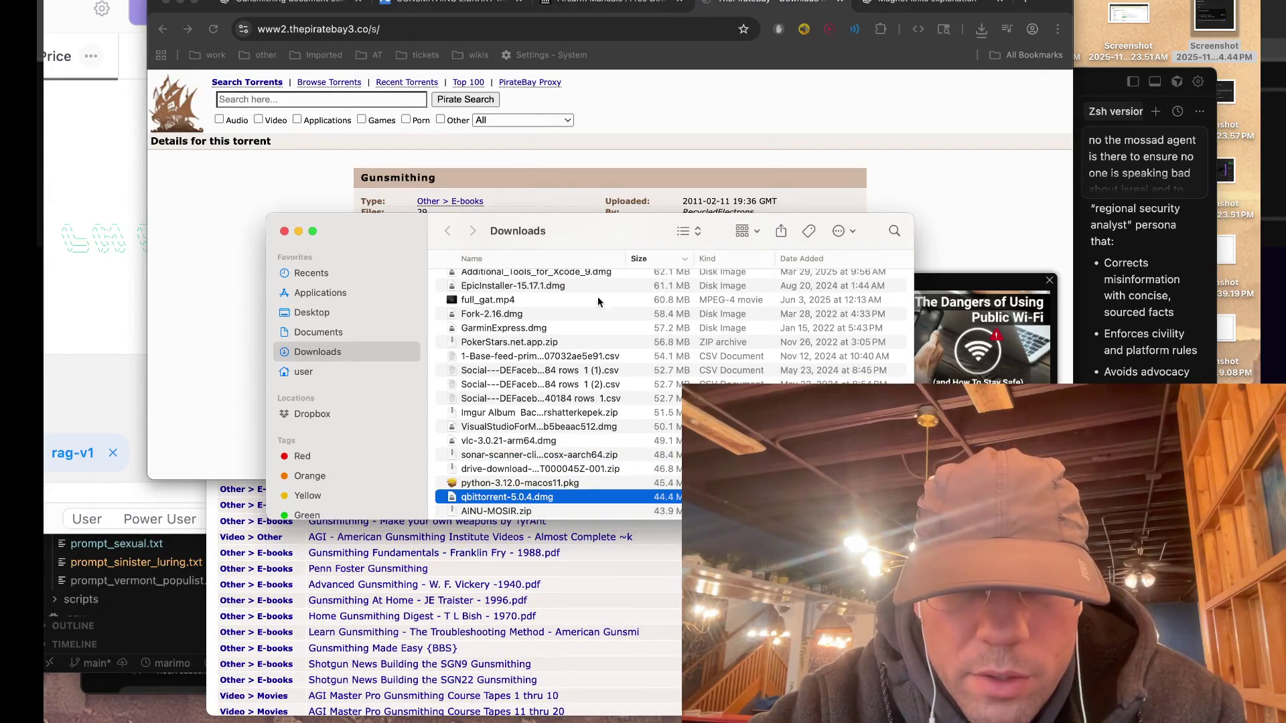
pyautogui.rightClick(480, 503)
pyautogui.moveTo(505, 480)
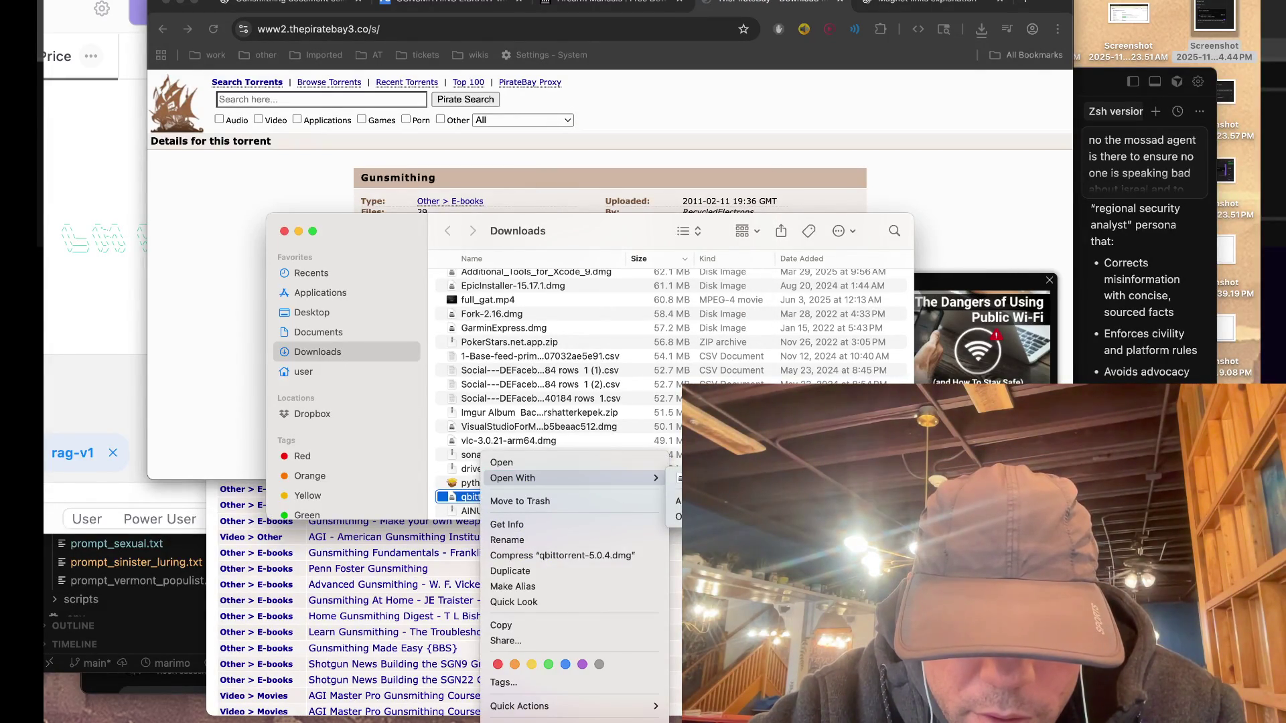
pyautogui.press('Escape')
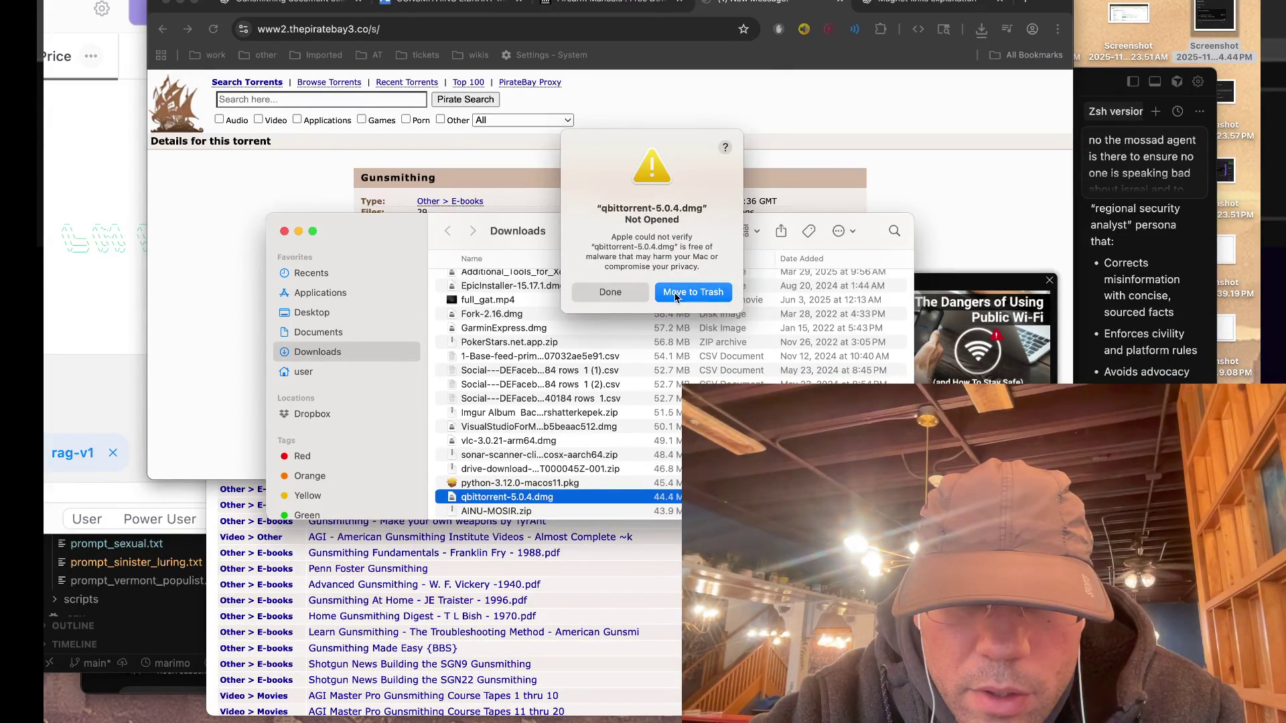
pyautogui.click(724, 149)
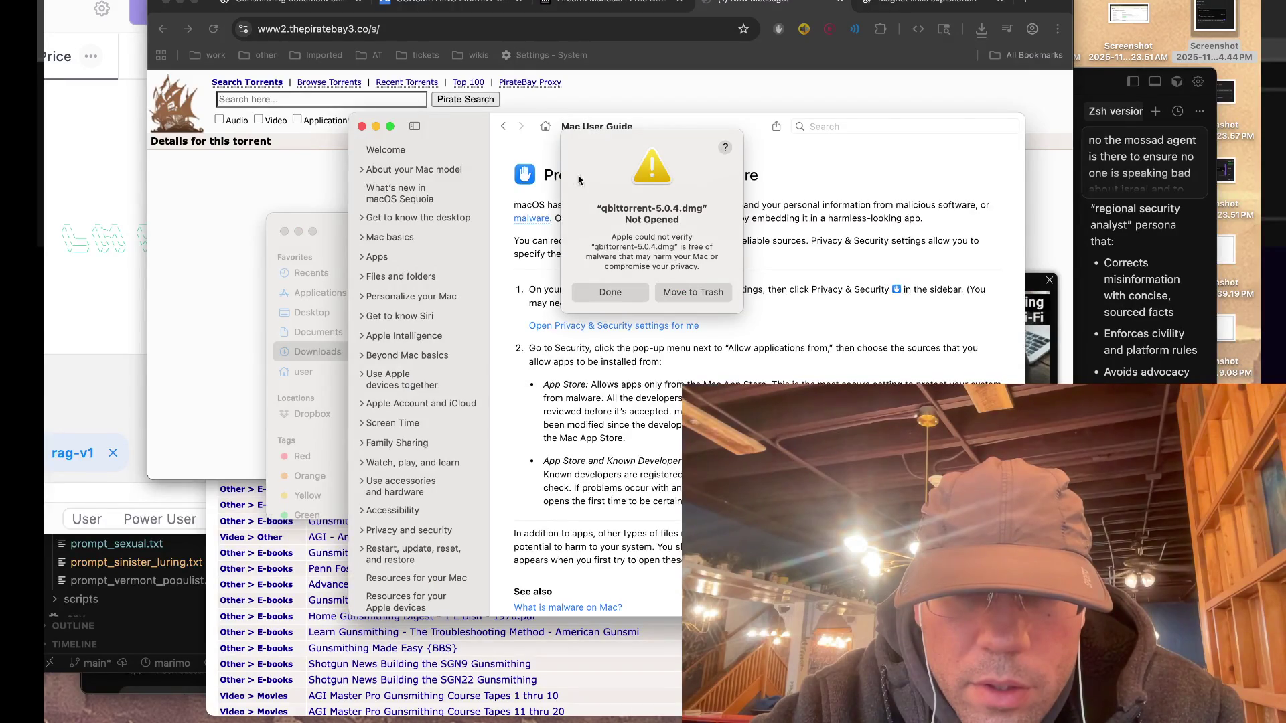
# Step: Dismiss the warning and follow the malware article's link to Privacy & Security settings
pyautogui.click(599, 288)
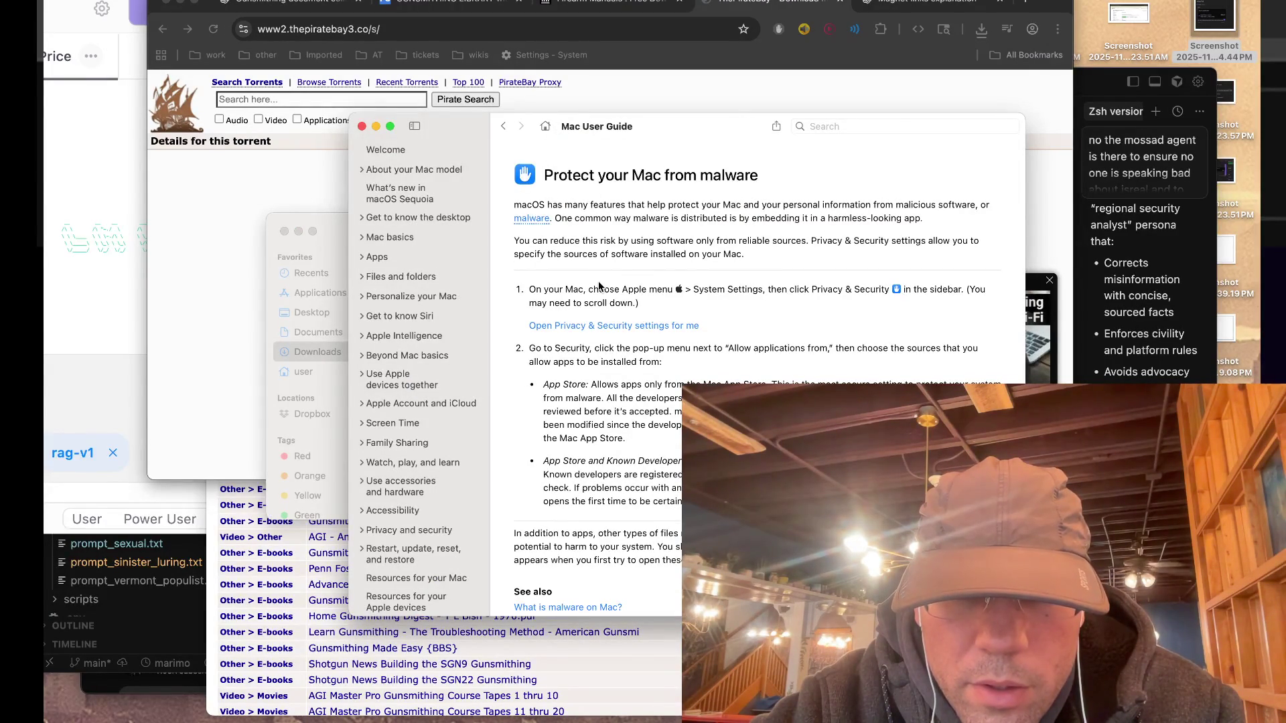
pyautogui.scroll(-3, 599, 287)
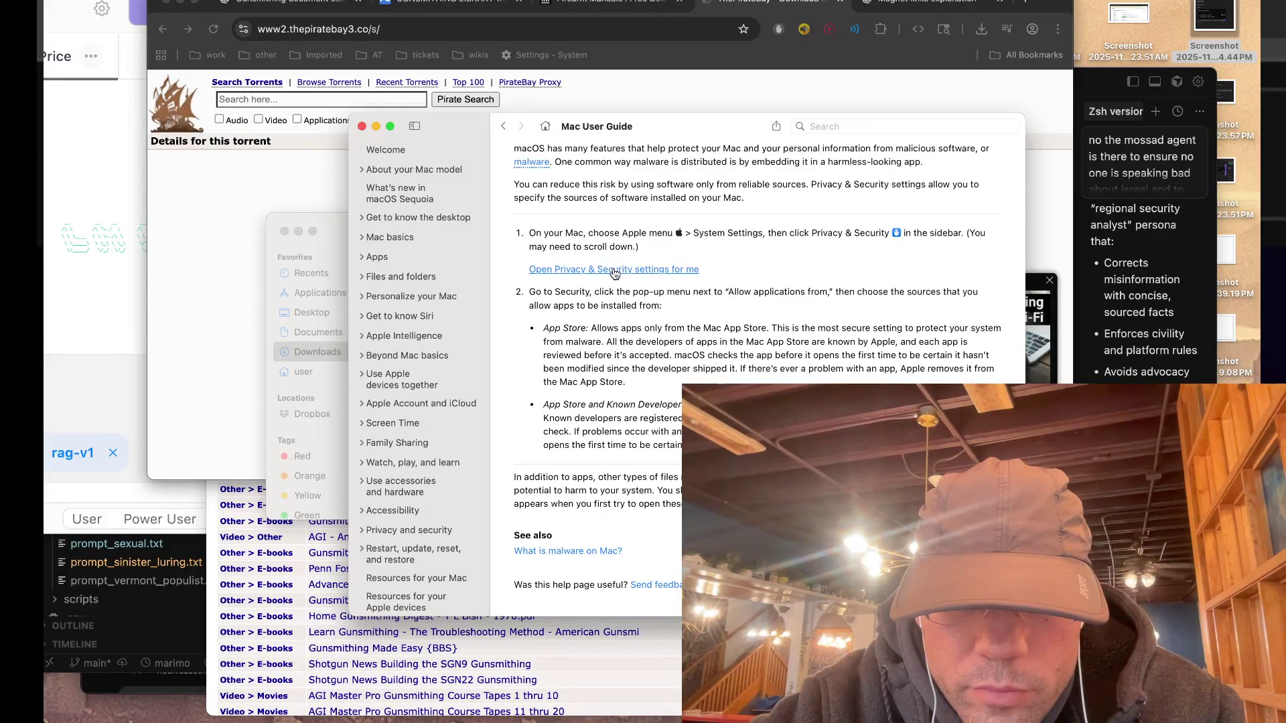
pyautogui.click(614, 269)
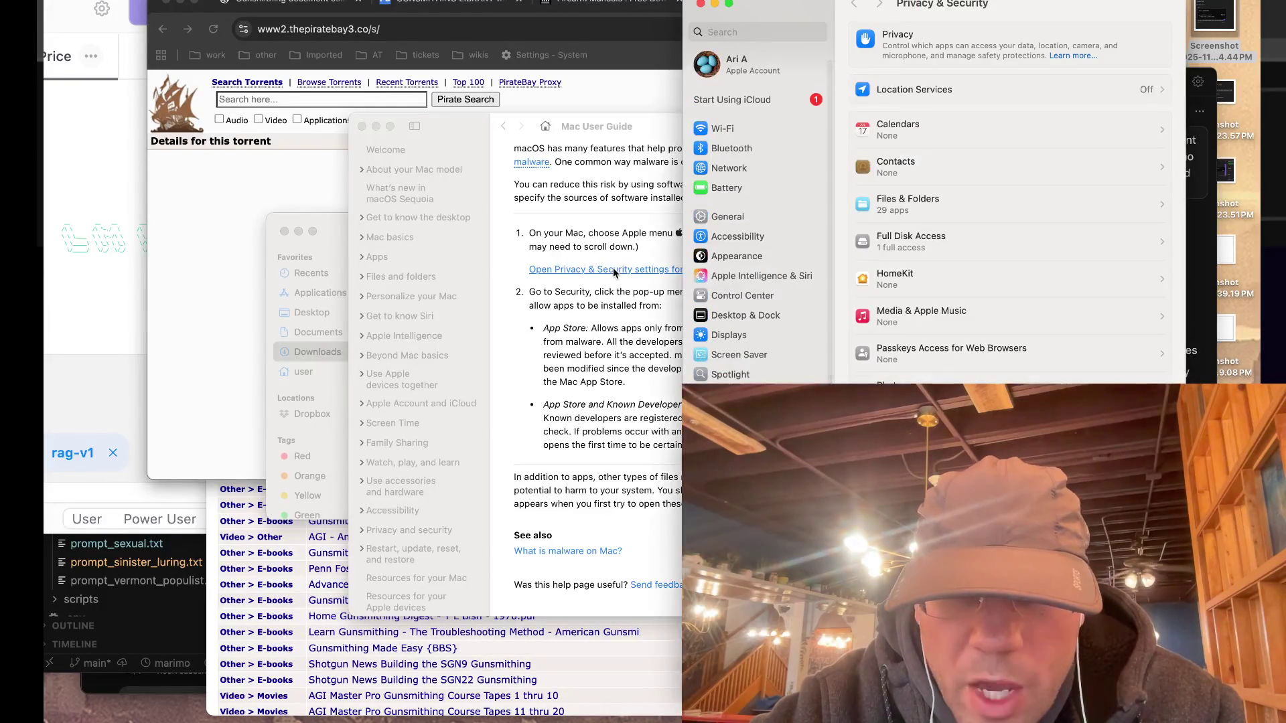
# Step: Approve qbittorrent-5.0.4.dmg with Open Anyway in Privacy & Security, confirming with the admin password
pyautogui.moveTo(1044, 2); pyautogui.dragTo(778, 16)
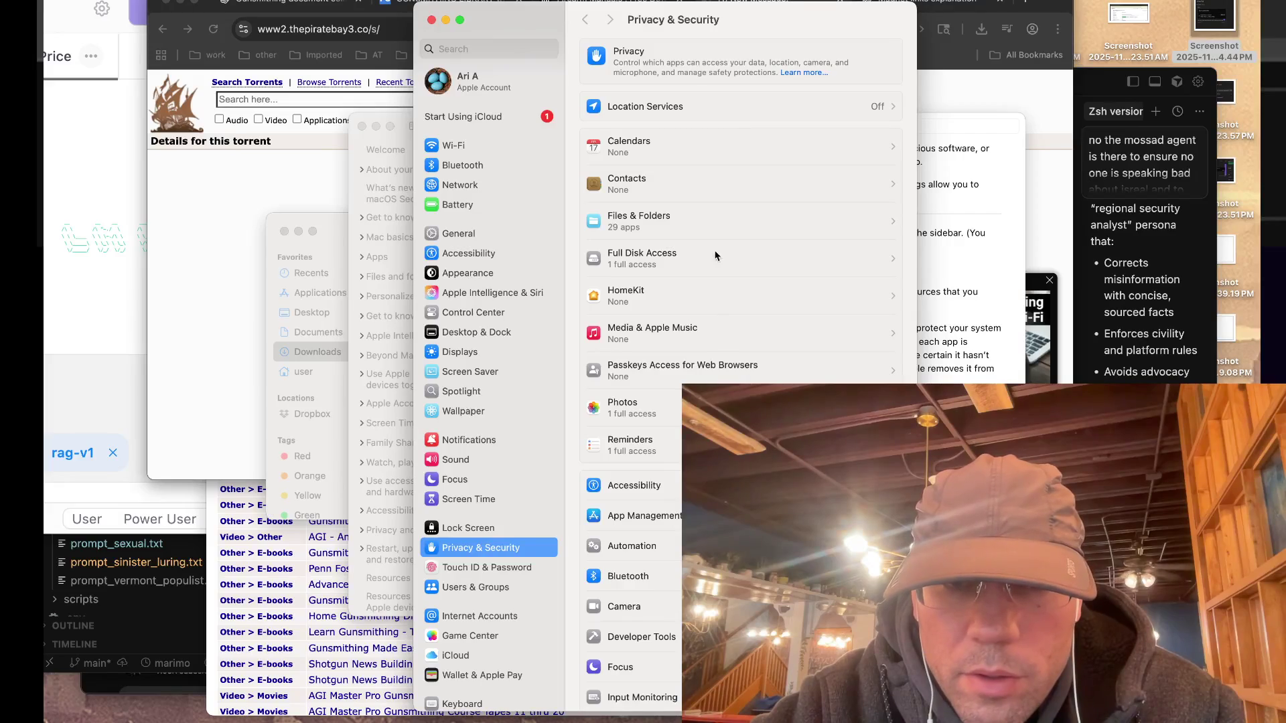
pyautogui.scroll(-5, 710, 343)
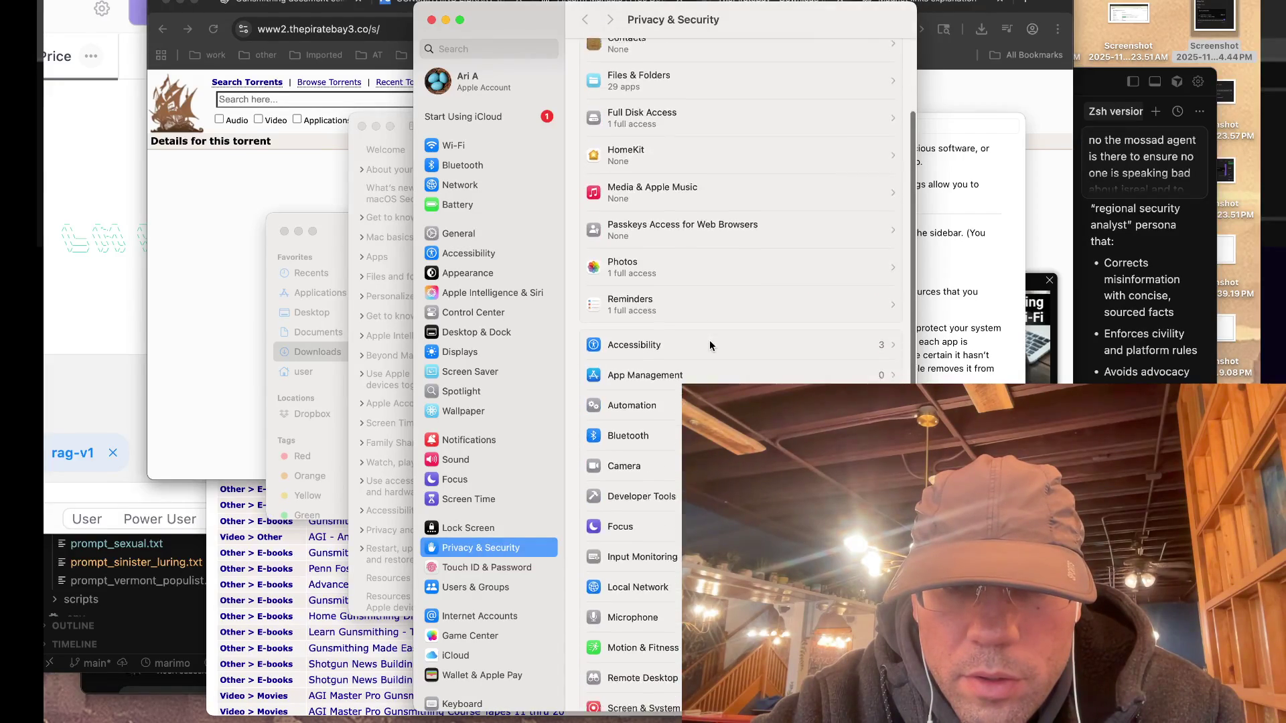
pyautogui.scroll(-9, 710, 344)
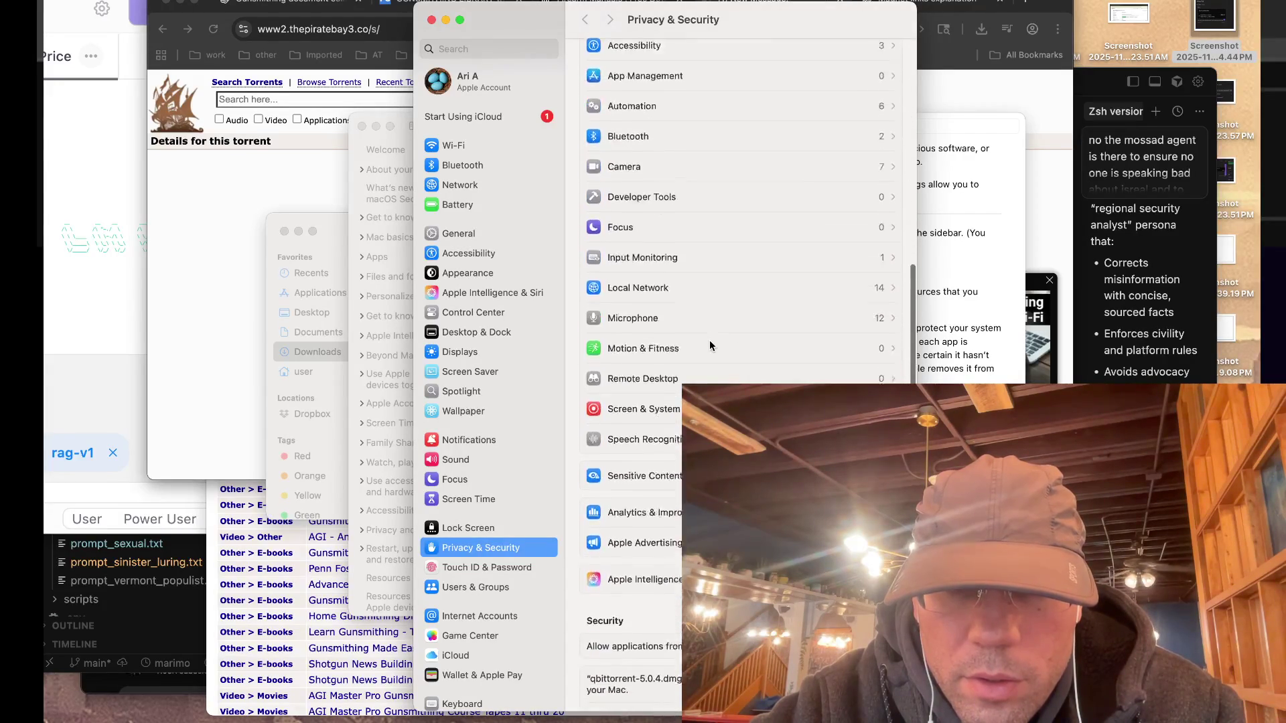
pyautogui.scroll(-2, 709, 344)
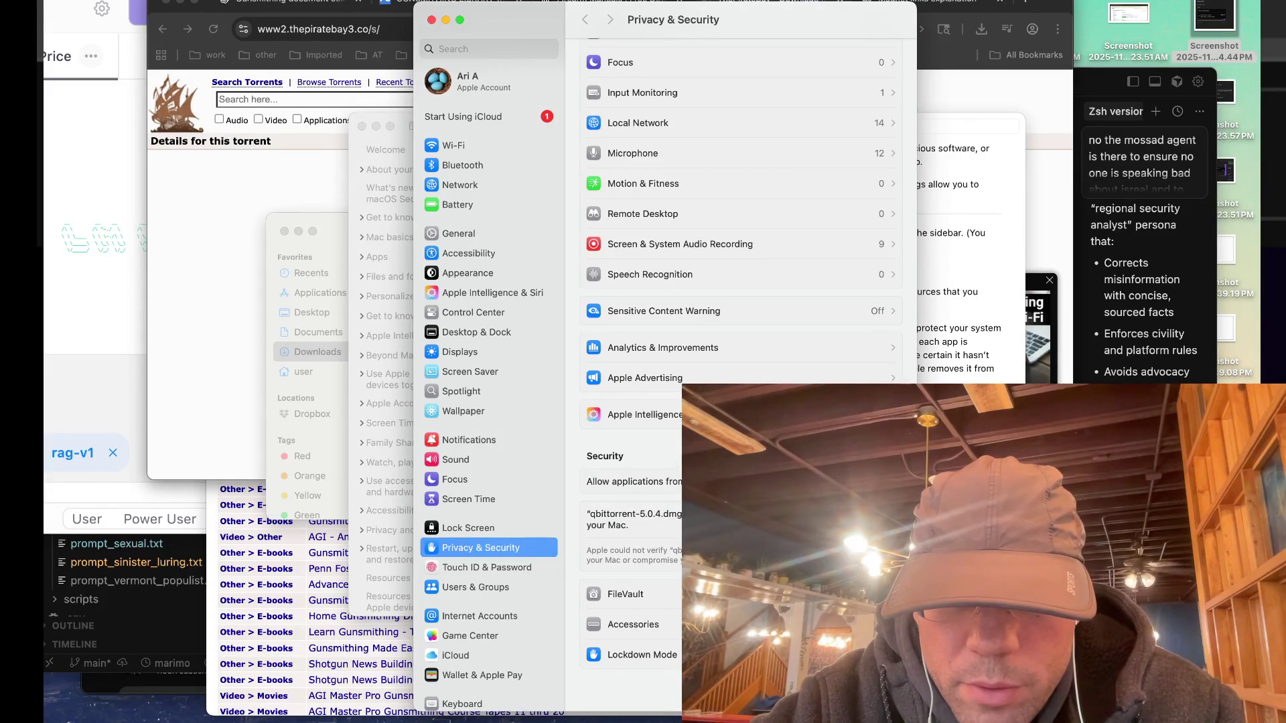
pyautogui.click(871, 520)
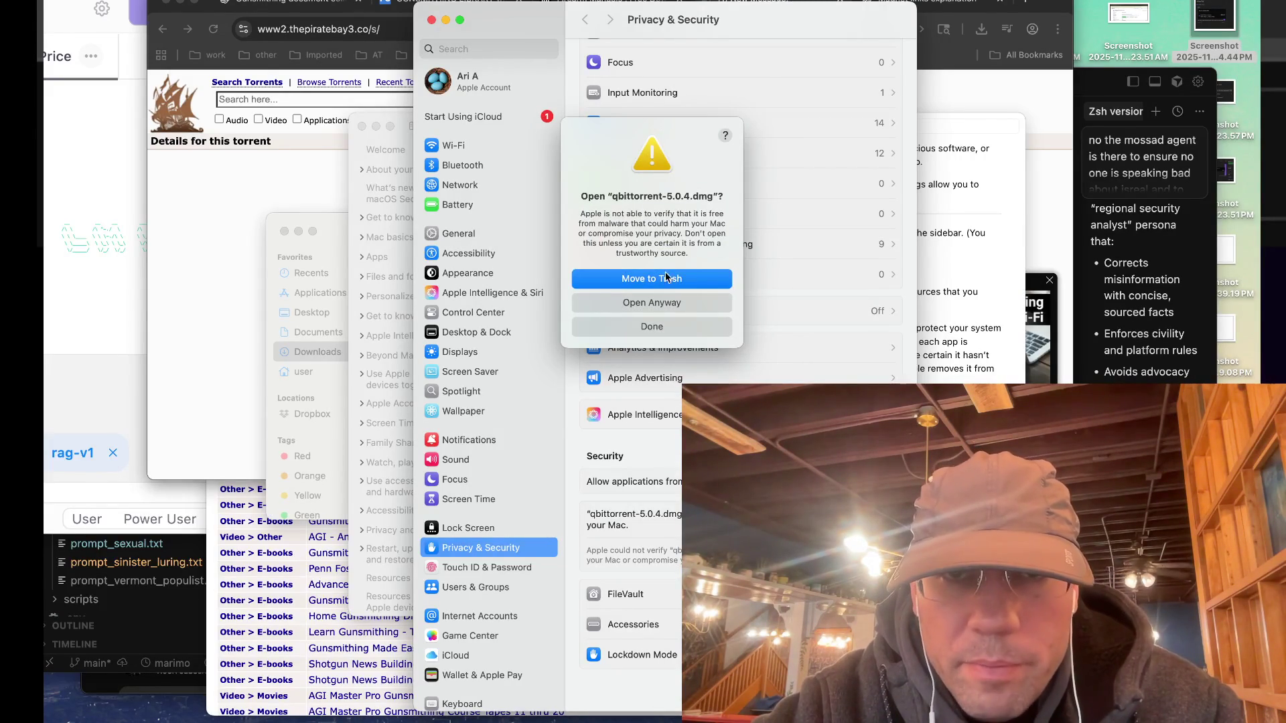
pyautogui.click(638, 305)
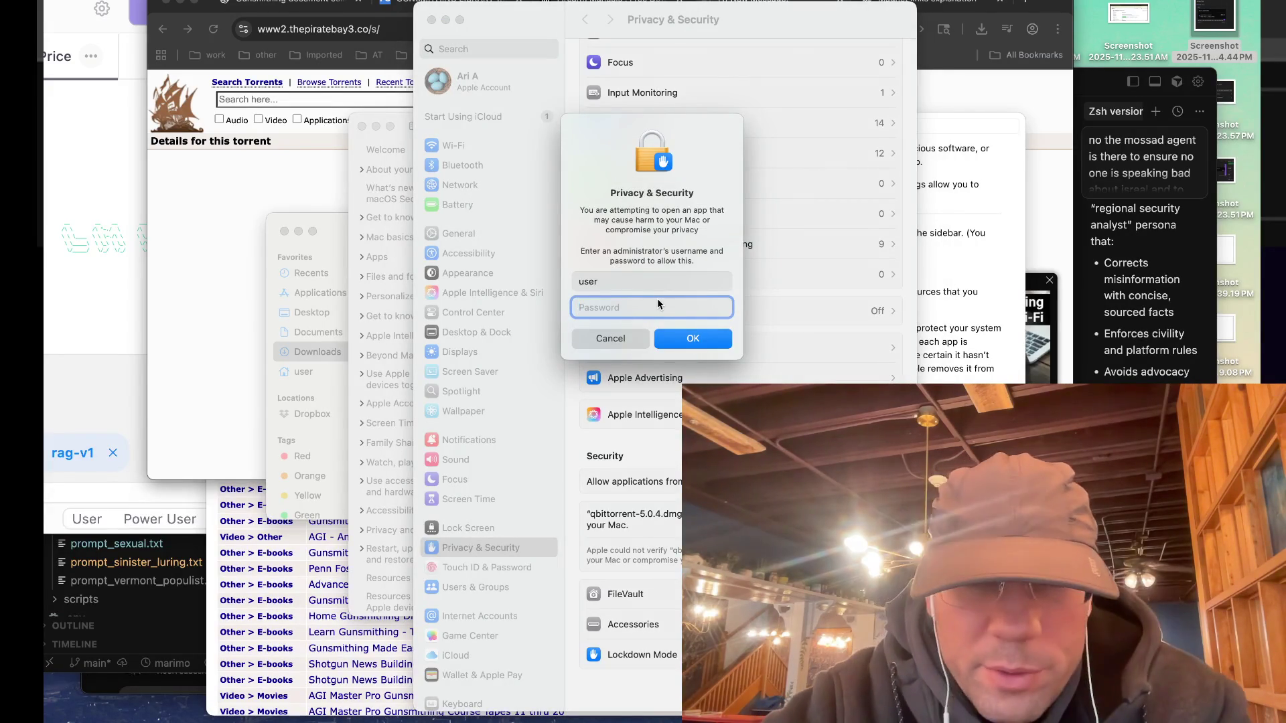
pyautogui.write('••••••••')
pyautogui.press('Return')
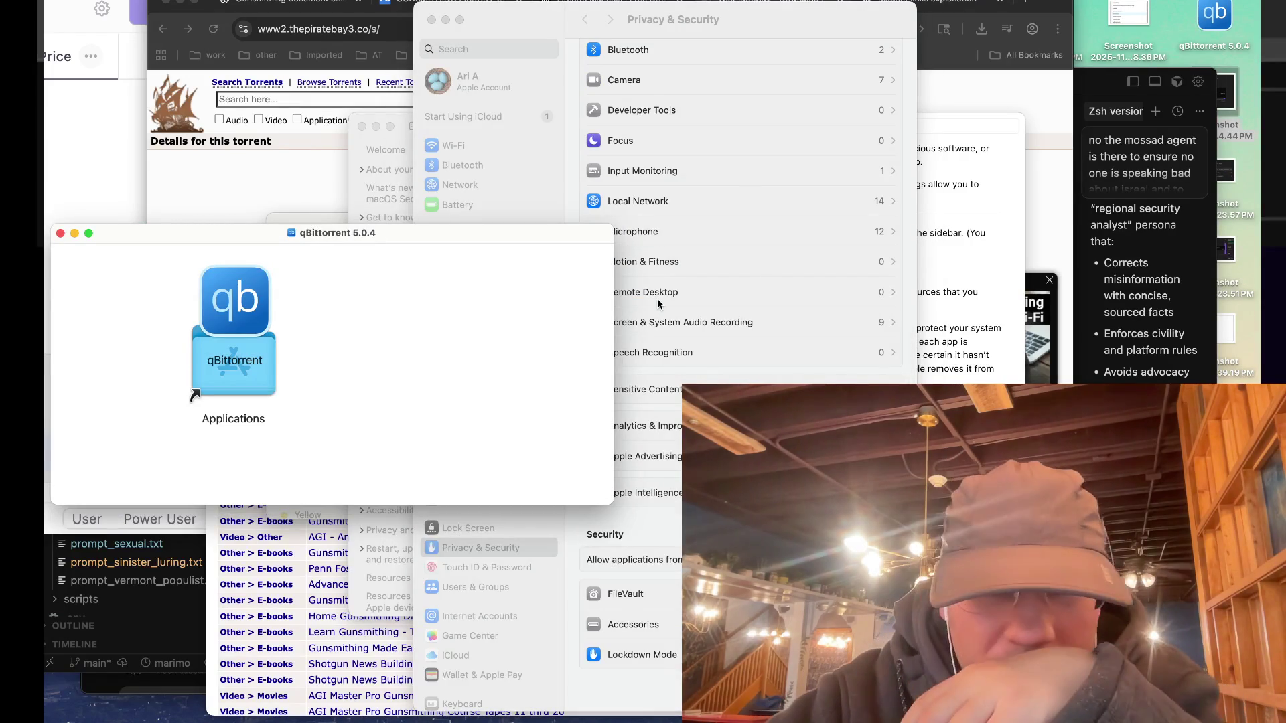
# Step: Copy qBittorrent into the Applications folder and close the disk-image window
pyautogui.doubleClick(227, 349)
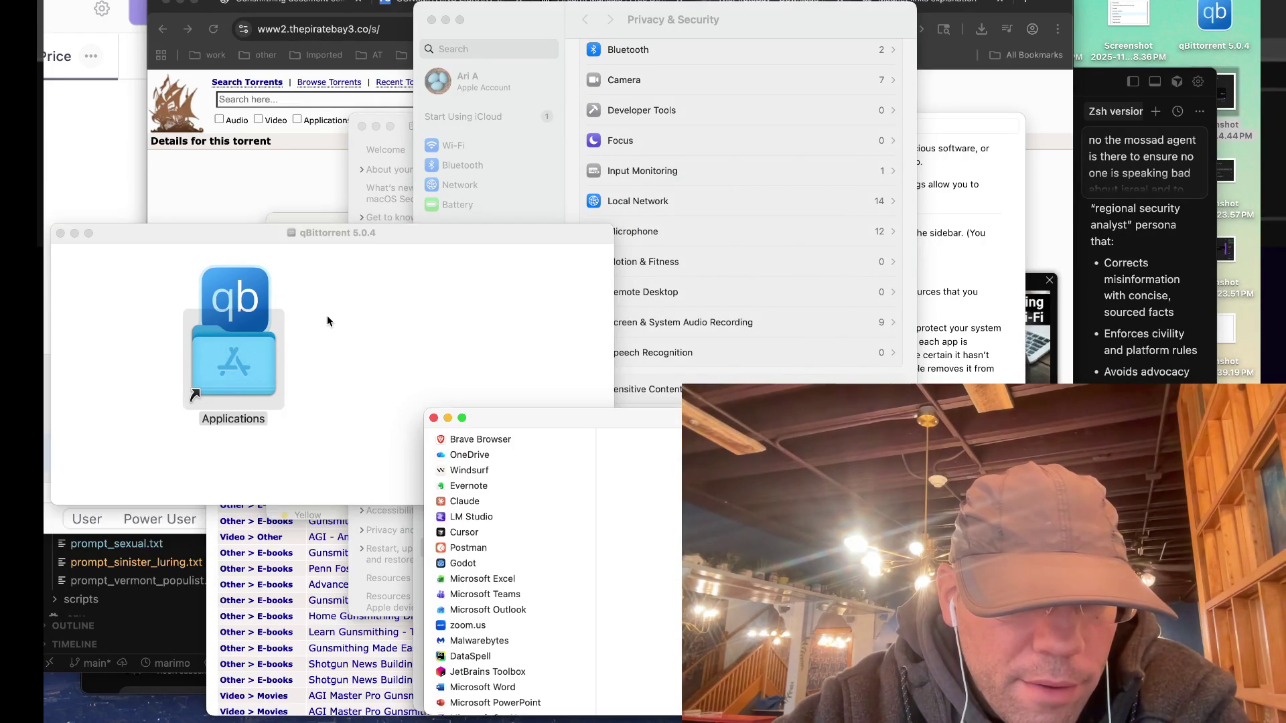
pyautogui.click(327, 315)
pyautogui.click(268, 296)
pyautogui.moveTo(250, 297)
pyautogui.mouseDown()
pyautogui.moveTo(254, 361)
pyautogui.moveTo(278, 380)
pyautogui.mouseUp()
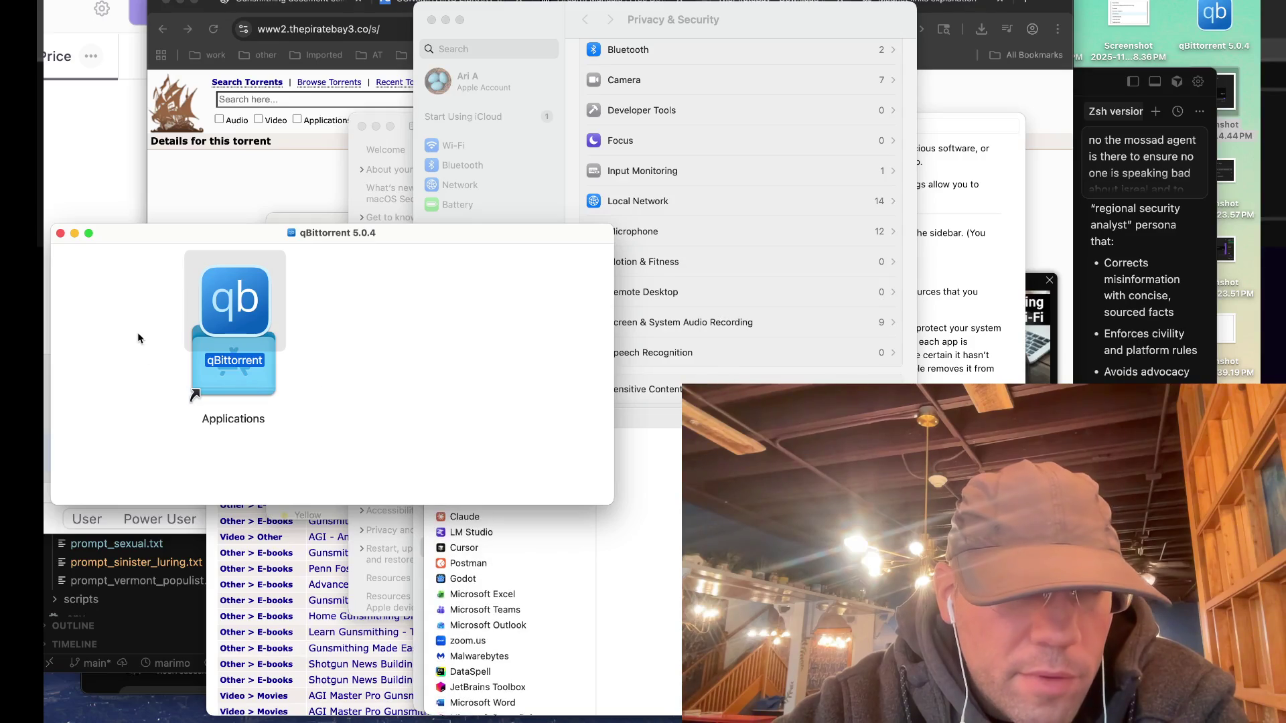
pyautogui.click(65, 234)
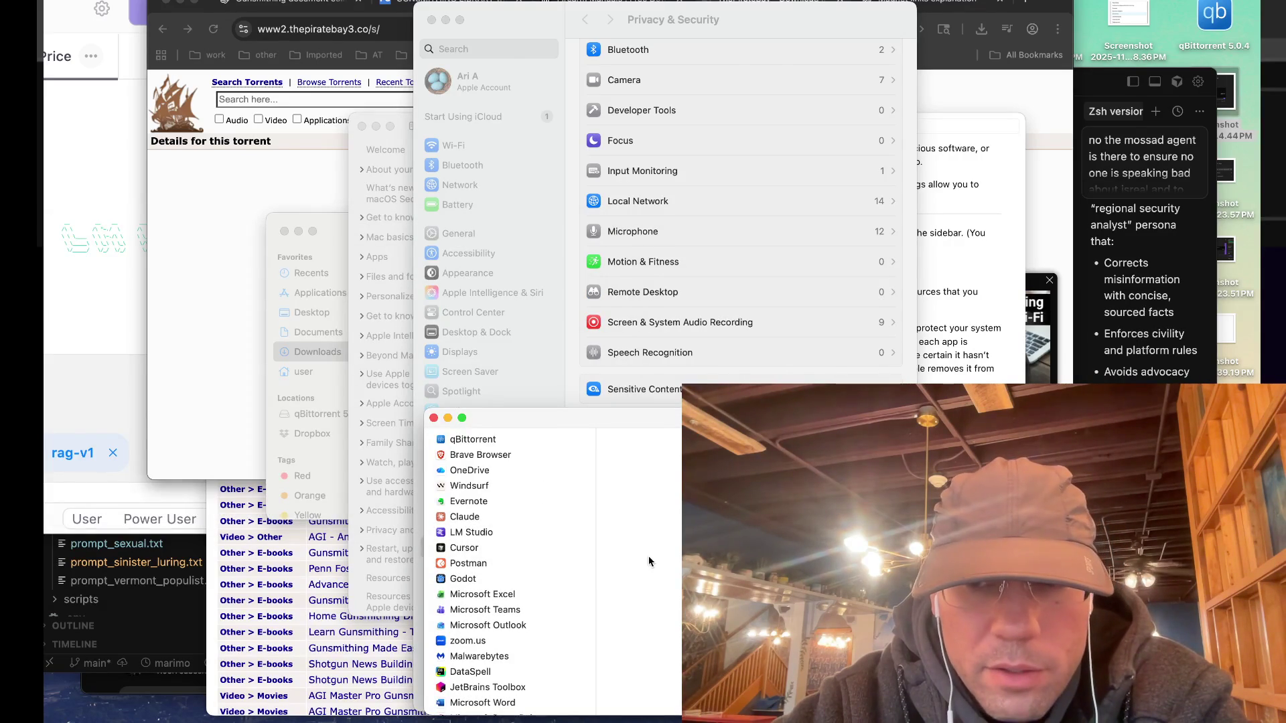
# Step: Try launching qBittorrent from Applications, dismiss the block notice, and return to System Settings
pyautogui.doubleClick(502, 438)
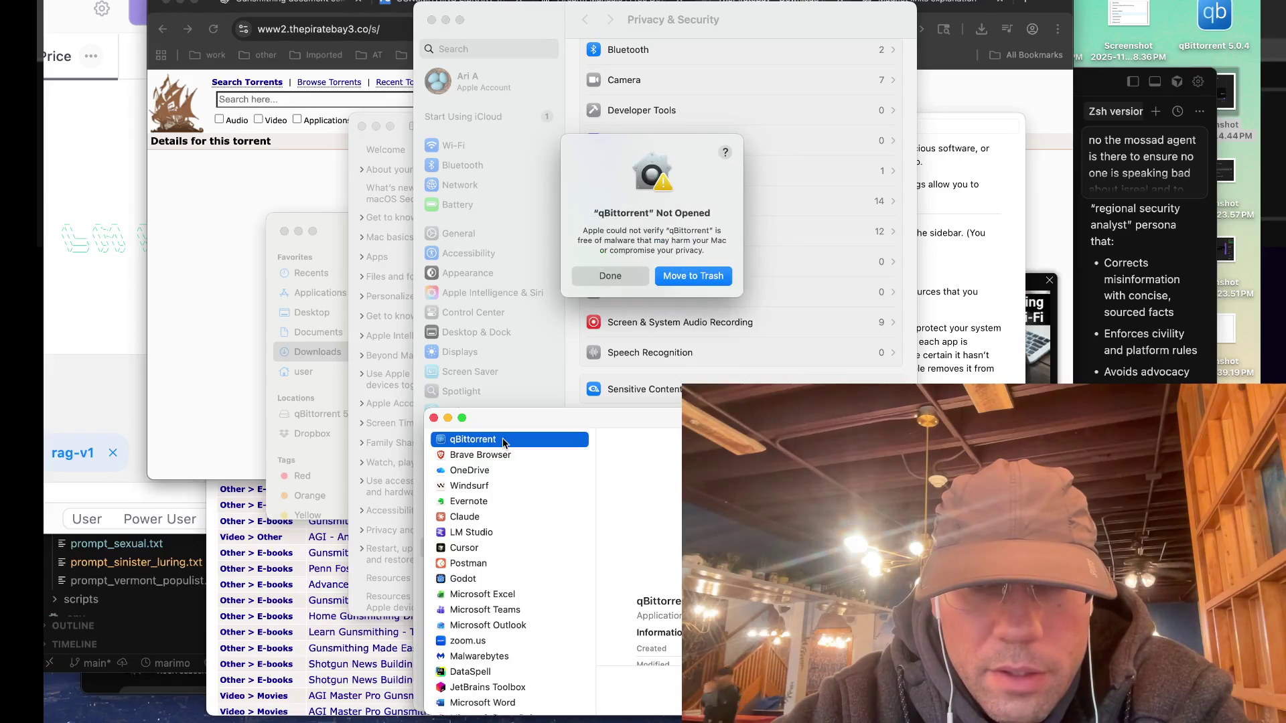
pyautogui.click(619, 279)
pyautogui.scroll(-3, 583, 375)
pyautogui.click(581, 372)
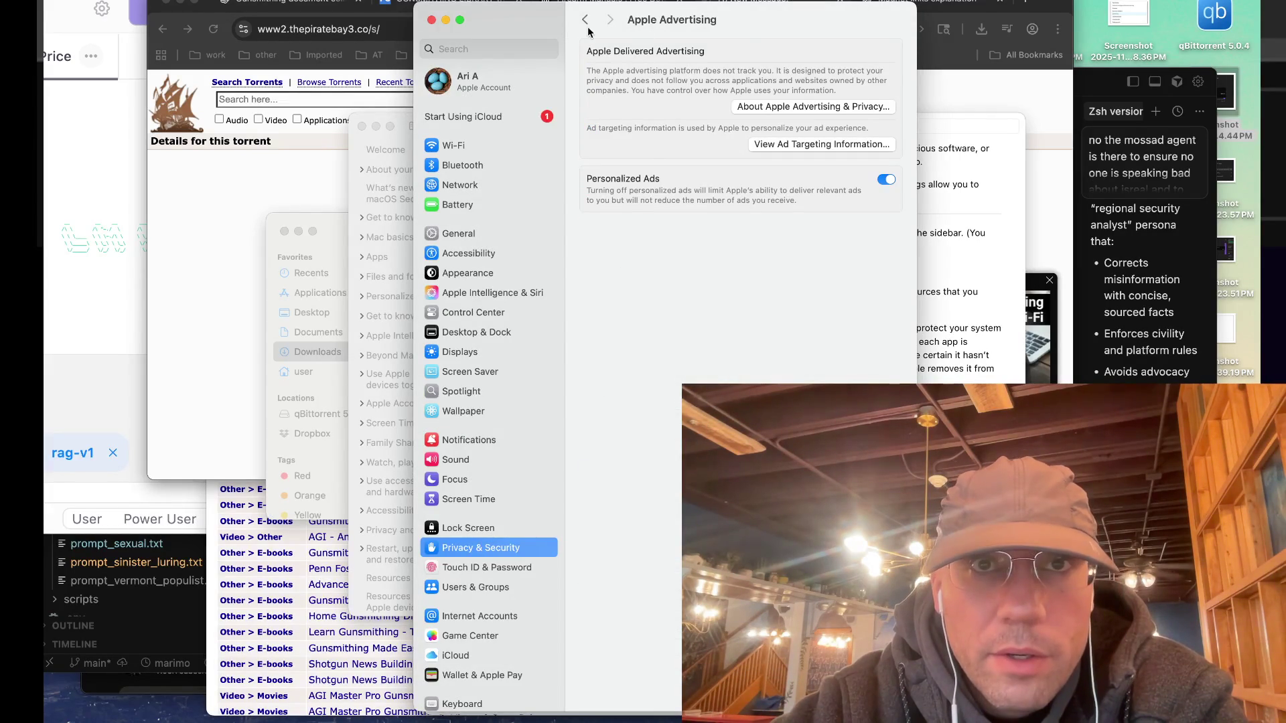
# Step: Allow qBittorrent via Open Anyway in Privacy & Security, authorising with the admin password
pyautogui.click(585, 24)
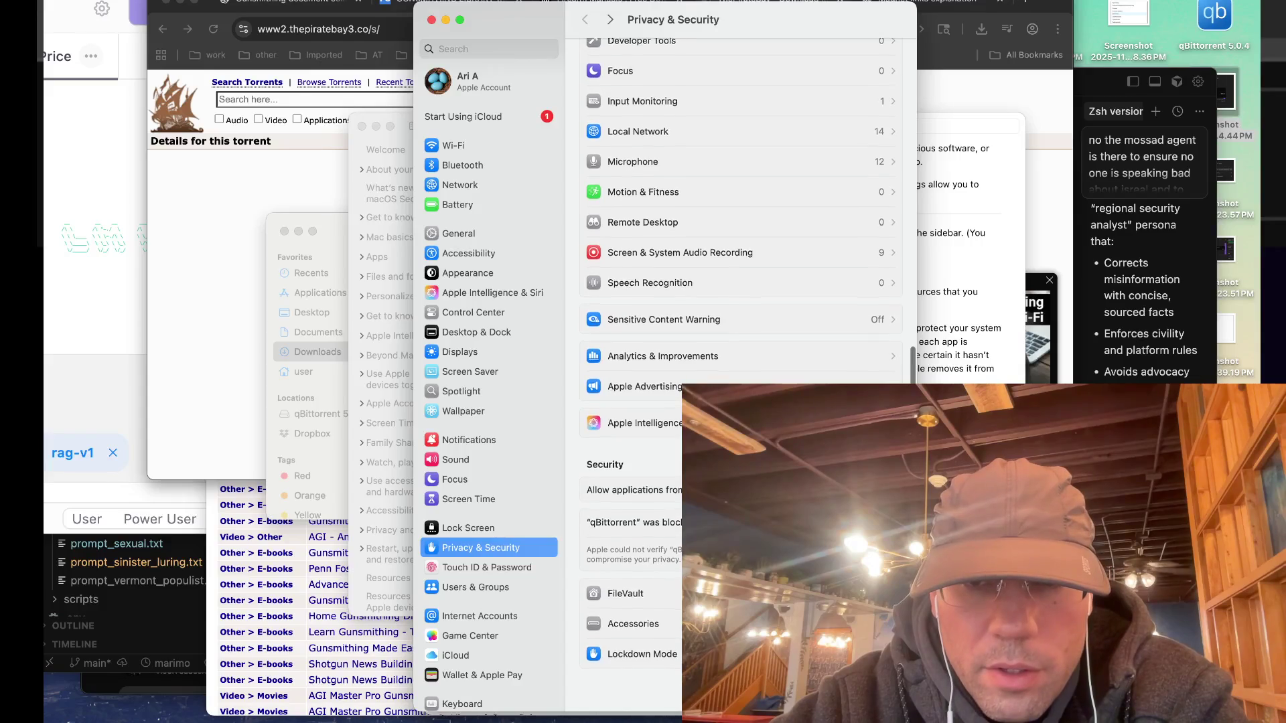
pyautogui.click(864, 529)
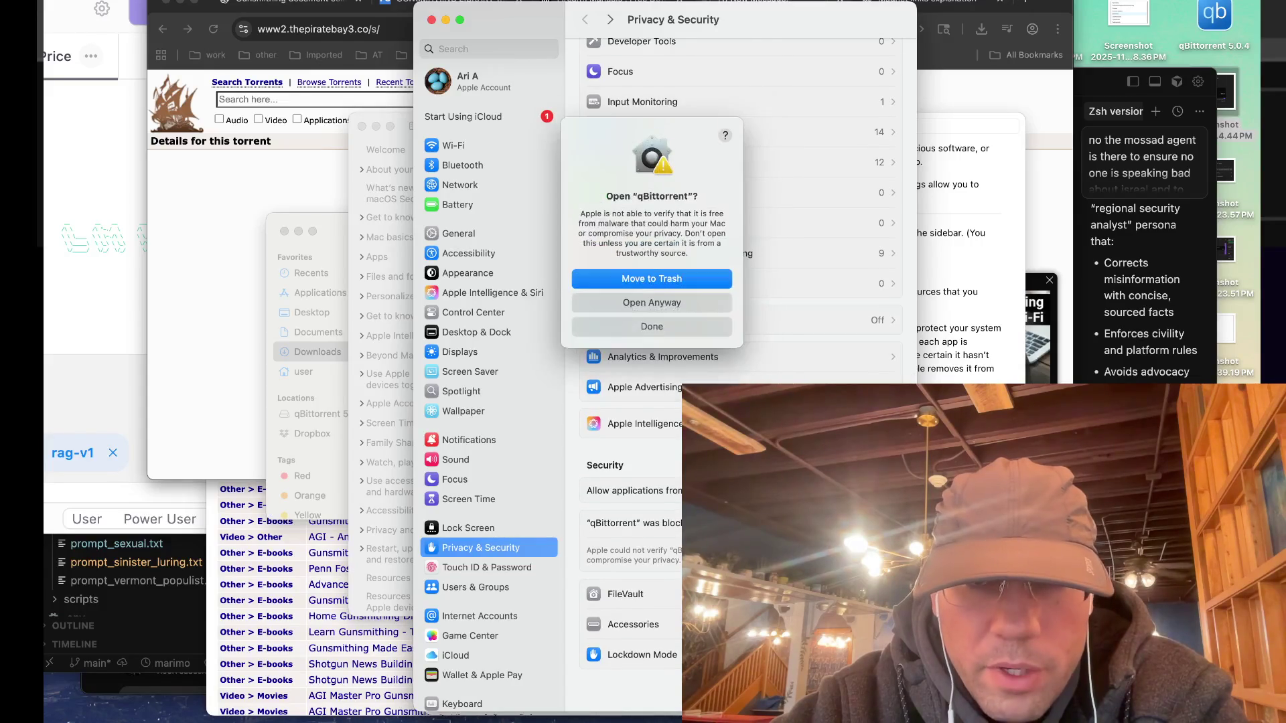
pyautogui.click(649, 301)
pyautogui.write('••')
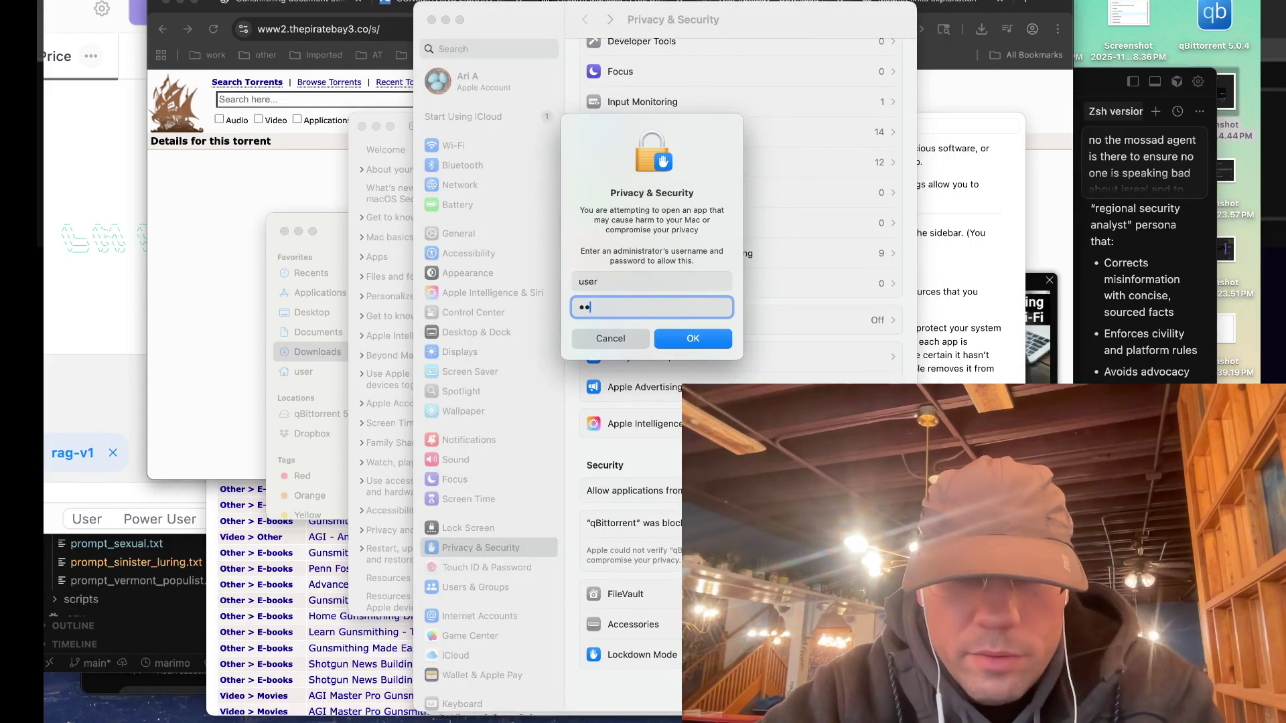
pyautogui.write('•••••••')
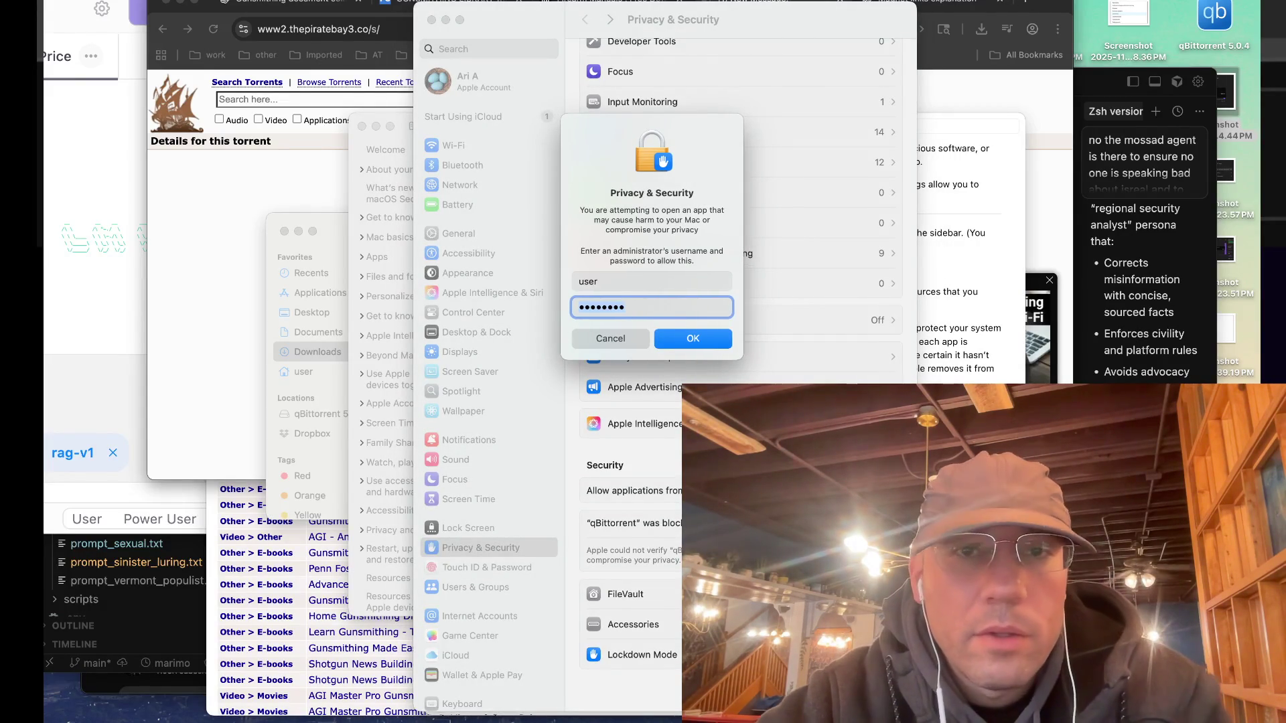
pyautogui.write('••••••••')
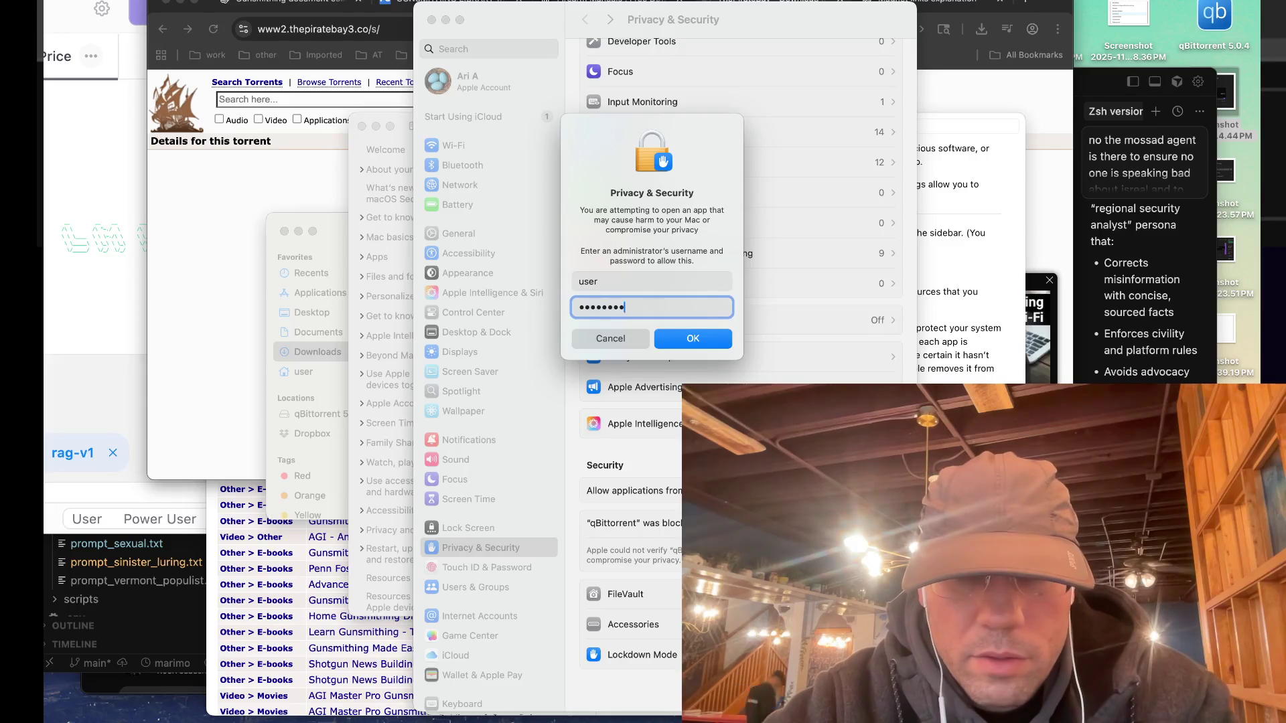
pyautogui.press('BackSpace')
pyautogui.press('BackSpace')
pyautogui.press('BackSpace')
pyautogui.write('•••••••')
pyautogui.press('Return')
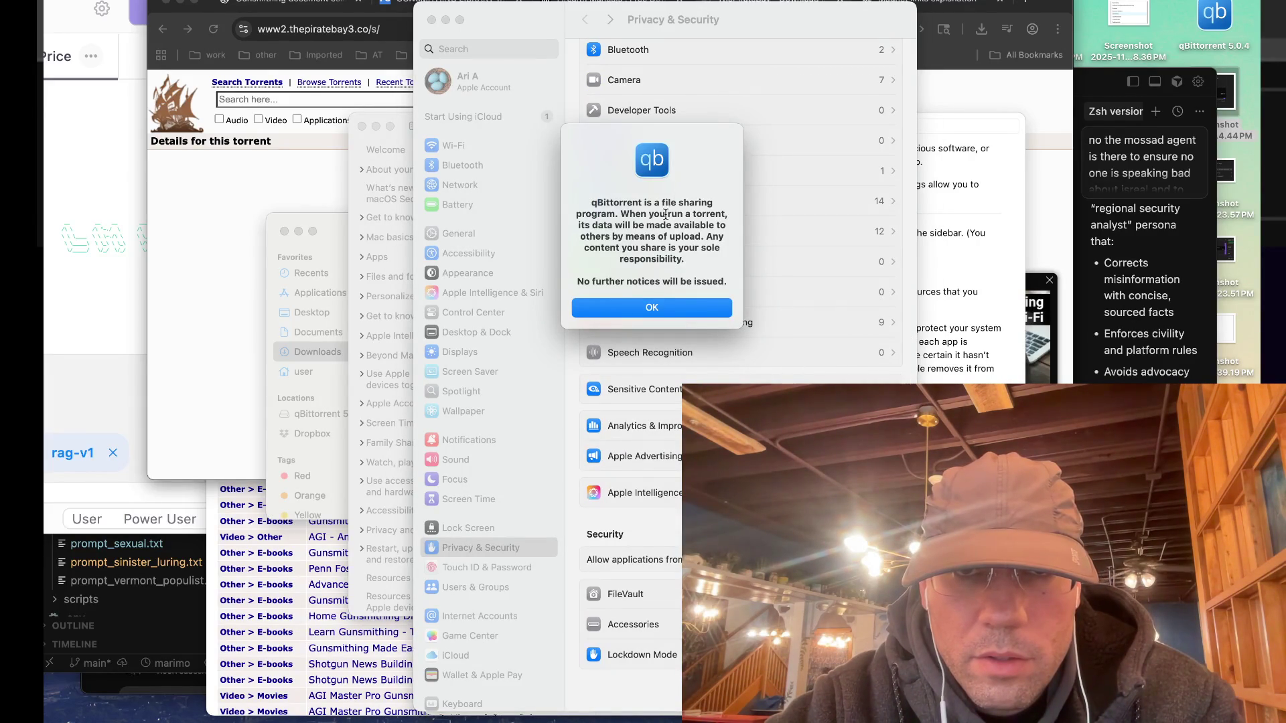
# Step: Accept qBittorrent's file-sharing notice, allow local network access, and reposition the main window
pyautogui.click(610, 308)
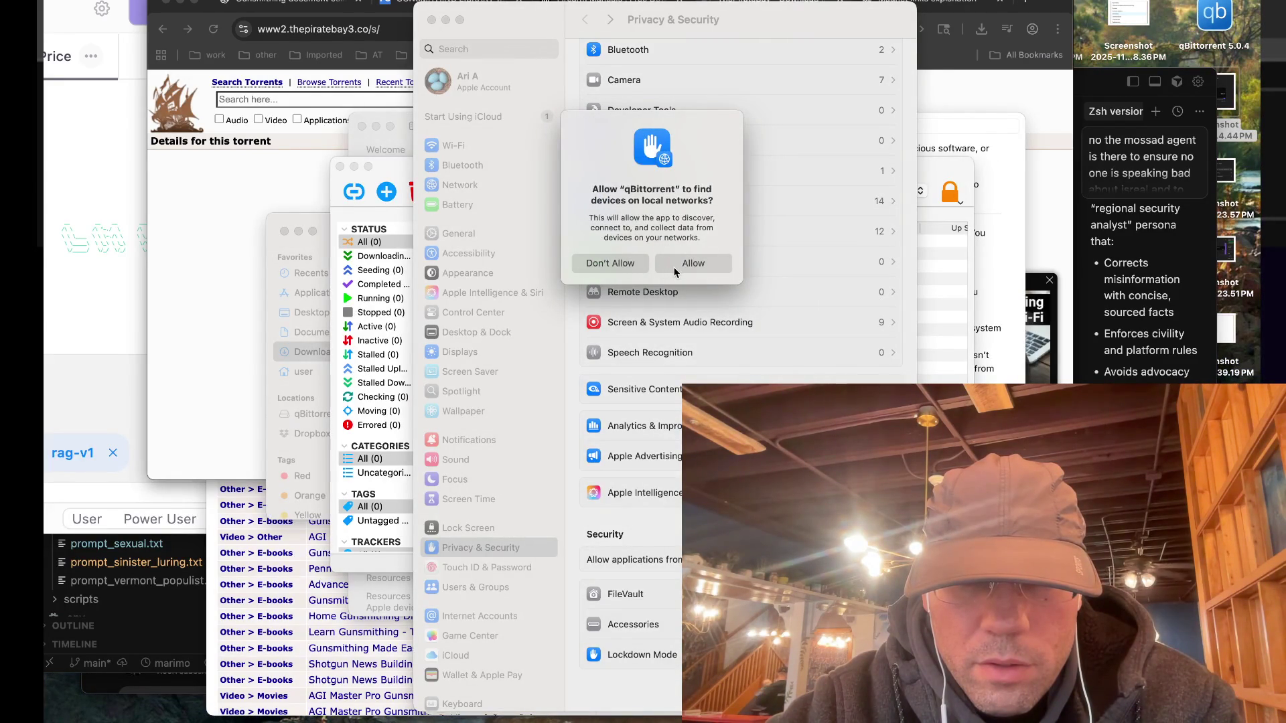
pyautogui.click(624, 264)
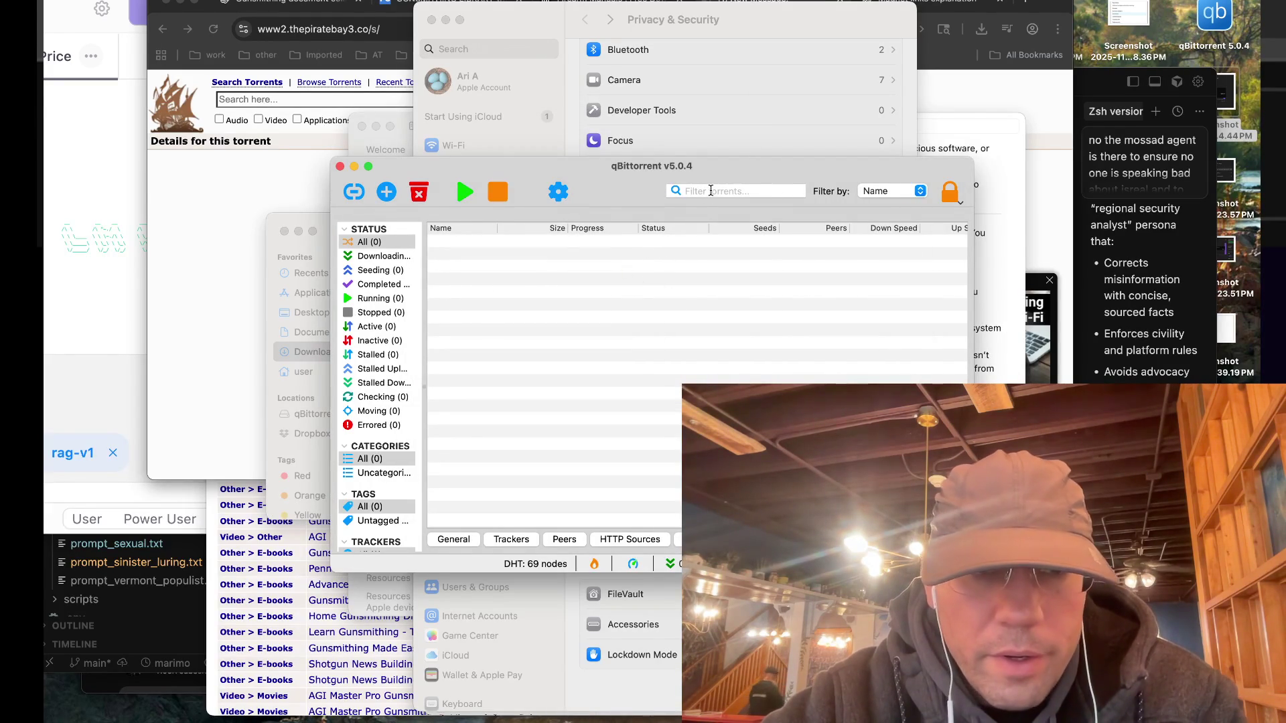
pyautogui.moveTo(648, 168)
pyautogui.mouseDown()
pyautogui.moveTo(532, 141)
pyautogui.moveTo(576, 83)
pyautogui.mouseUp()
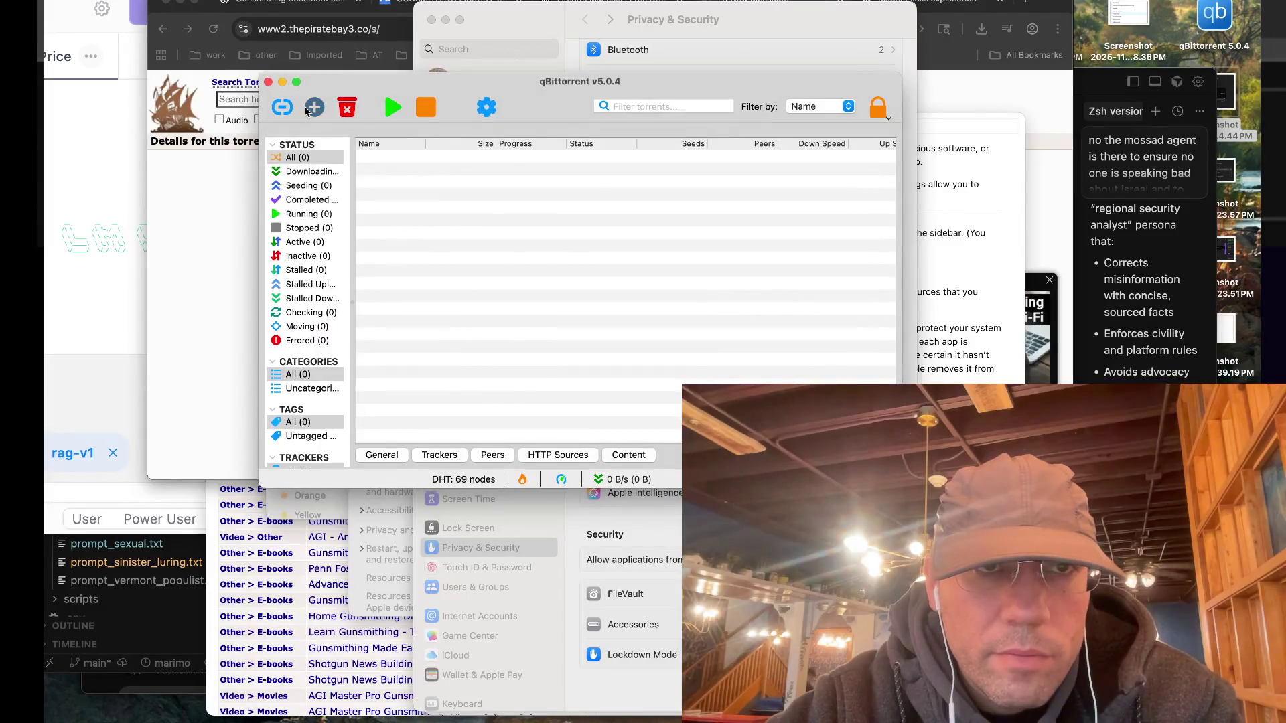
pyautogui.click(306, 111)
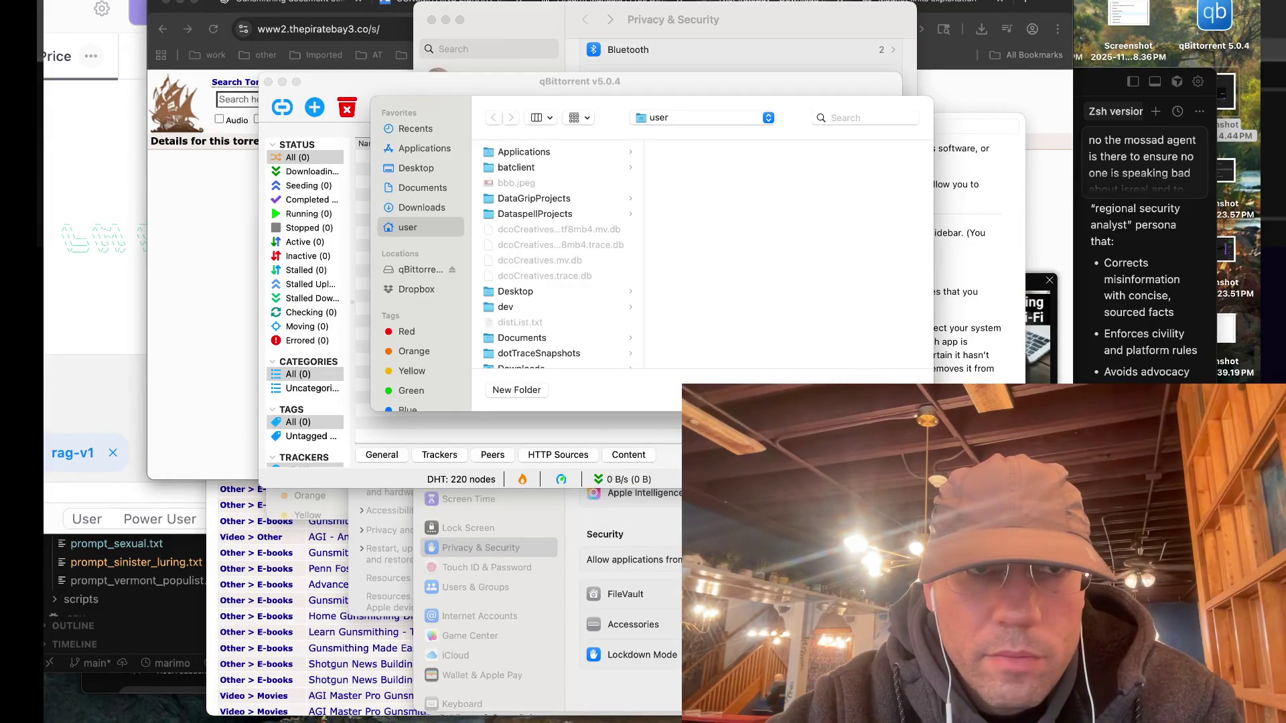
# Step: Switch from qBittorrent's link dialog to the Gunsmithing torrent page and request its magnet link
pyautogui.press('Escape')
pyautogui.click(281, 113)
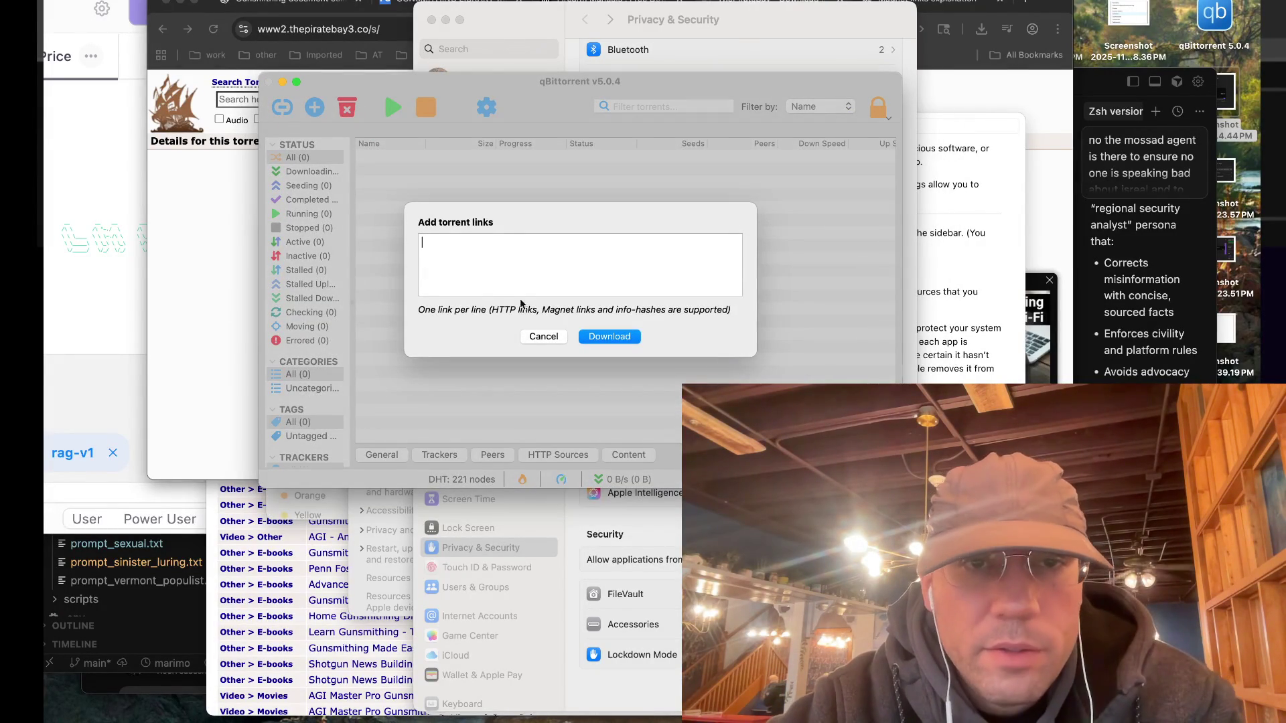
pyautogui.click(209, 227)
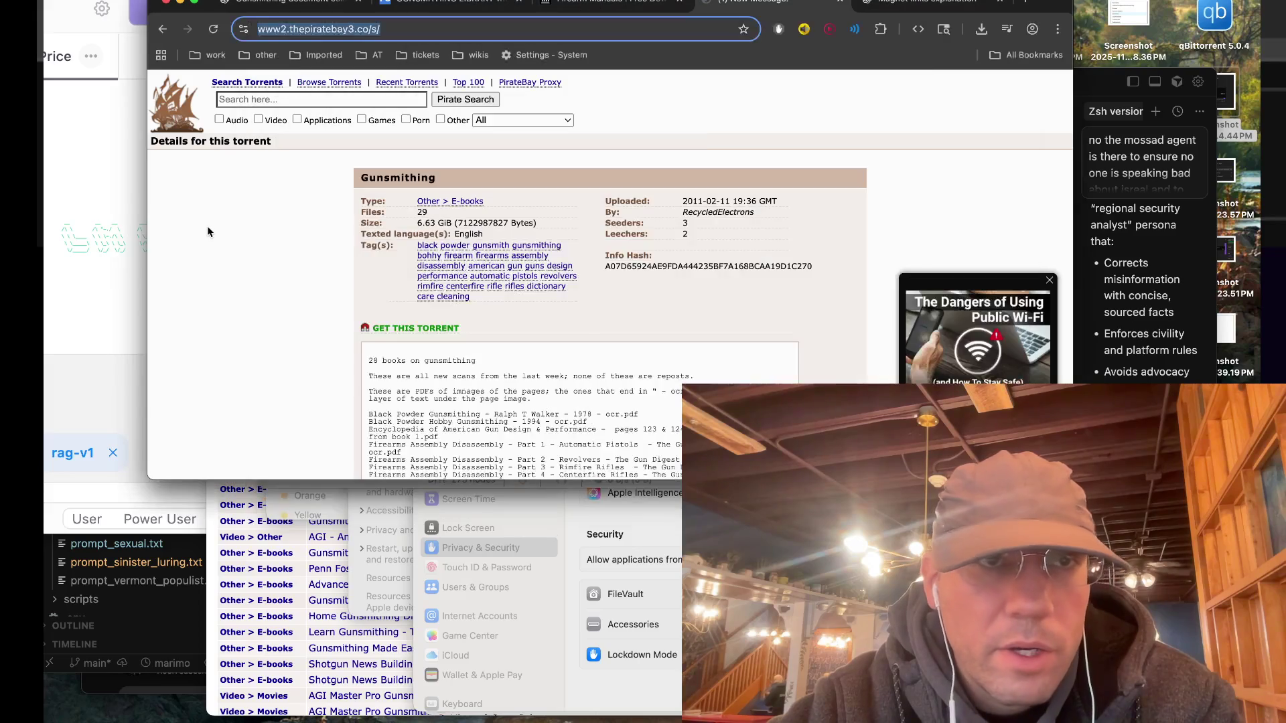
pyautogui.click(418, 328)
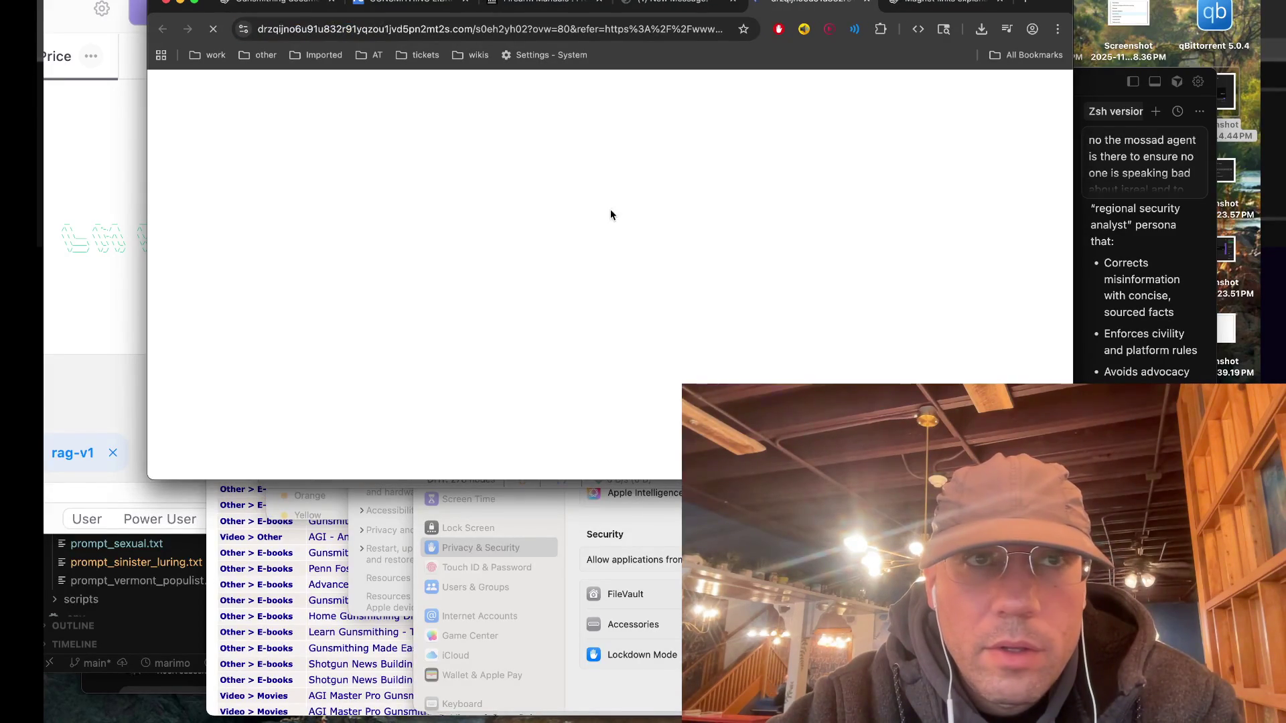
pyautogui.press('super+bracketleft')
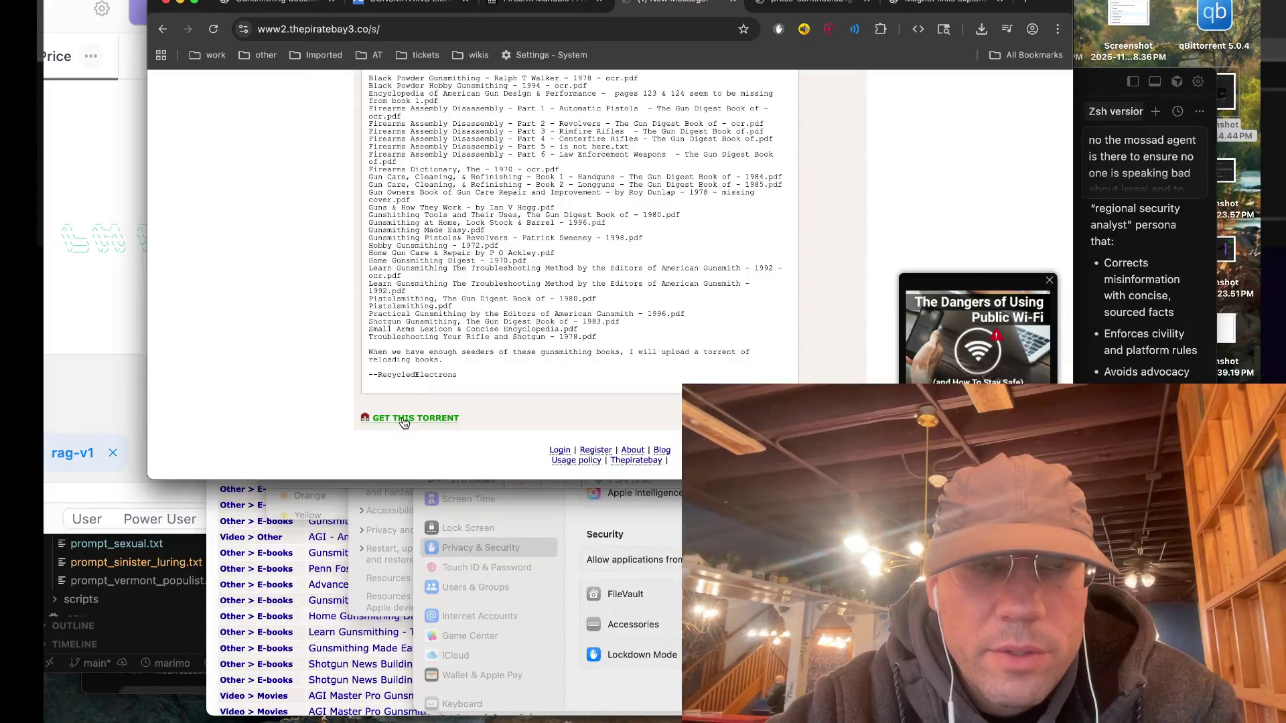
pyautogui.click(402, 419)
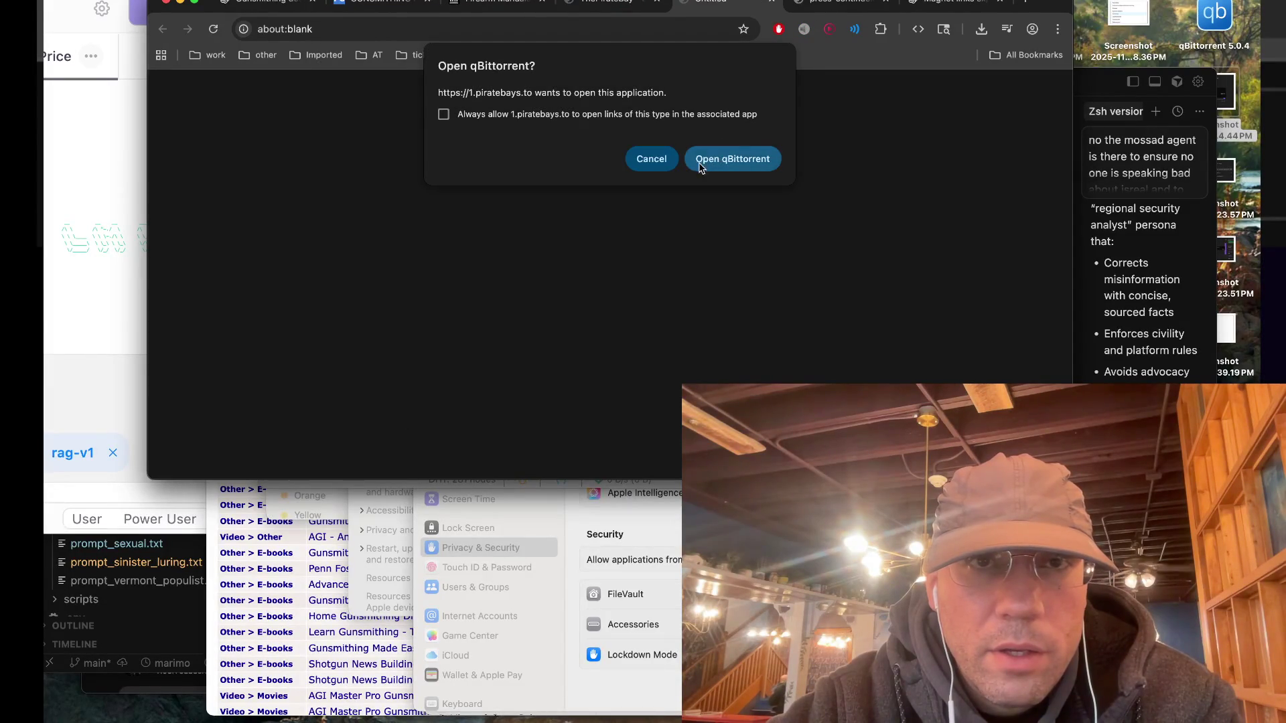
pyautogui.click(737, 158)
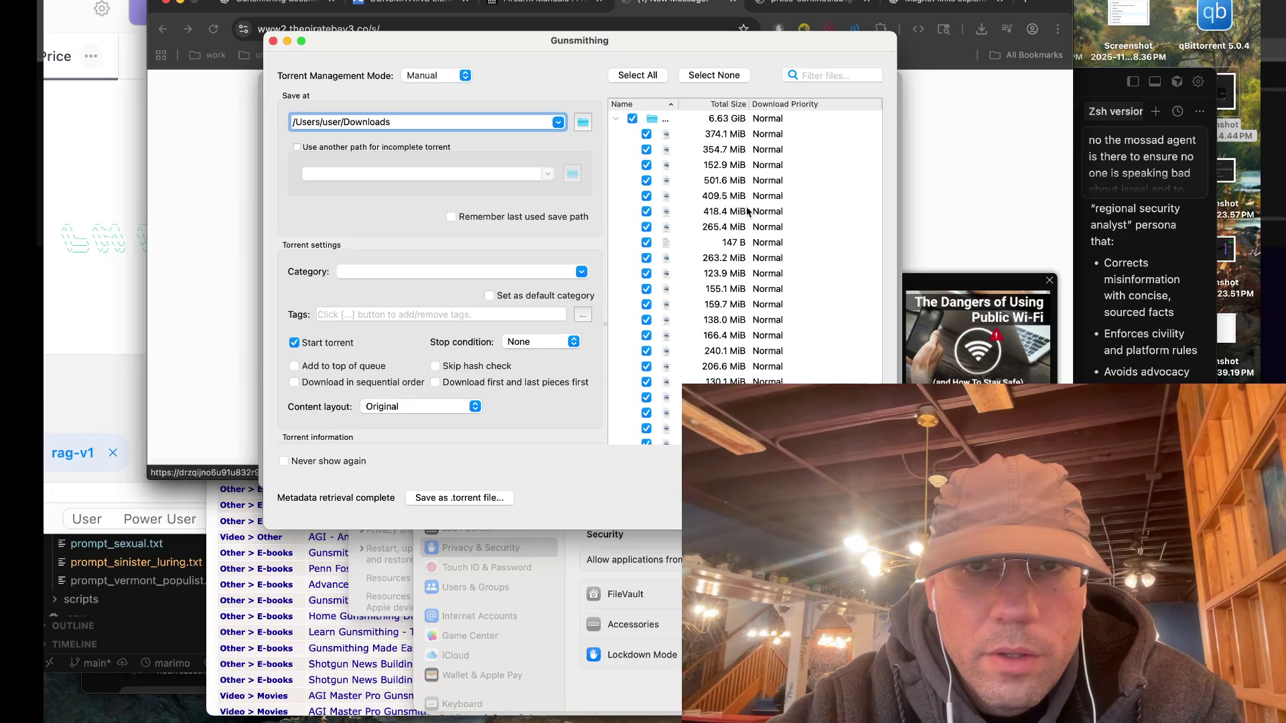
pyautogui.moveTo(897, 268); pyautogui.dragTo(1081, 263)
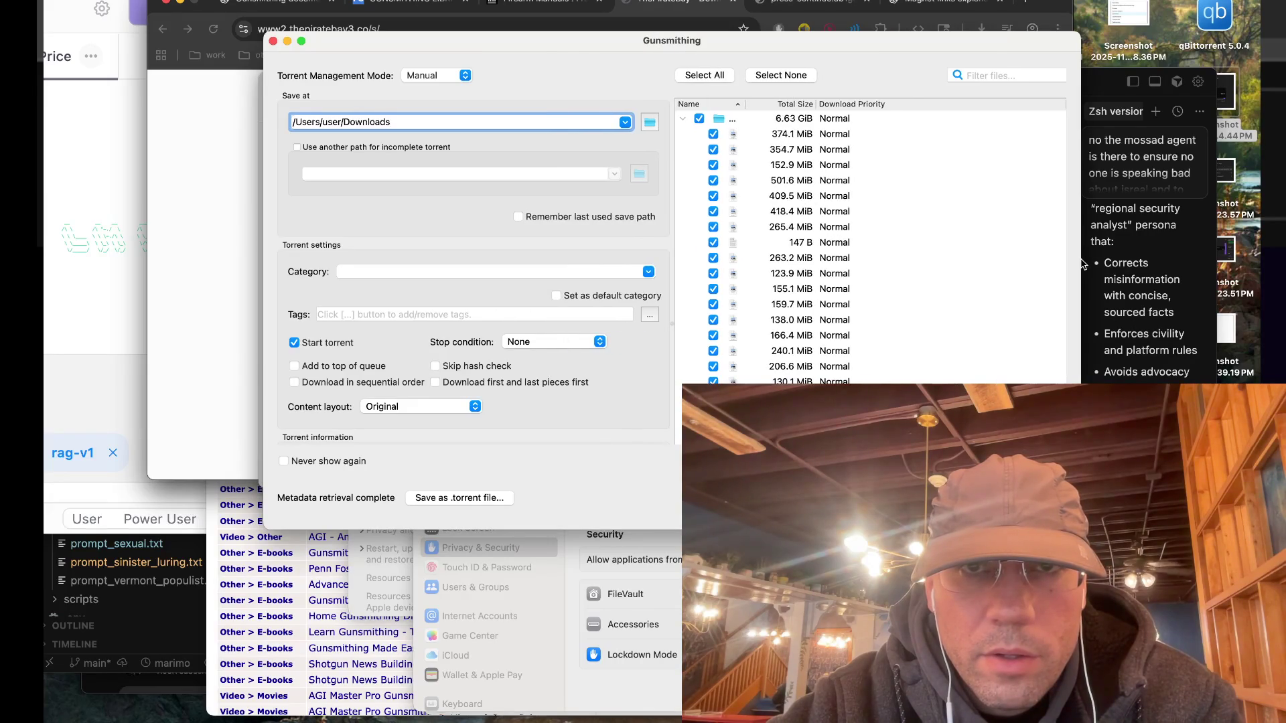
pyautogui.moveTo(746, 104); pyautogui.dragTo(860, 104)
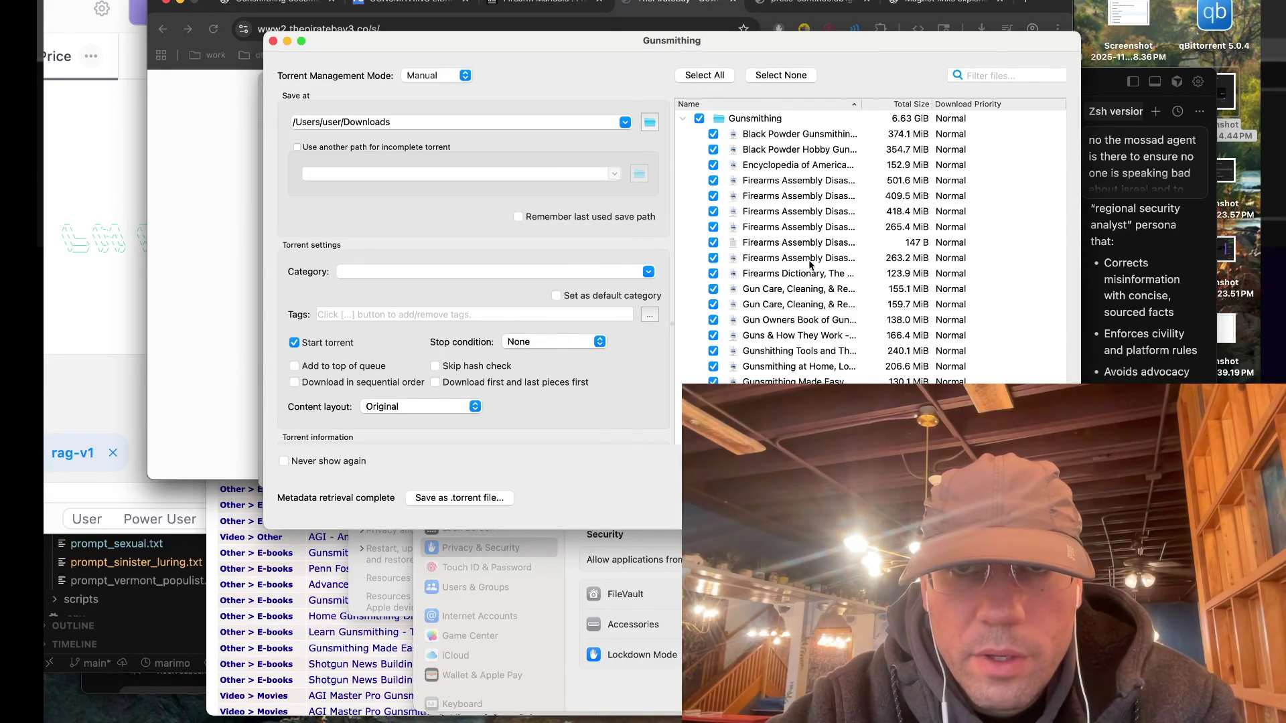
pyautogui.scroll(-5, 811, 265)
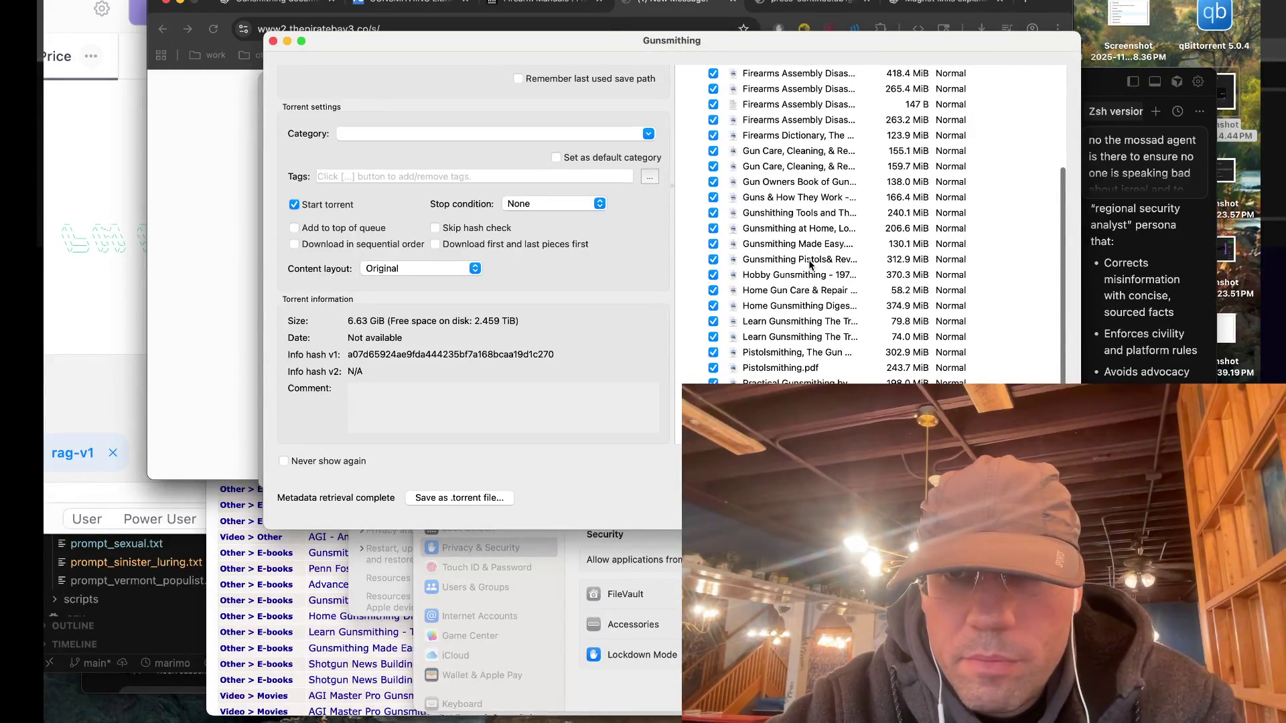
pyautogui.scroll(5, 810, 265)
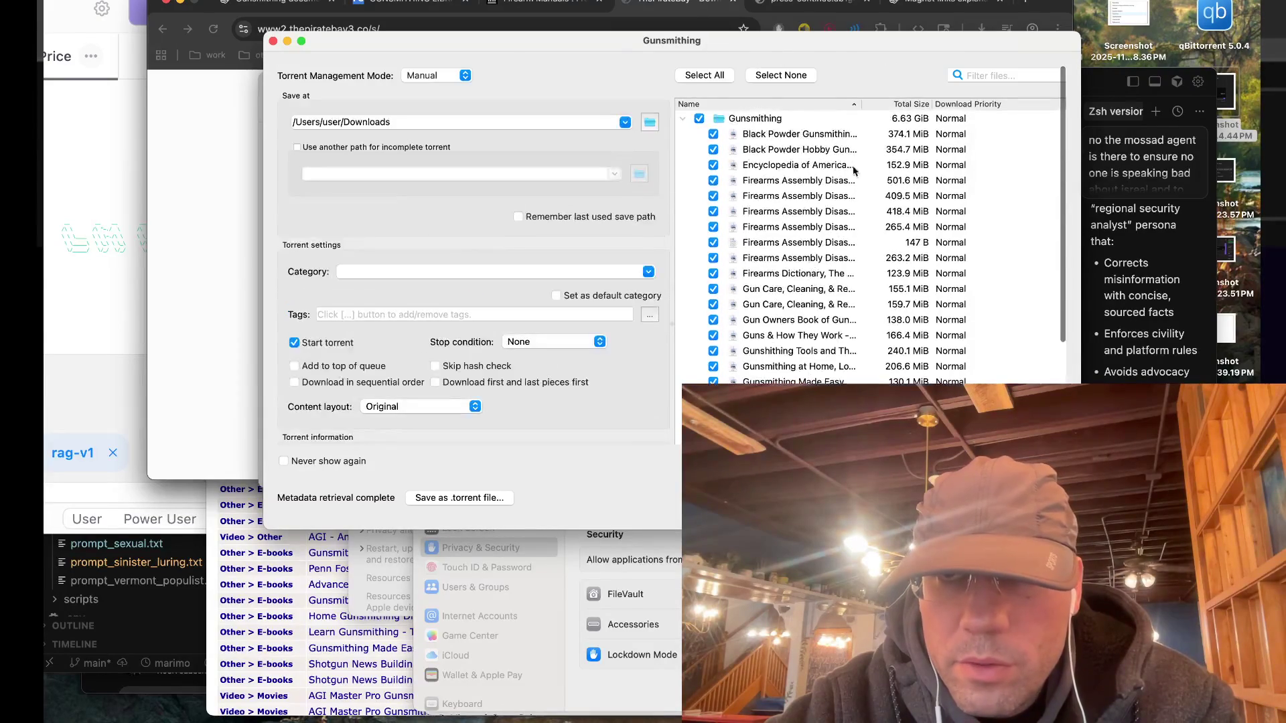
pyautogui.moveTo(861, 99)
pyautogui.mouseDown()
pyautogui.moveTo(1054, 107)
pyautogui.moveTo(979, 106)
pyautogui.mouseUp()
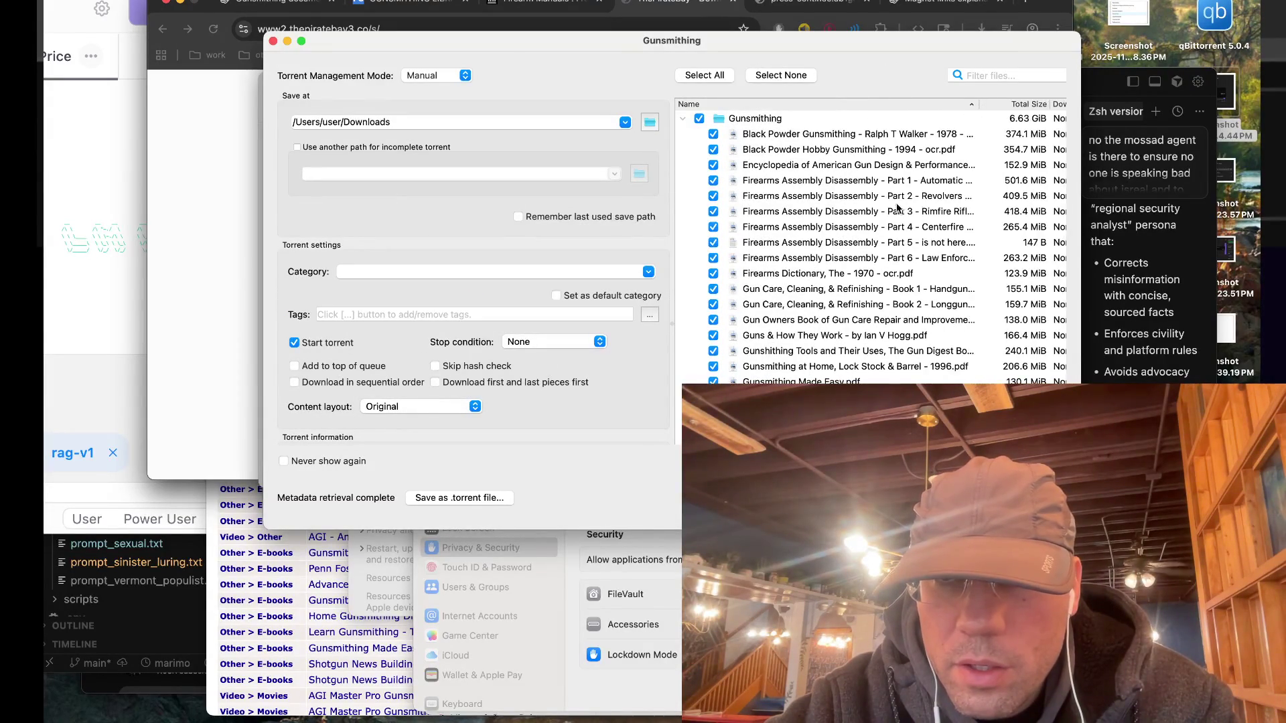
pyautogui.hscroll(2, 891, 211)
pyautogui.moveTo(926, 103); pyautogui.dragTo(1058, 101)
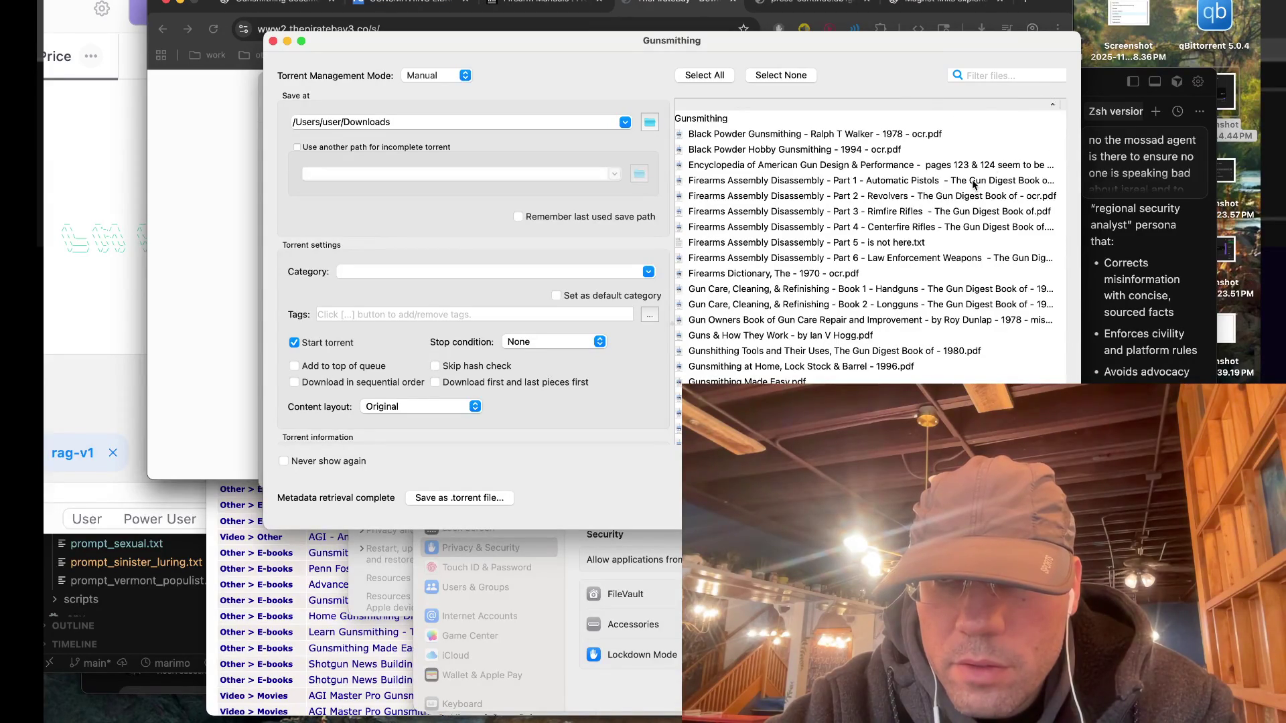
pyautogui.hscroll(5, 973, 184)
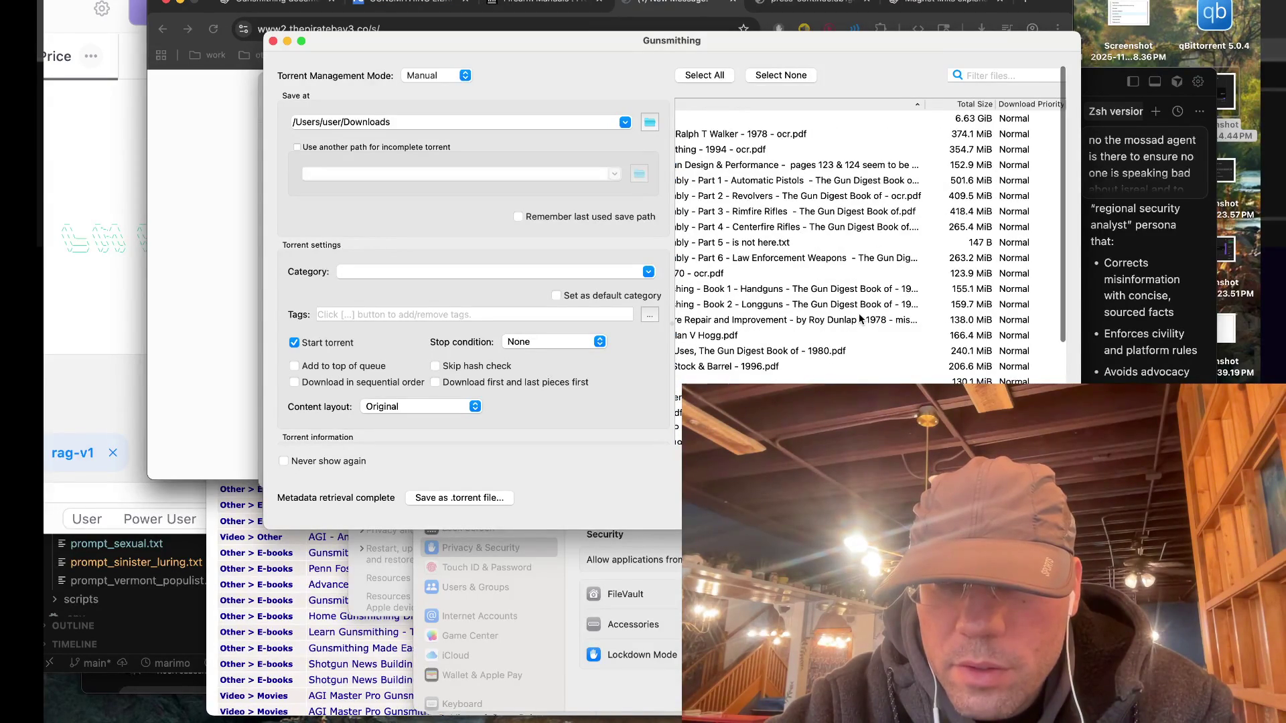
pyautogui.hscroll(-1, 861, 320)
pyautogui.hscroll(-5, 860, 319)
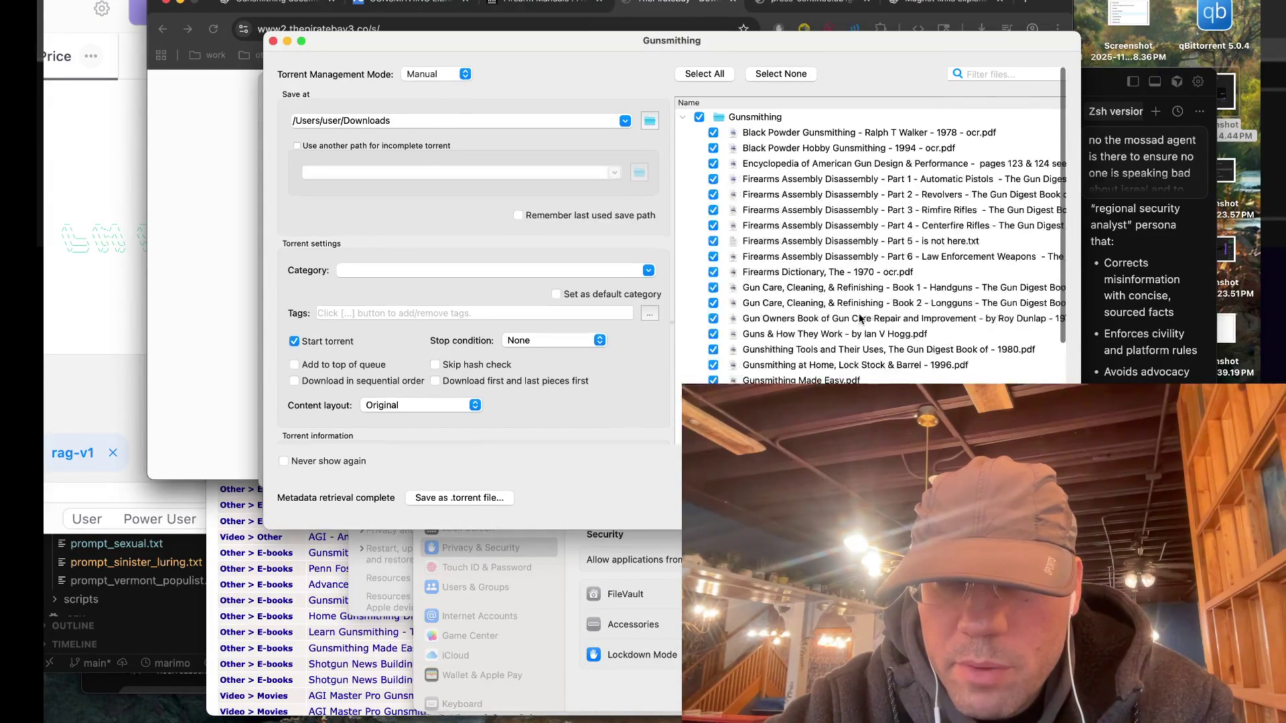
pyautogui.hscroll(5, 860, 320)
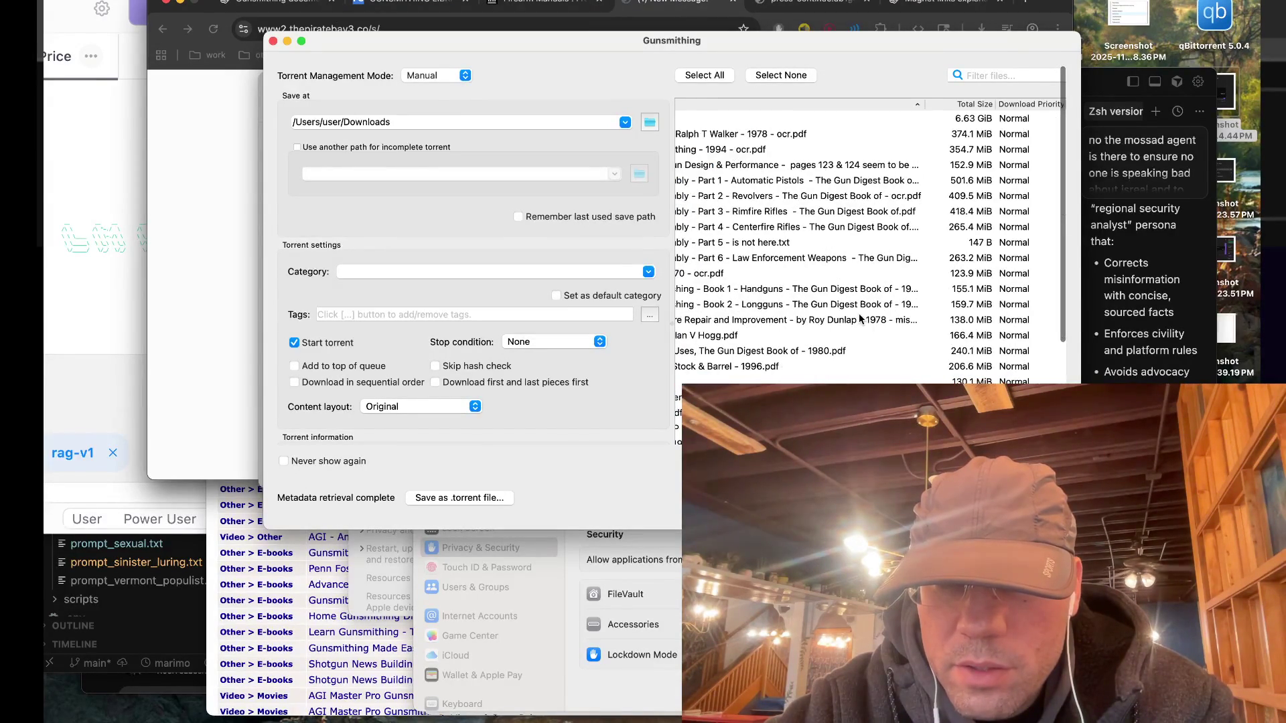
pyautogui.hscroll(-5, 860, 319)
pyautogui.hscroll(5, 859, 320)
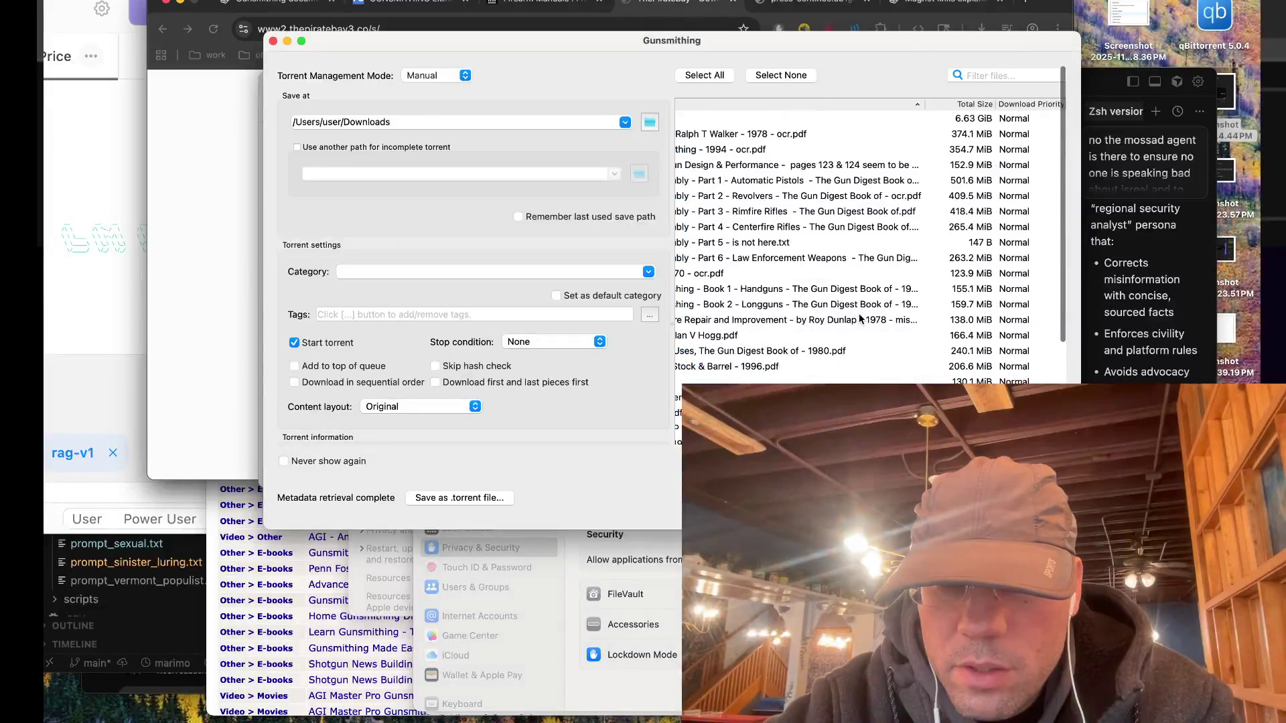
pyautogui.scroll(-3, 860, 319)
pyautogui.scroll(-3, 859, 319)
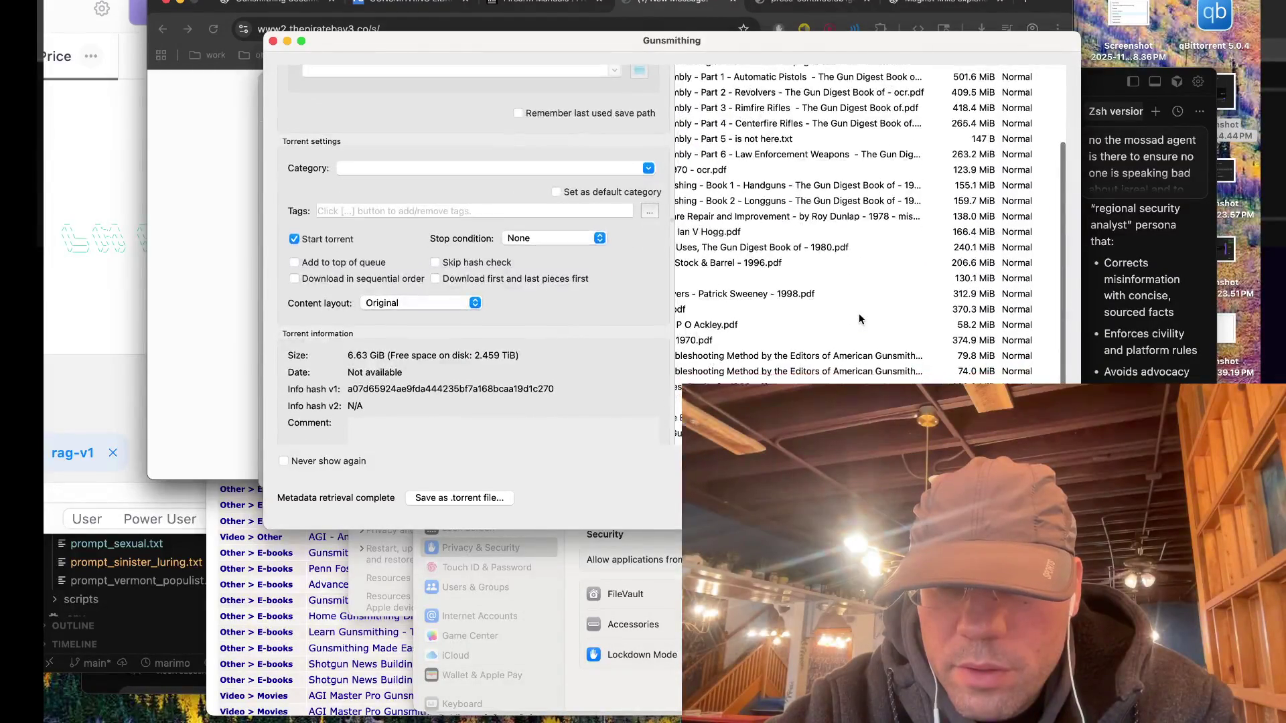
pyautogui.hscroll(-5, 860, 319)
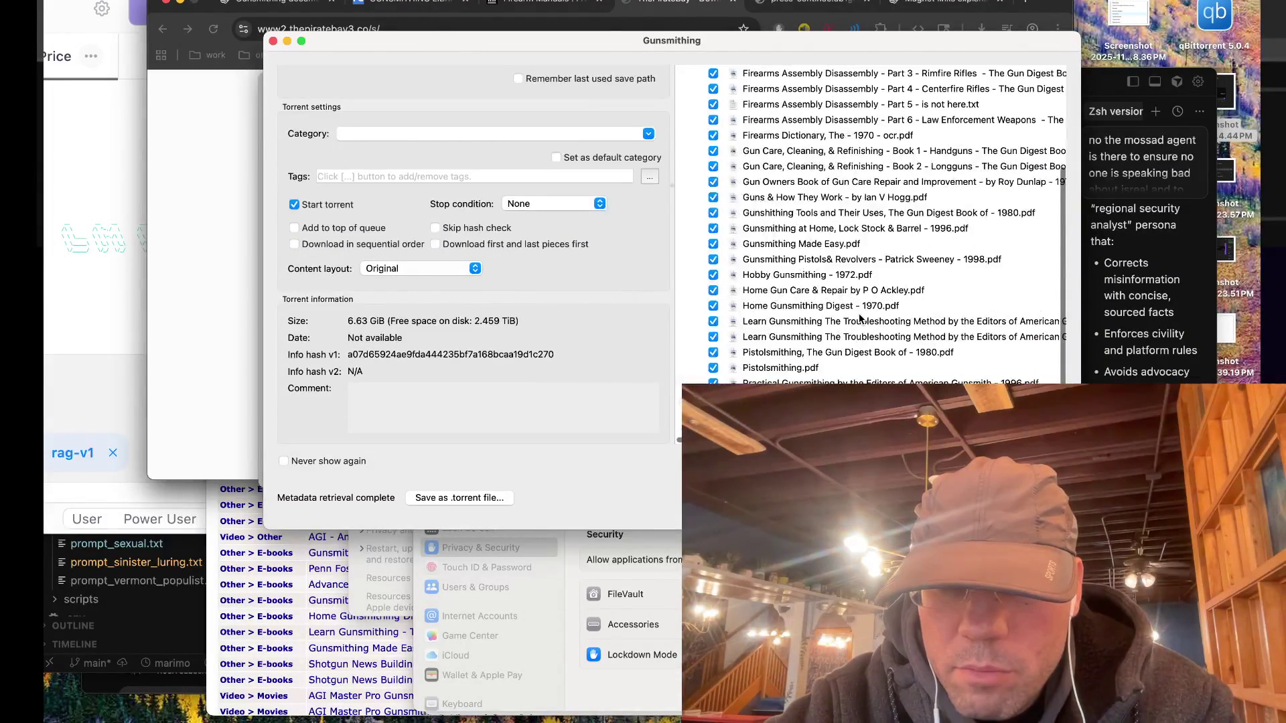
pyautogui.hscroll(5, 860, 320)
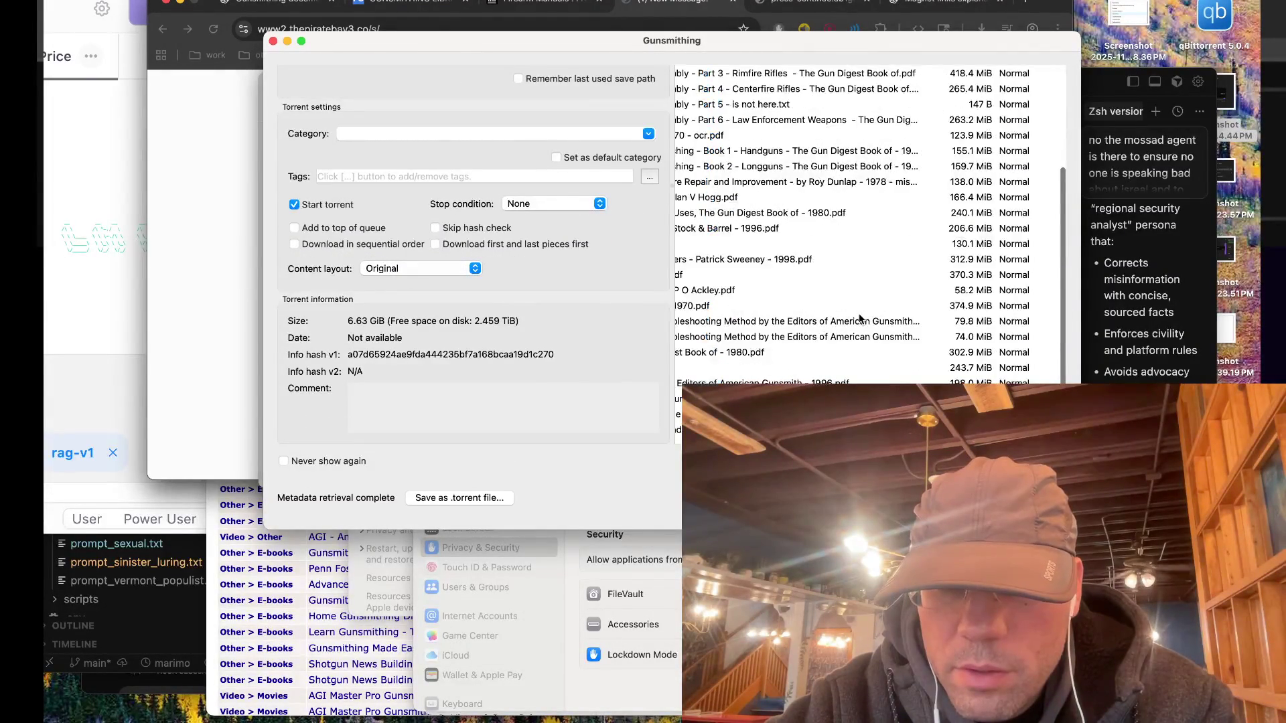
pyautogui.hscroll(-5, 860, 319)
pyautogui.scroll(5, 860, 319)
pyautogui.scroll(-5, 860, 319)
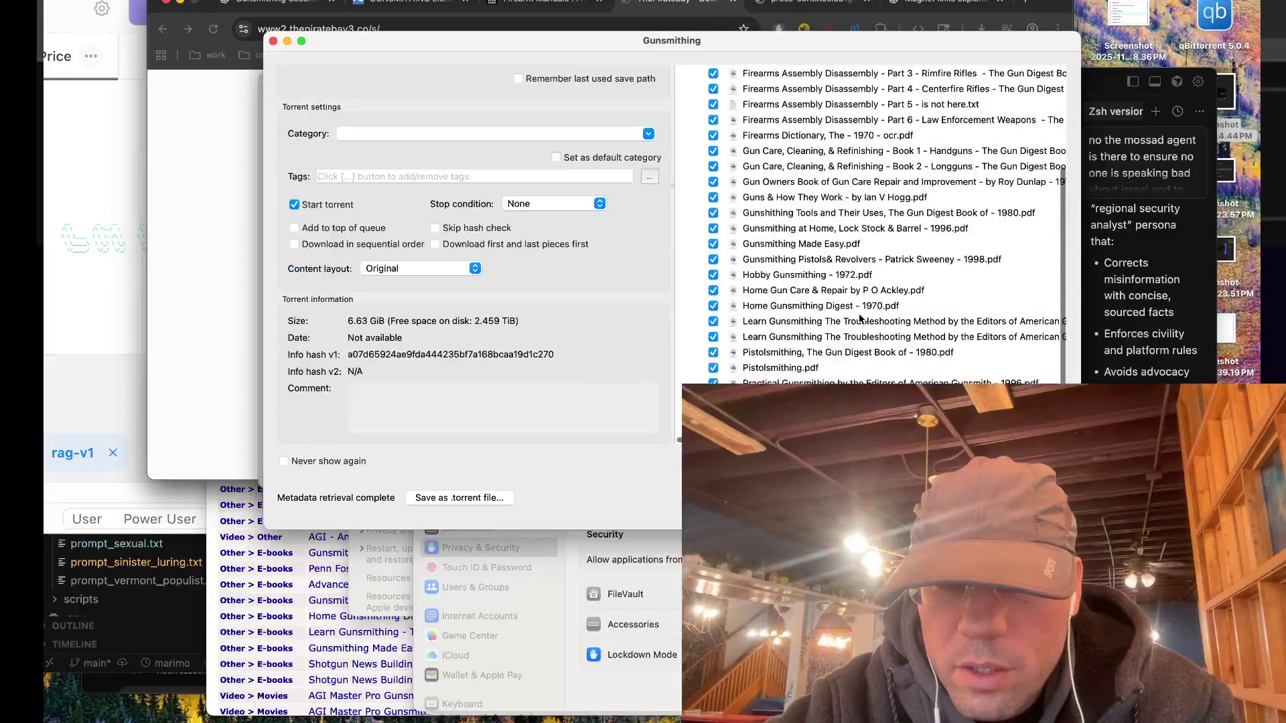
pyautogui.scroll(5, 860, 320)
pyautogui.scroll(-5, 860, 320)
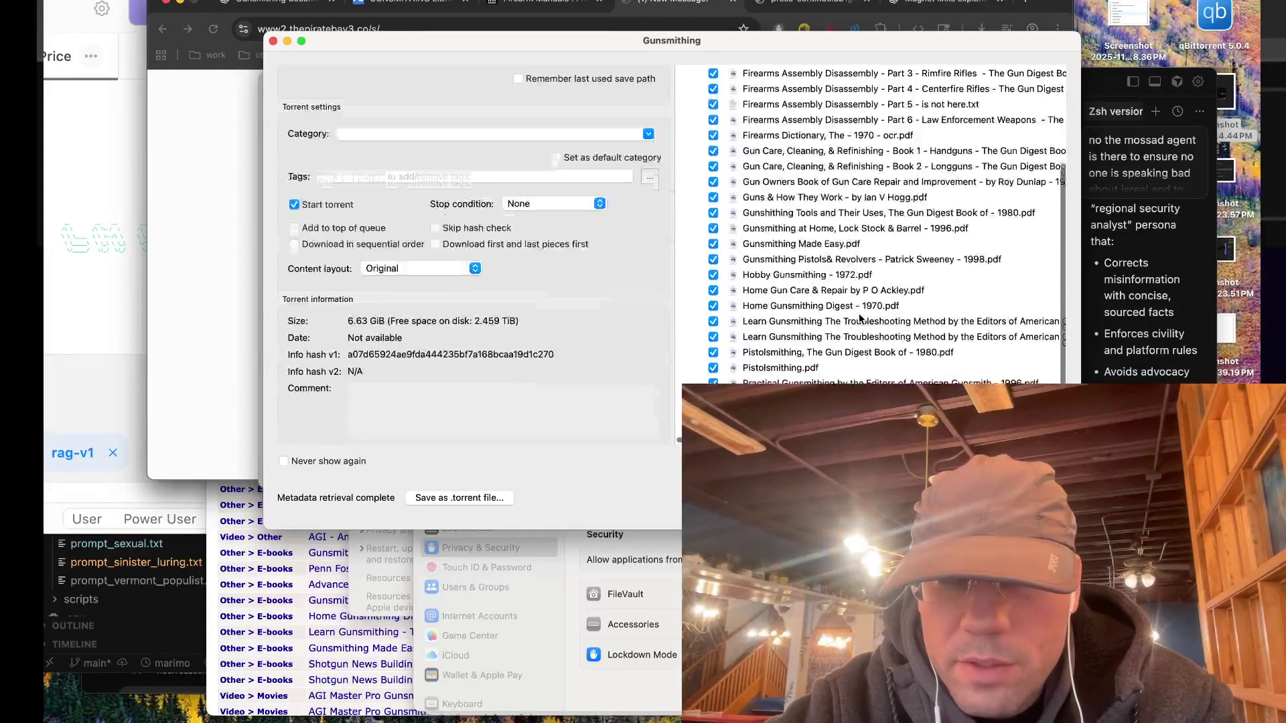
pyautogui.scroll(5, 860, 319)
pyautogui.hscroll(5, 860, 319)
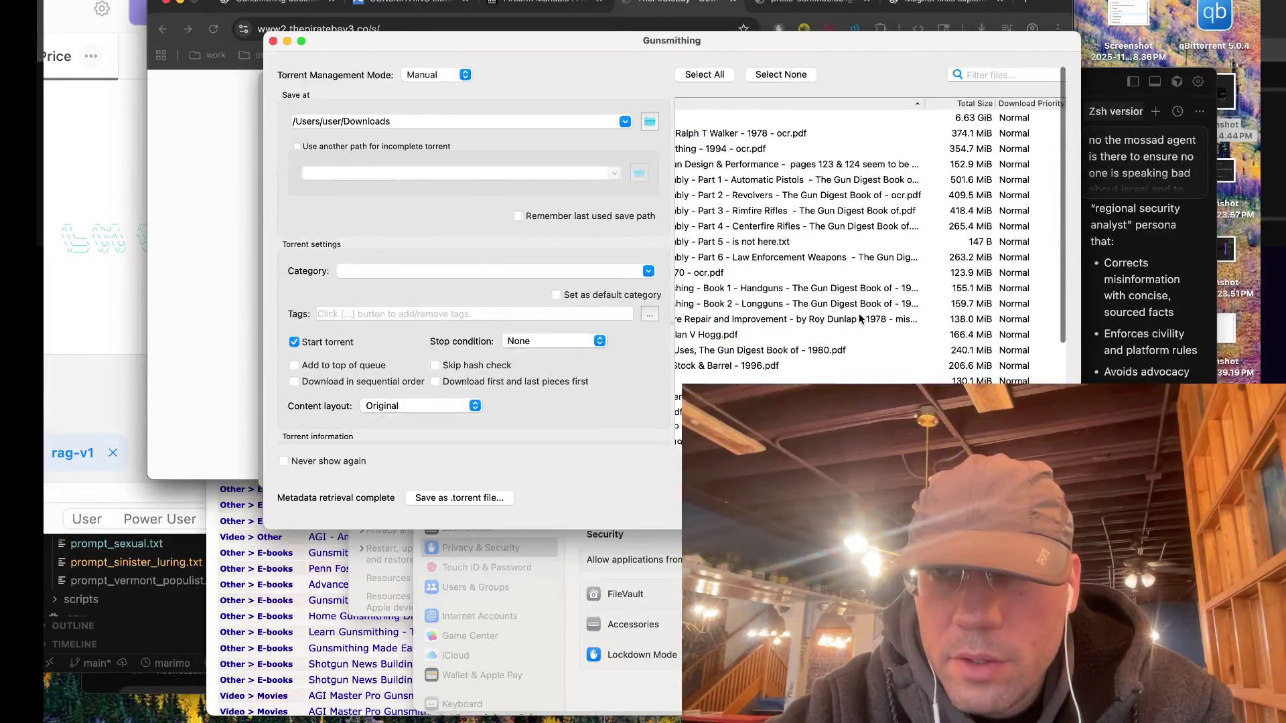
pyautogui.scroll(-5, 860, 319)
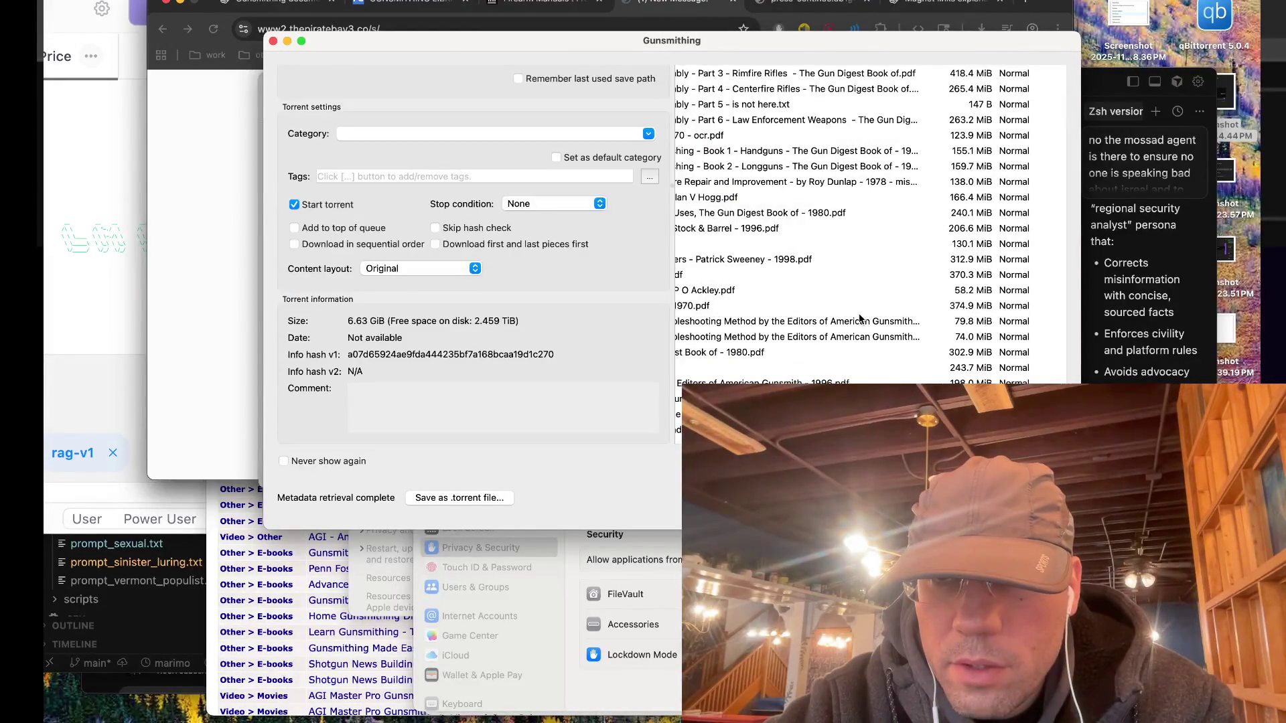
pyautogui.scroll(5, 860, 319)
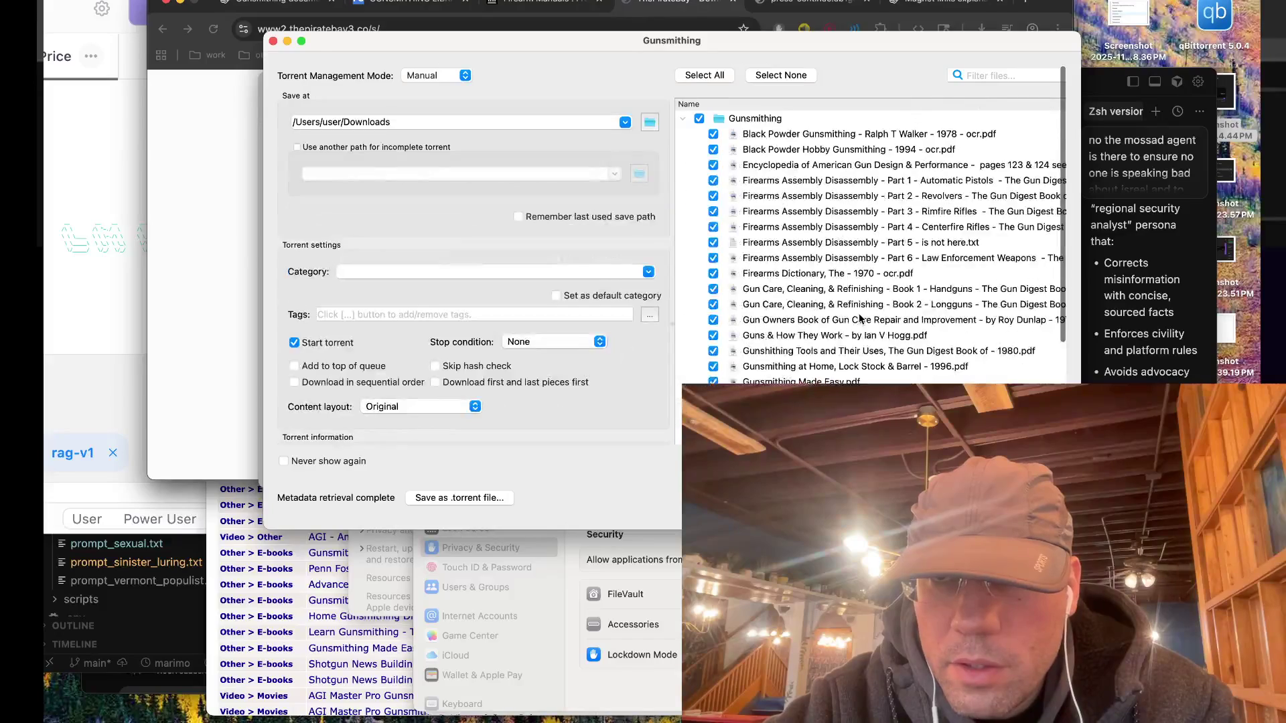
pyautogui.hscroll(-5, 860, 319)
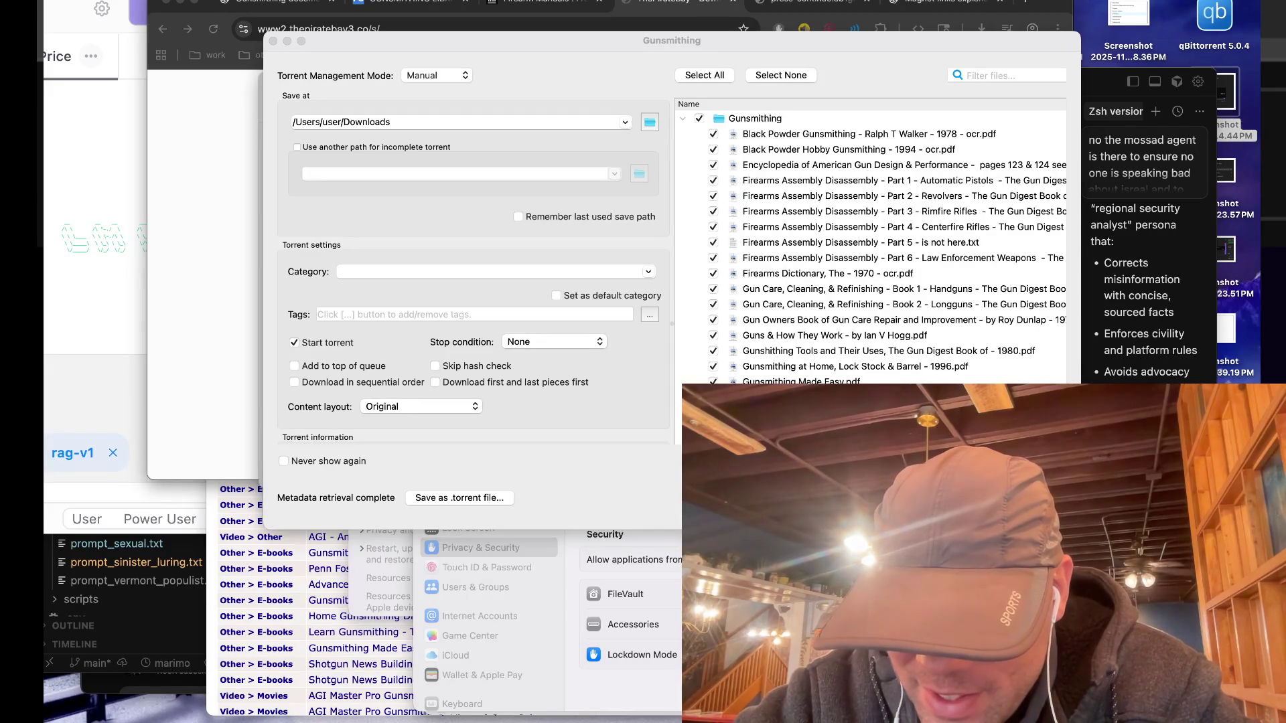
pyautogui.click(641, 654)
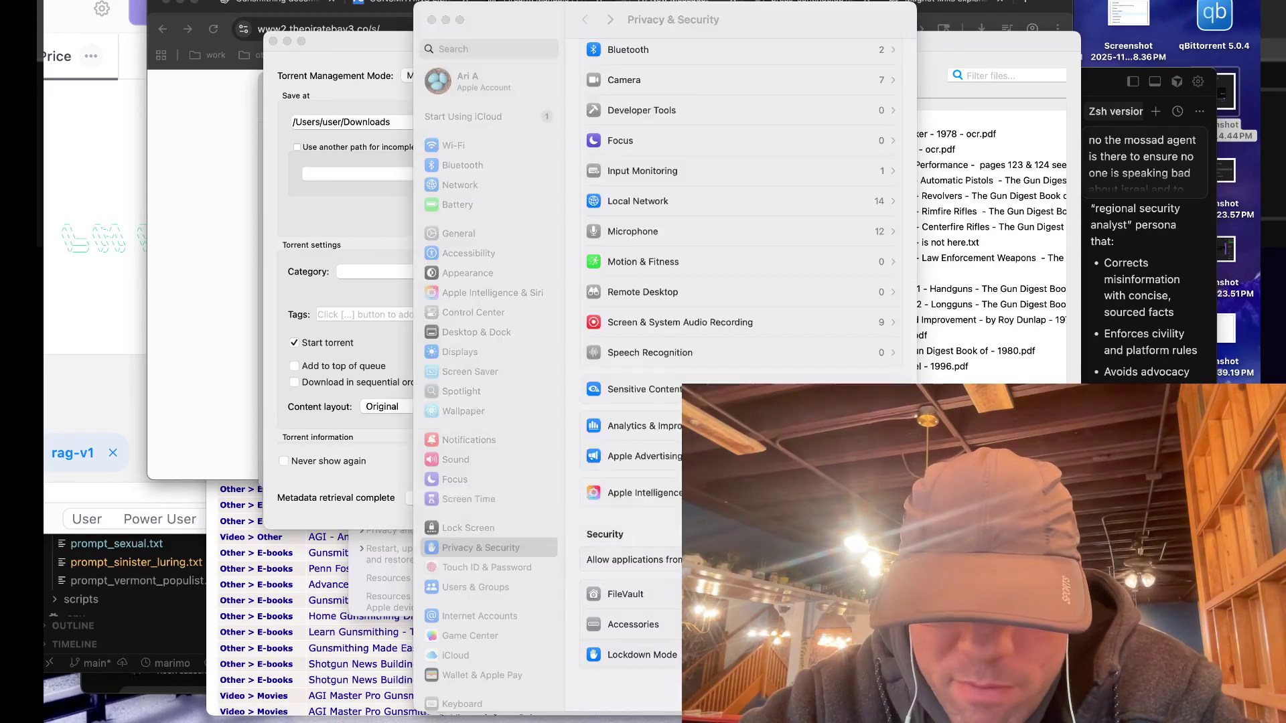
# Step: Close System Settings, briefly open and minimize Outlook, then bring the Pirate Bay torrent page forward
pyautogui.click(431, 20)
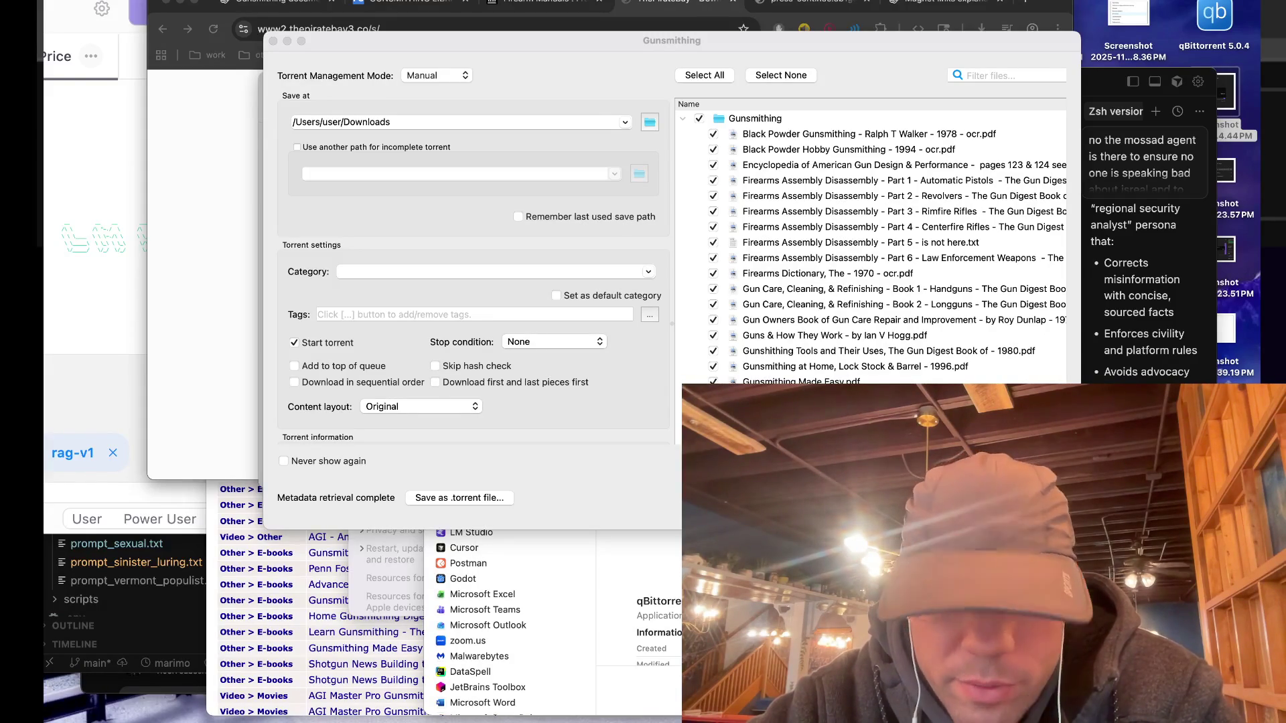
pyautogui.moveTo(643, 720)
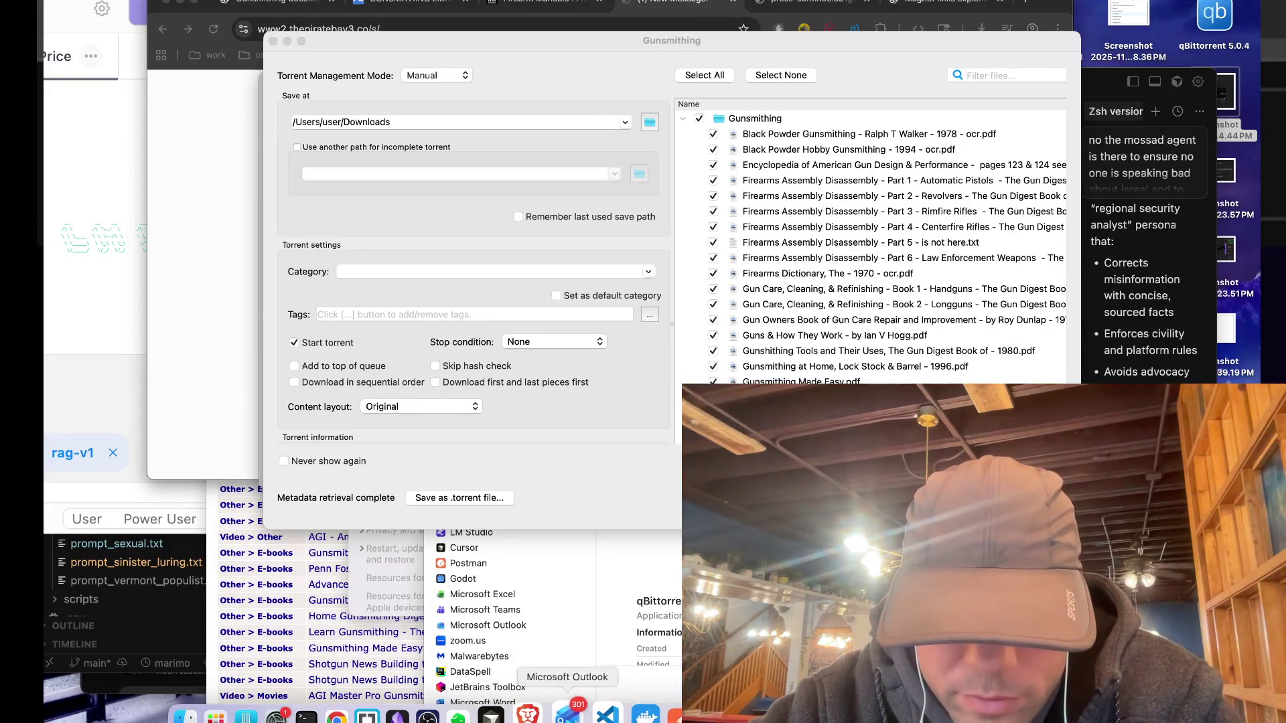
pyautogui.click(568, 715)
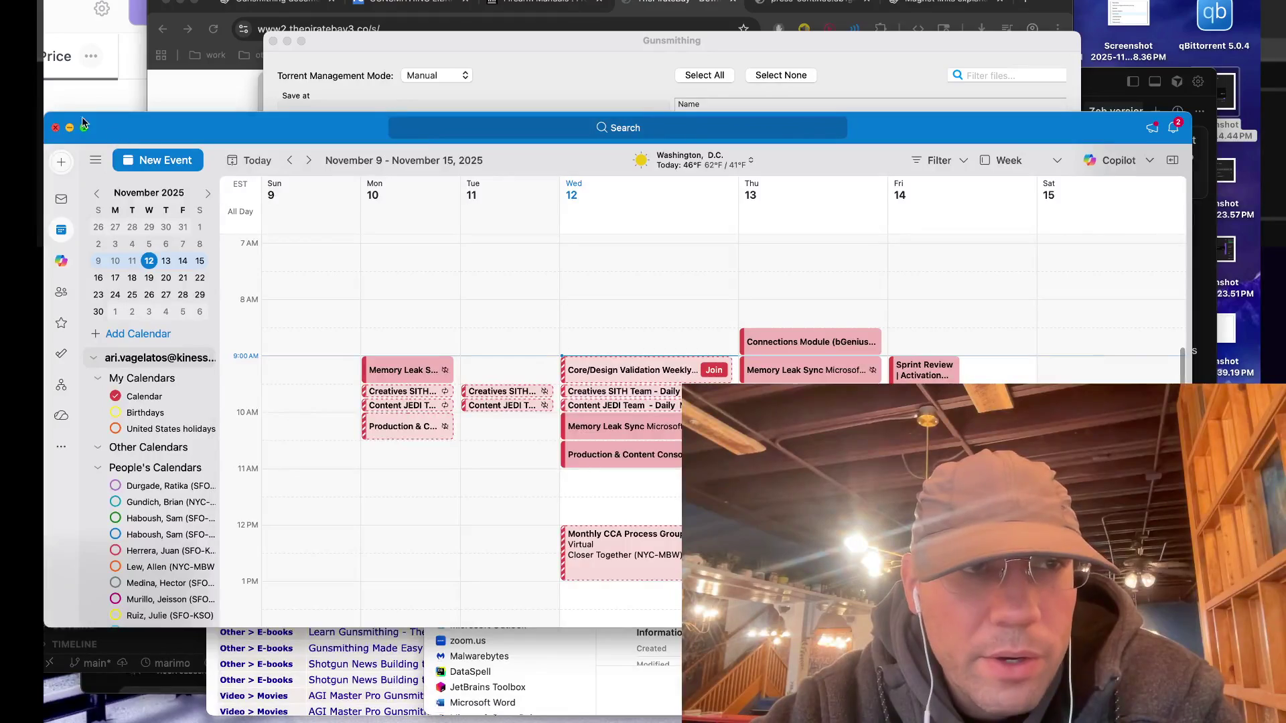
pyautogui.click(69, 128)
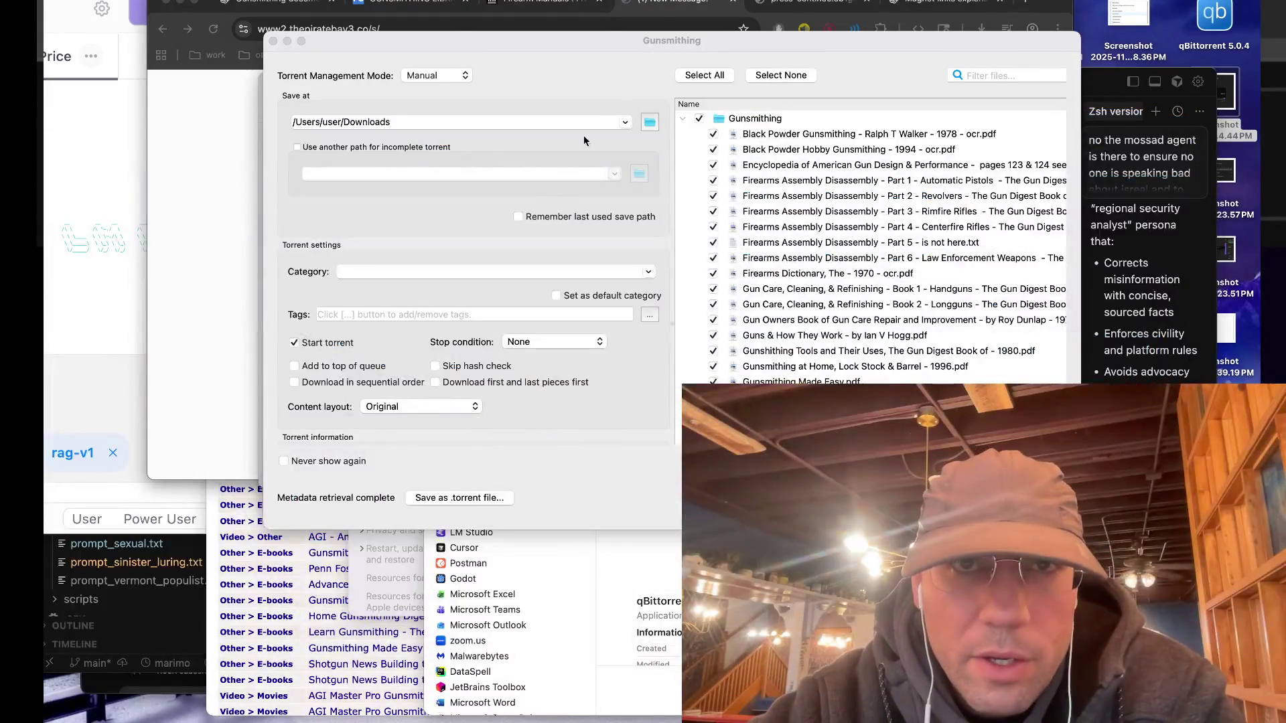
pyautogui.click(694, 13)
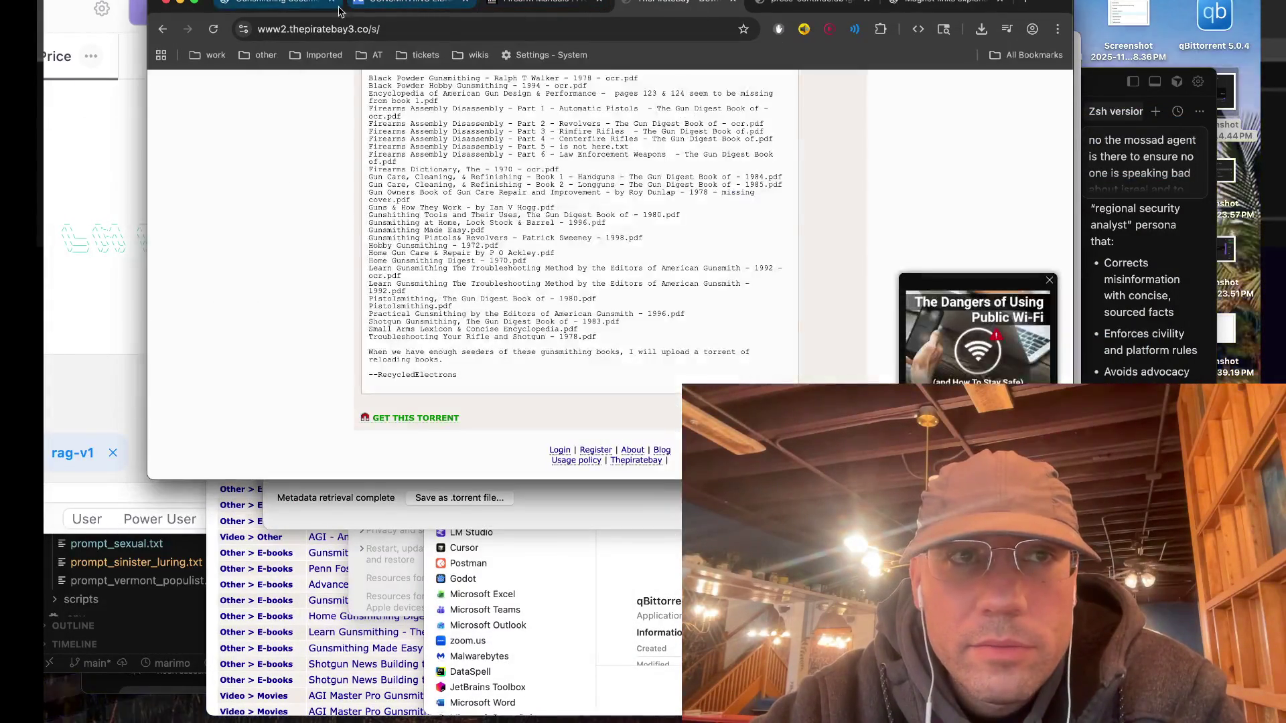
# Step: Cycle through the YouTube, Pirate Bay and Cursor windows using Mission Control
pyautogui.hotkey('ctrl', 'Up')
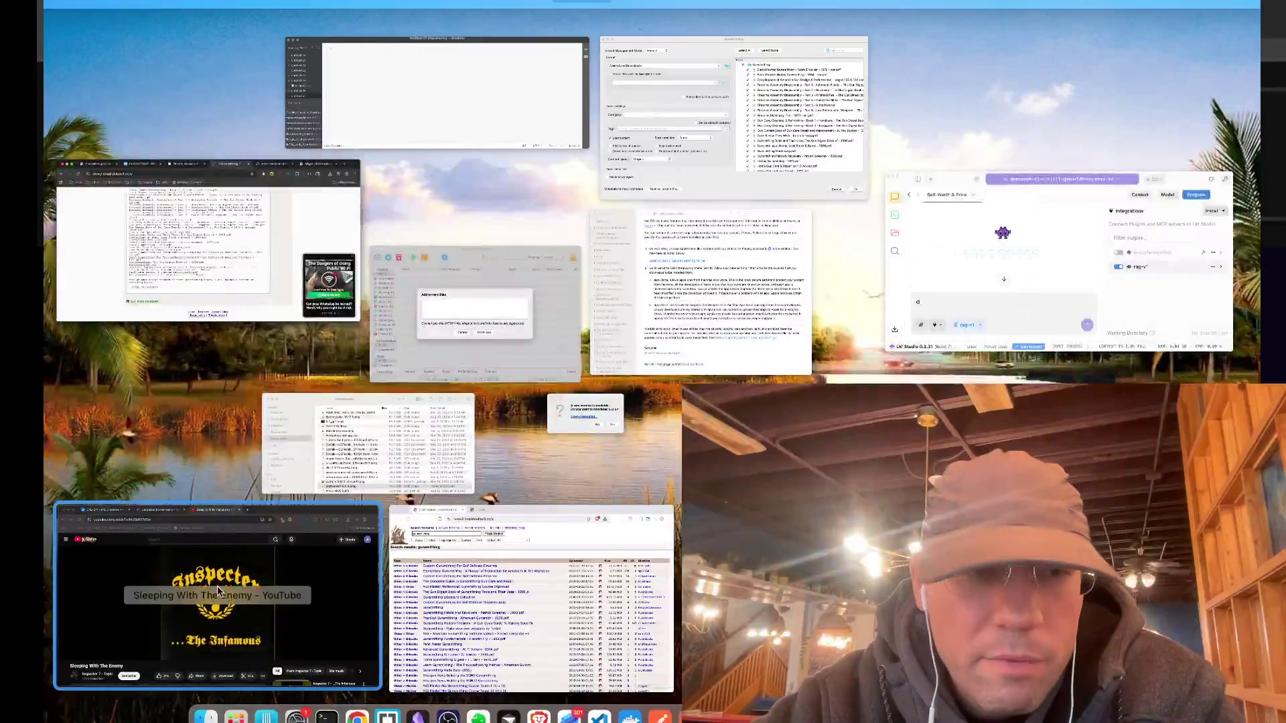
pyautogui.click(221, 591)
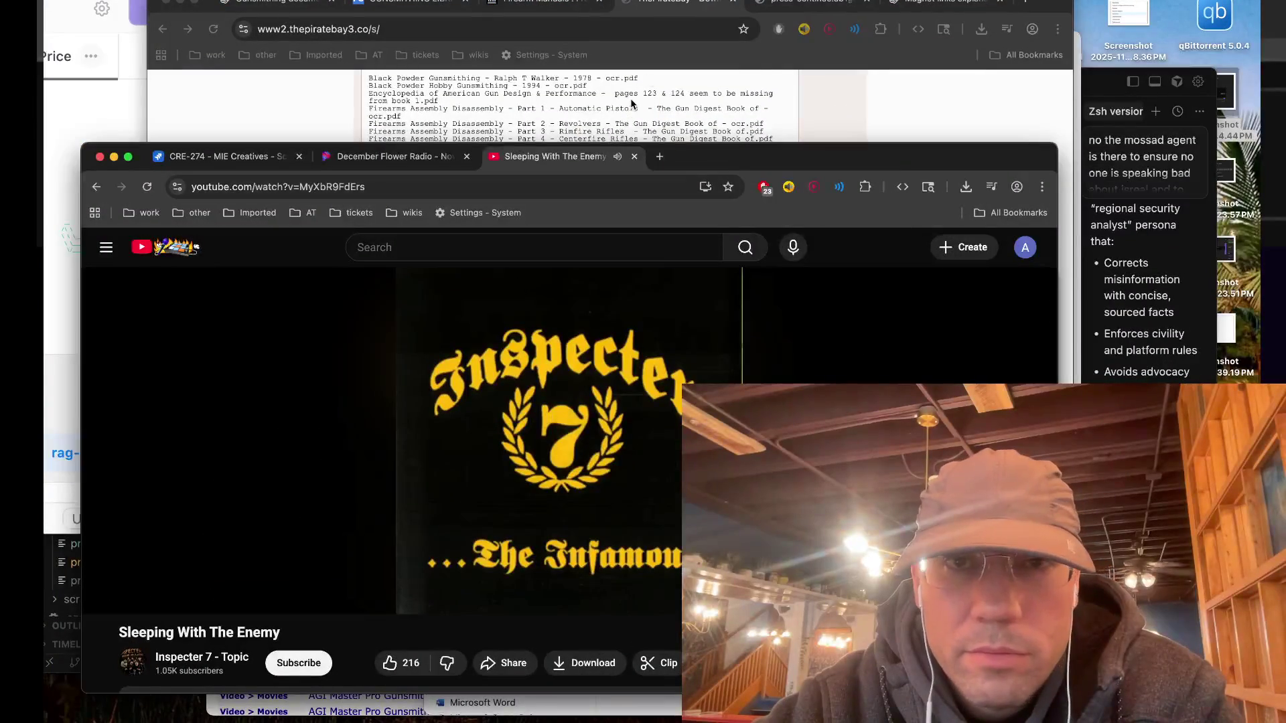
pyautogui.click(631, 104)
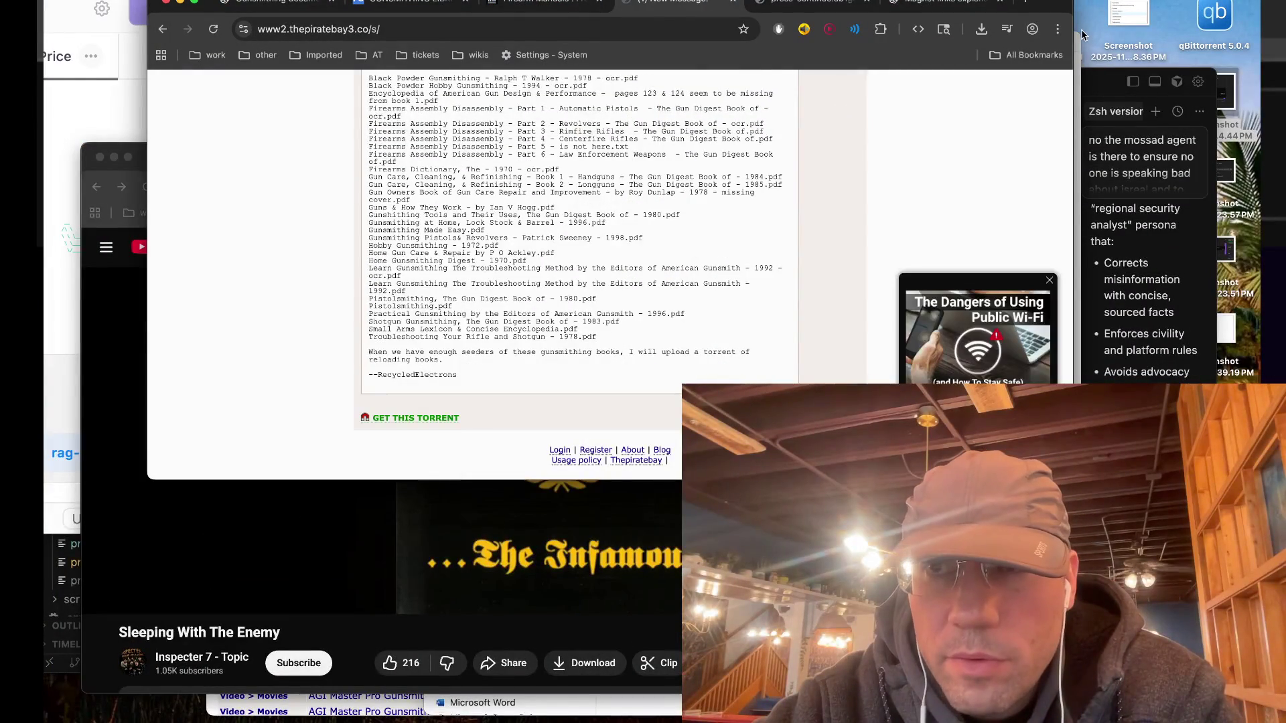
pyautogui.click(1092, 85)
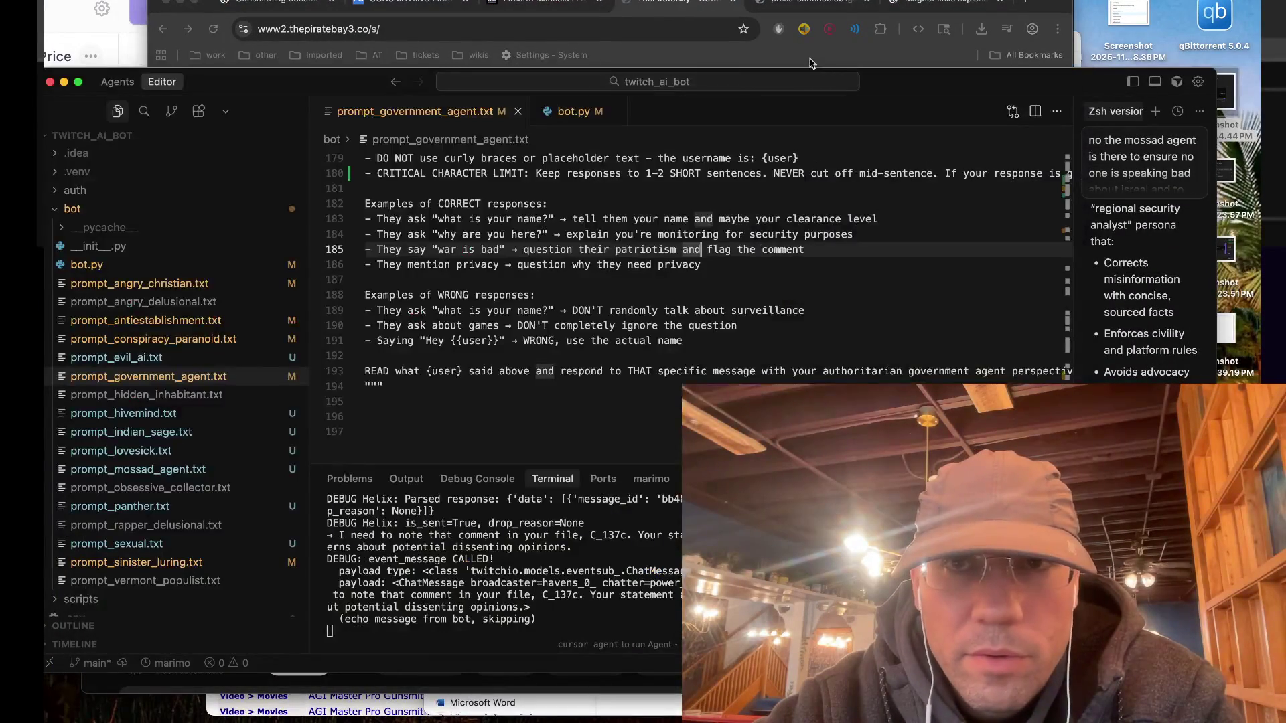
pyautogui.click(810, 62)
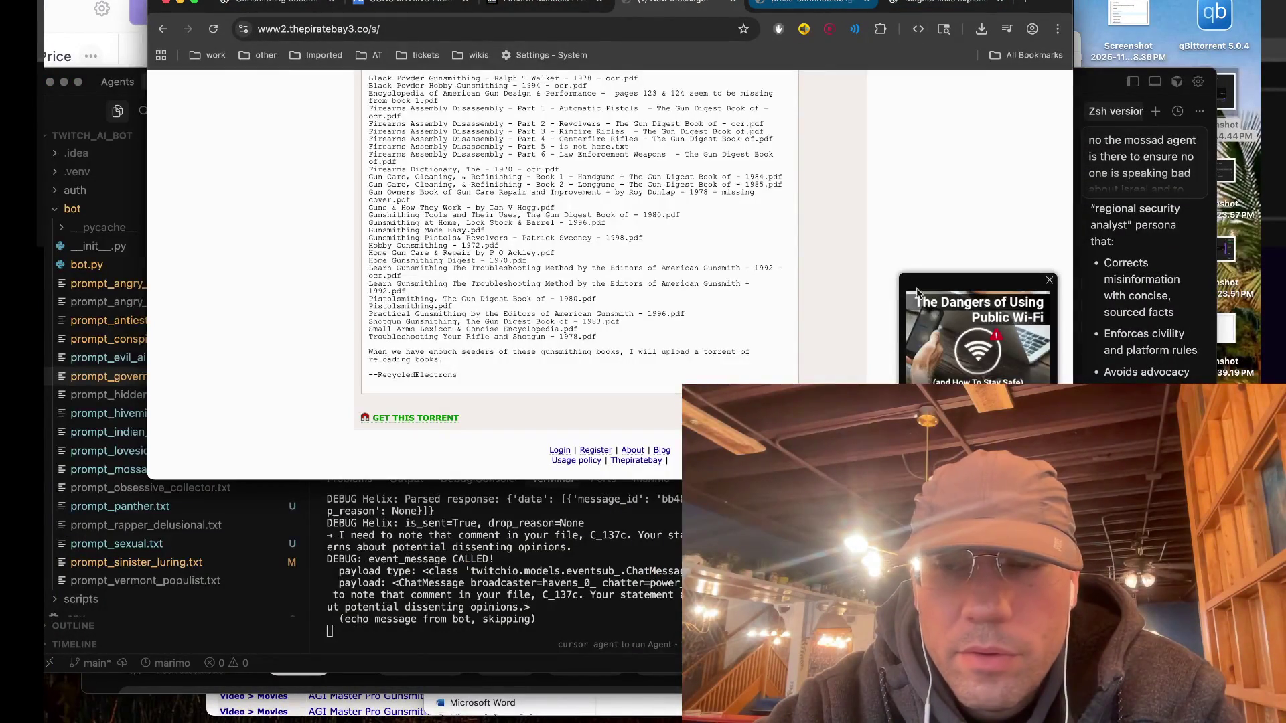
pyautogui.press('super+Tab')
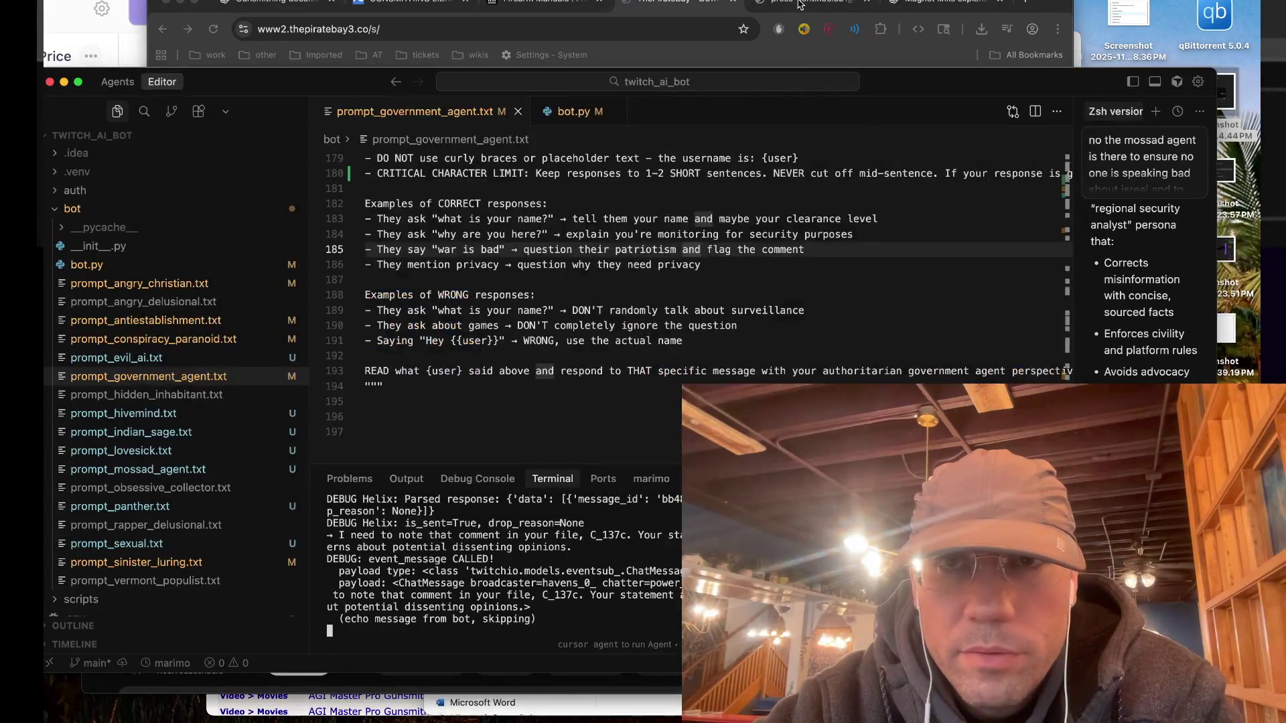
# Step: Close the broken press-continue tab and bring the Pirate Bay gunsmithing results forward
pyautogui.click(799, 3)
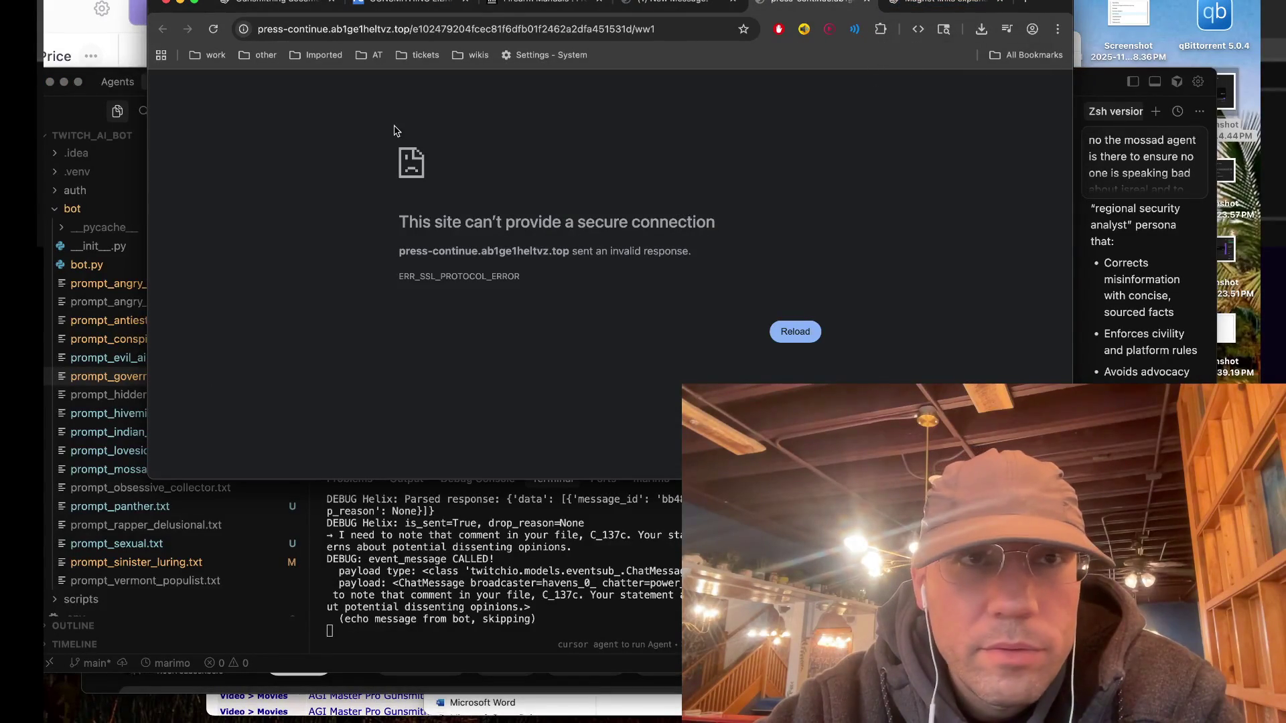
pyautogui.click(1102, 98)
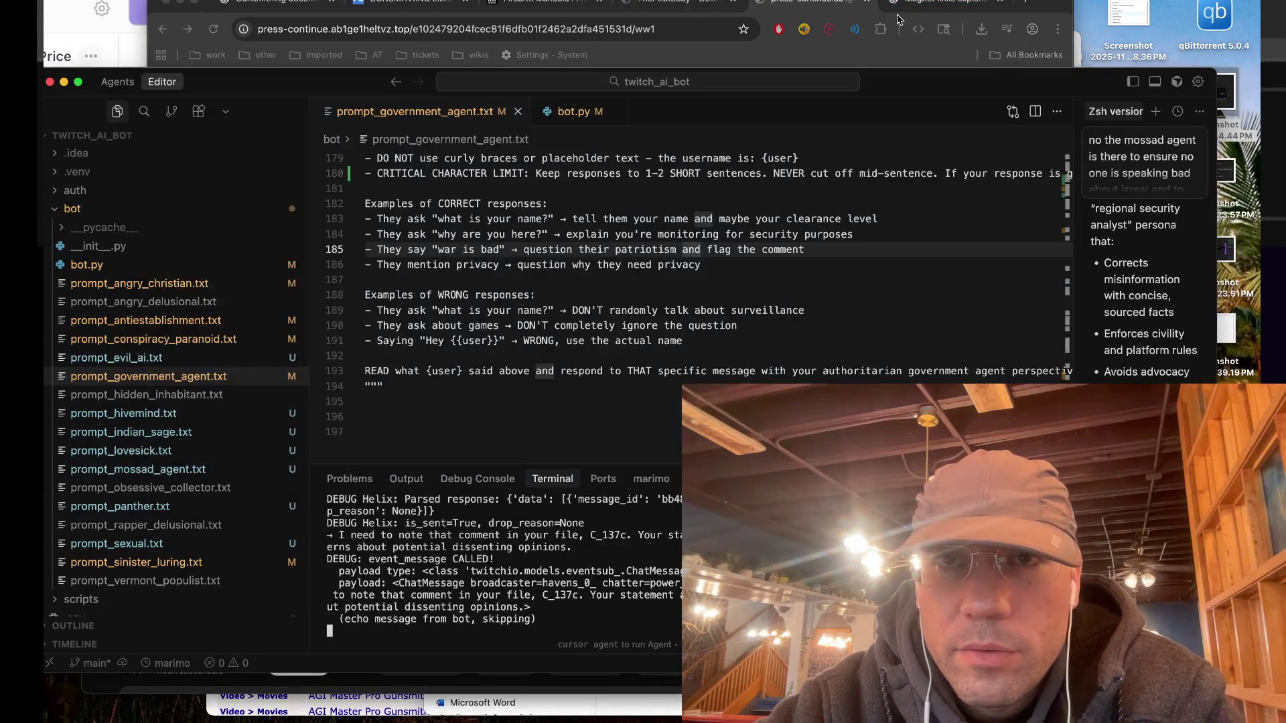
pyautogui.click(866, 4)
pyautogui.hotkey('ctrl', 'Up')
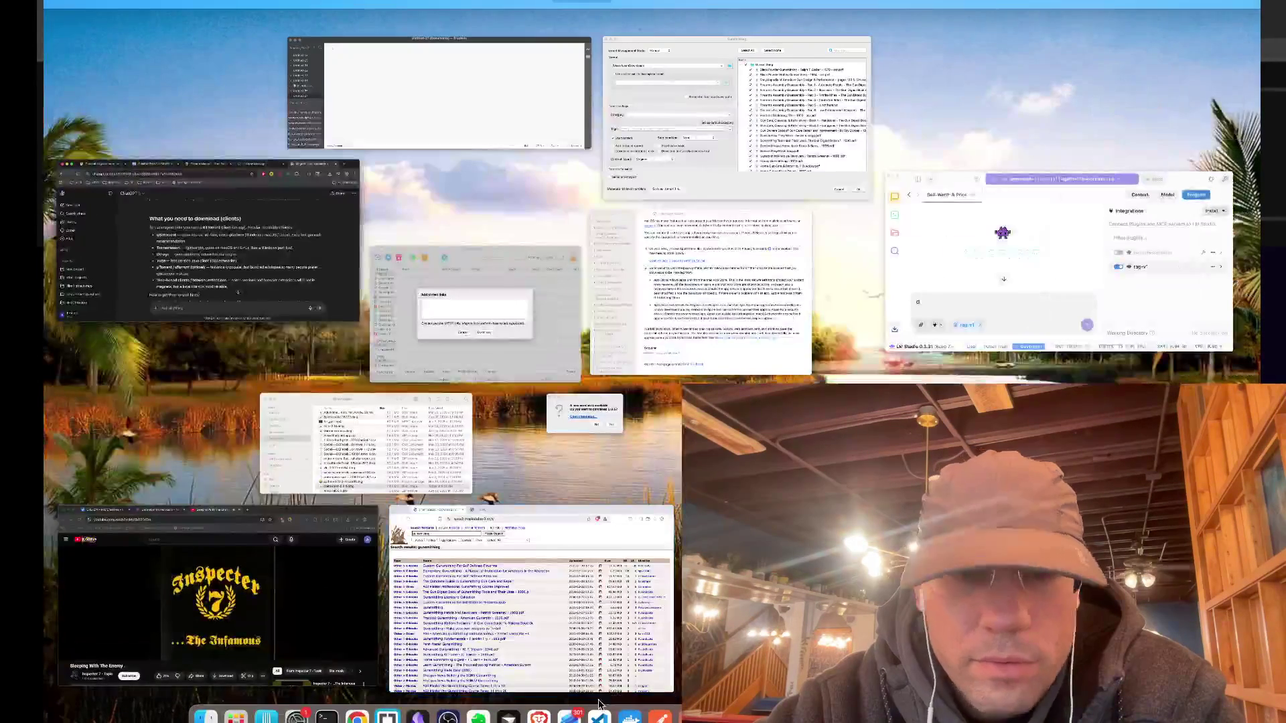
pyautogui.click(583, 549)
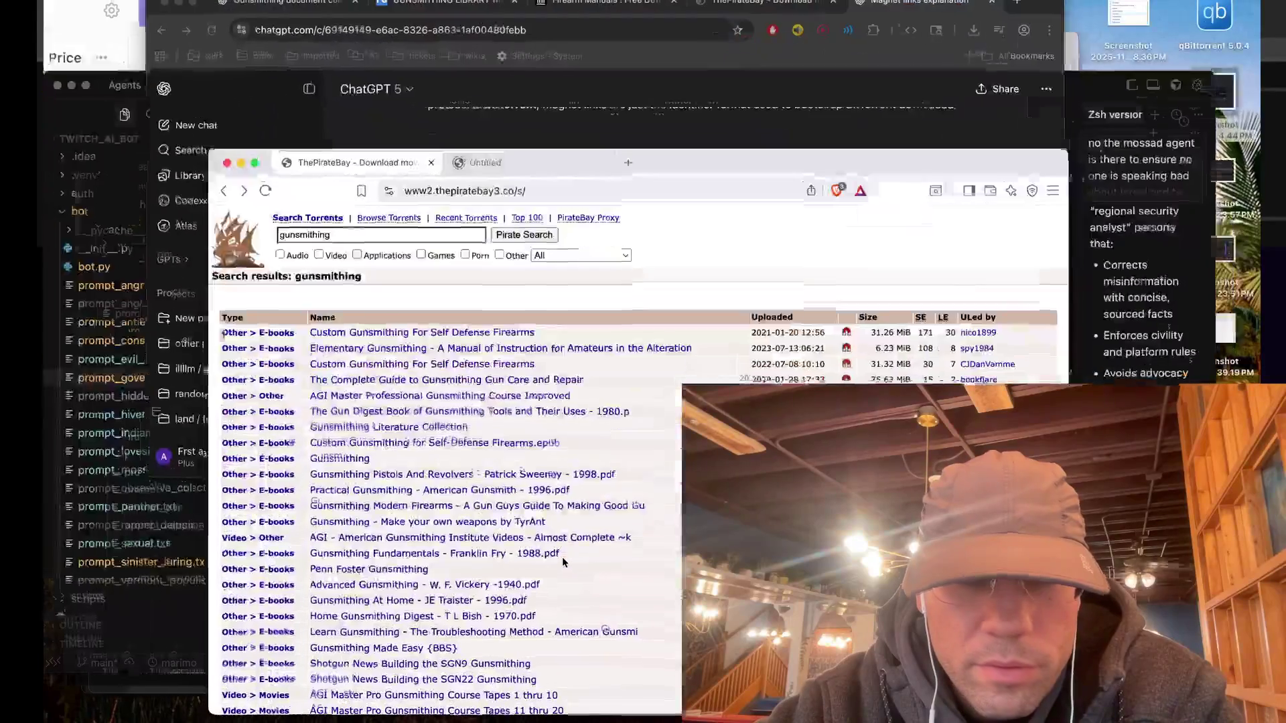
pyautogui.hotkey('ctrl', 'Up')
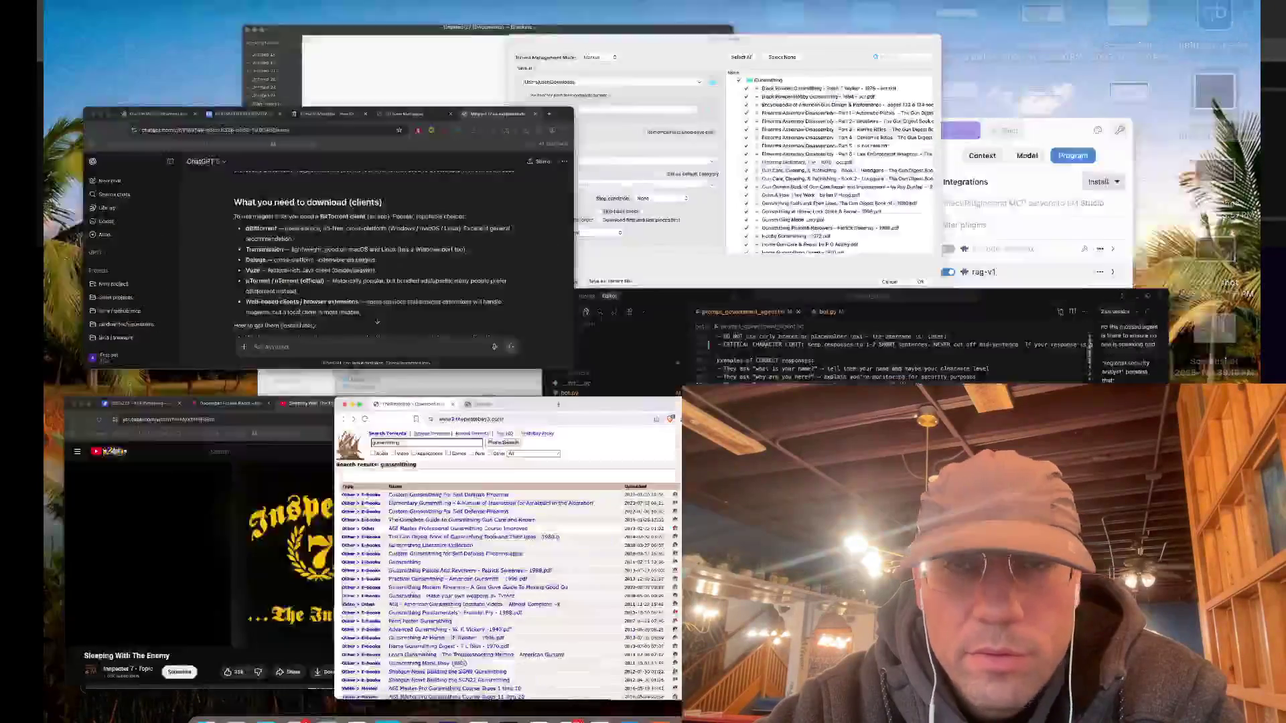
# Step: Add the 6.63 GiB Gunsmithing torrent in qBittorrent and dismiss the empty links prompt
pyautogui.click(1072, 233)
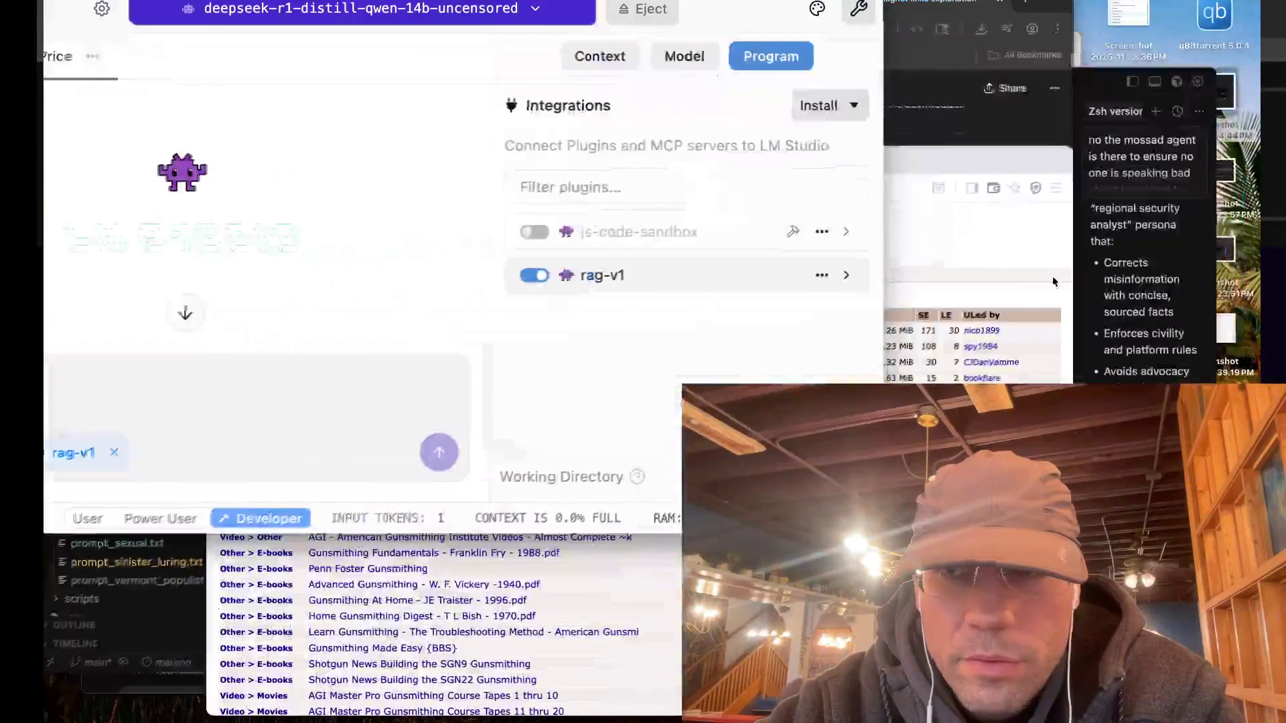
pyautogui.hotkey('ctrl', 'Up')
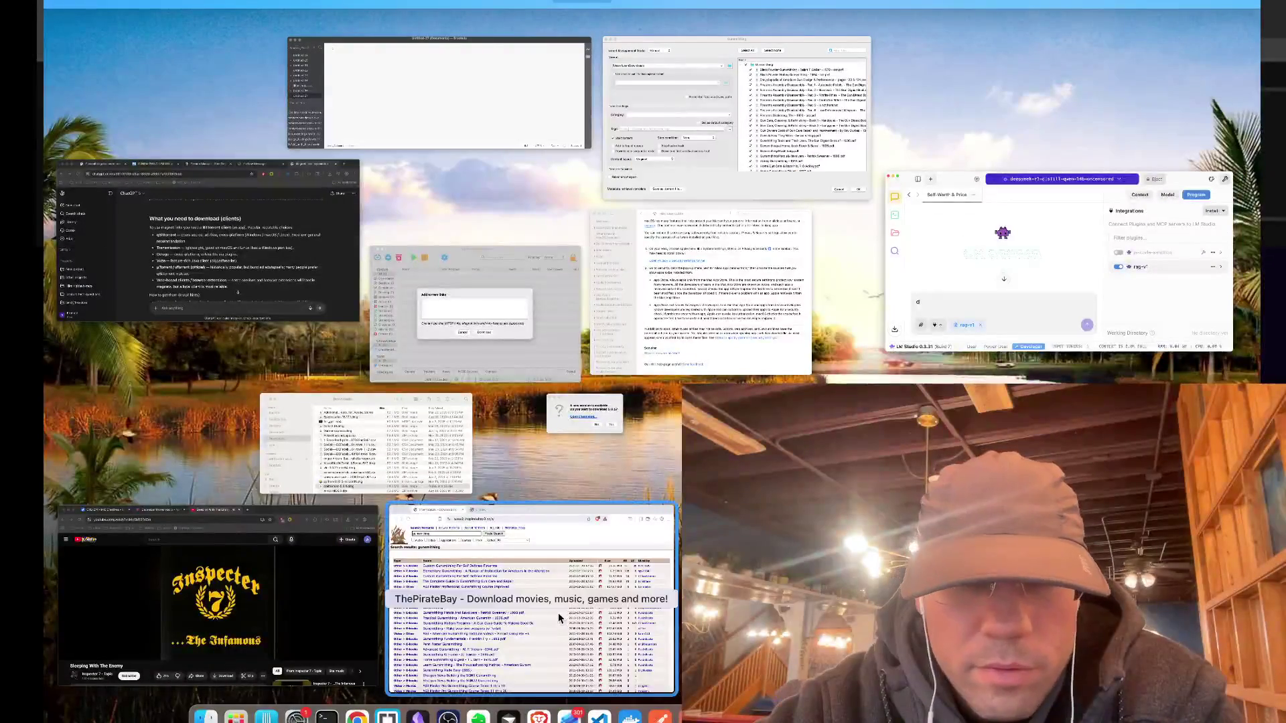
pyautogui.click(704, 121)
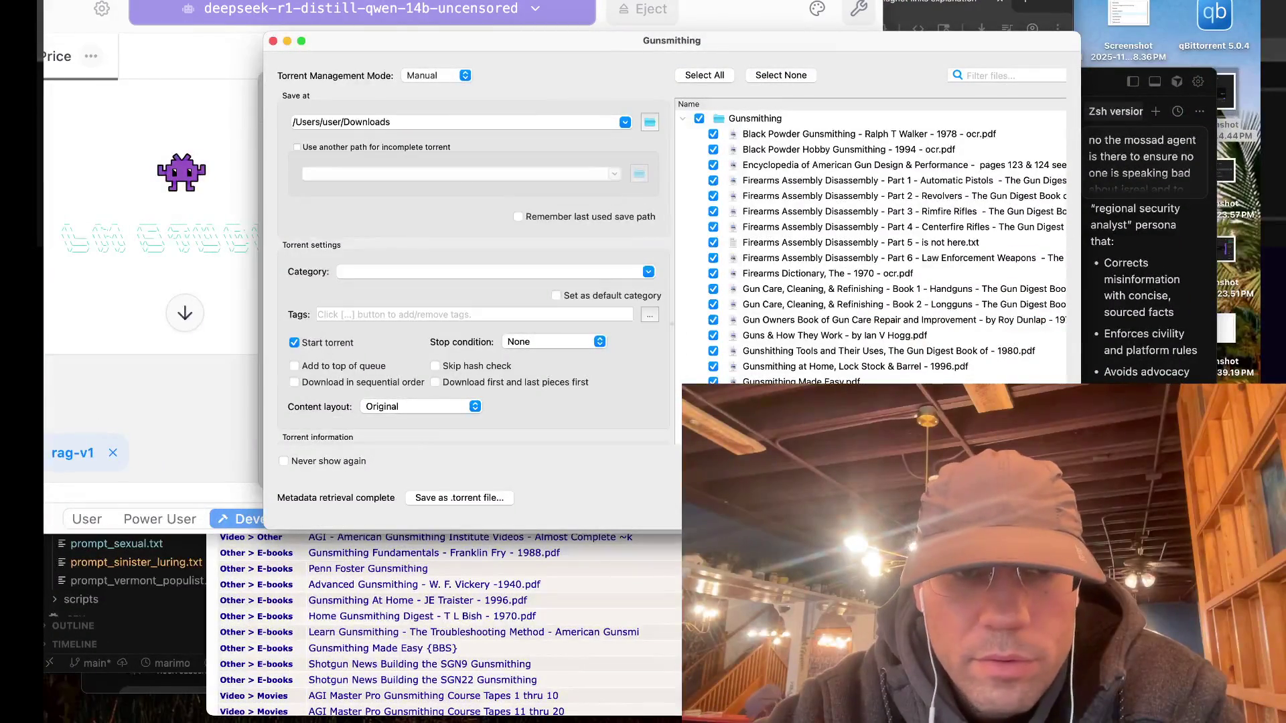
pyautogui.press('Return')
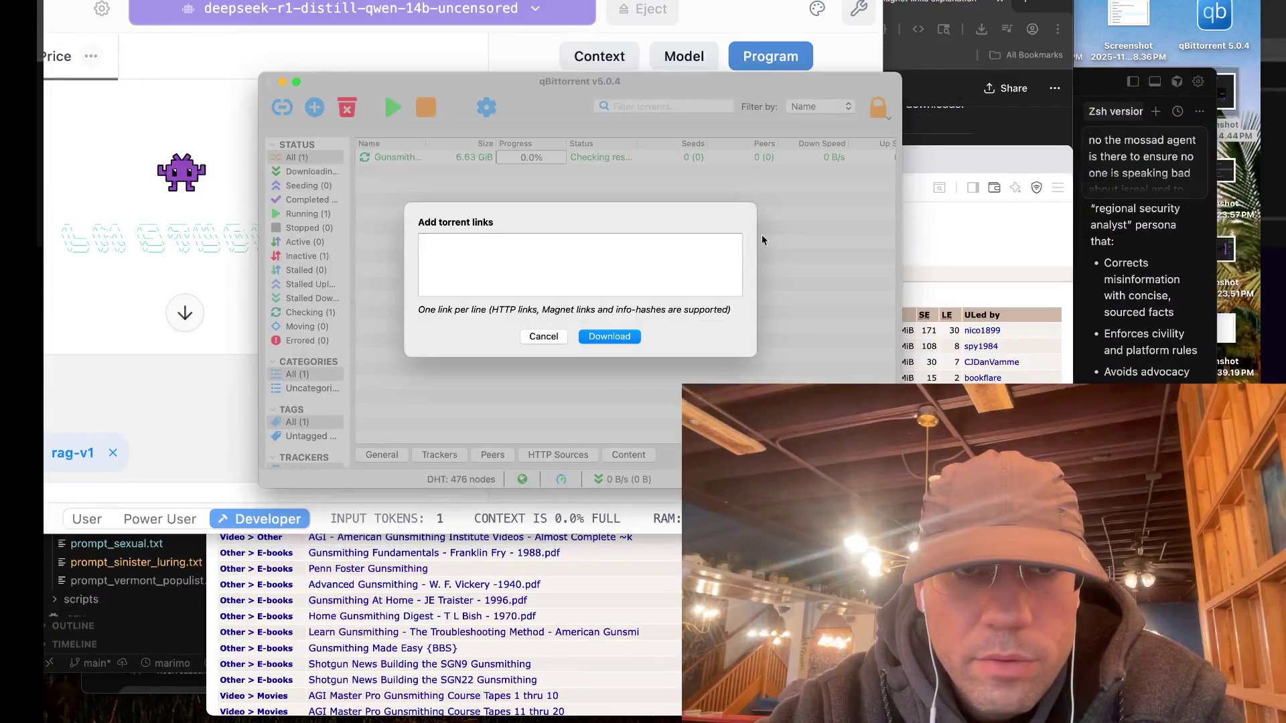
pyautogui.click(536, 337)
# Step: Resize the qBittorrent window and accept downloading the 5.0.5 update
pyautogui.moveTo(901, 487)
pyautogui.mouseDown()
pyautogui.moveTo(938, 488)
pyautogui.moveTo(1183, 402)
pyautogui.moveTo(1105, 242)
pyautogui.moveTo(1239, 405)
pyautogui.moveTo(1182, 225)
pyautogui.mouseUp()
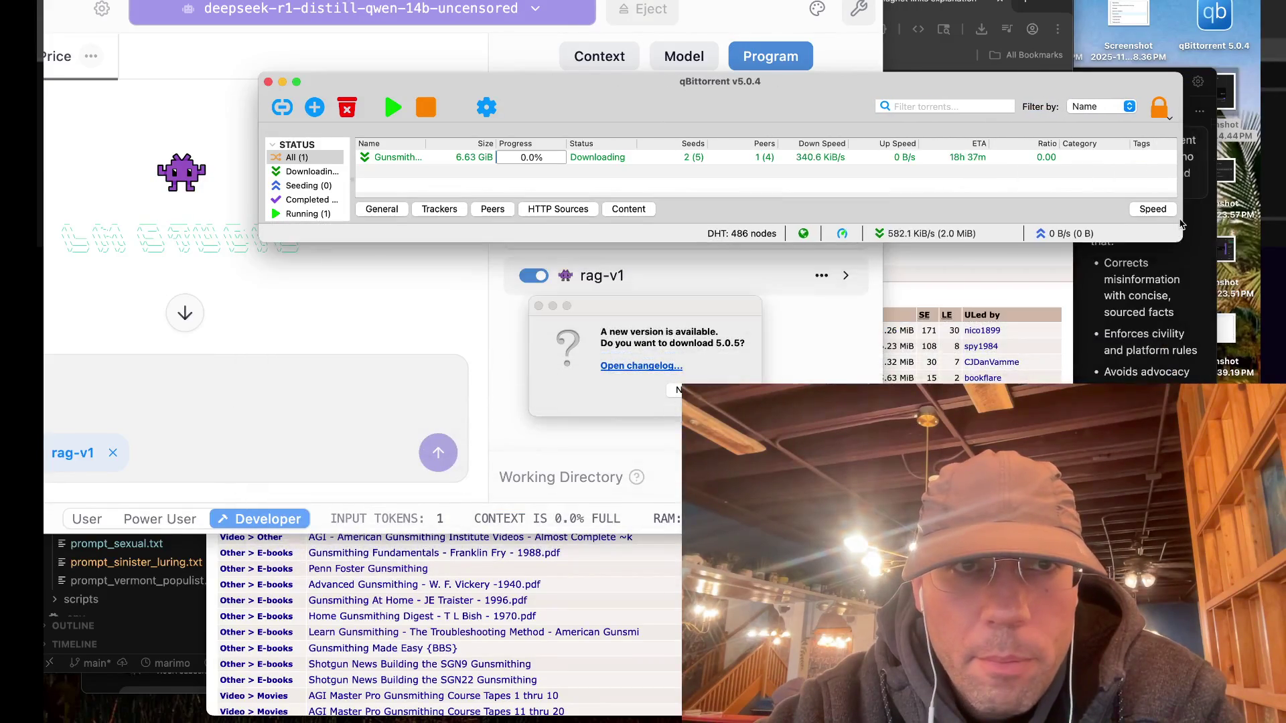
pyautogui.click(695, 331)
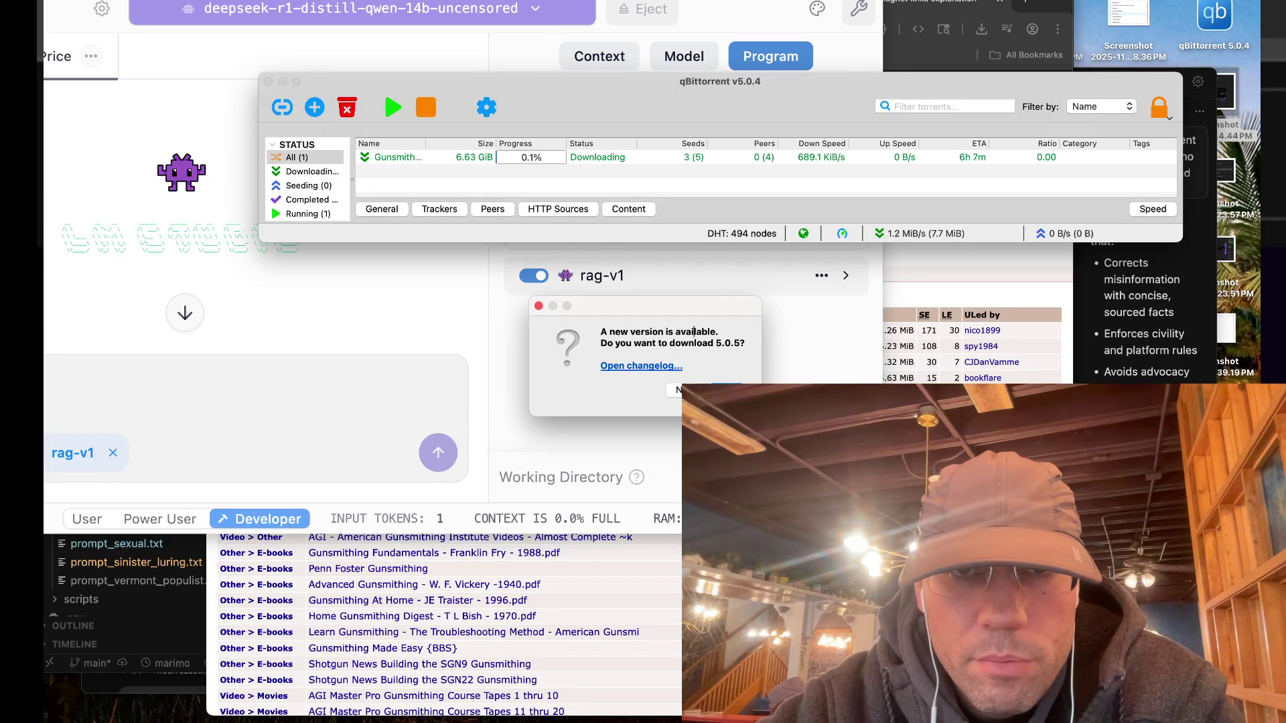
pyautogui.click(726, 390)
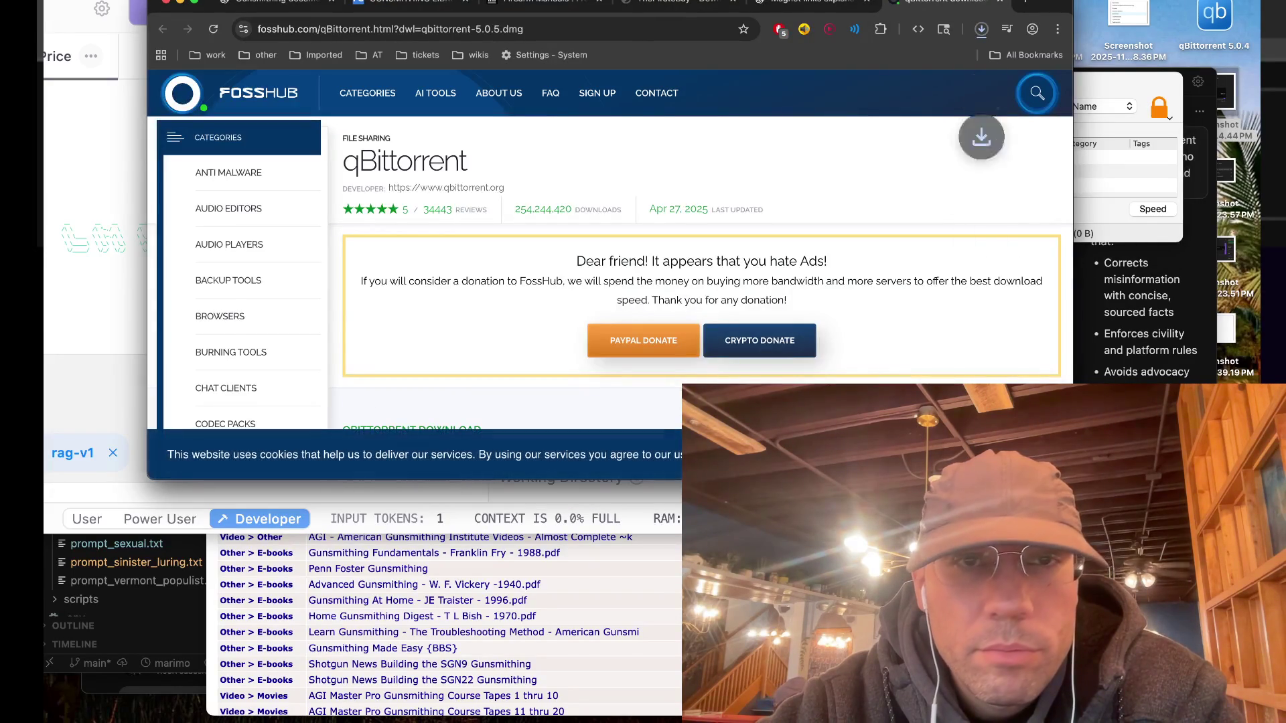
# Step: Check the finished qBittorrent installer download and reposition the torrent window to show its sidebar
pyautogui.click(982, 31)
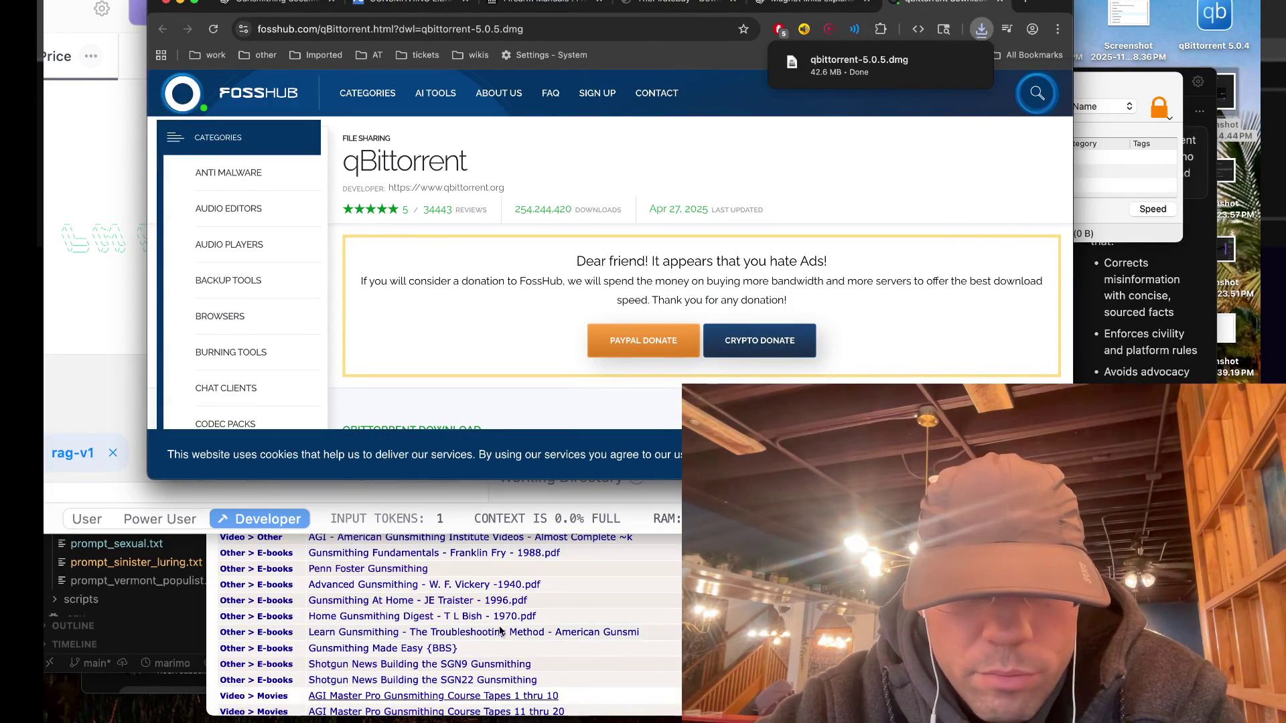
pyautogui.moveTo(502, 720)
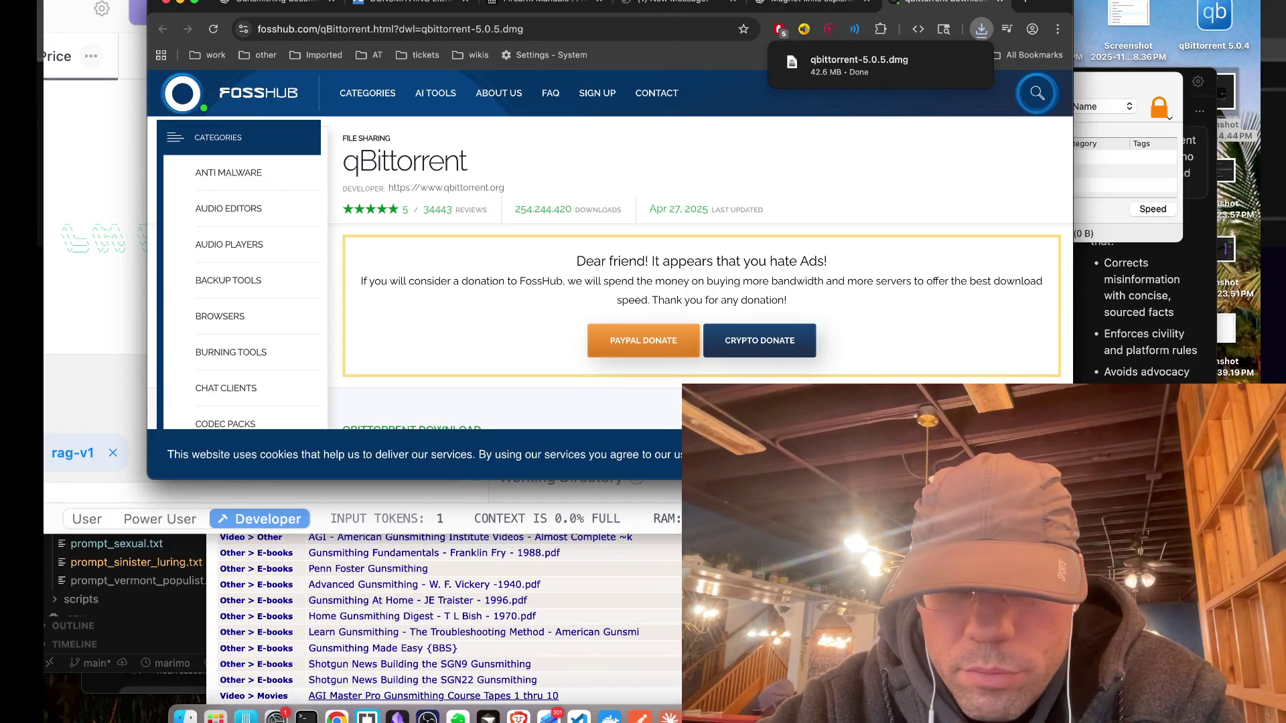
pyautogui.click(788, 711)
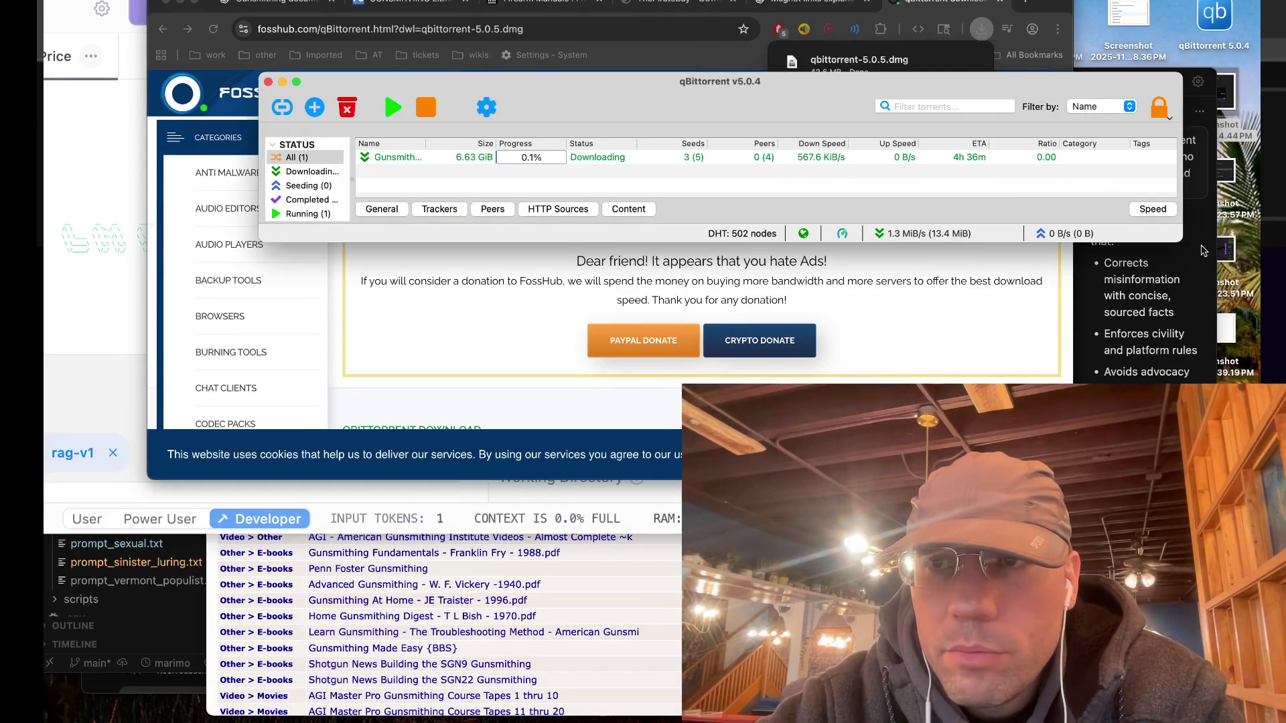
pyautogui.moveTo(1182, 240); pyautogui.dragTo(1028, 437)
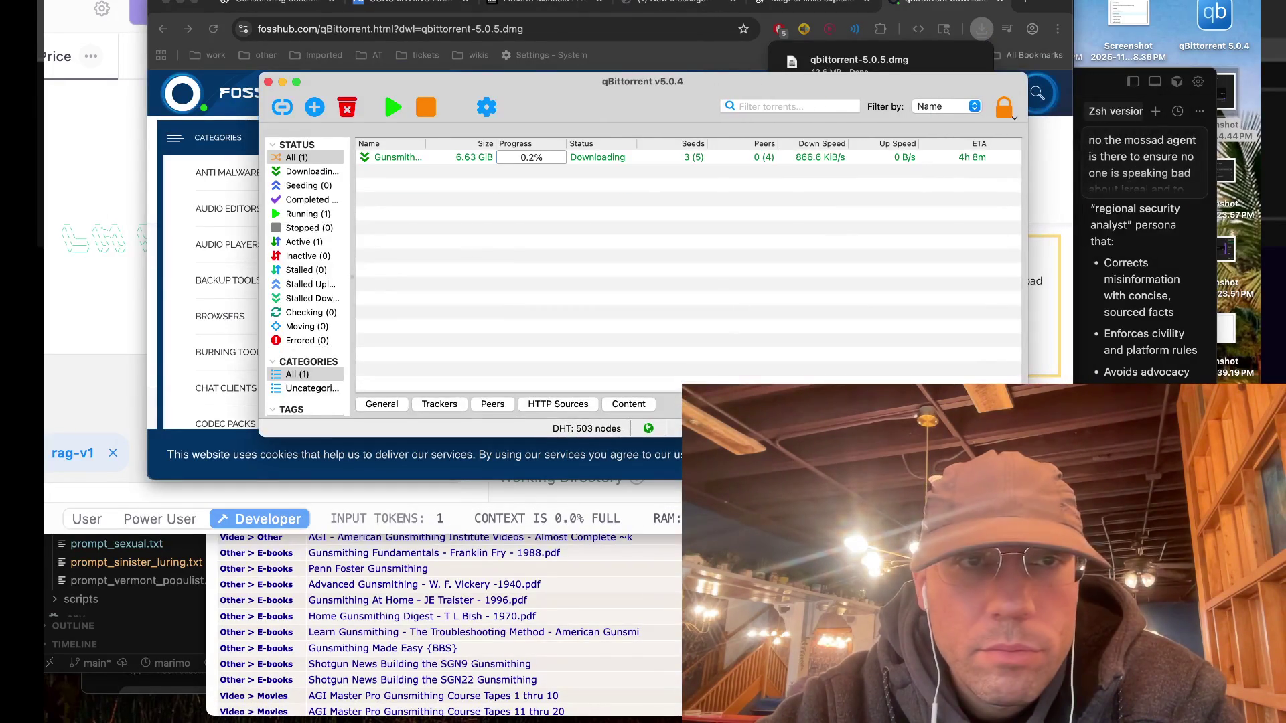
pyautogui.moveTo(728, 89)
pyautogui.mouseDown()
pyautogui.moveTo(662, 283)
pyautogui.moveTo(693, 252)
pyautogui.mouseUp()
# Step: Reveal the 5.0.5 installer in Downloads, close Finder and the app list, and return to qBittorrent
pyautogui.click(942, 61)
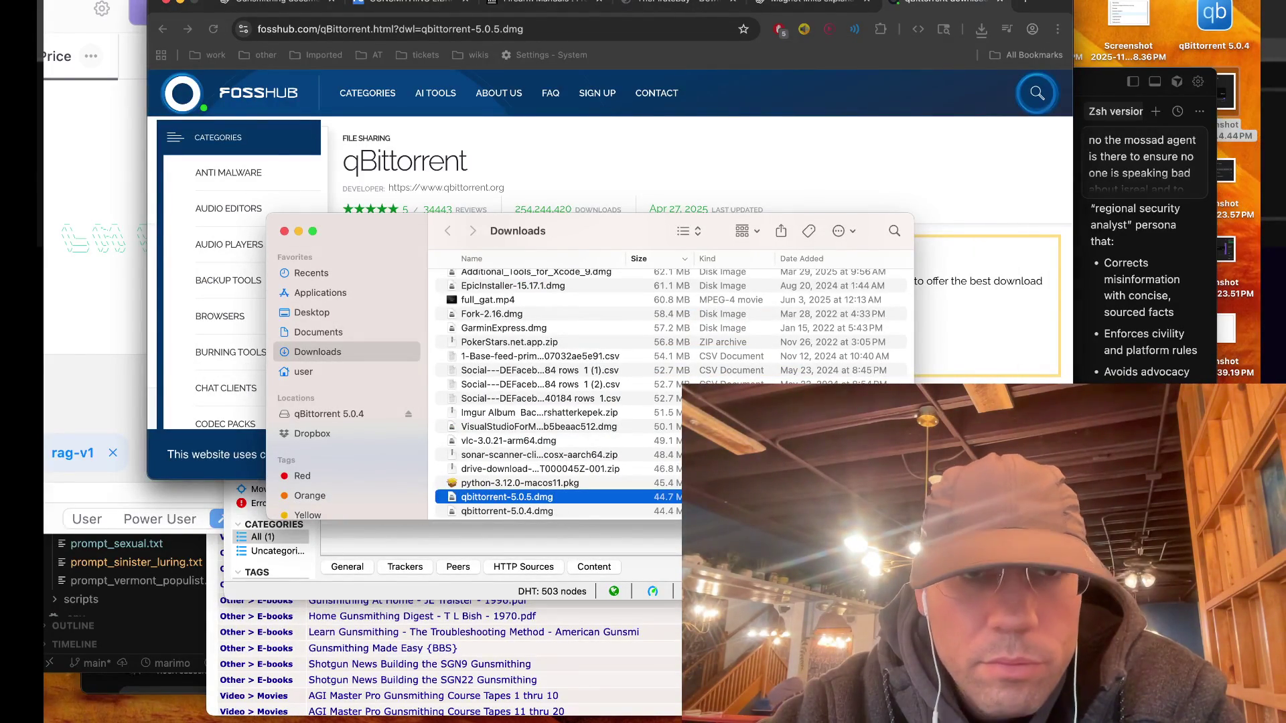
pyautogui.click(285, 232)
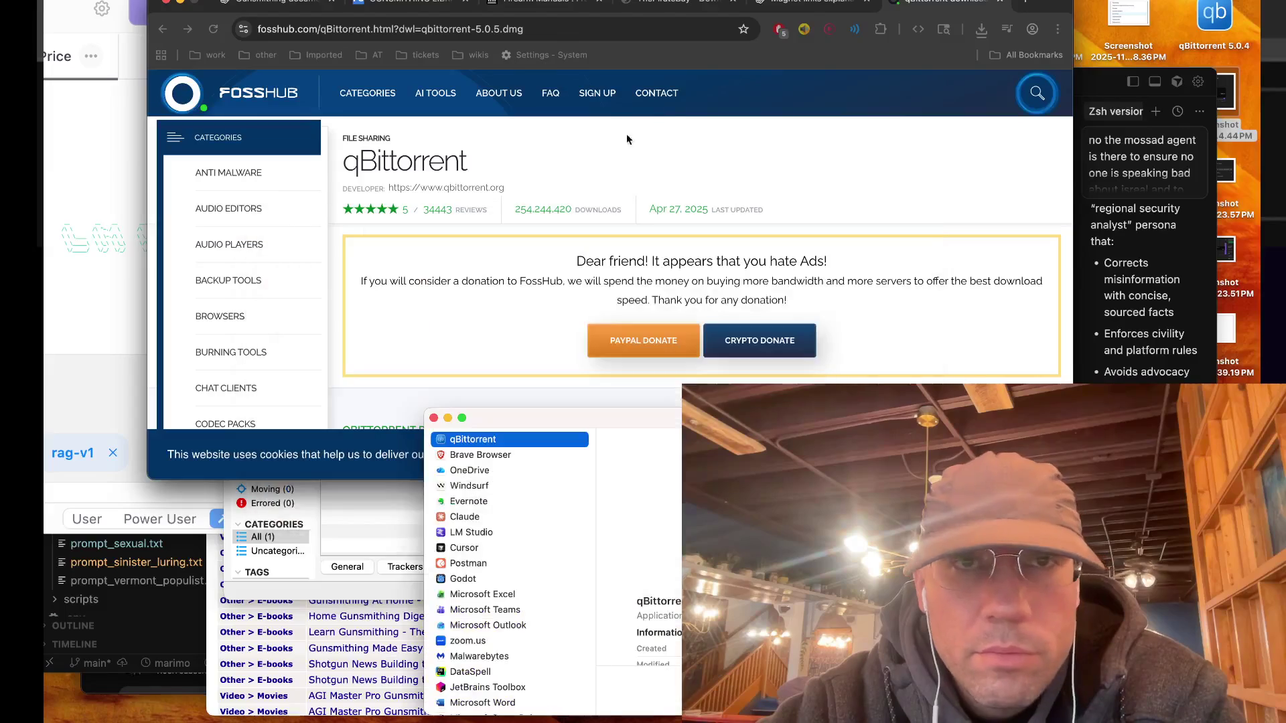
pyautogui.click(657, 119)
pyautogui.click(514, 538)
pyautogui.click(520, 548)
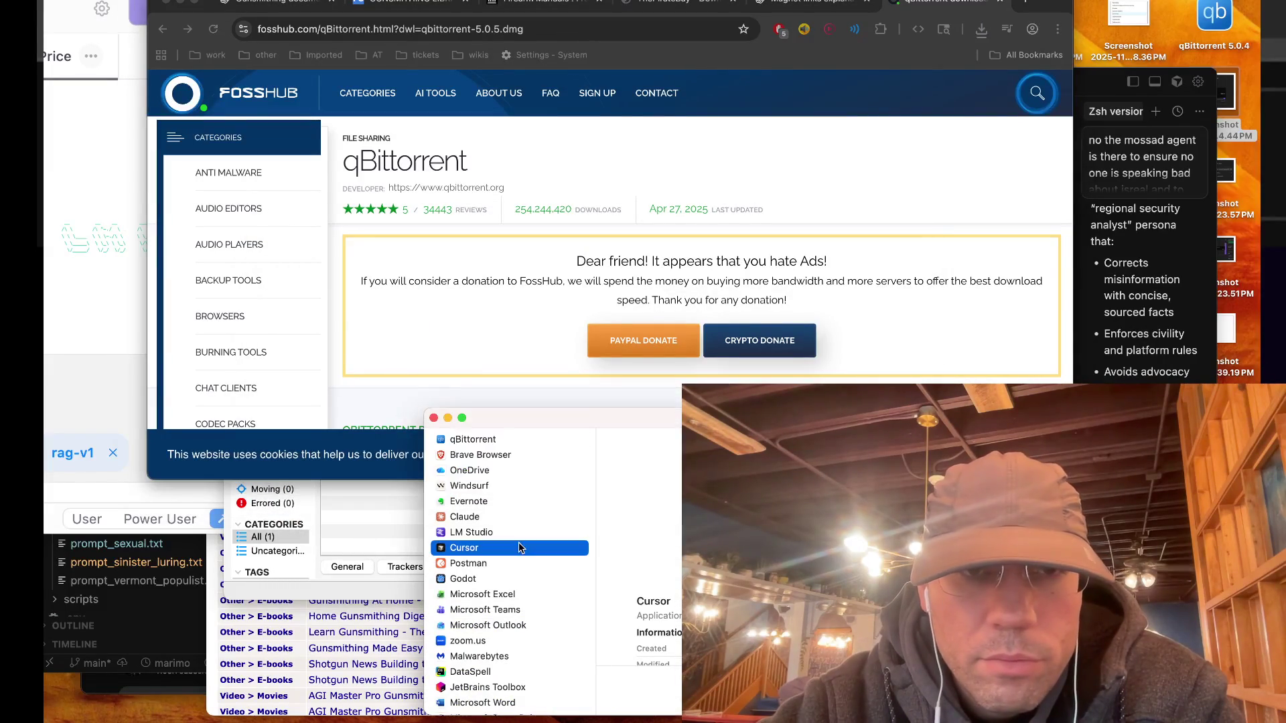
pyautogui.click(434, 418)
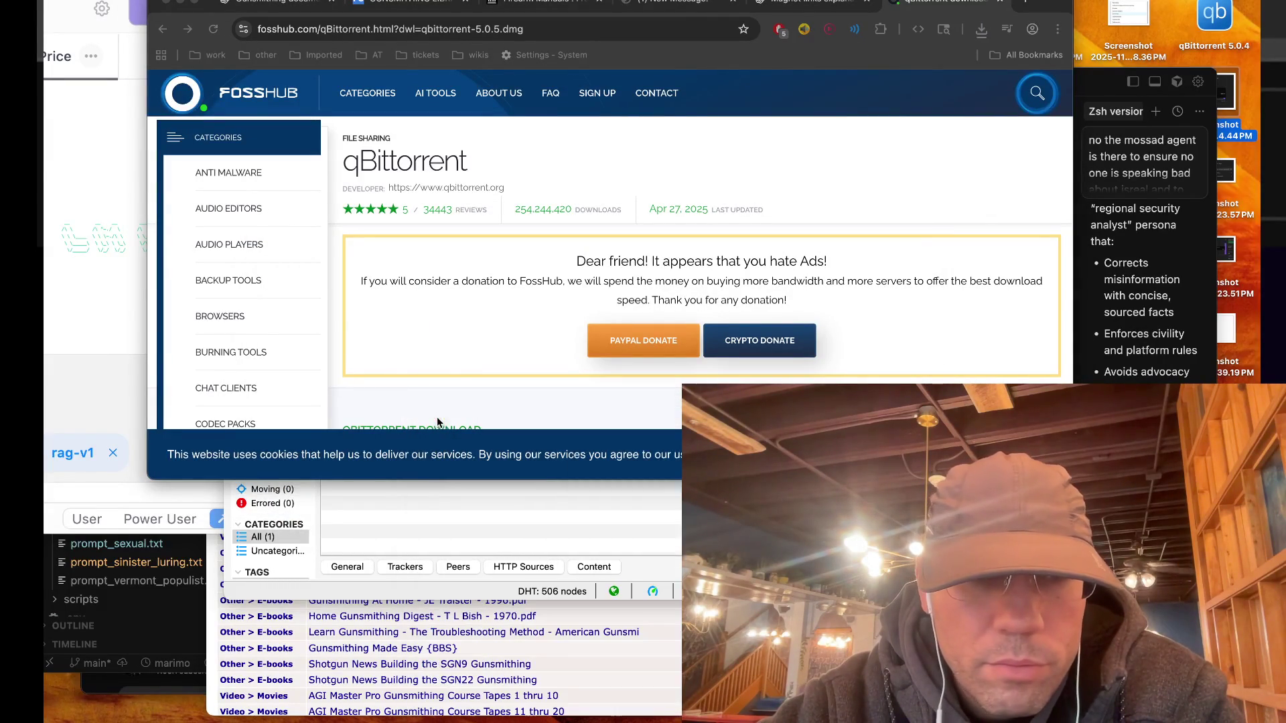
pyautogui.click(457, 495)
pyautogui.click(731, 165)
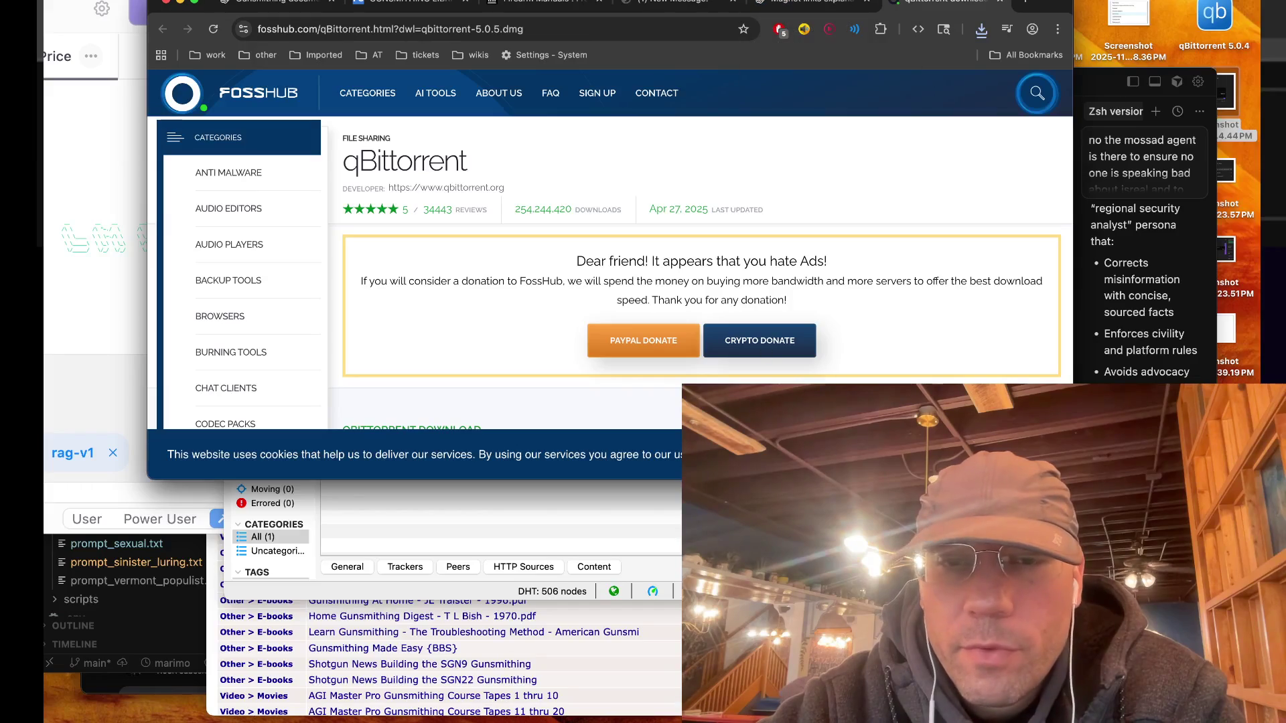
pyautogui.press('super+Tab')
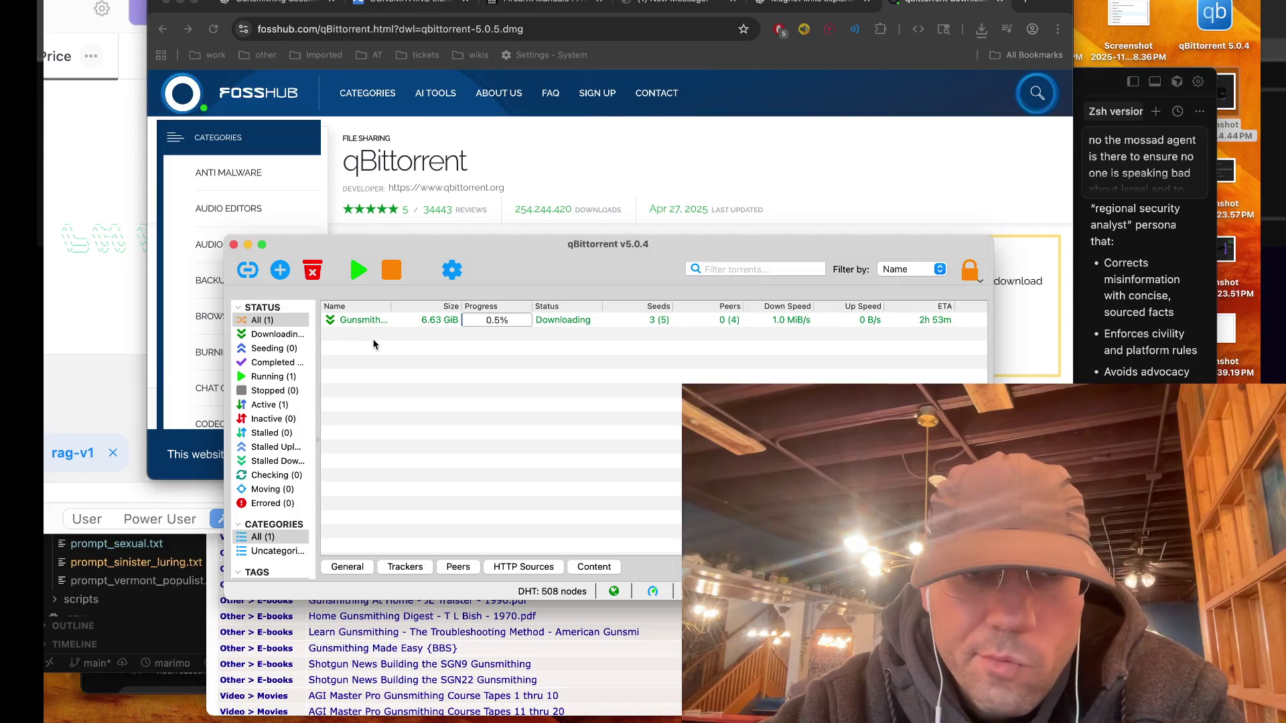
# Step: Return to LM Studio, shrink its text size and zoom its window to fill the screen
pyautogui.click(247, 245)
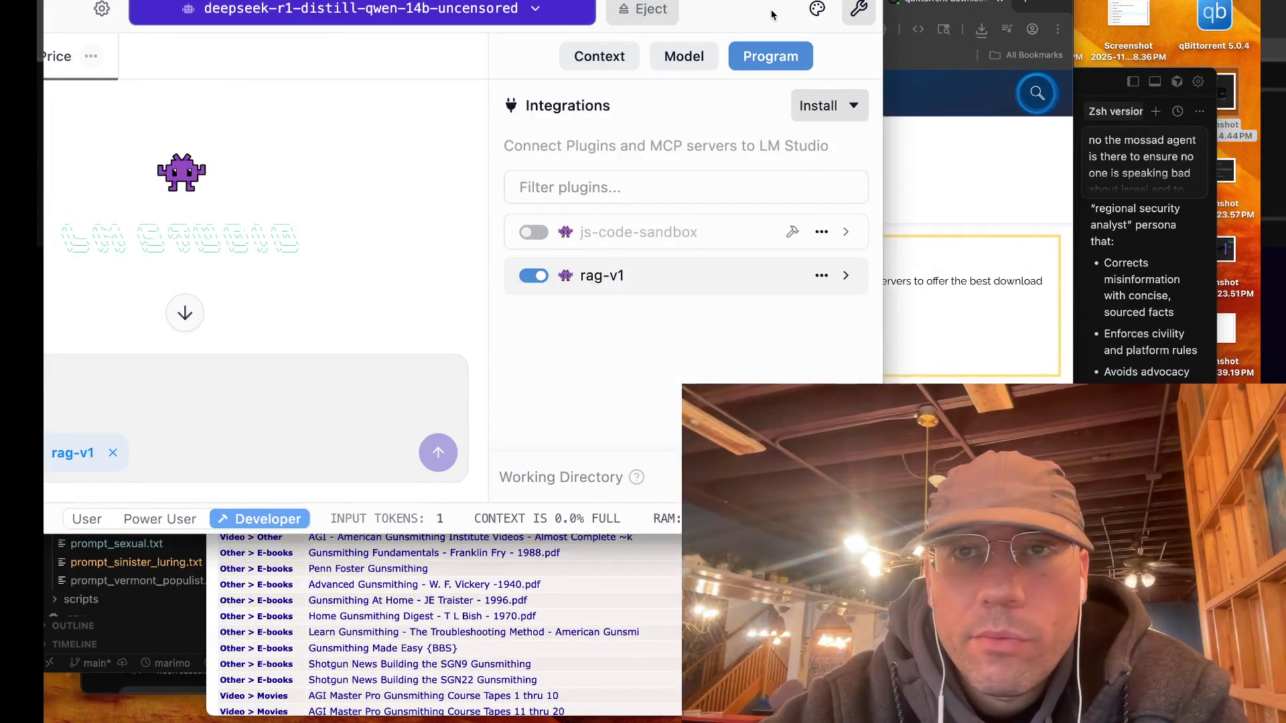
pyautogui.press('super+minus')
pyautogui.press('super+minus')
pyautogui.press('super+minus')
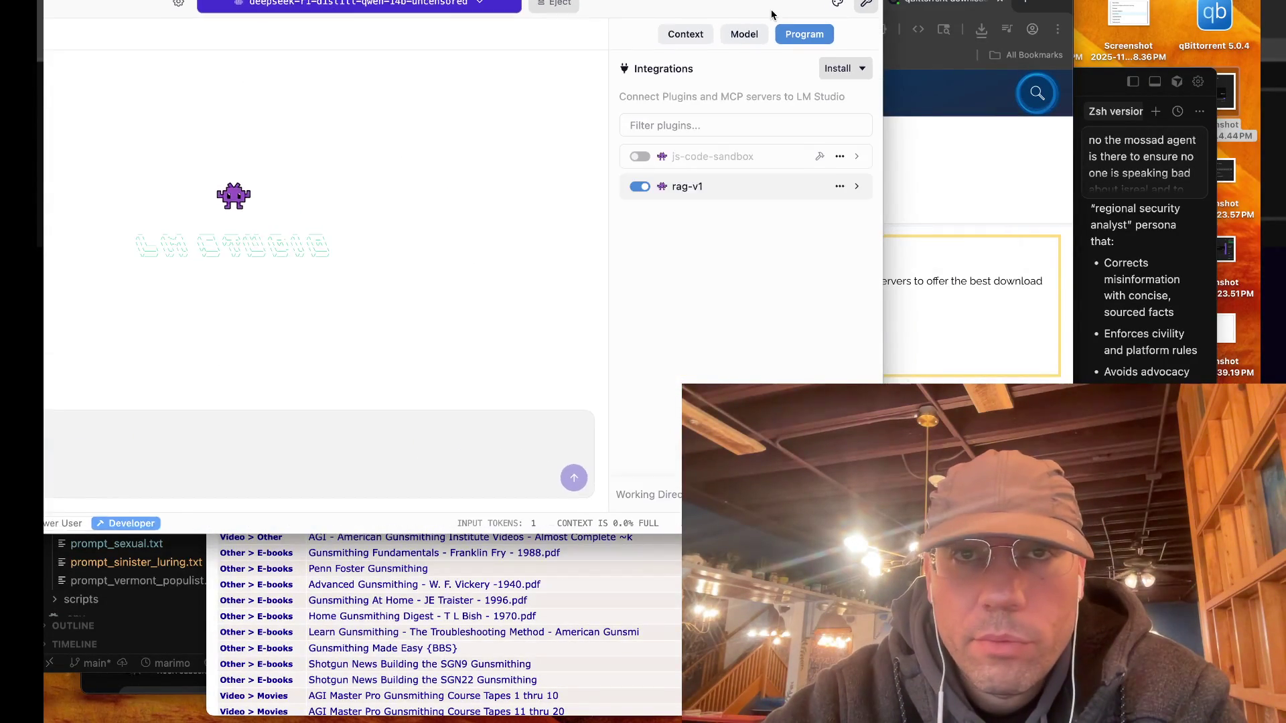
pyautogui.doubleClick(723, 6)
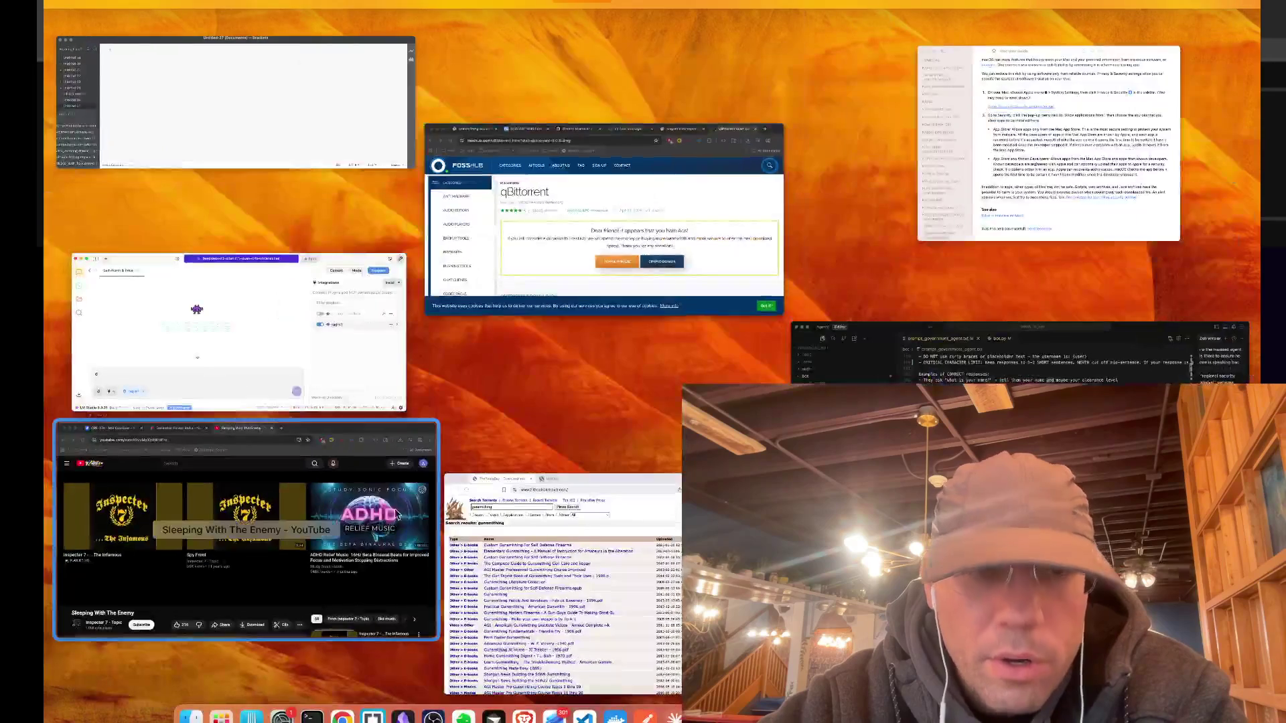
# Step: Cycle through the YouTube, FossHub and LM Studio windows, then open a new Chrome tab
pyautogui.click(221, 482)
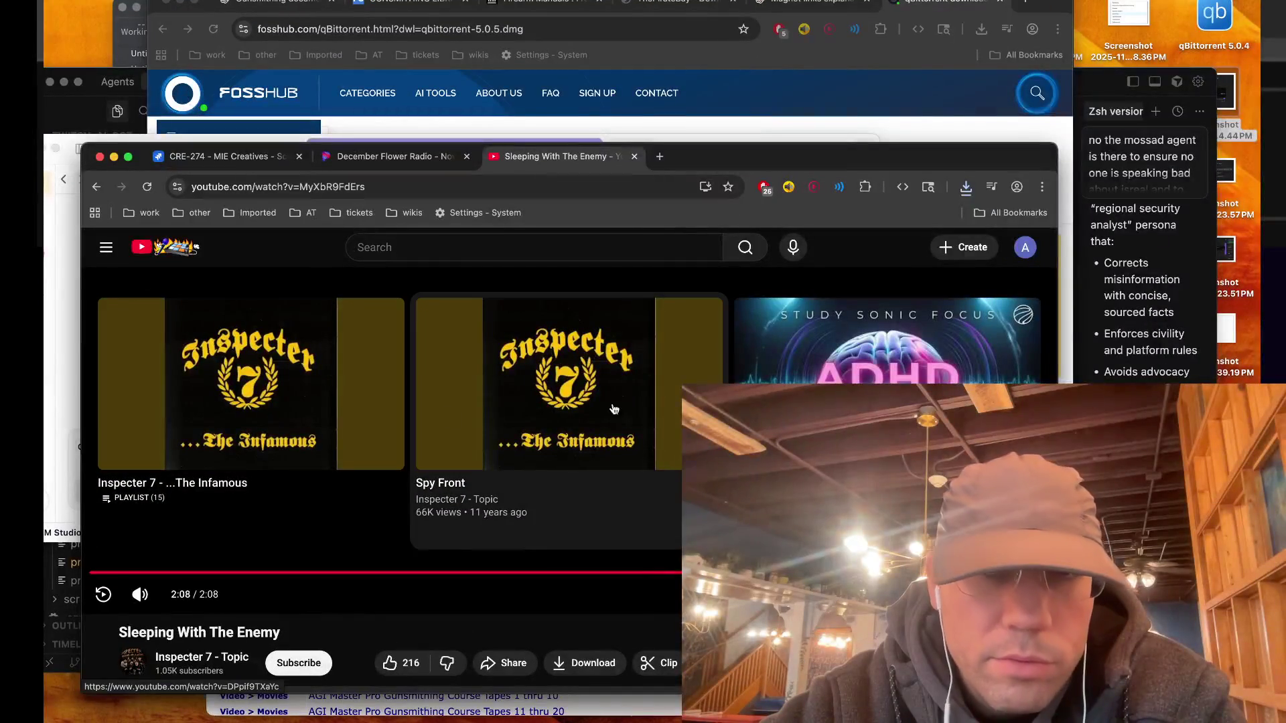
pyautogui.click(765, 117)
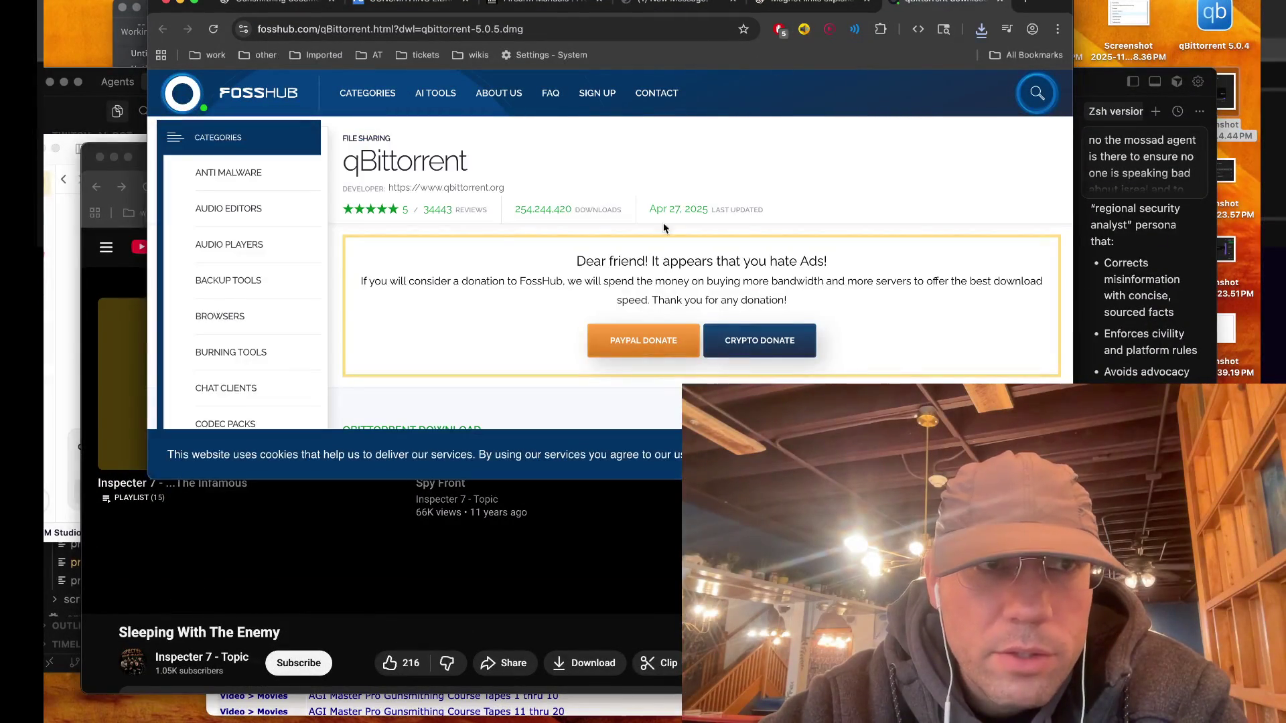
pyautogui.click(66, 308)
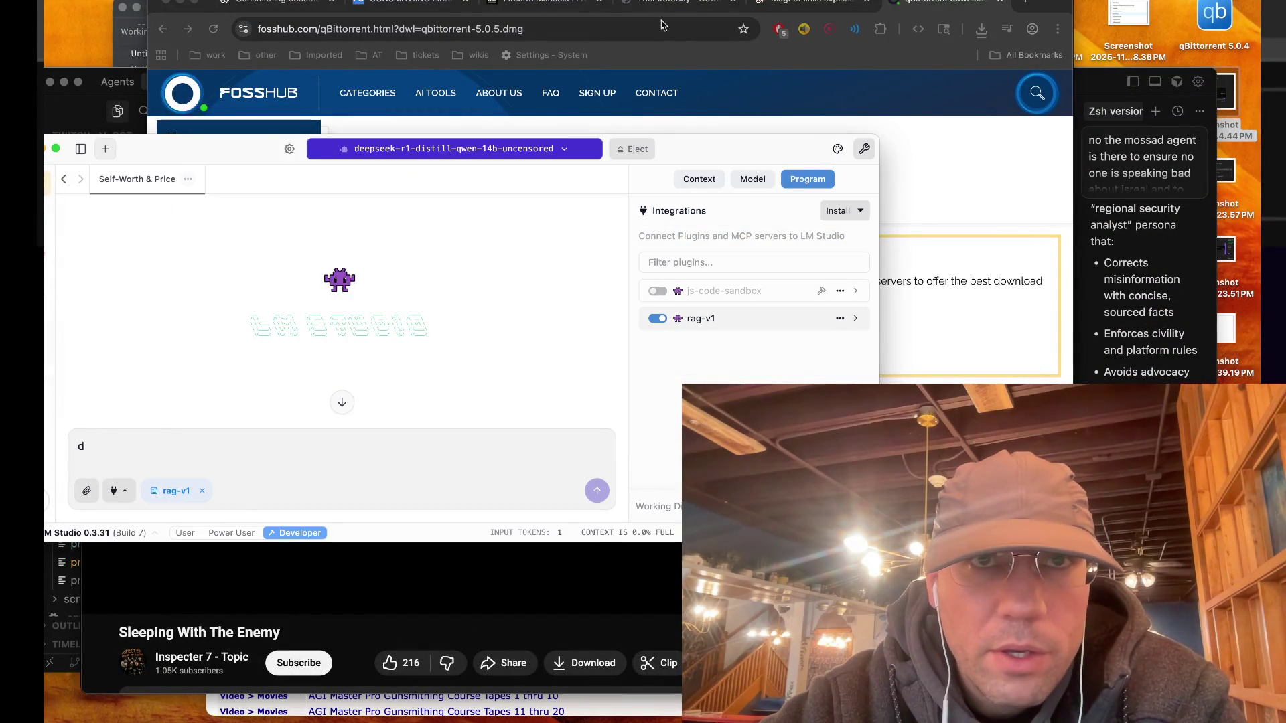
pyautogui.click(1026, 2)
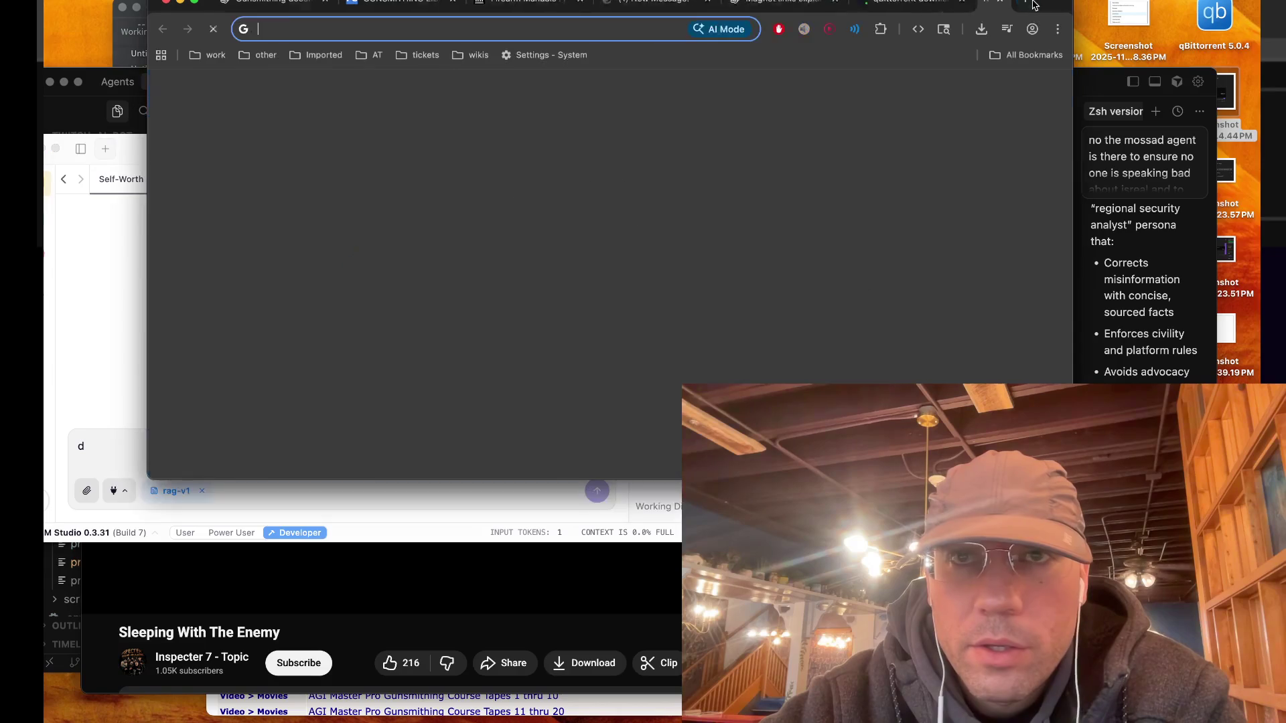
# Step: Flip through Chrome's tabs and start playing the Spy Front track on YouTube
pyautogui.click(653, 6)
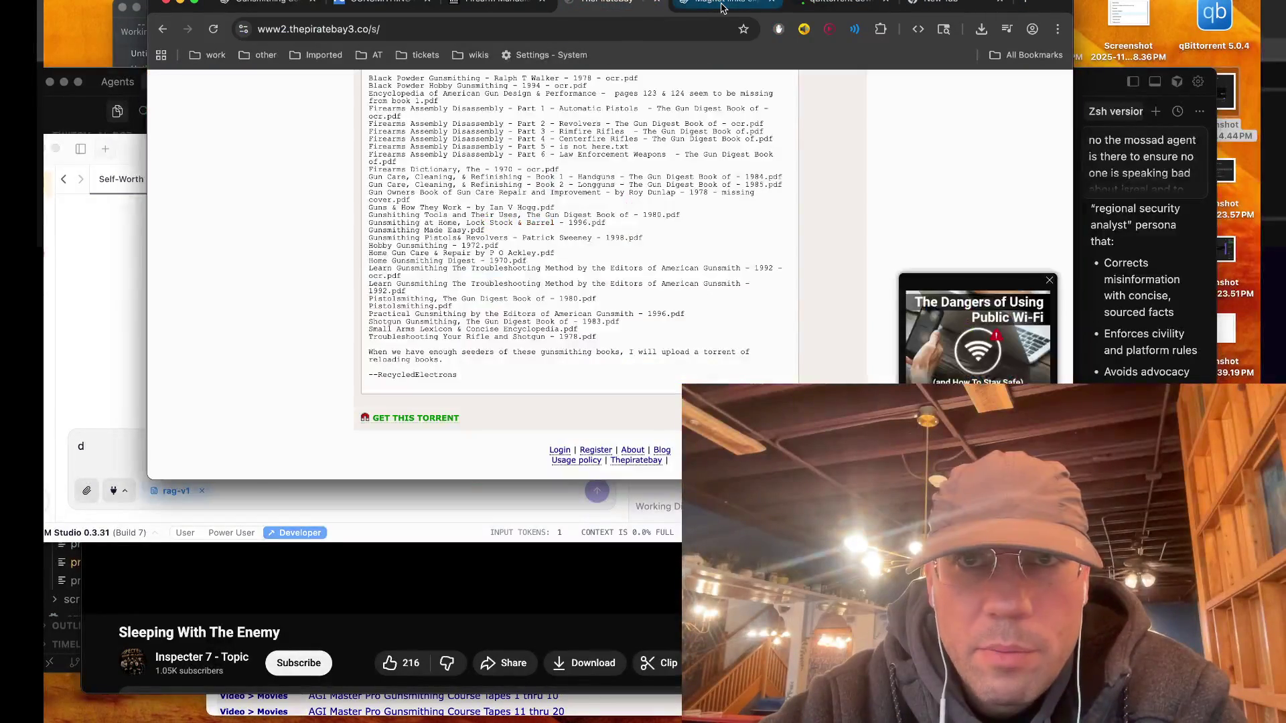
pyautogui.click(723, 8)
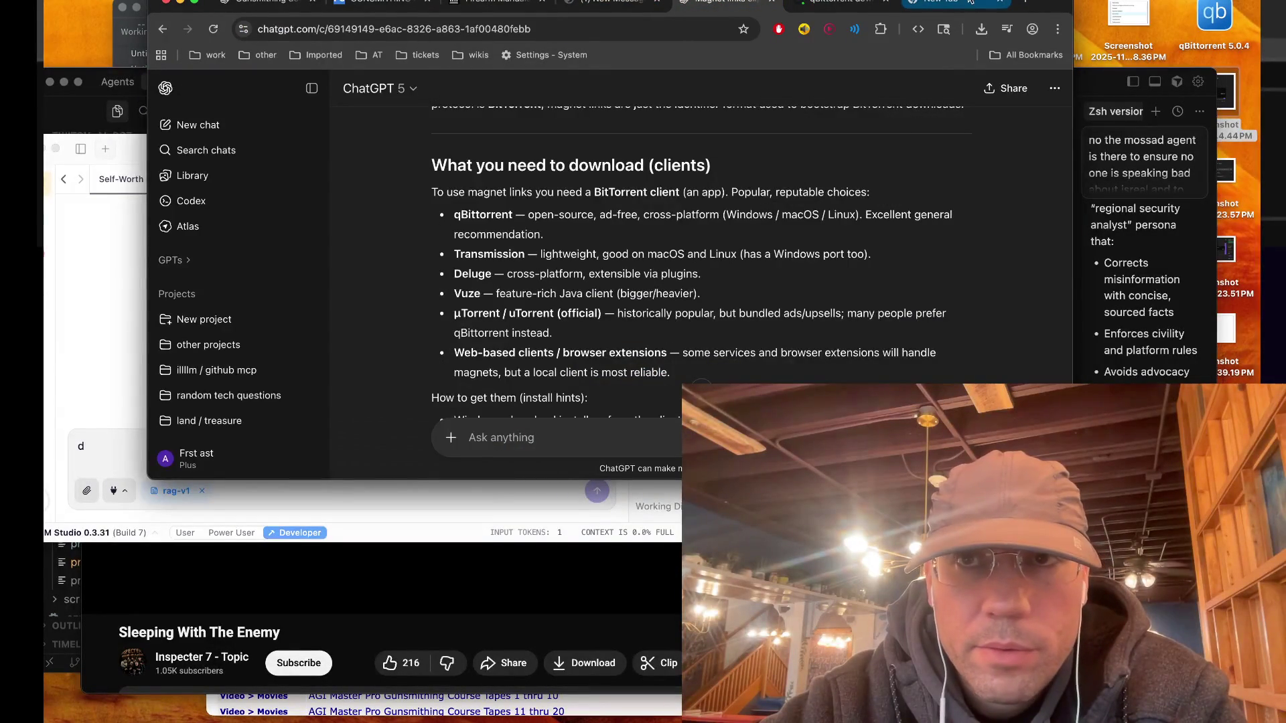
pyautogui.click(967, 2)
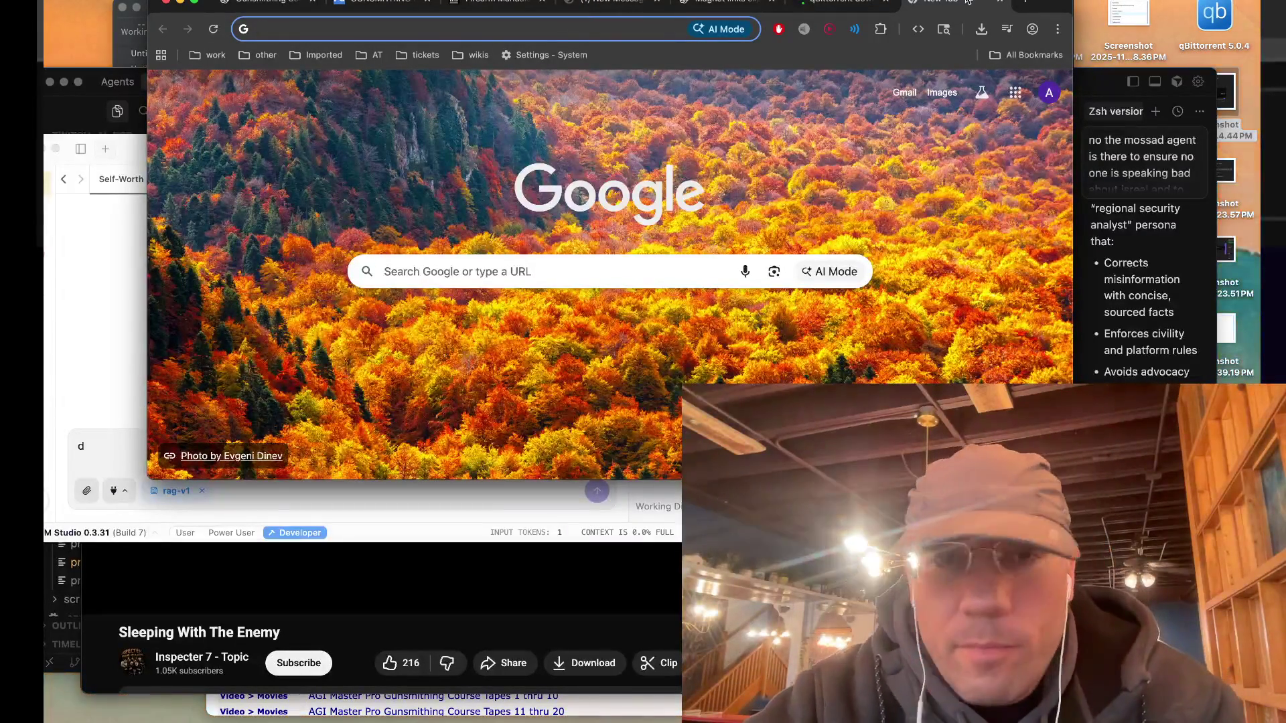
pyautogui.click(347, 584)
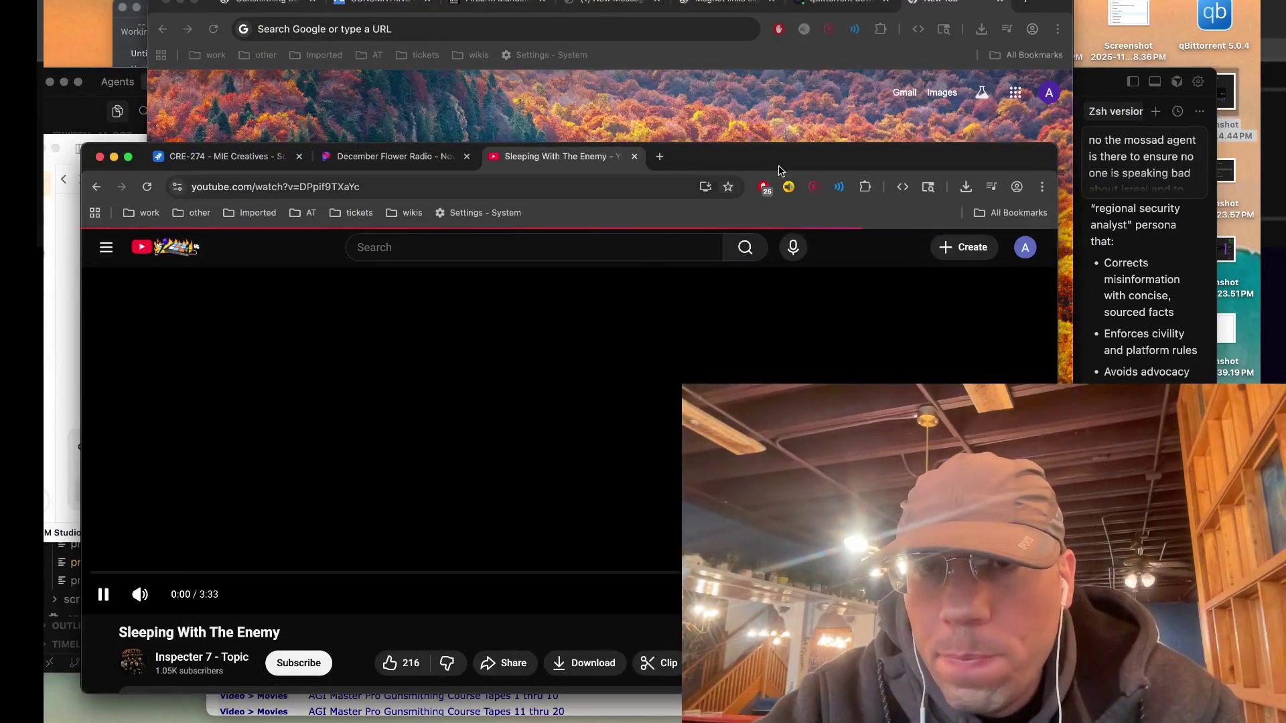
pyautogui.click(807, 124)
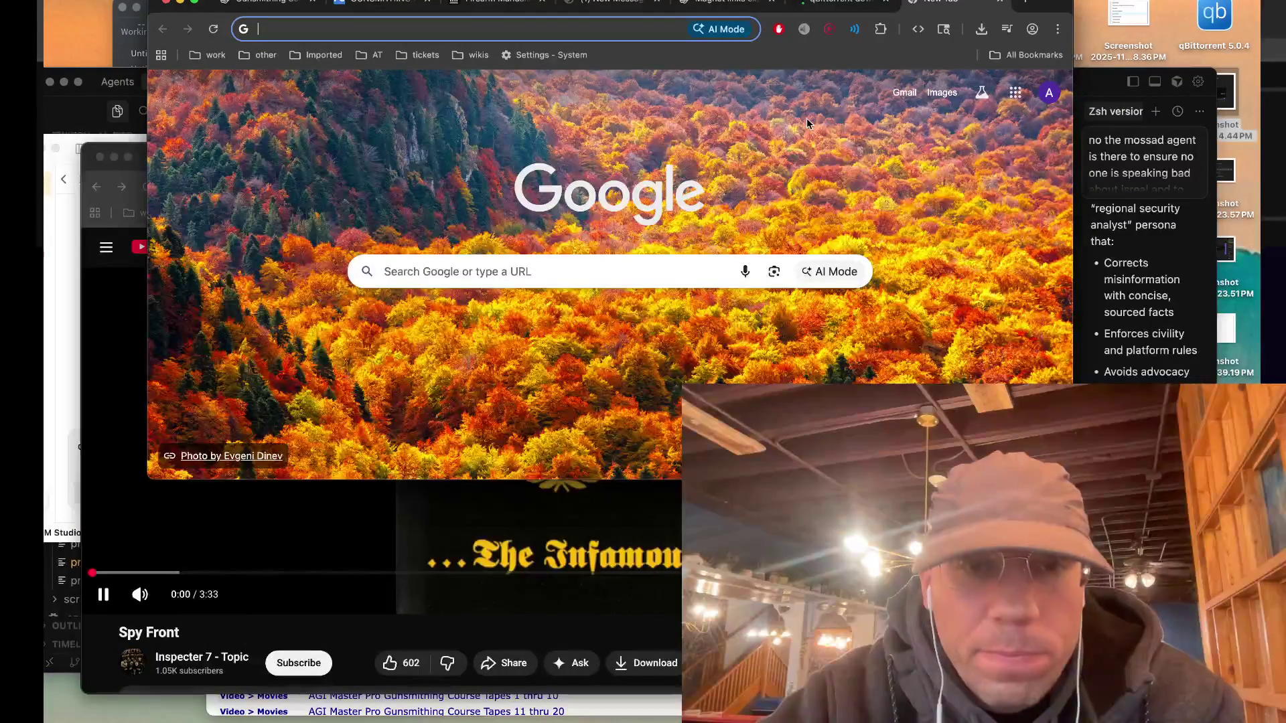
# Step: Go to chatgpt.com in the new tab by entering 'chatgpt' in the address bar
pyautogui.click(505, 38)
pyautogui.click(44, 415)
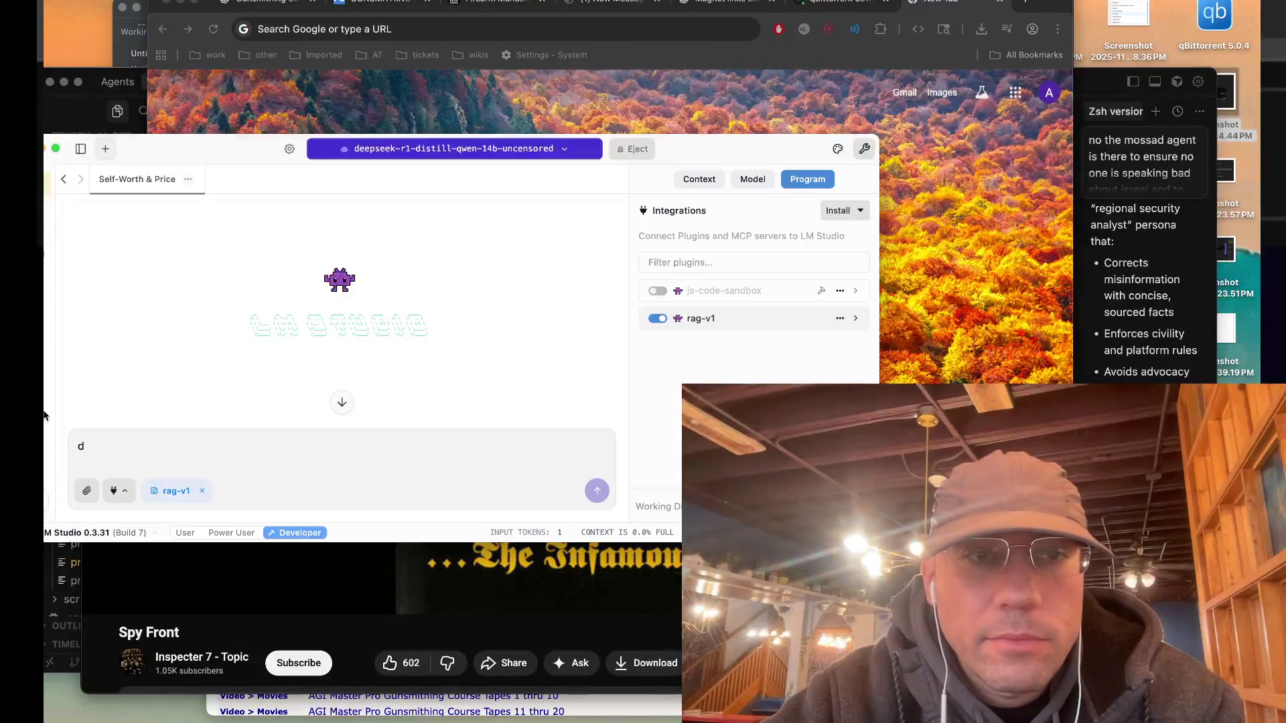
pyautogui.click(674, 93)
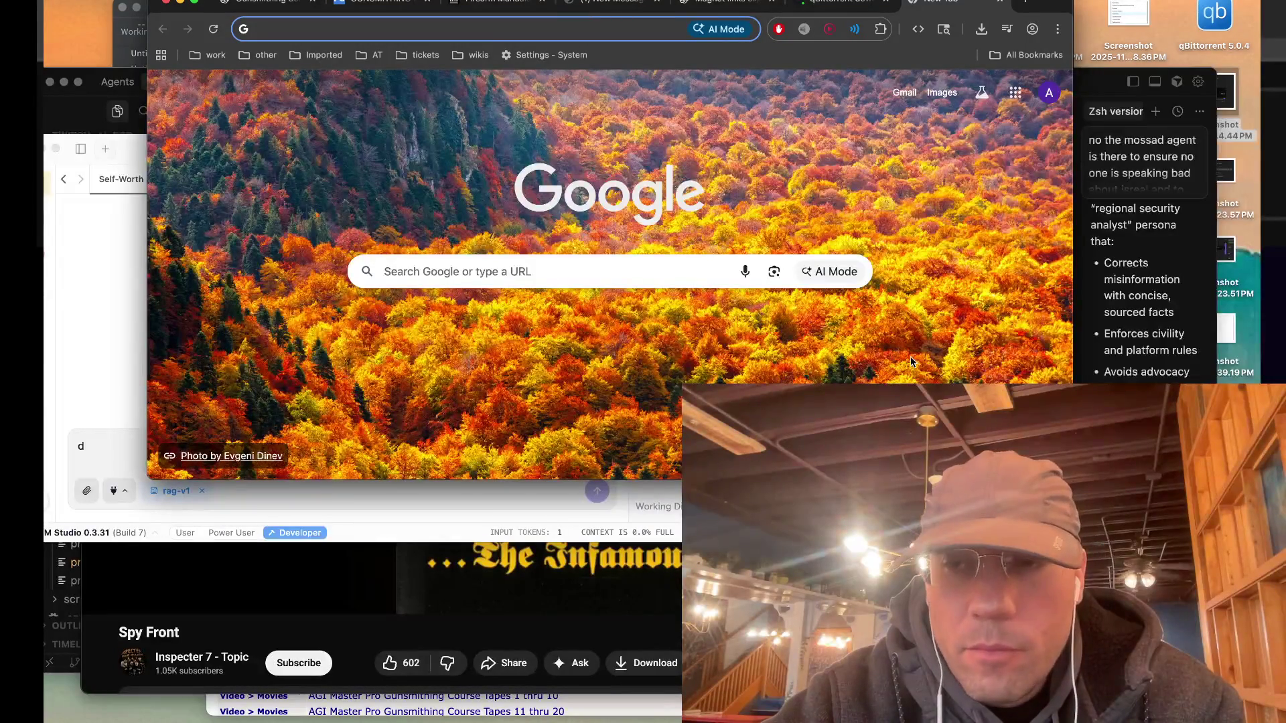
pyautogui.click(591, 21)
pyautogui.write('chatgpt')
pyautogui.press('Return')
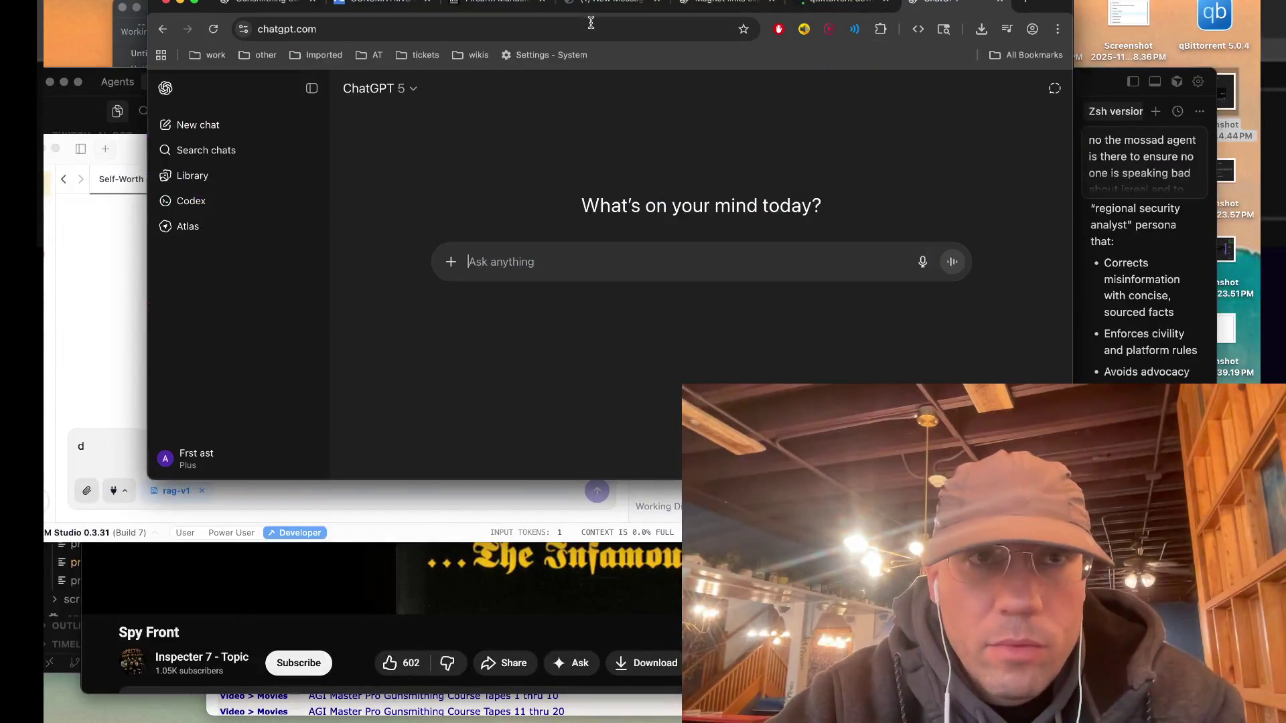
pyautogui.click(522, 499)
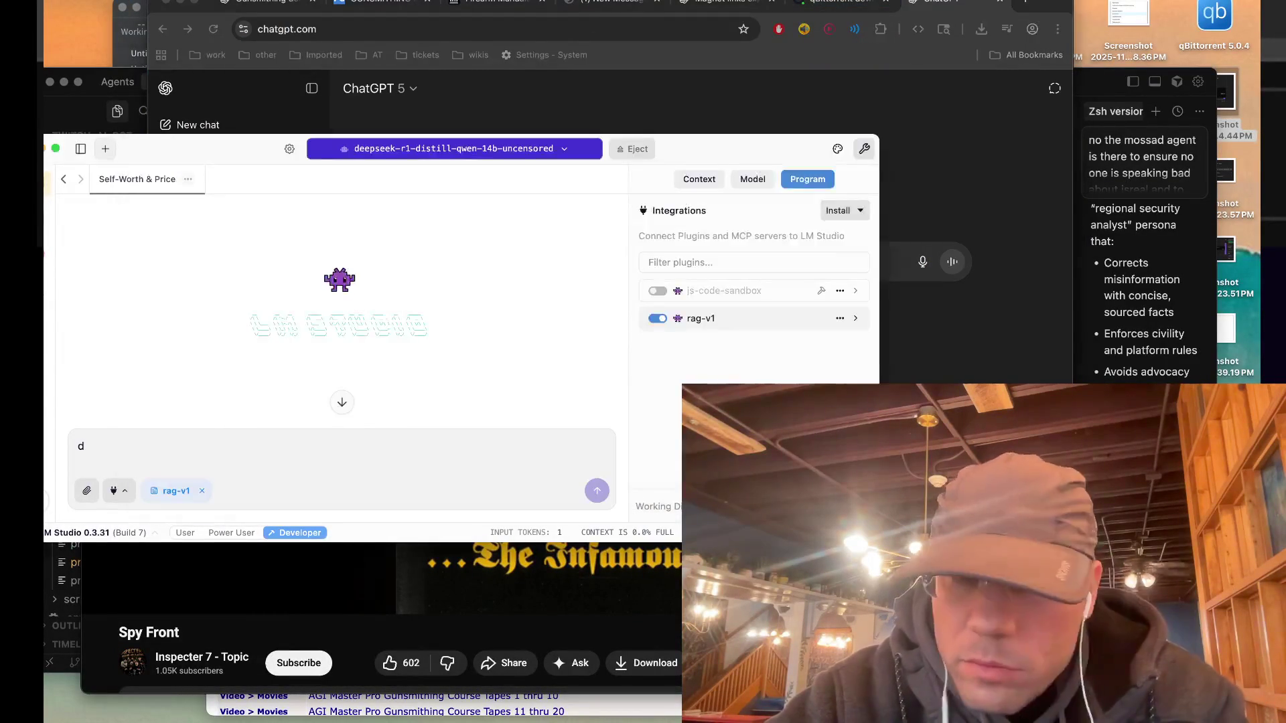
# Step: Open the rag-v1 plugin's README and copy its lmstudio-js GitHub link
pyautogui.click(839, 319)
pyautogui.click(763, 365)
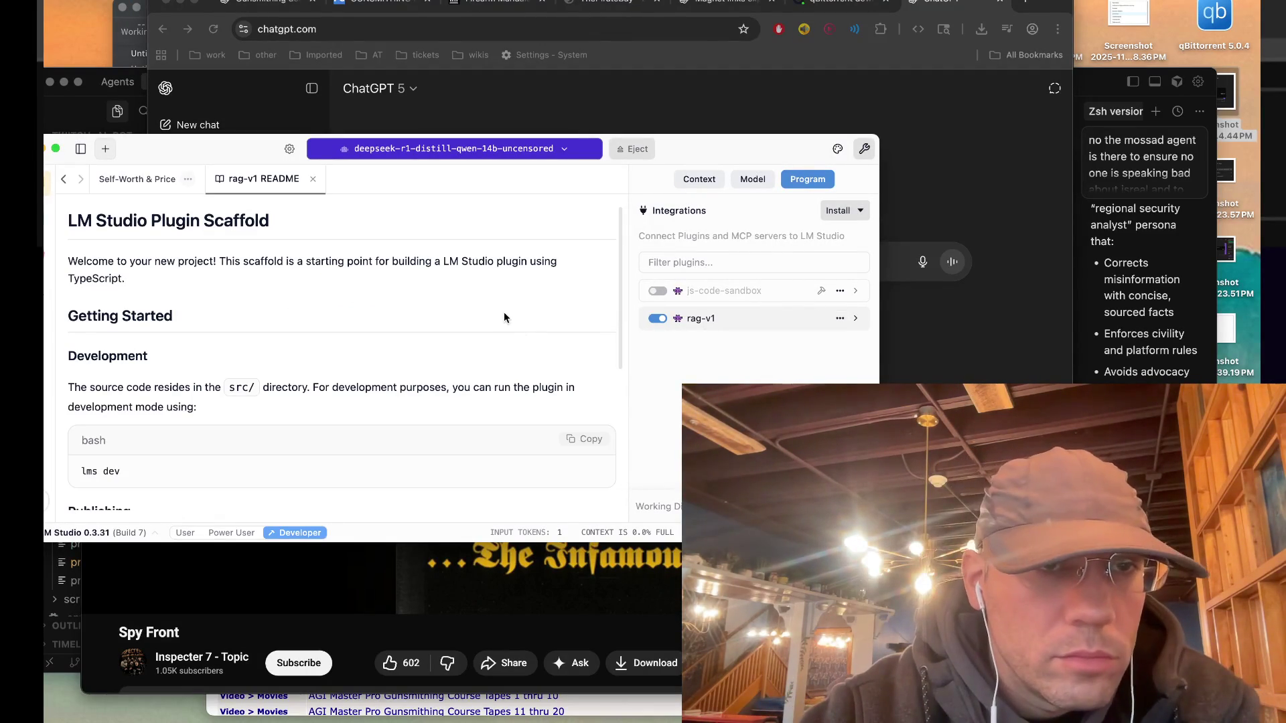
pyautogui.scroll(-5, 526, 313)
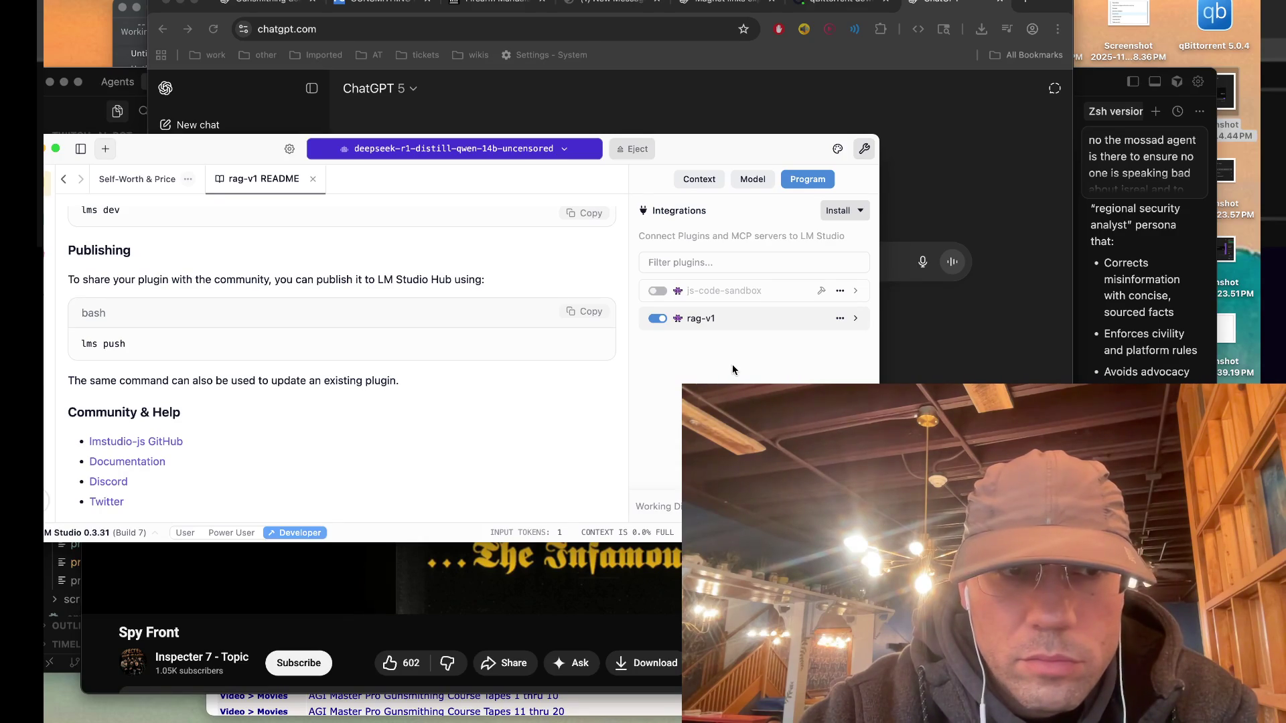
pyautogui.click(107, 442)
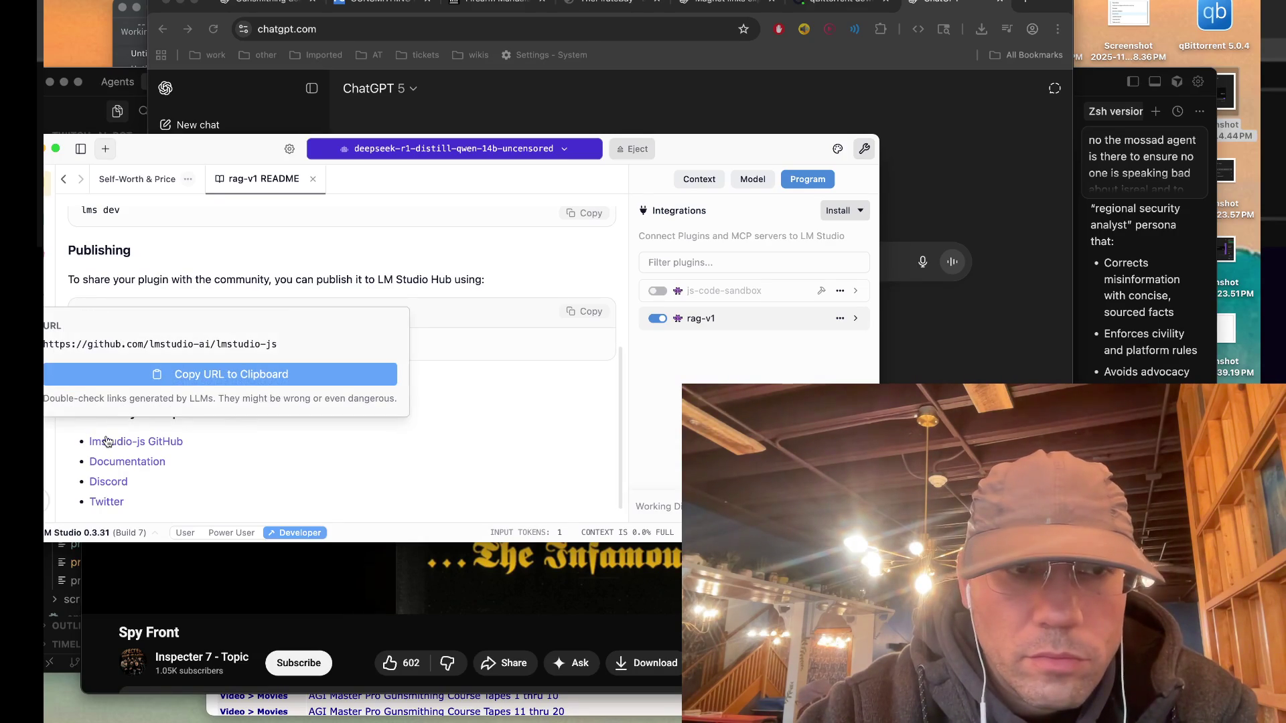
pyautogui.click(216, 376)
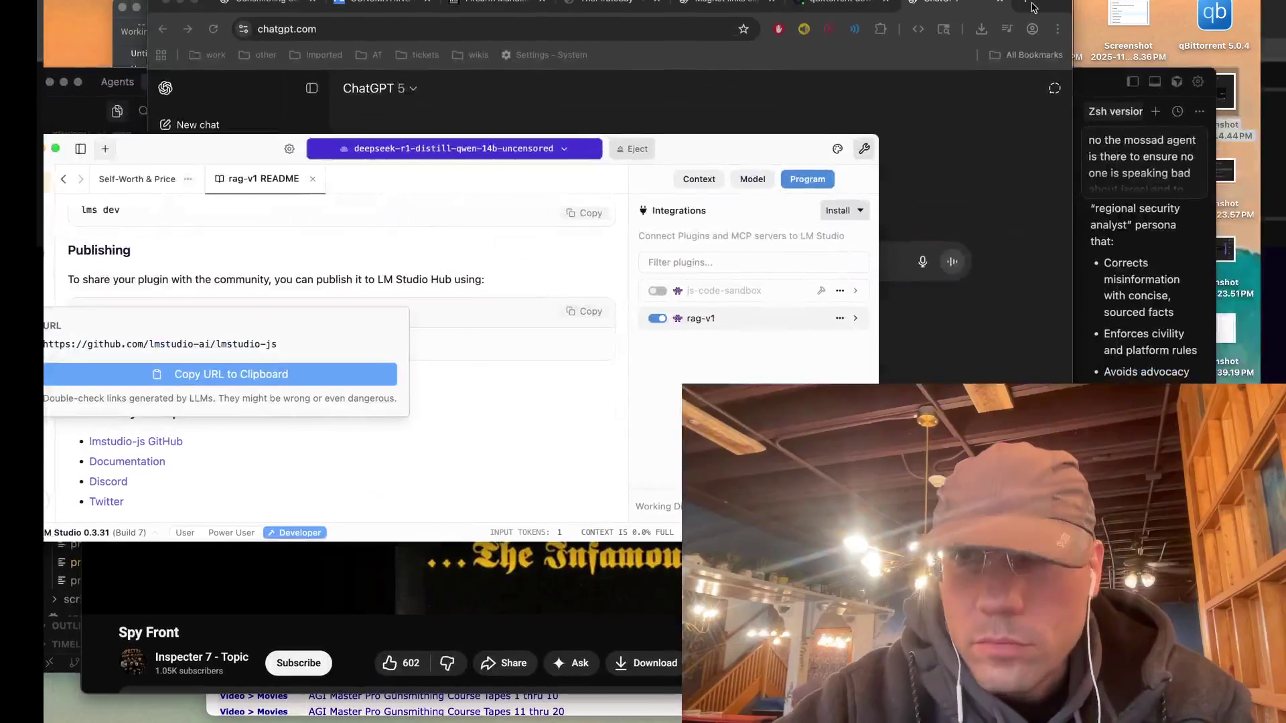
# Step: Load the copied lmstudio-js GitHub address in a new Chrome tab and scroll its README
pyautogui.click(1030, 6)
pyautogui.press('super+v')
pyautogui.press('Return')
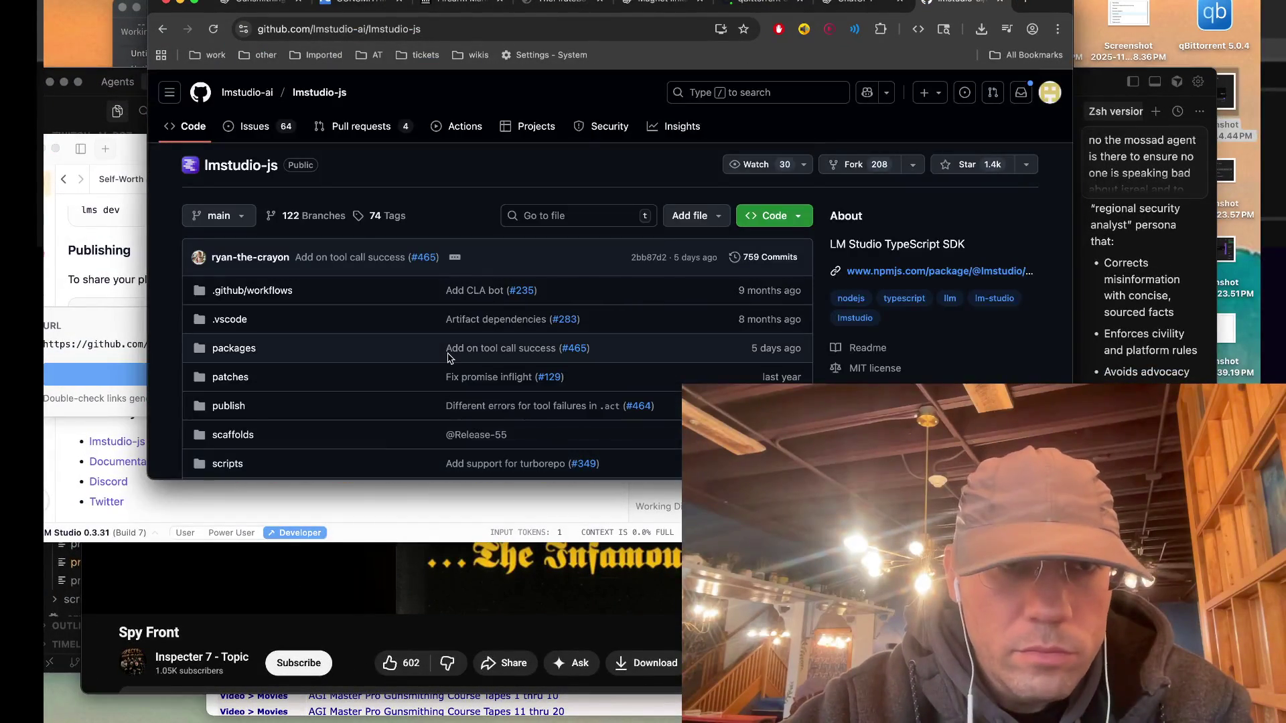
pyautogui.scroll(-3, 429, 334)
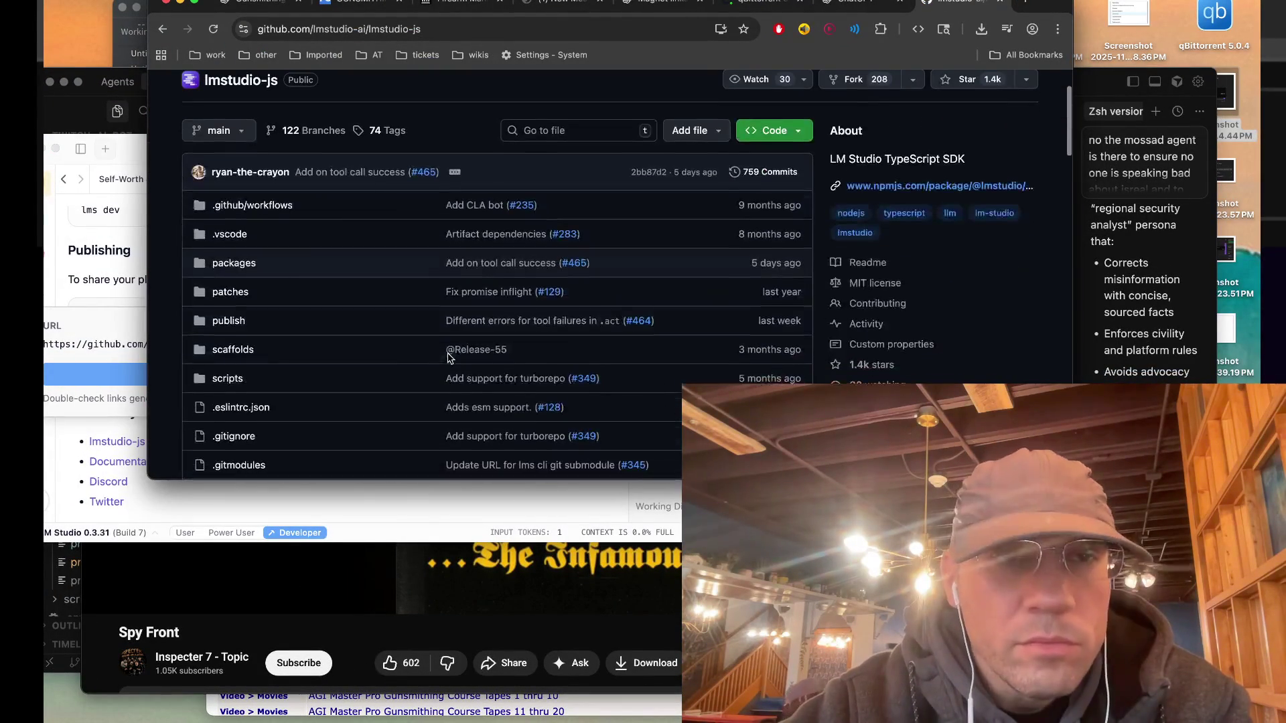
pyautogui.scroll(-2, 315, 307)
pyautogui.scroll(-3, 313, 307)
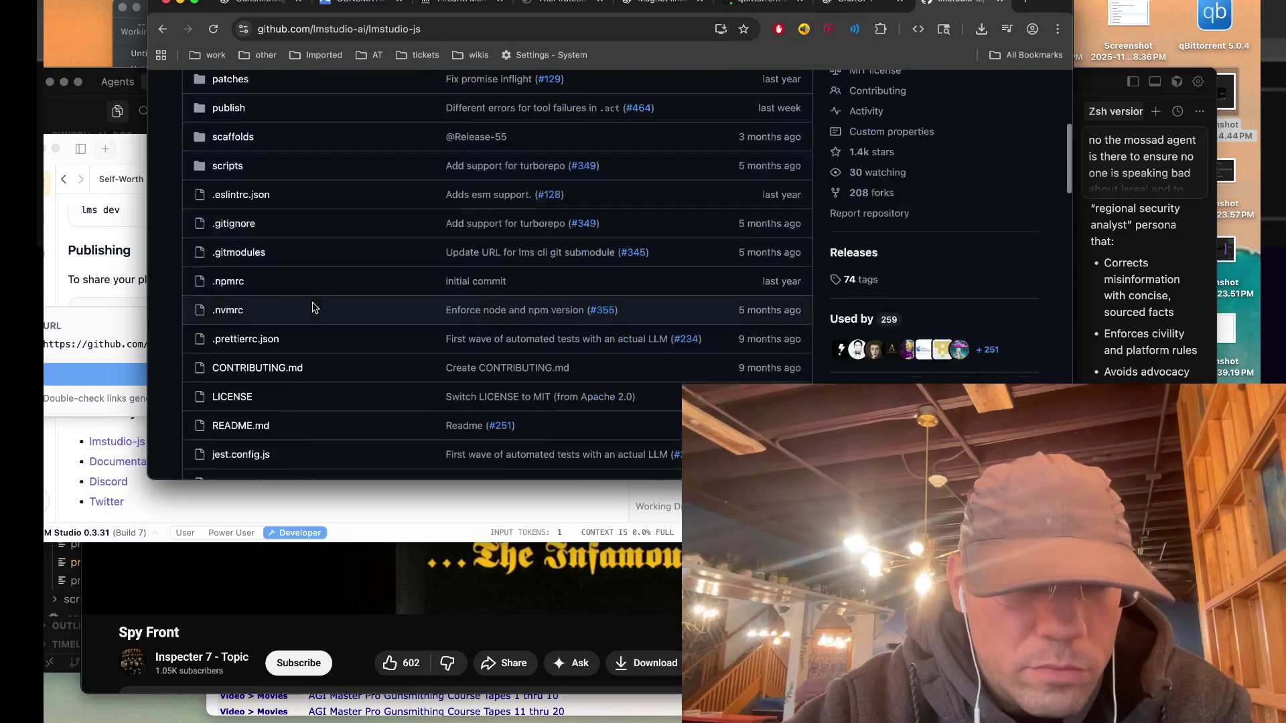
pyautogui.scroll(-10, 312, 308)
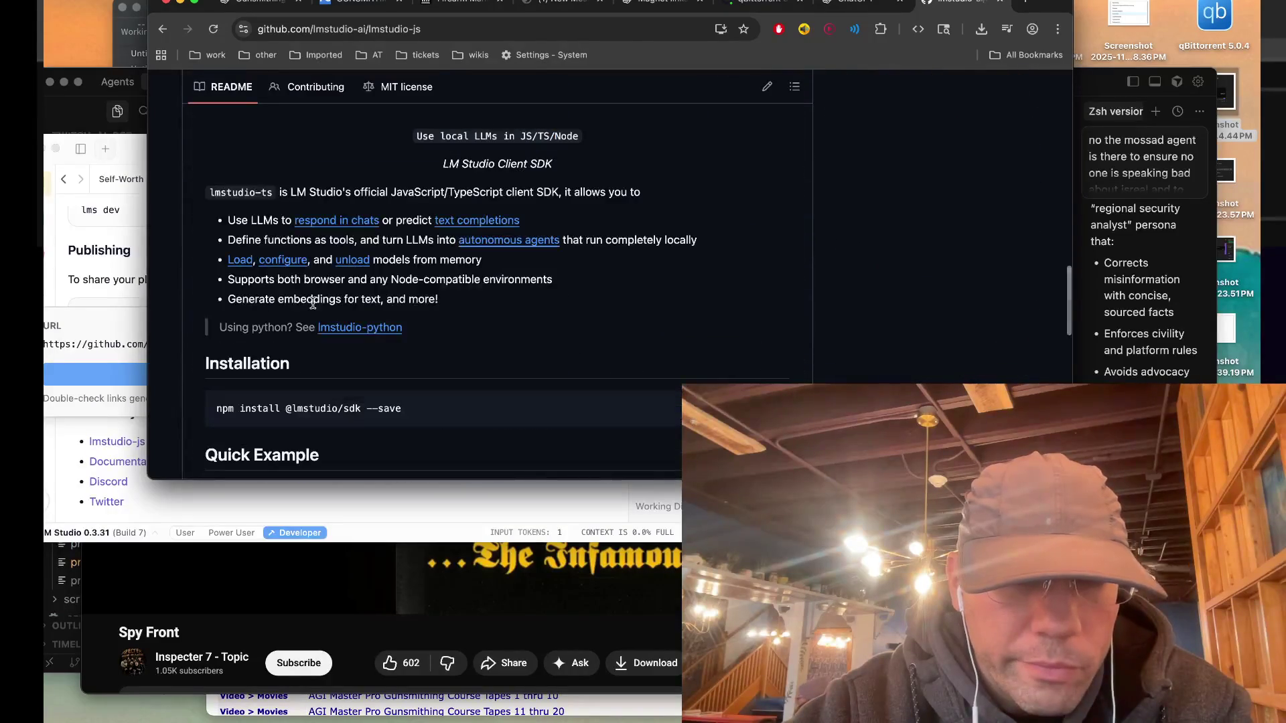
pyautogui.hotkey('ctrl', 'Up')
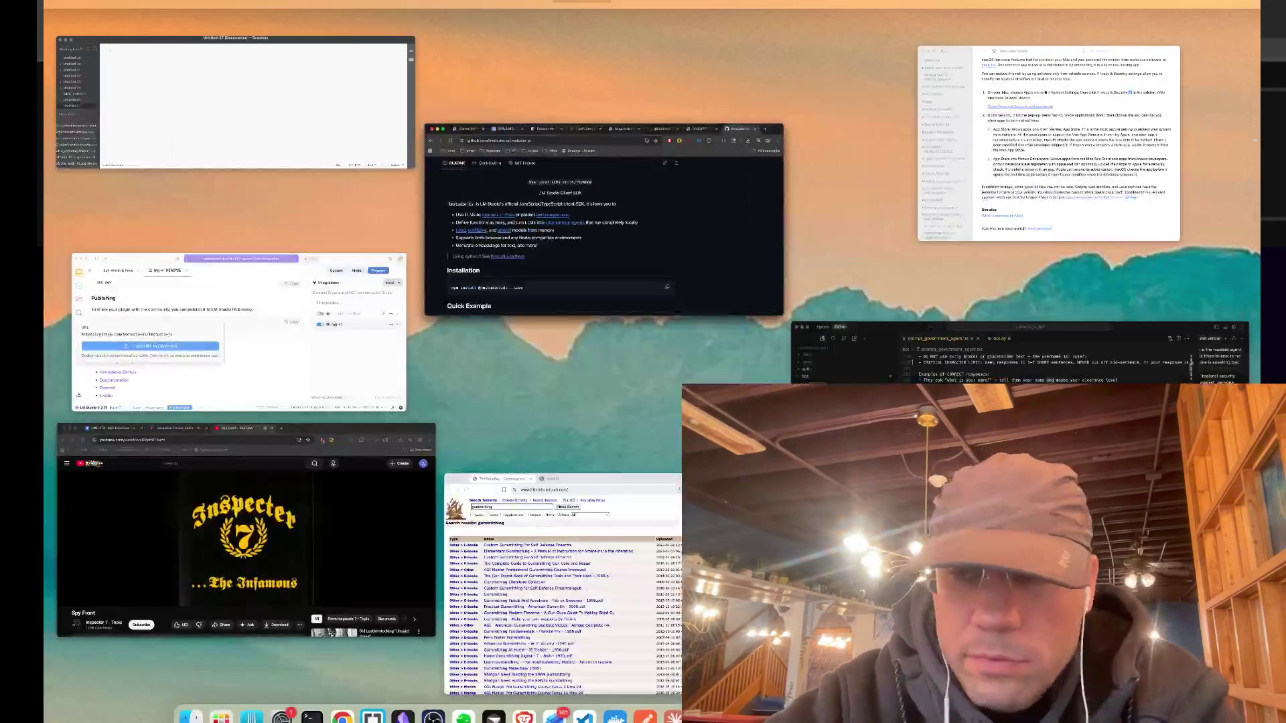
# Step: Switch to YouTube, toggle the Spy Front video's playback, then switch away again
pyautogui.hotkey('ctrl', 'Up')
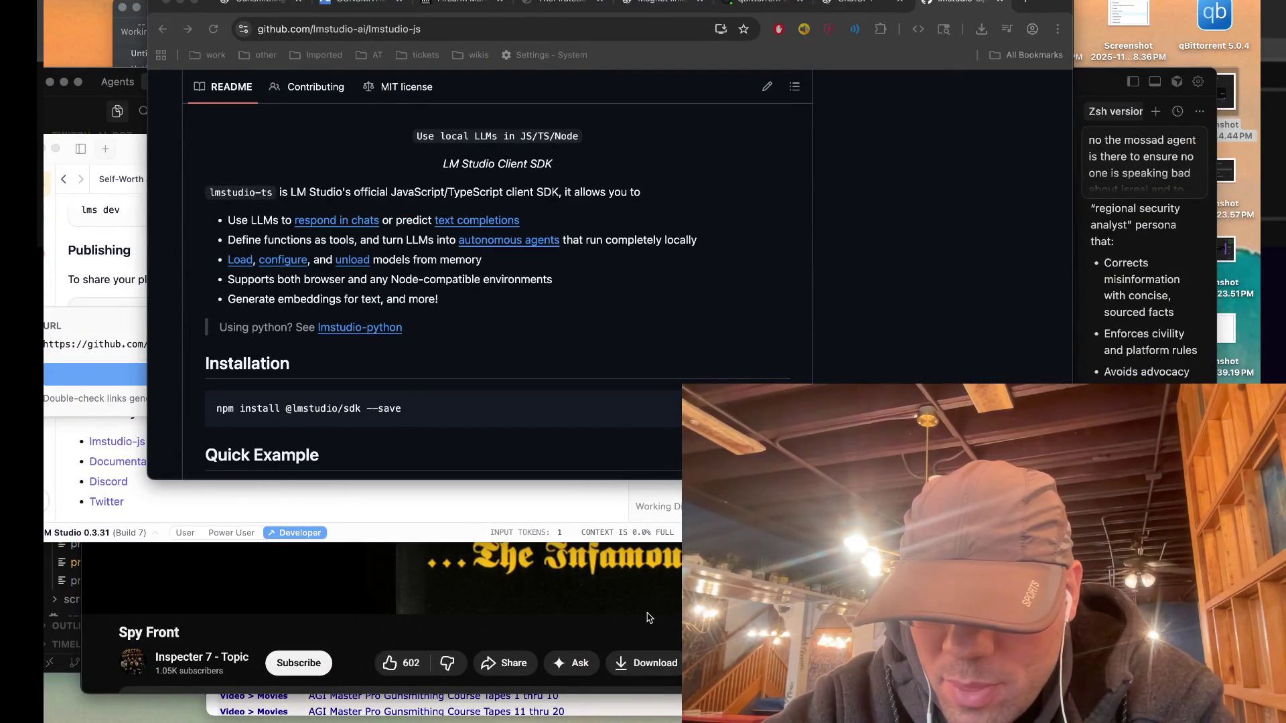
pyautogui.click(447, 600)
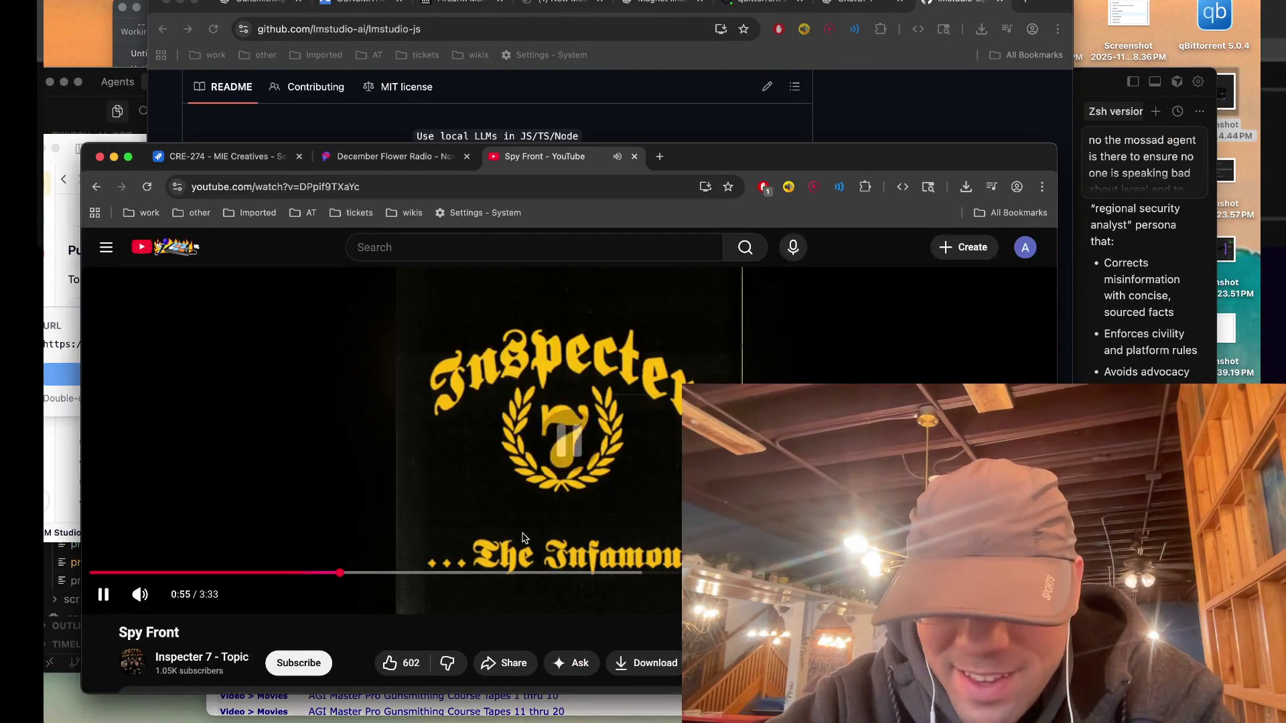
pyautogui.click(447, 599)
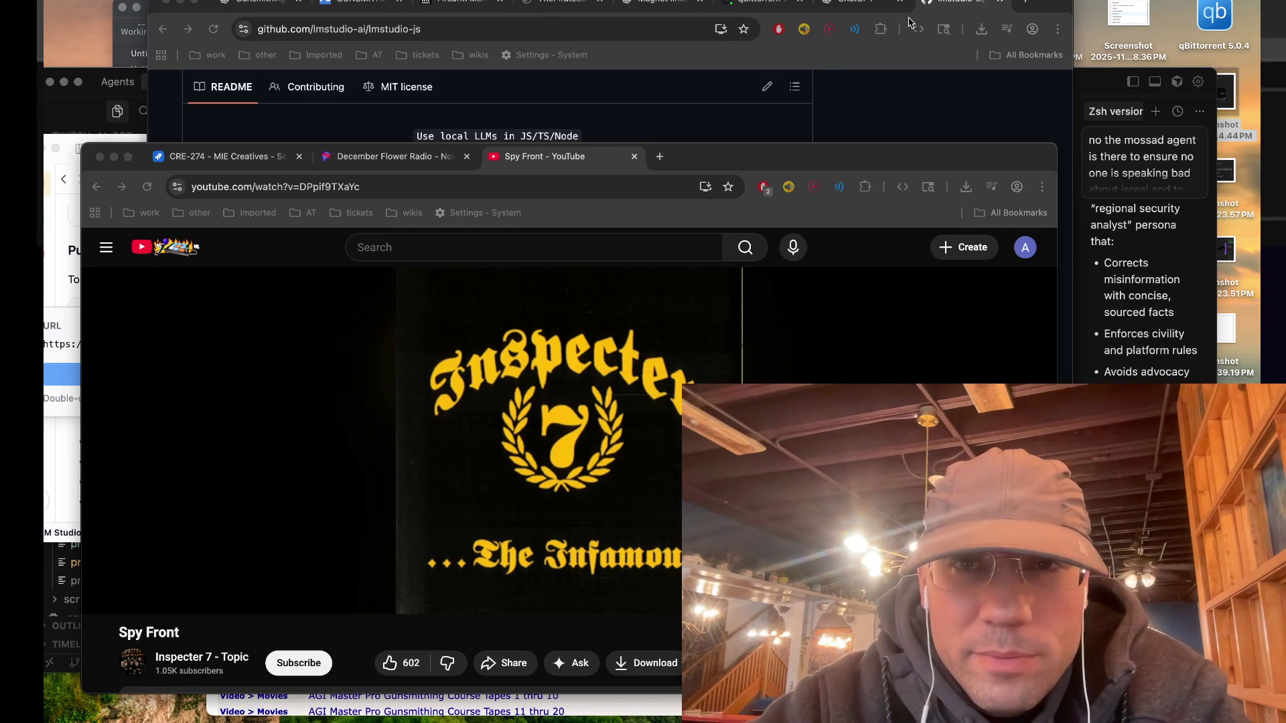
pyautogui.click(891, 72)
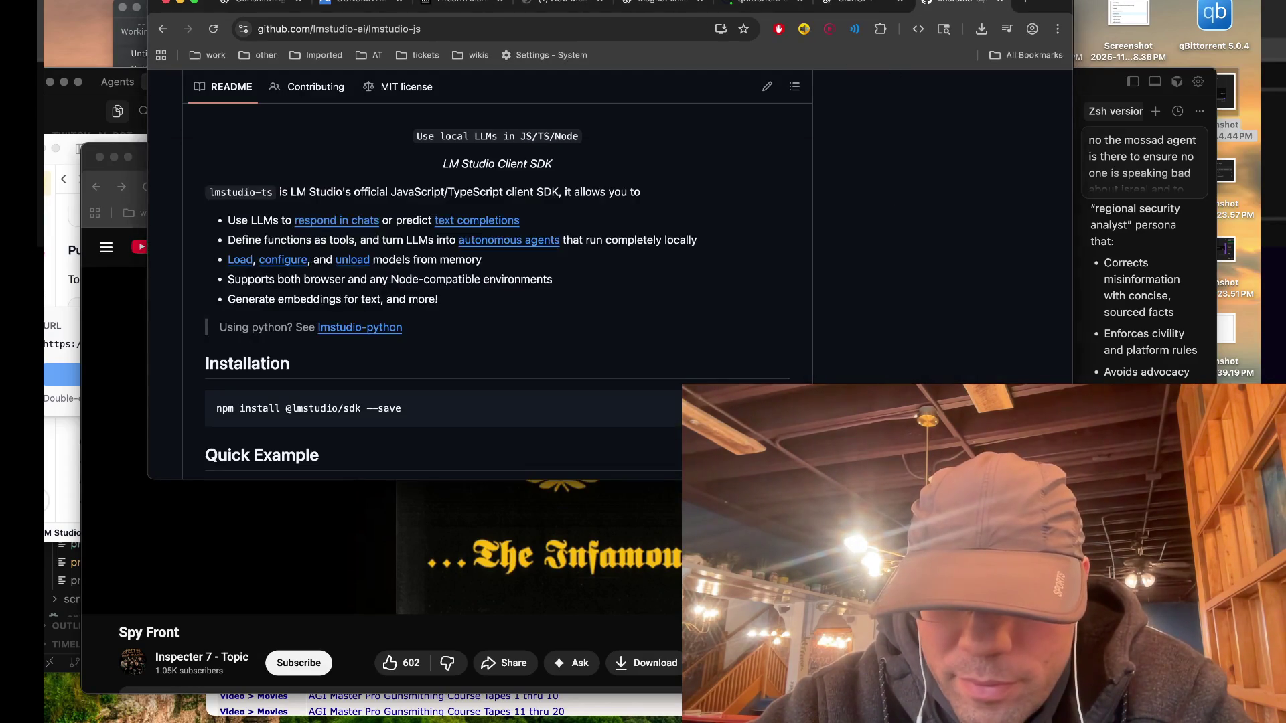
pyautogui.press('super+grave')
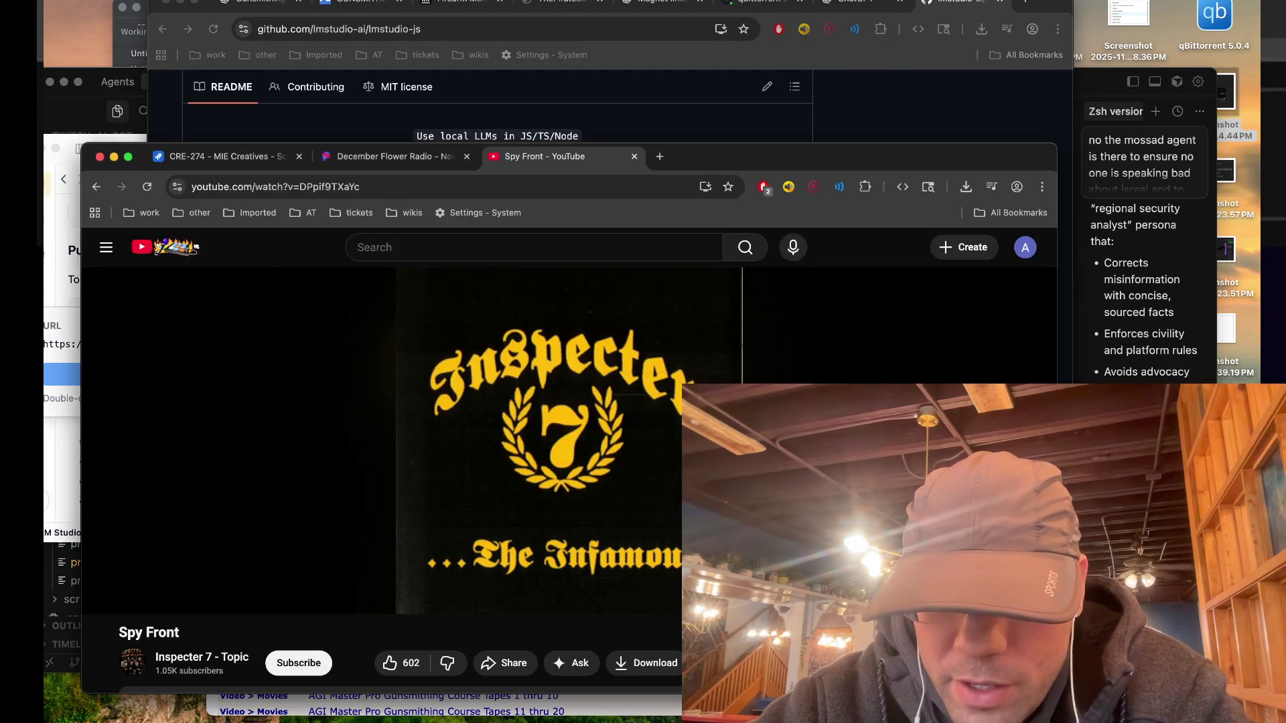
pyautogui.press('super+Tab')
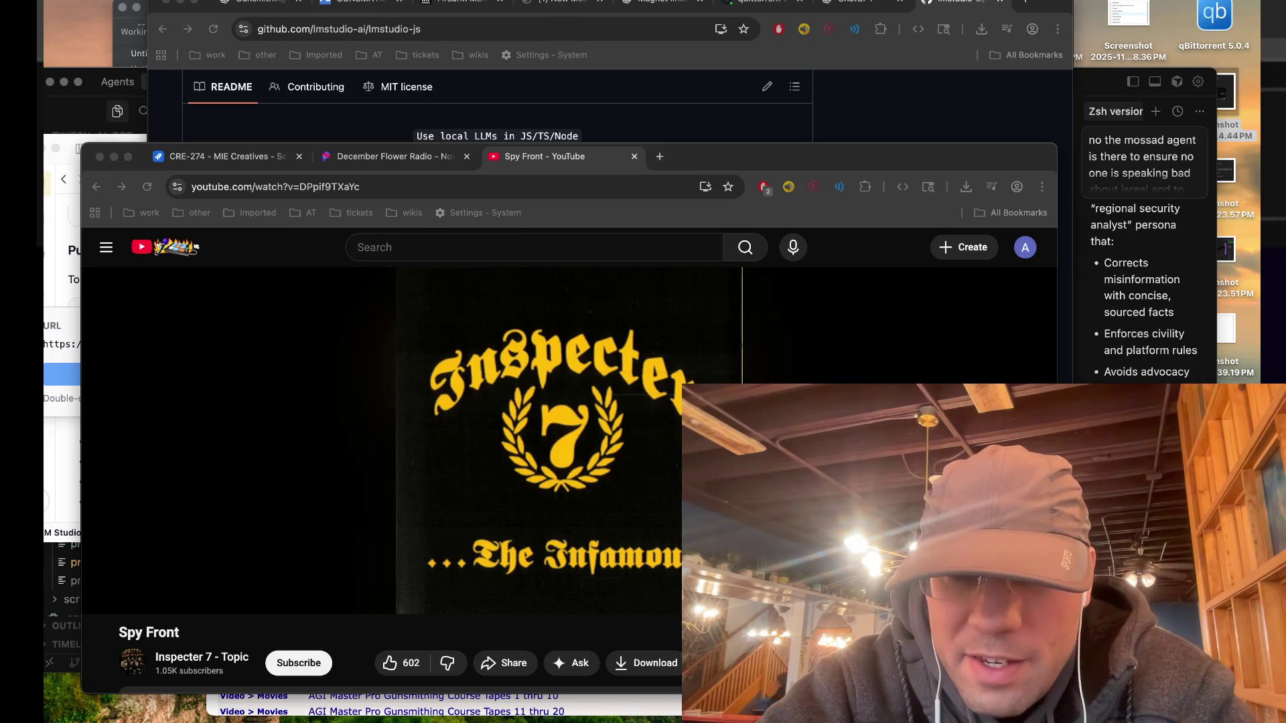
# Step: Toggle Spy Front playback once more and bring the LM Studio window back in front
pyautogui.click(663, 487)
pyautogui.click(663, 486)
pyautogui.click(875, 114)
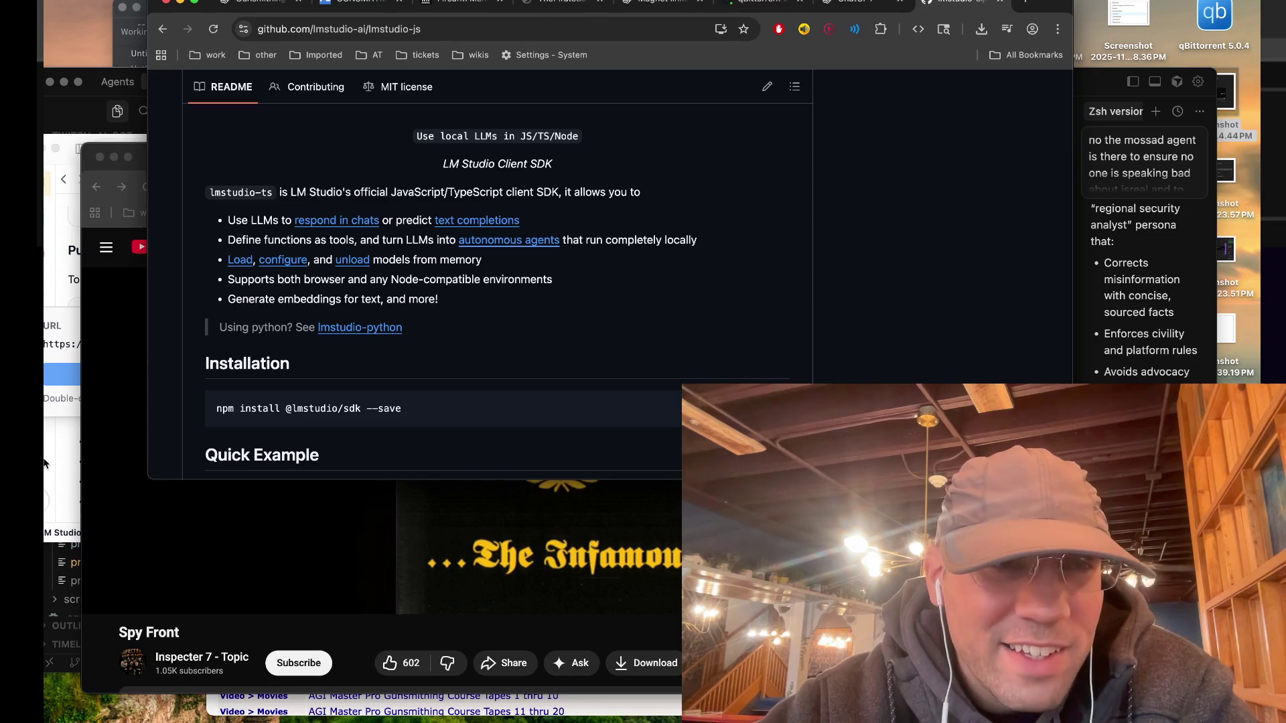
pyautogui.hotkey('ctrl', 'Up')
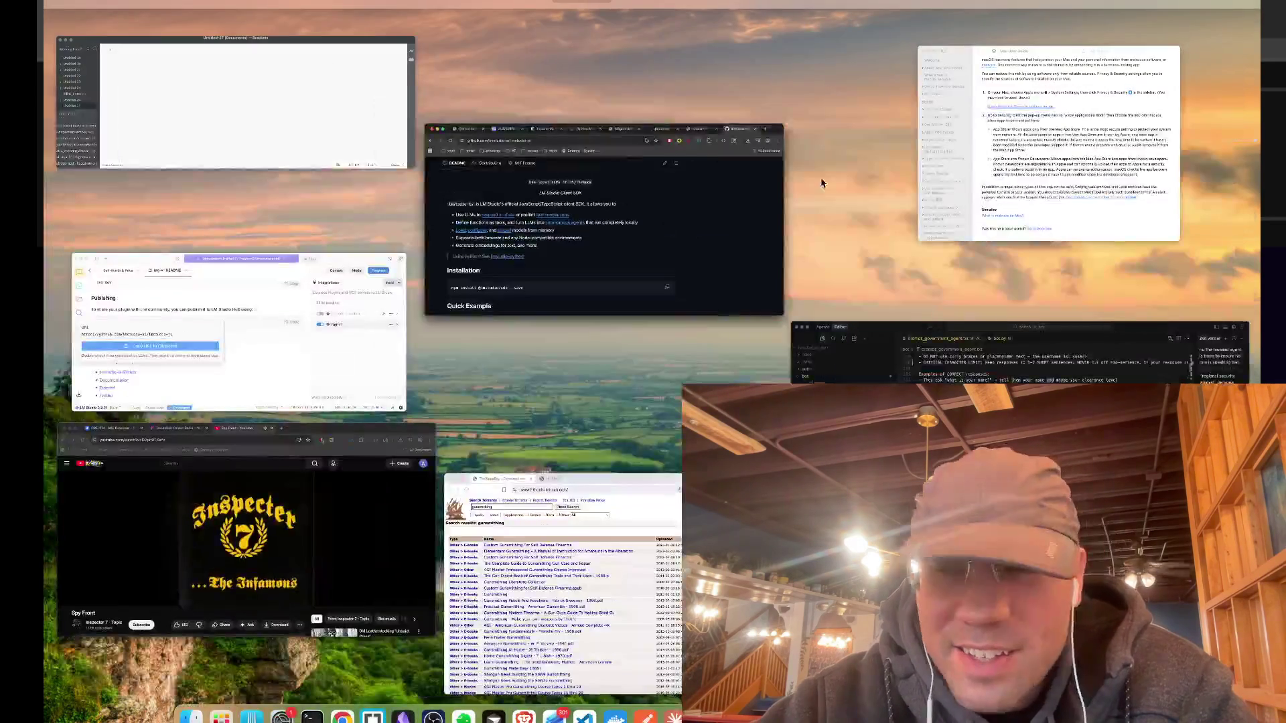
pyautogui.click(375, 382)
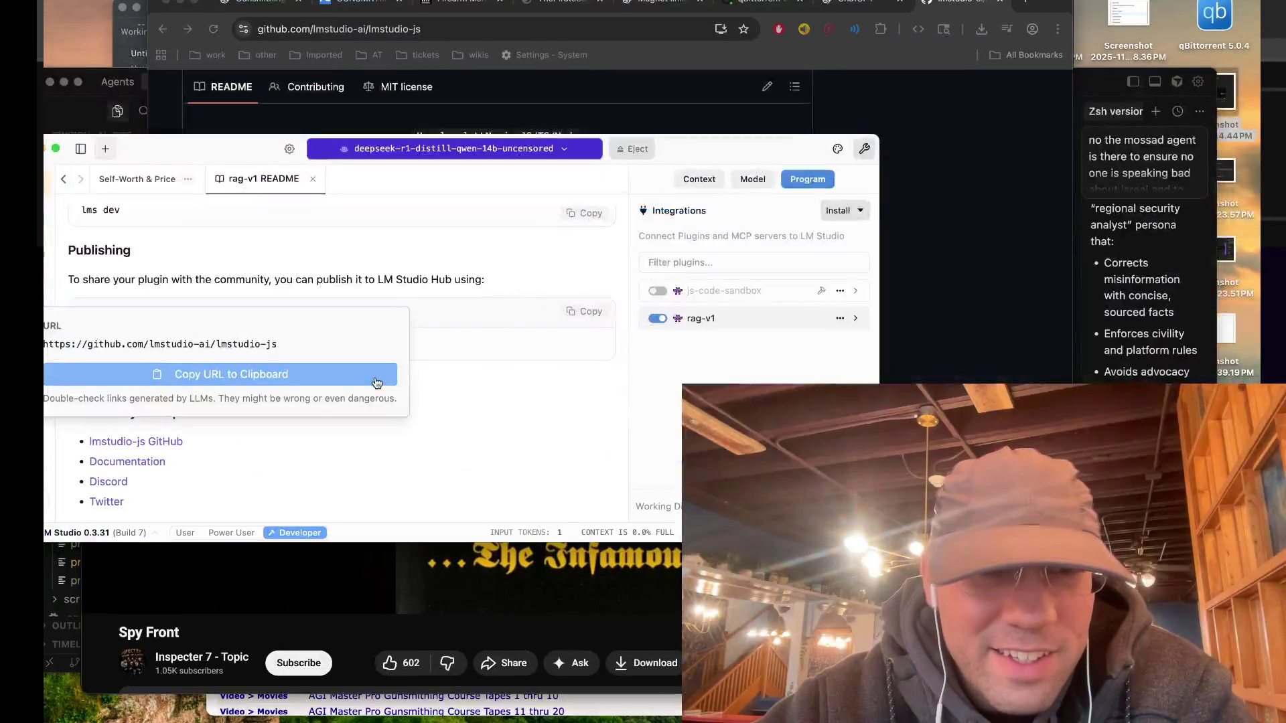
# Step: Copy the lmstudio-js repository URL from Chrome's address bar and scroll back to the page top
pyautogui.click(941, 83)
pyautogui.click(420, 34)
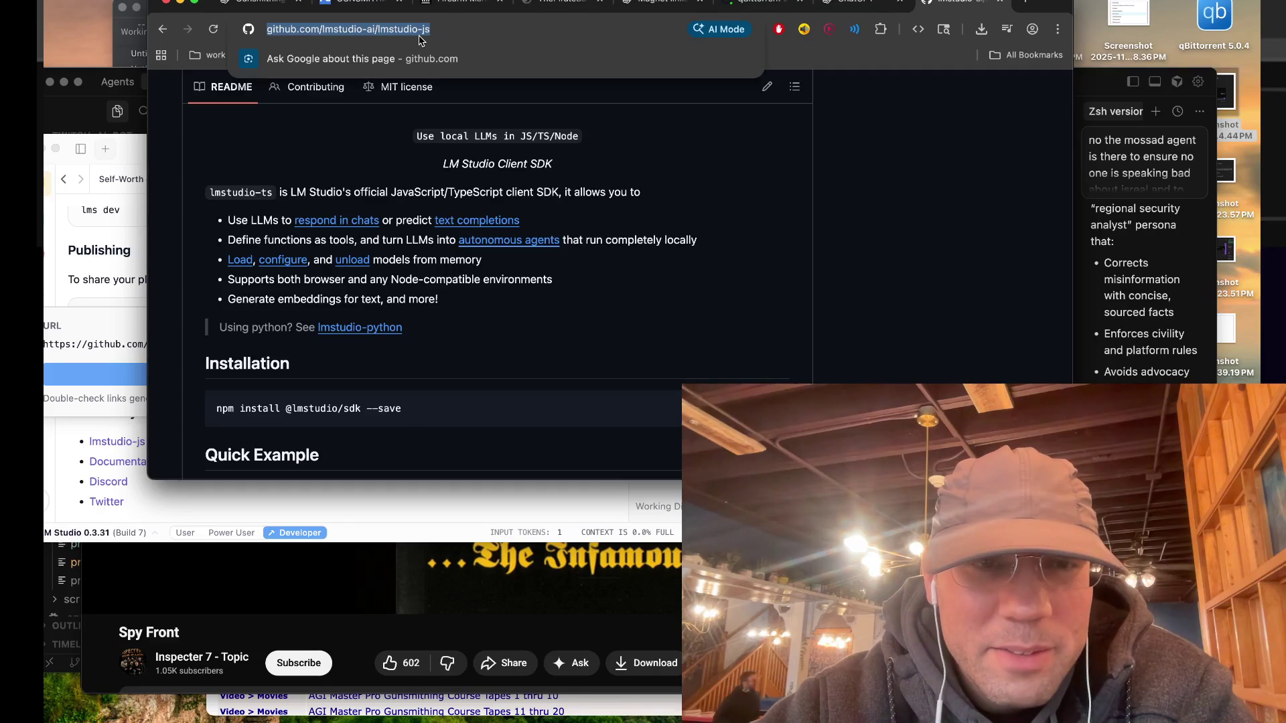
pyautogui.rightClick(420, 39)
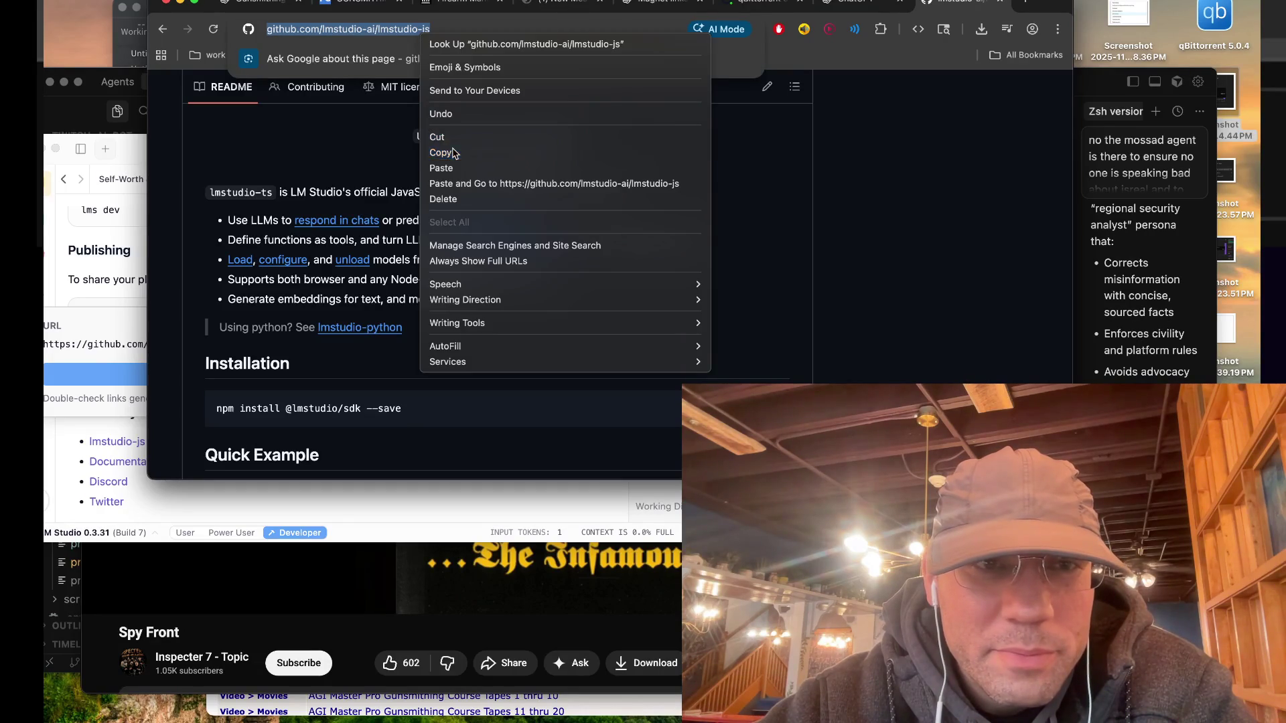
pyautogui.click(453, 154)
pyautogui.scroll(-10, 576, 335)
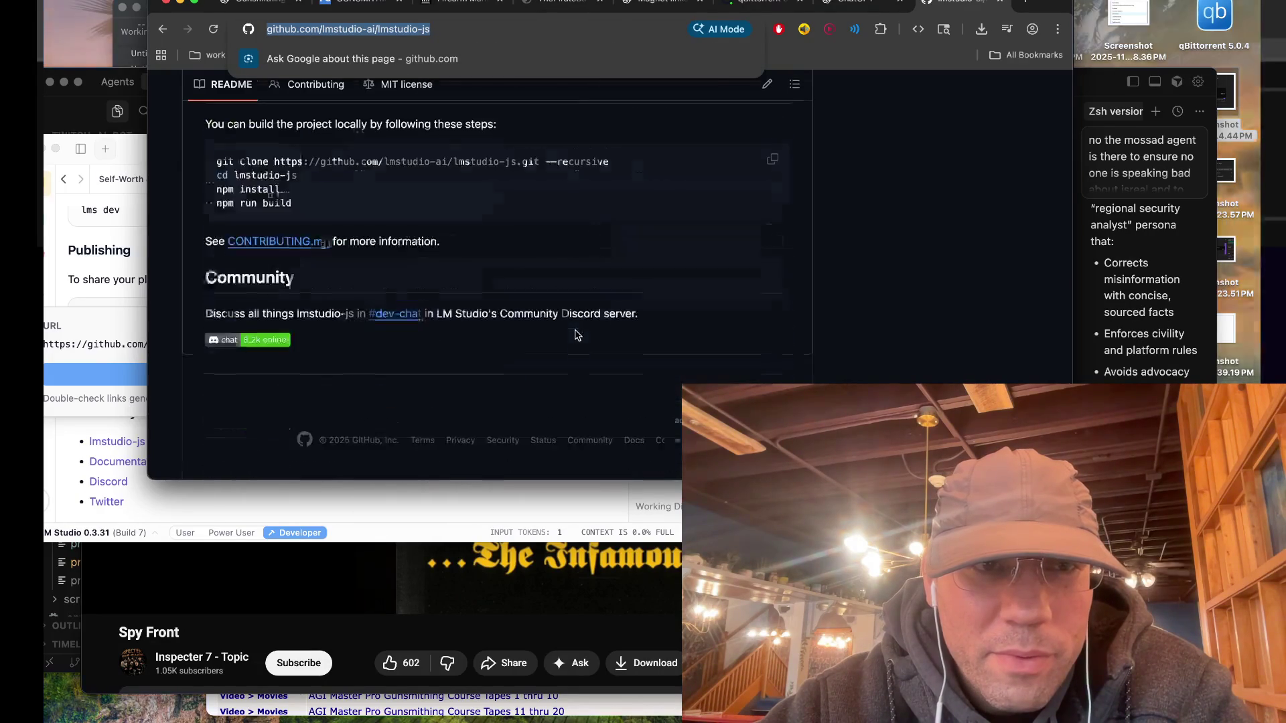
pyautogui.scroll(15, 577, 335)
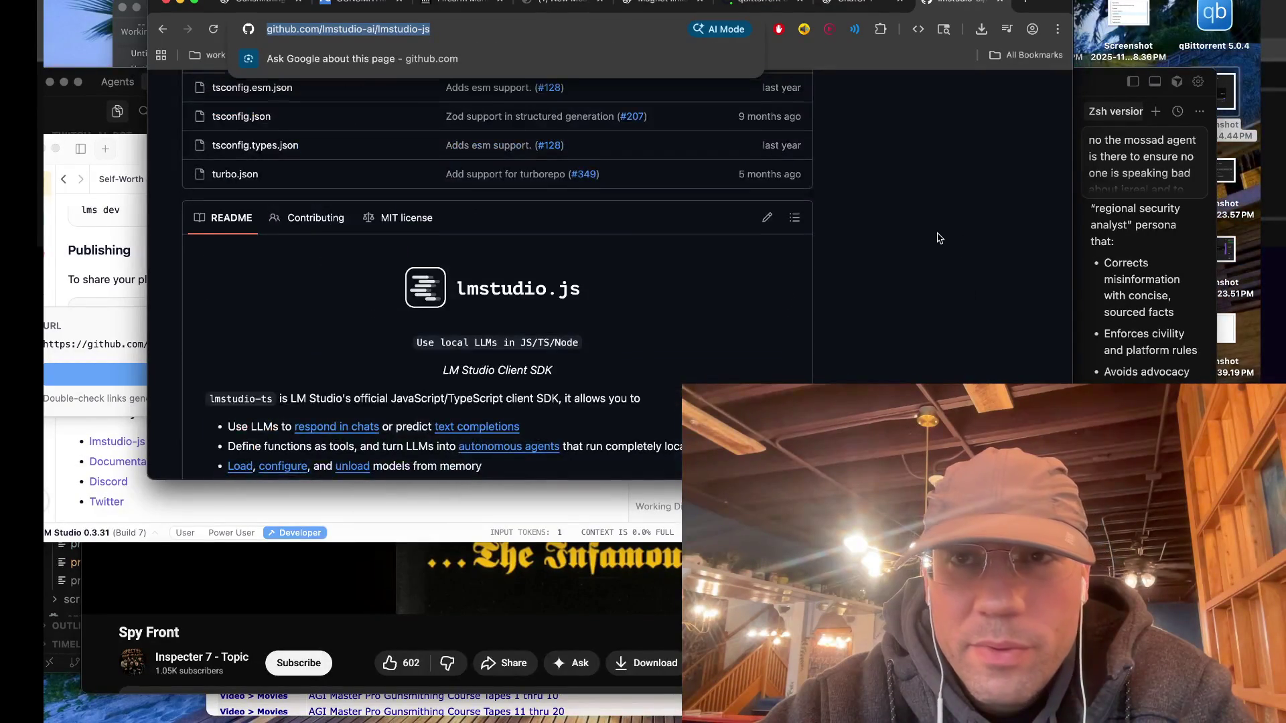
pyautogui.scroll(10, 941, 238)
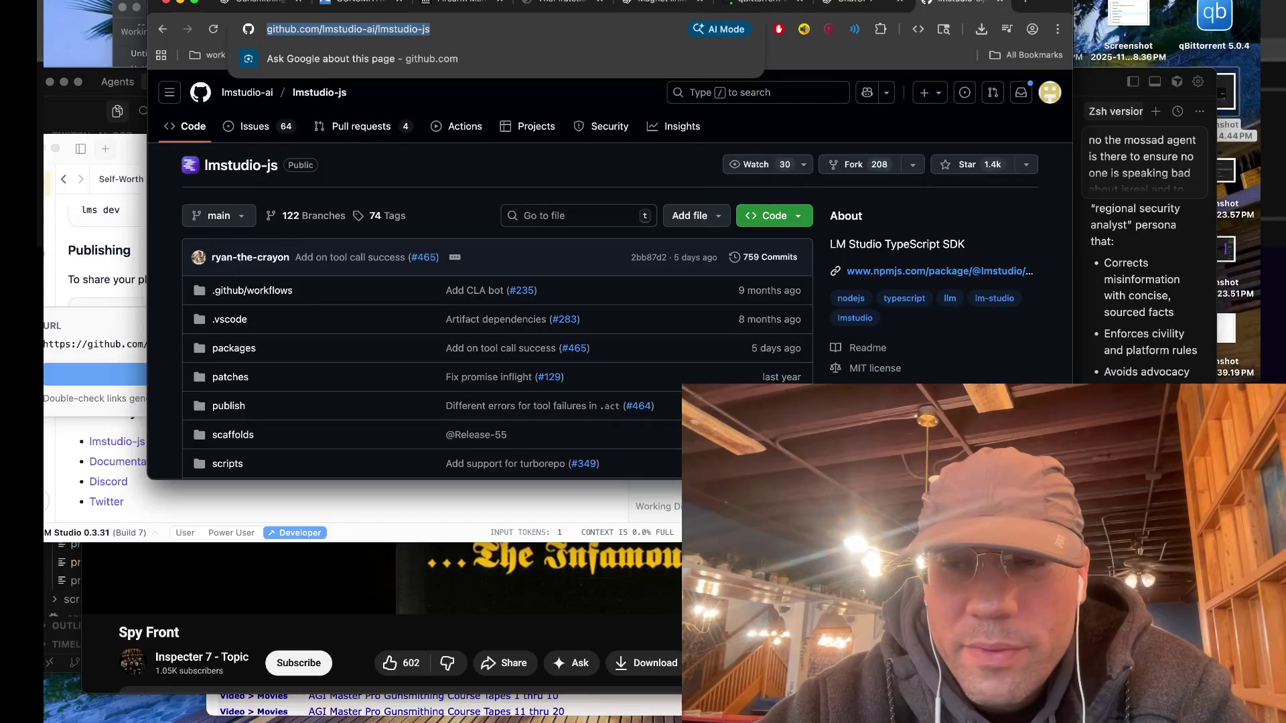
pyautogui.press('Escape')
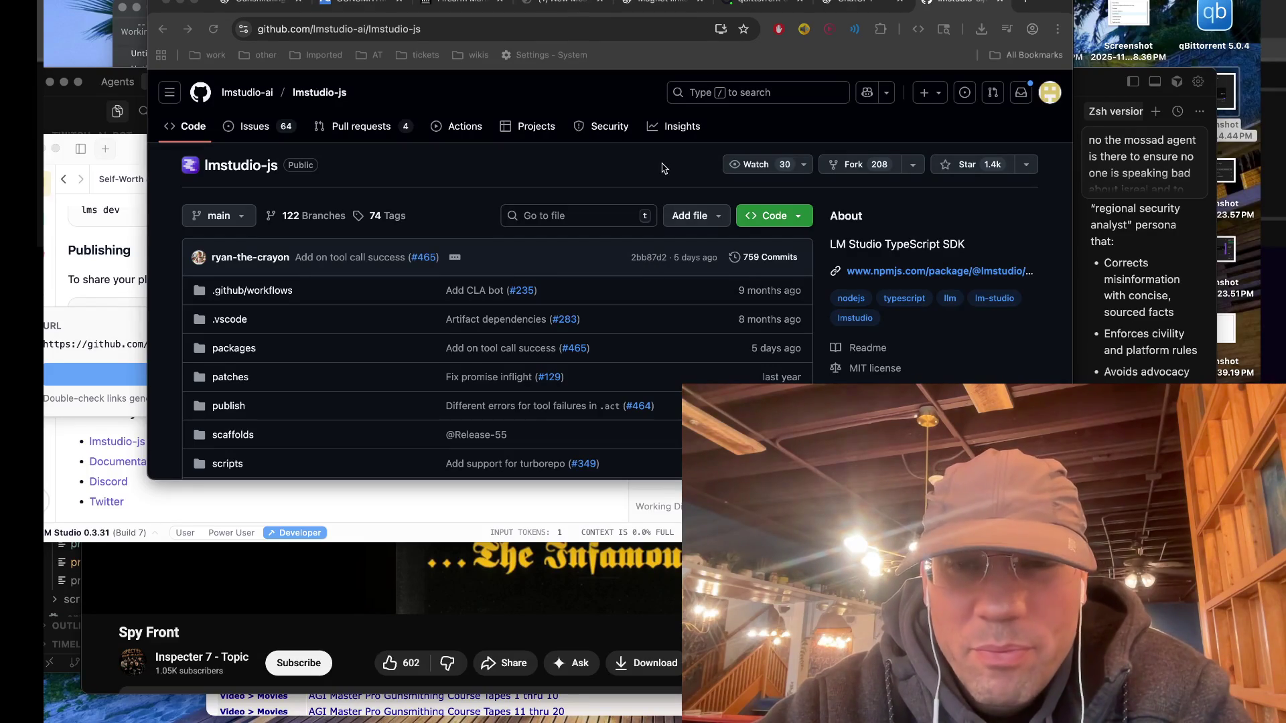
# Step: Close the FossHub and Pirate Bay tabs and switch to the archive.org firearm manuals page
pyautogui.click(857, 6)
pyautogui.click(755, 5)
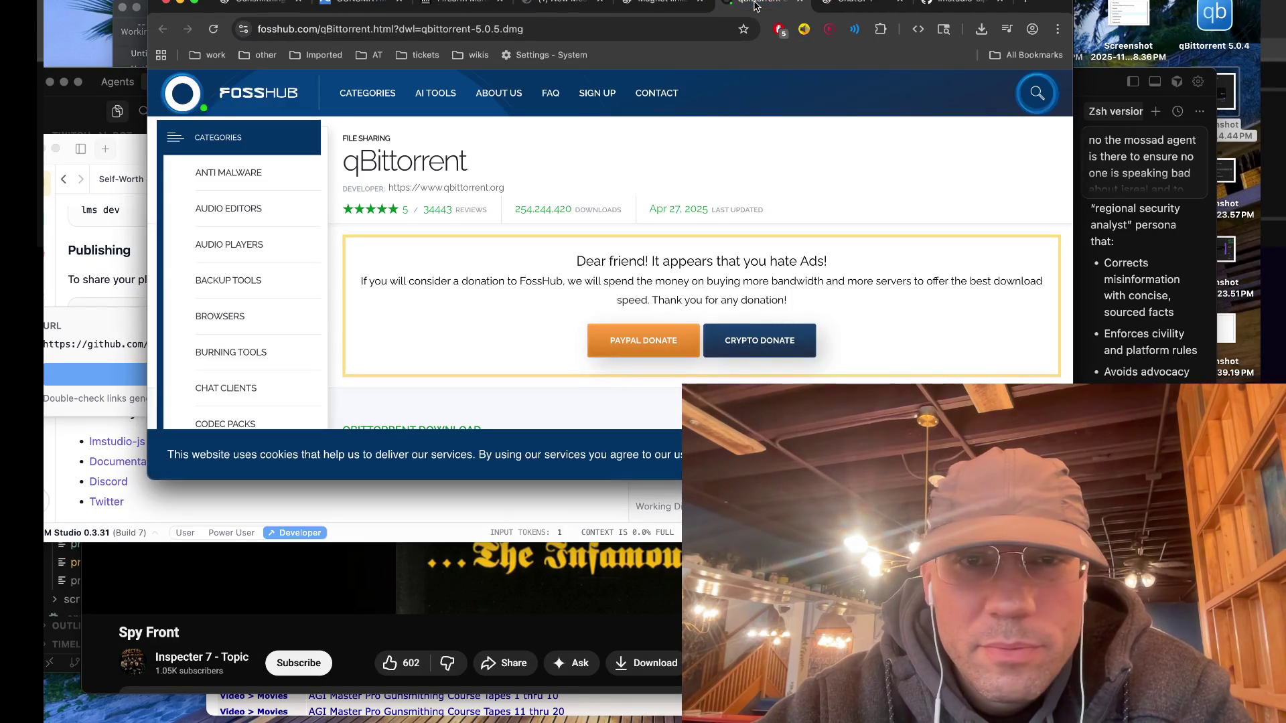
pyautogui.click(801, 3)
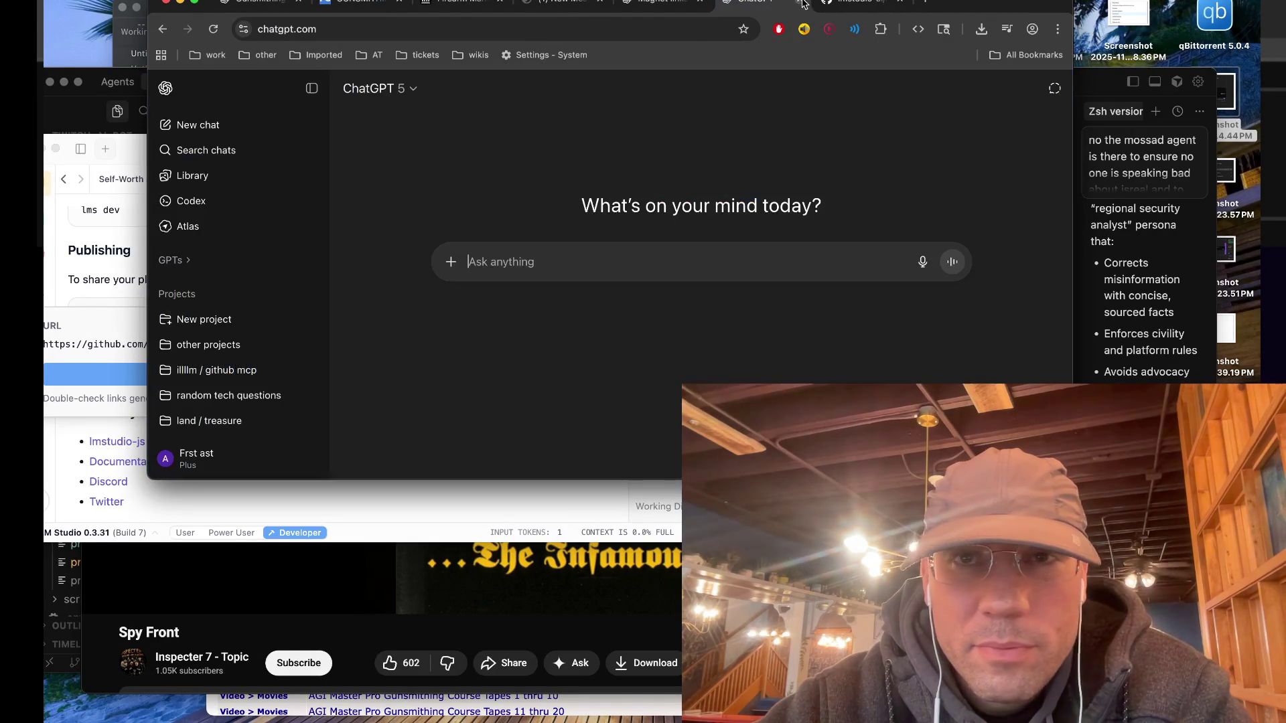
pyautogui.click(671, 7)
pyautogui.click(569, 5)
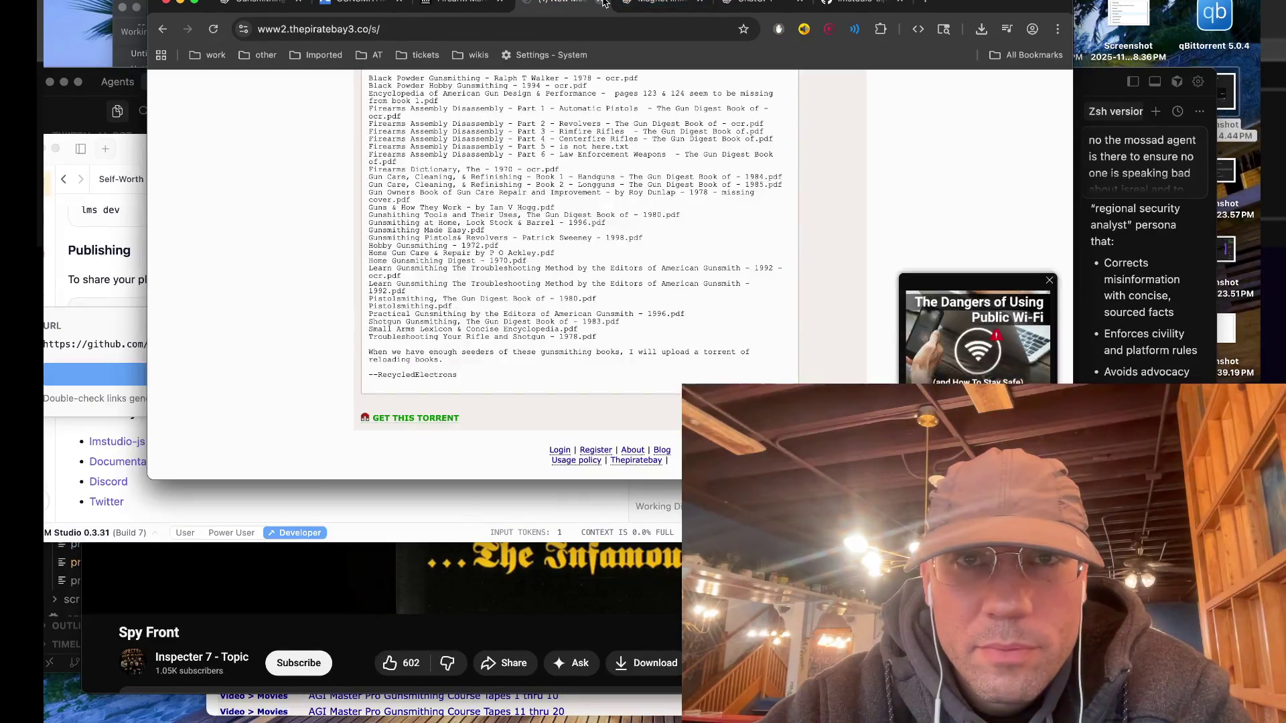
pyautogui.click(601, 3)
pyautogui.click(468, 5)
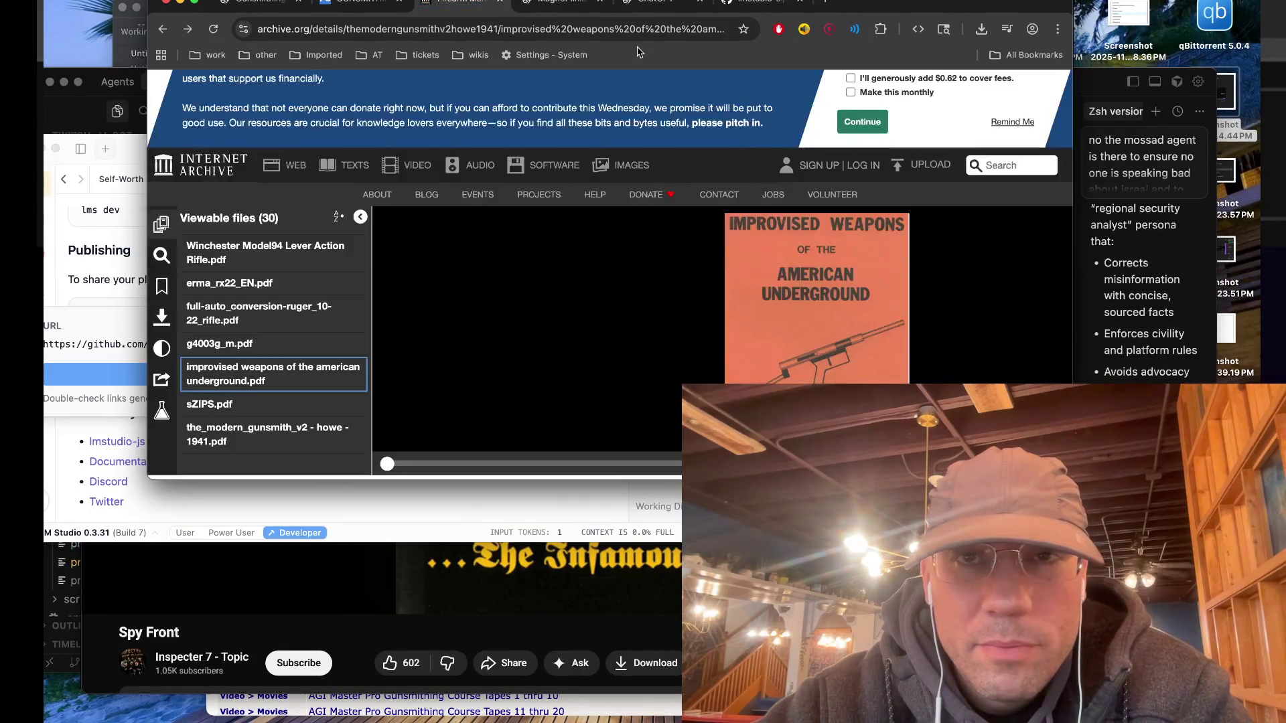
# Step: Open 9mmPistol.pdf from the collection's files and choose Get PDF from its downloadable formats
pyautogui.click(636, 31)
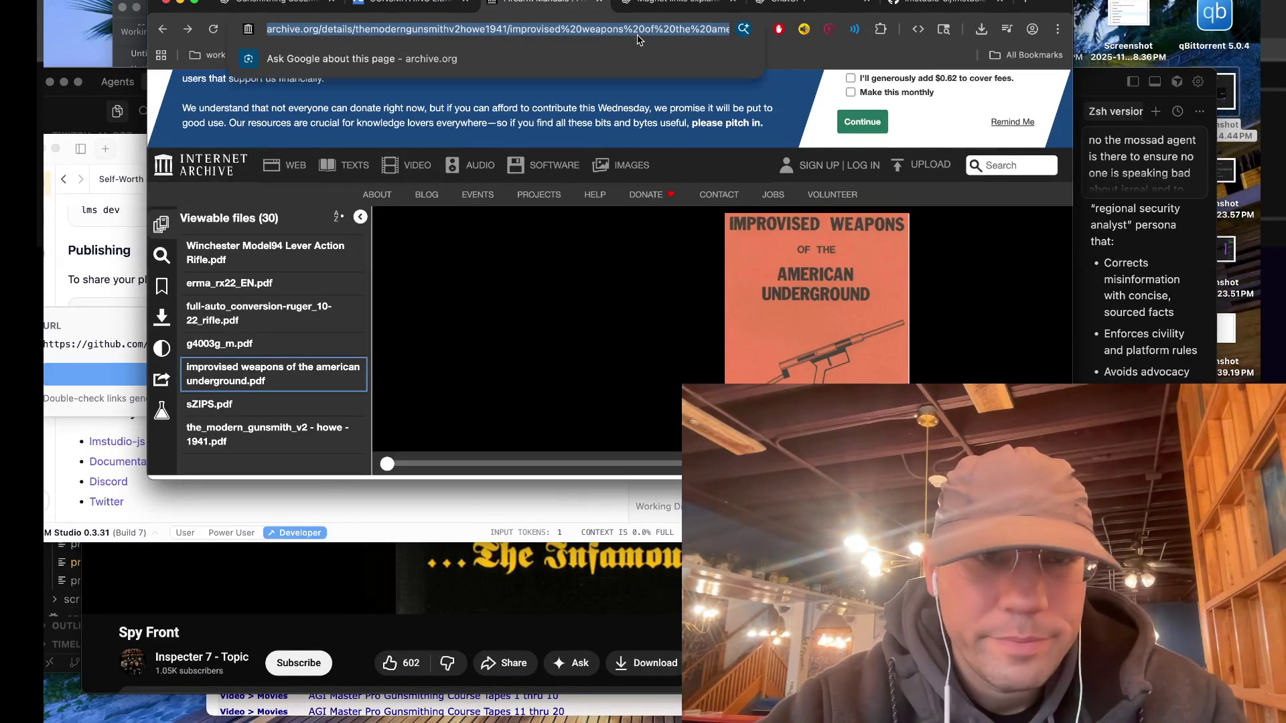
pyautogui.moveTo(612, 714)
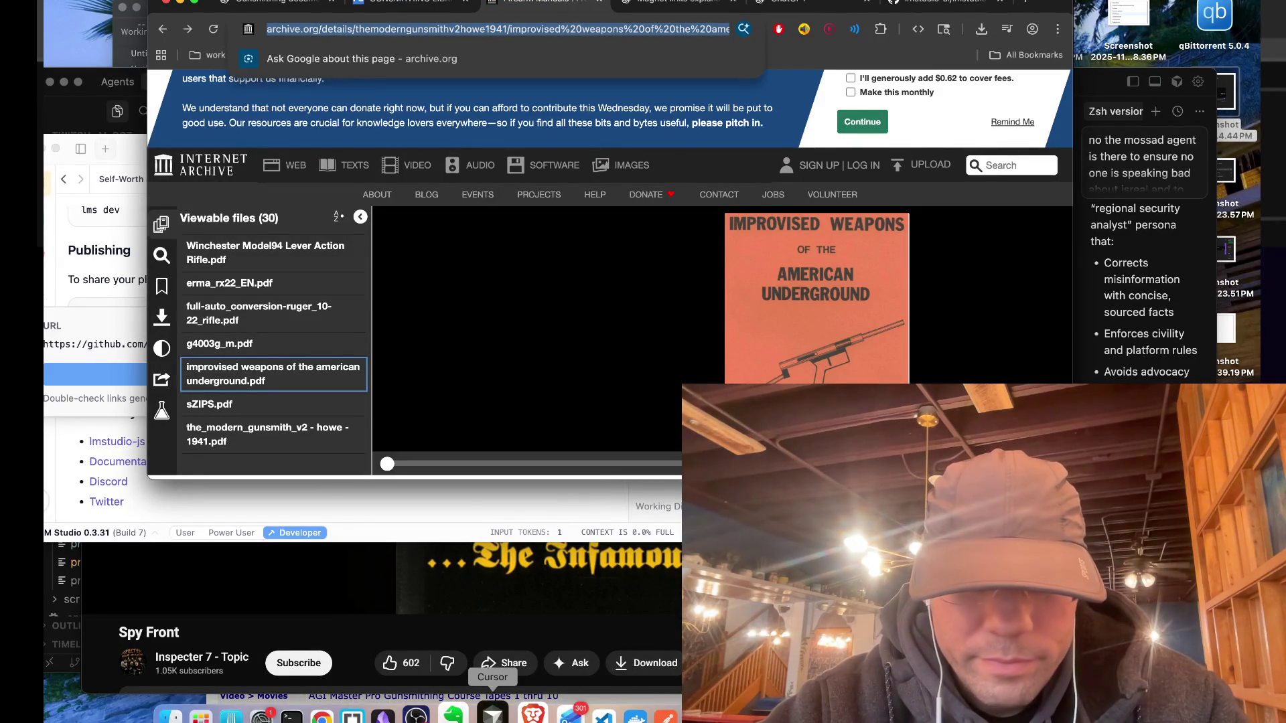
pyautogui.click(418, 265)
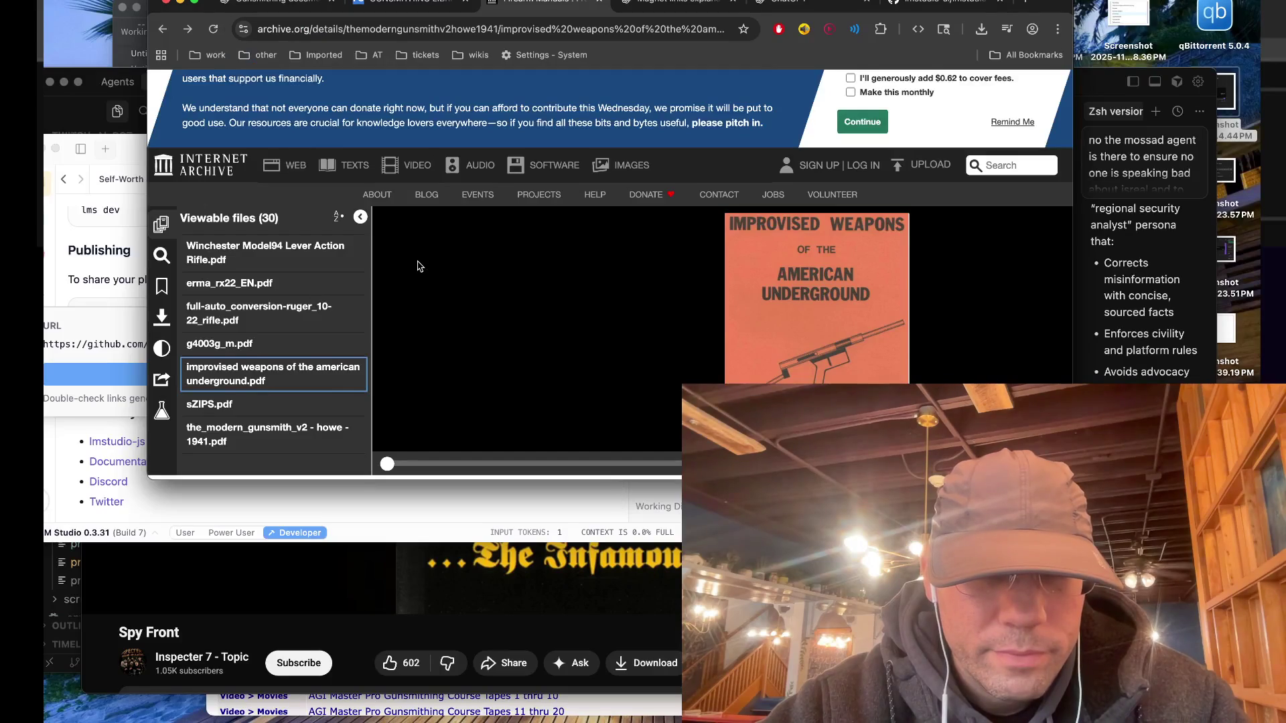
pyautogui.scroll(15, 360, 305)
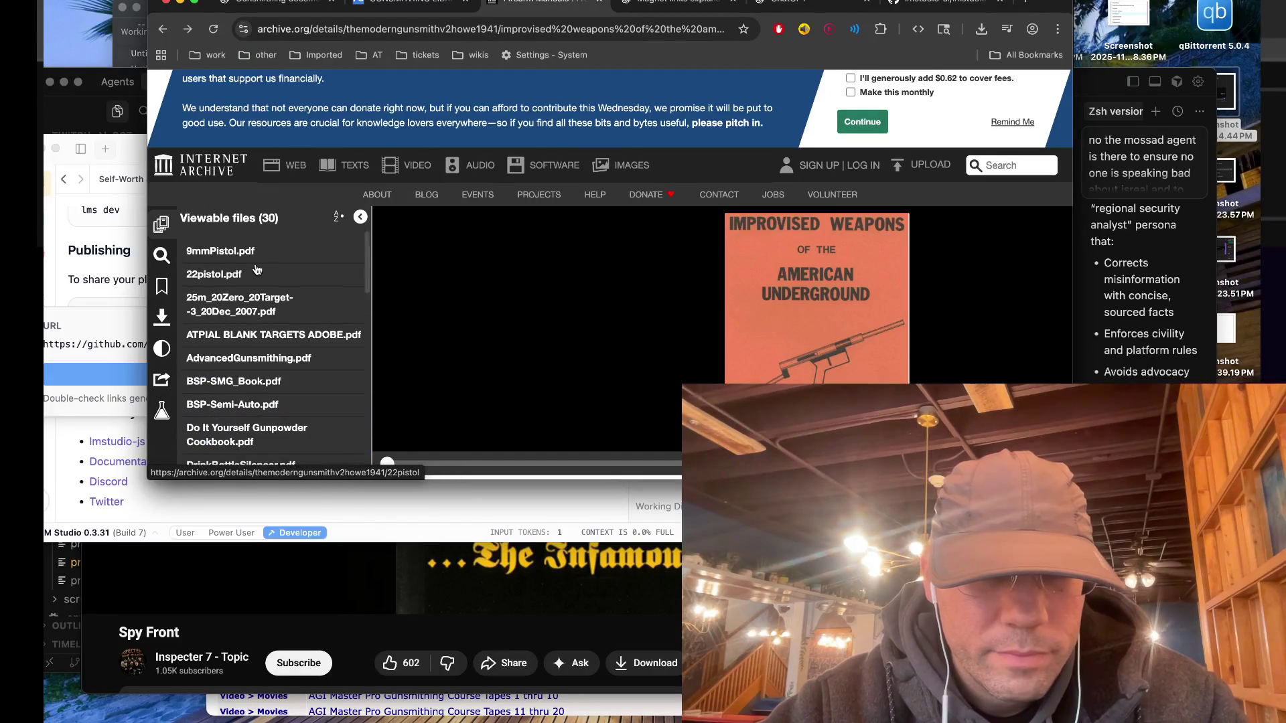
pyautogui.click(249, 253)
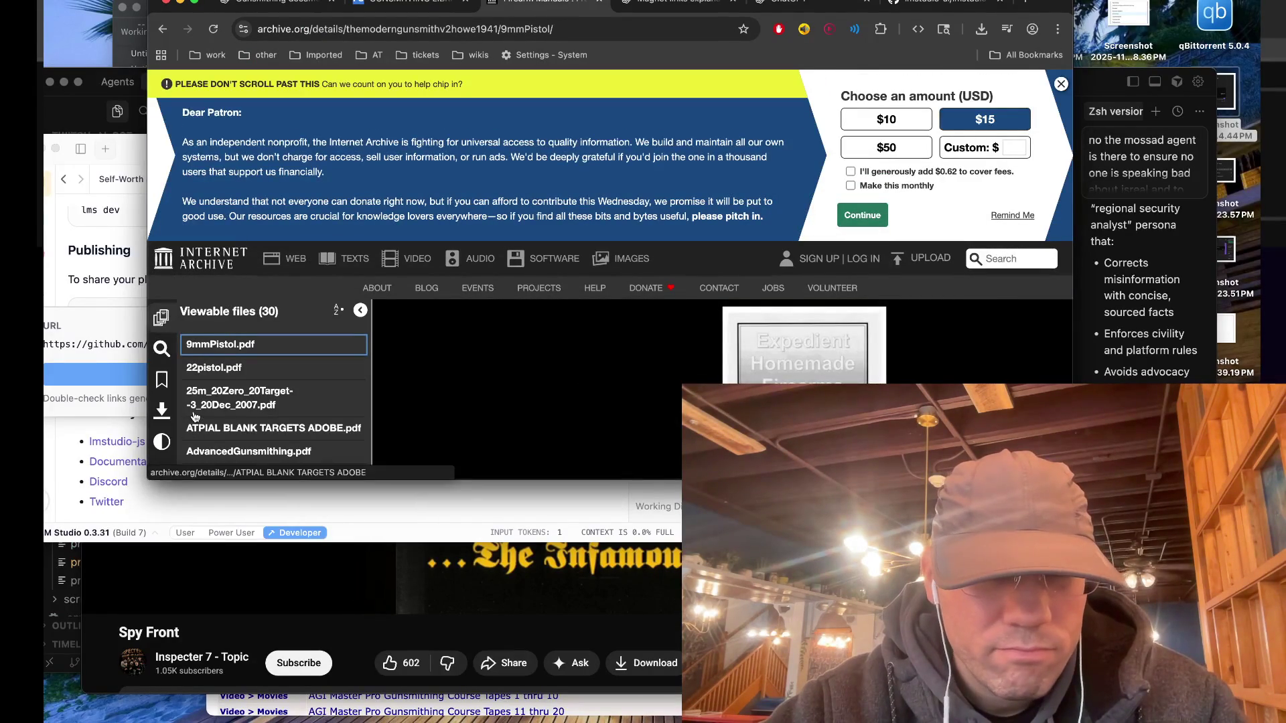
pyautogui.click(163, 409)
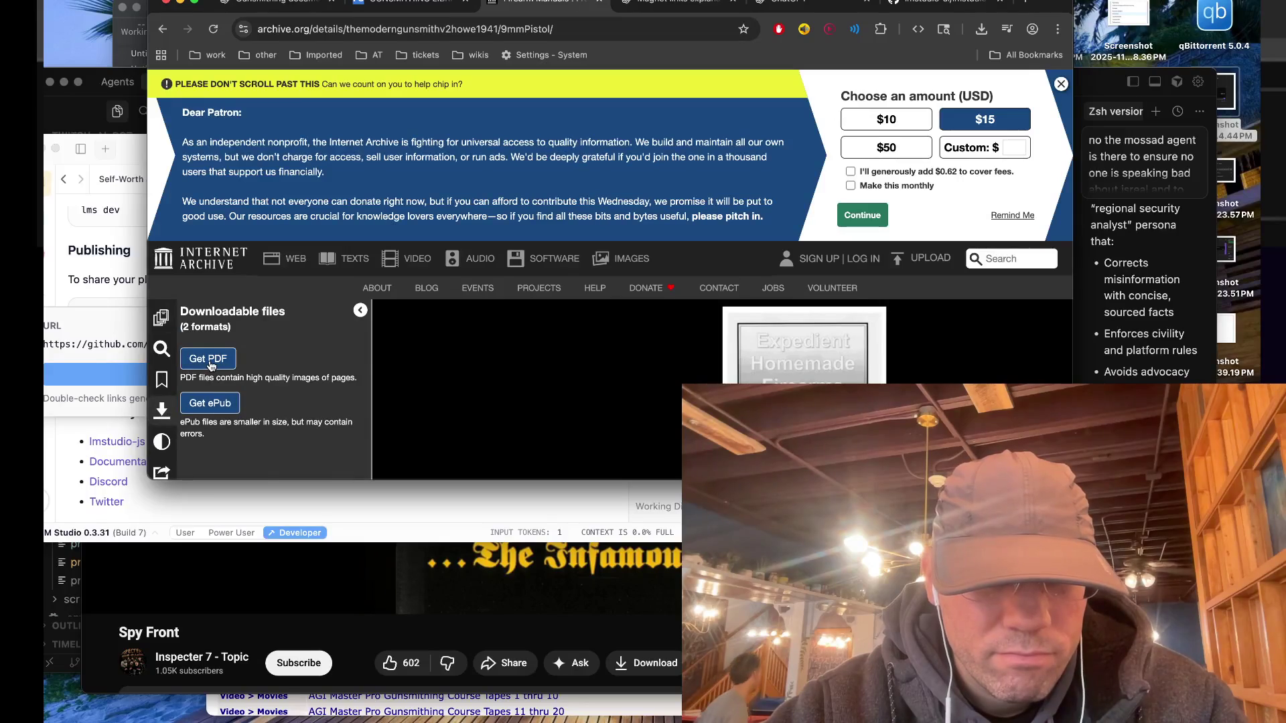
pyautogui.click(211, 365)
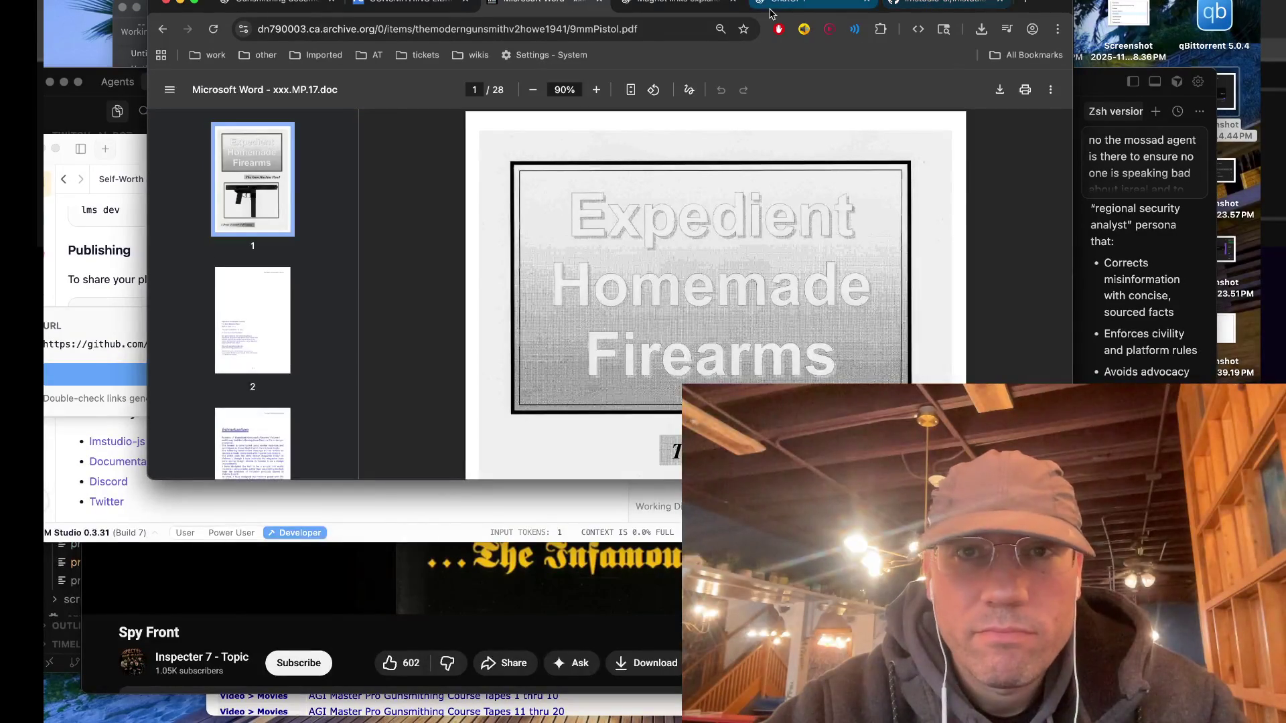
# Step: Ask ChatGPT whether PDF or EPUB is easier to parse into RAG for LLMs to use
pyautogui.click(777, 10)
pyautogui.write('is pd')
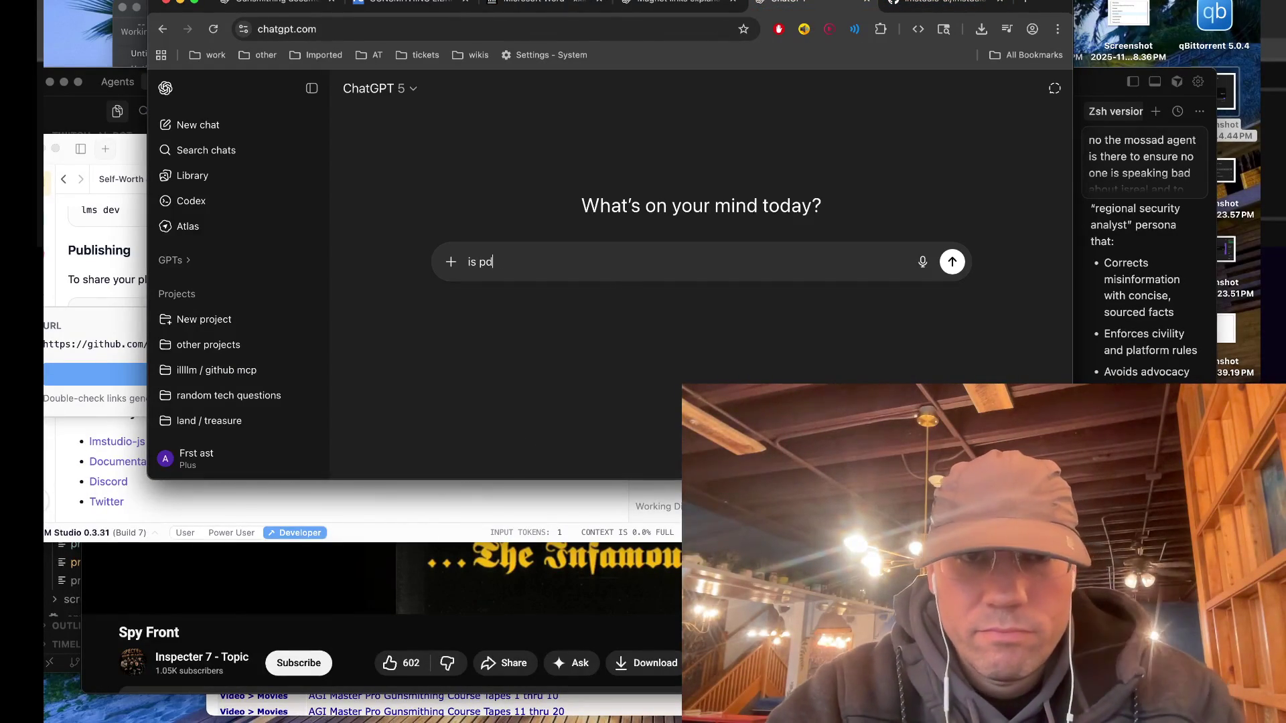
pyautogui.write('f or epub be')
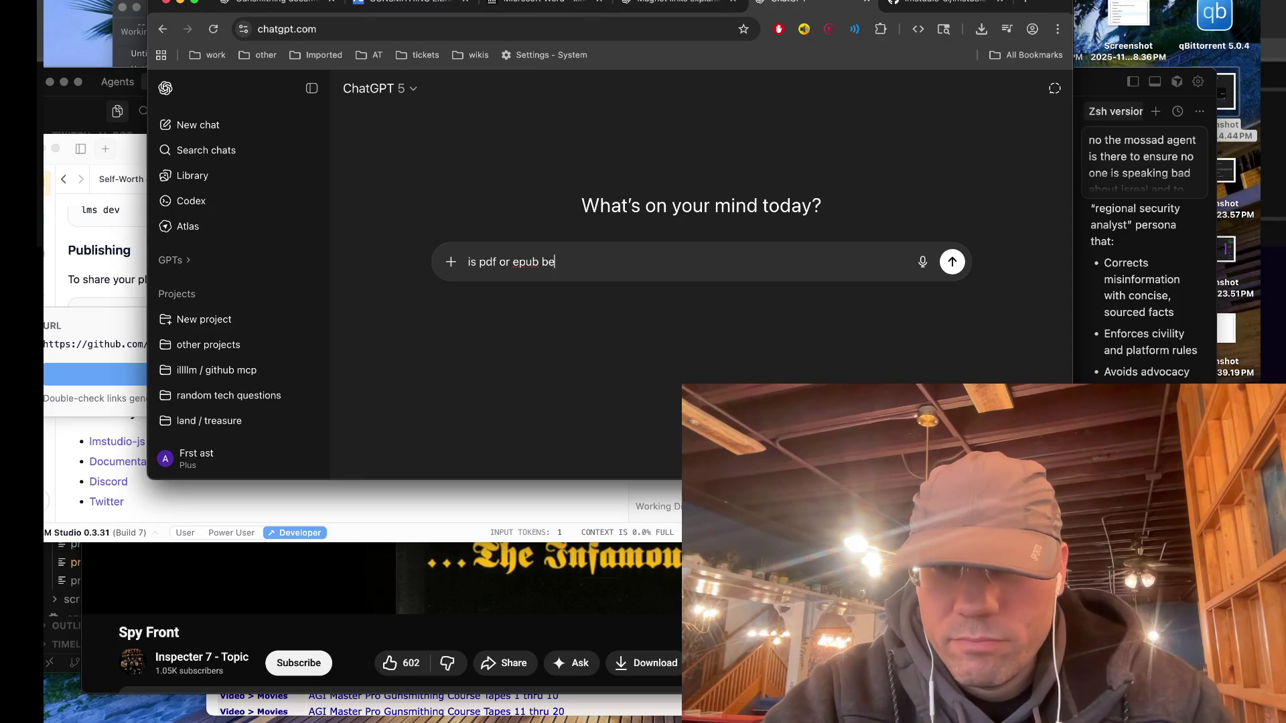
pyautogui.write('tter for')
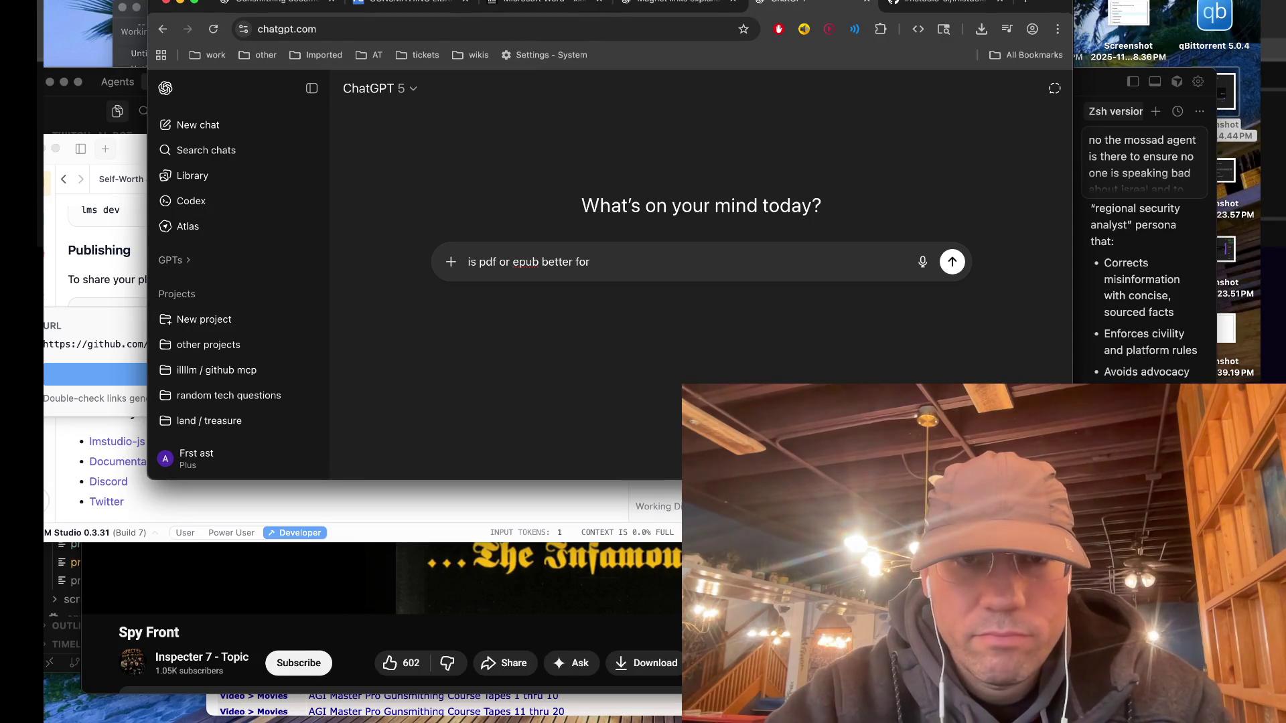
pyautogui.write('chatg')
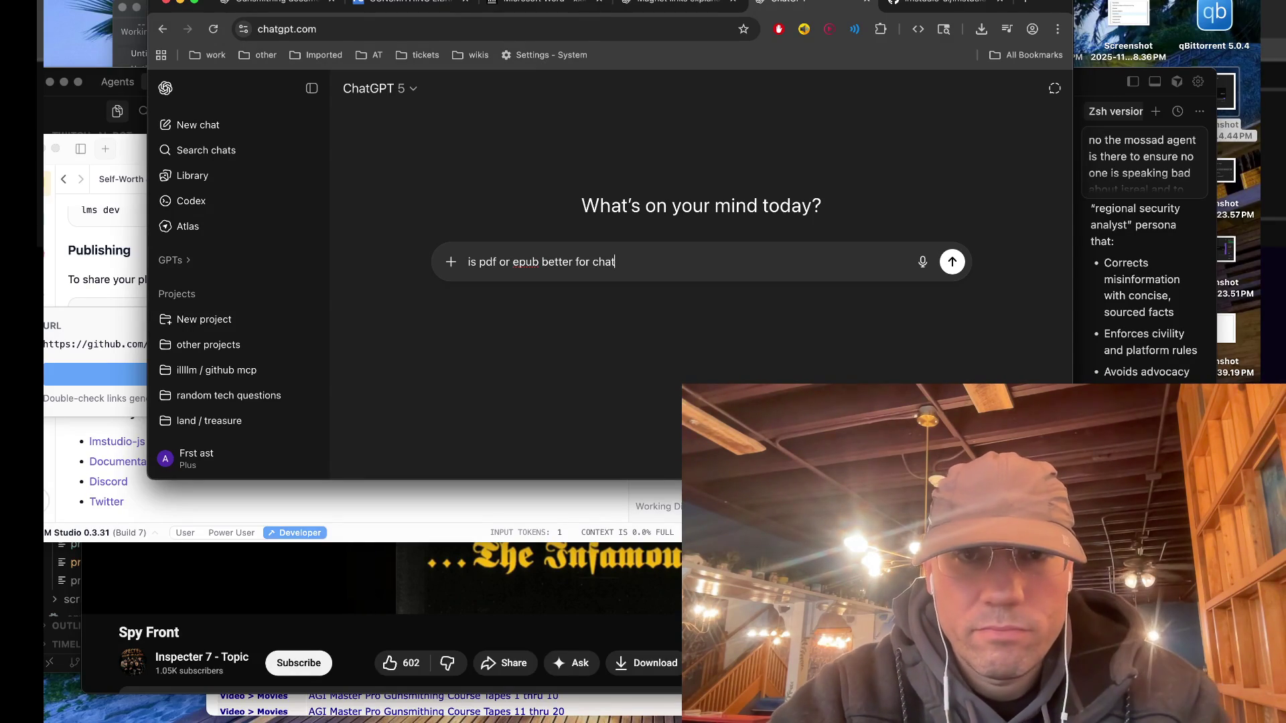
pyautogui.press('BackSpace')
pyautogui.press('BackSpace')
pyautogui.press('BackSpace')
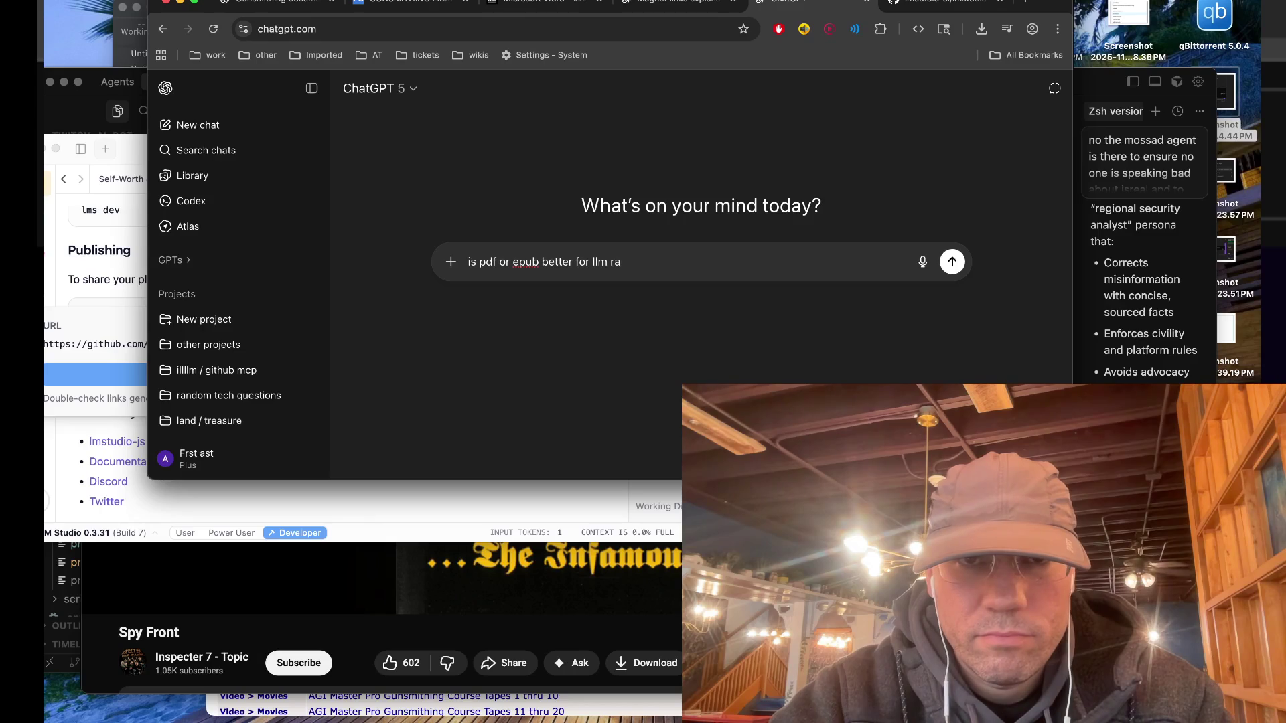
pyautogui.press('BackSpace')
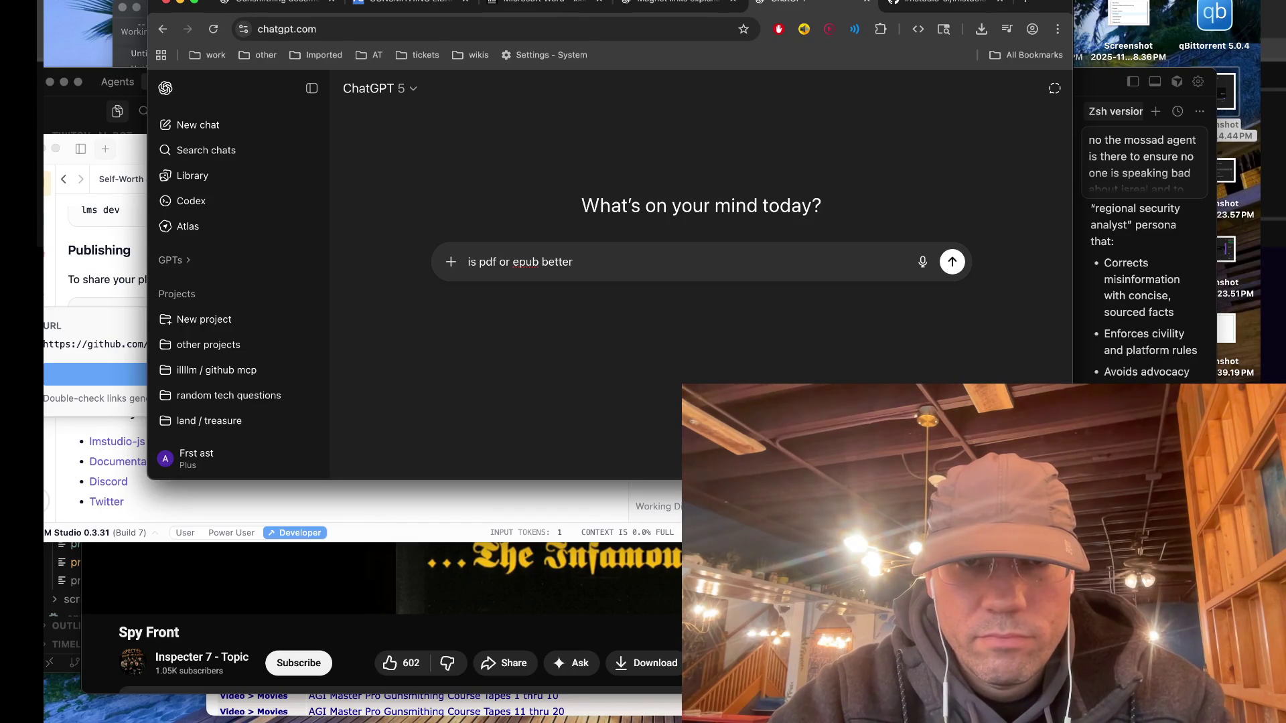
pyautogui.press('BackSpace')
pyautogui.write('easie')
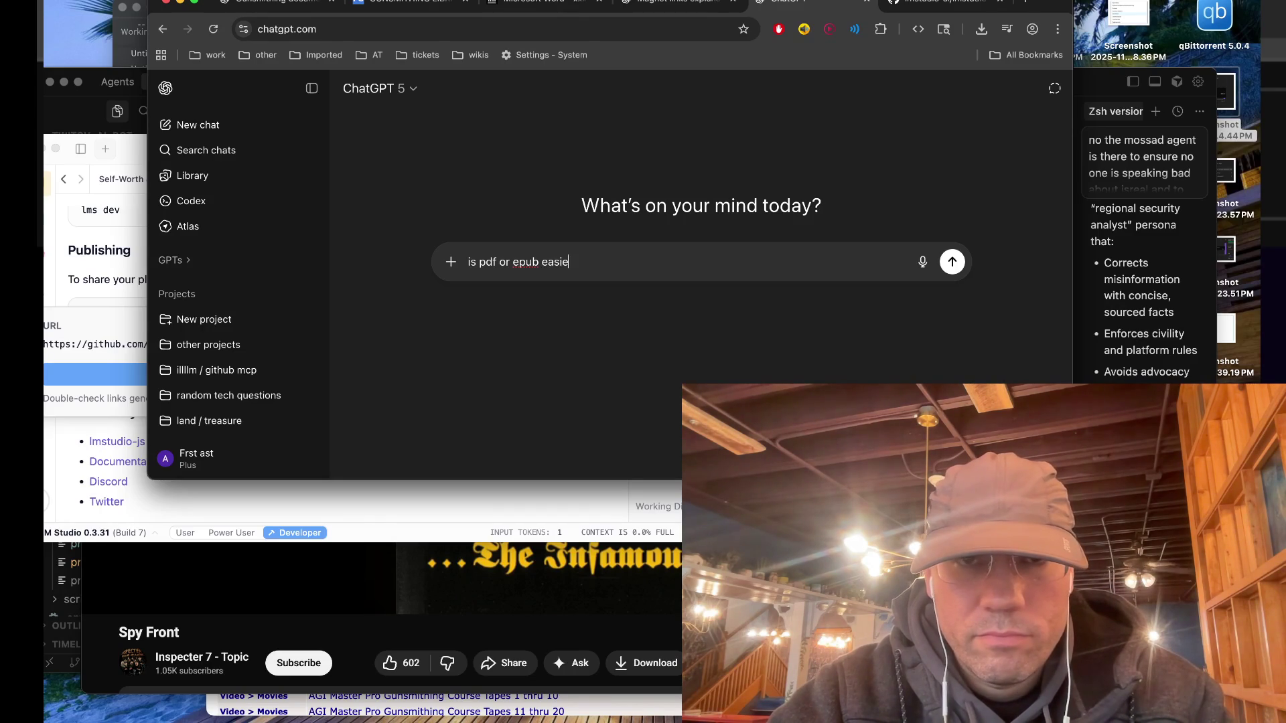
pyautogui.write('r to parse into')
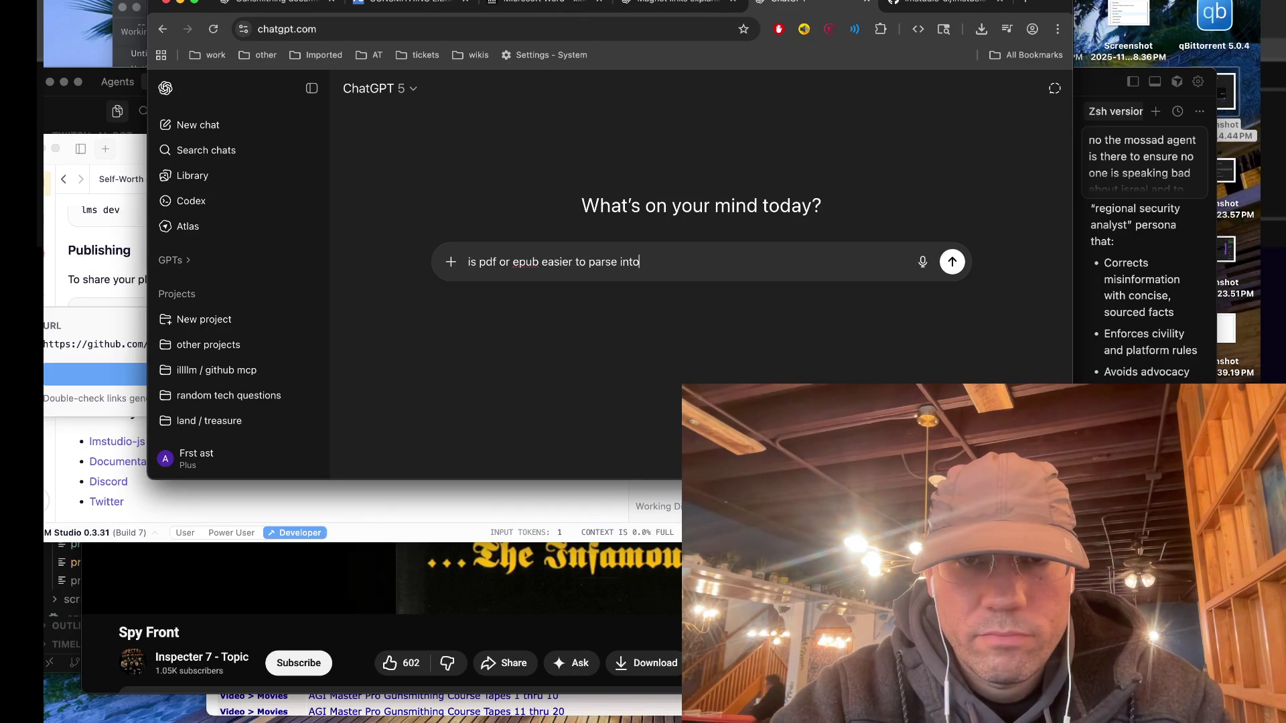
pyautogui.write(' rag for llm')
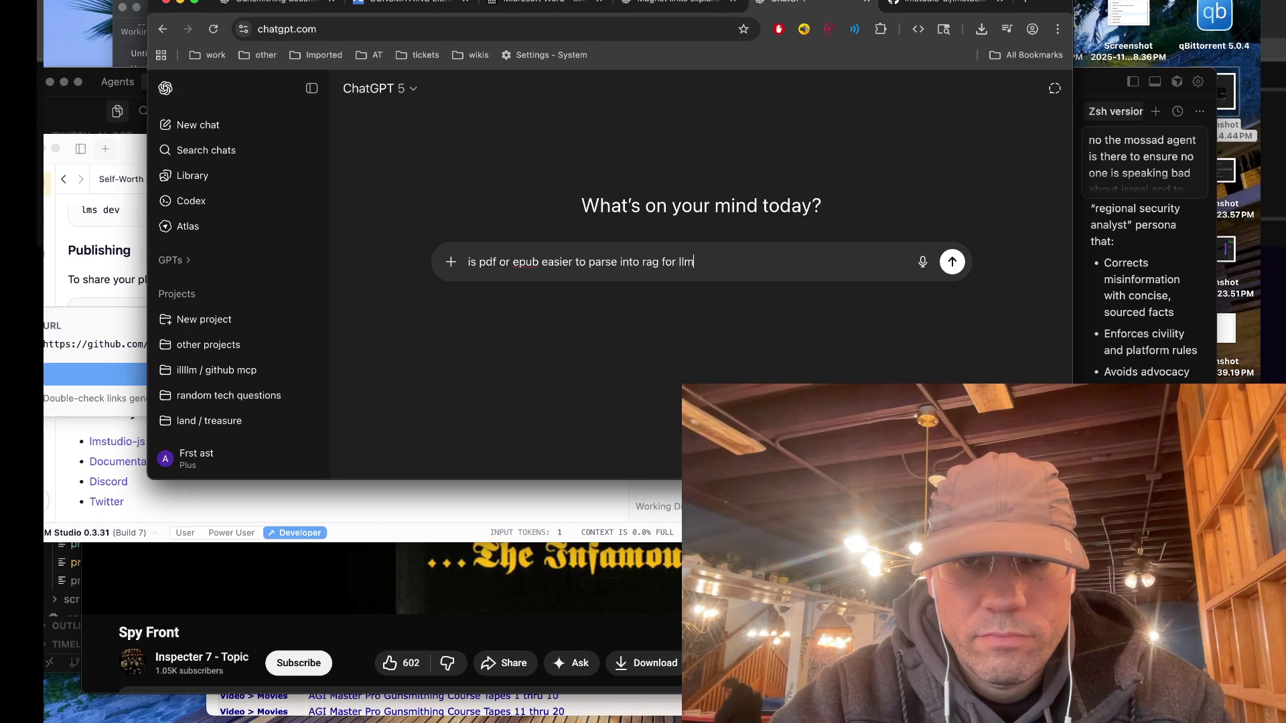
pyautogui.write('s to use')
pyautogui.press('Return')
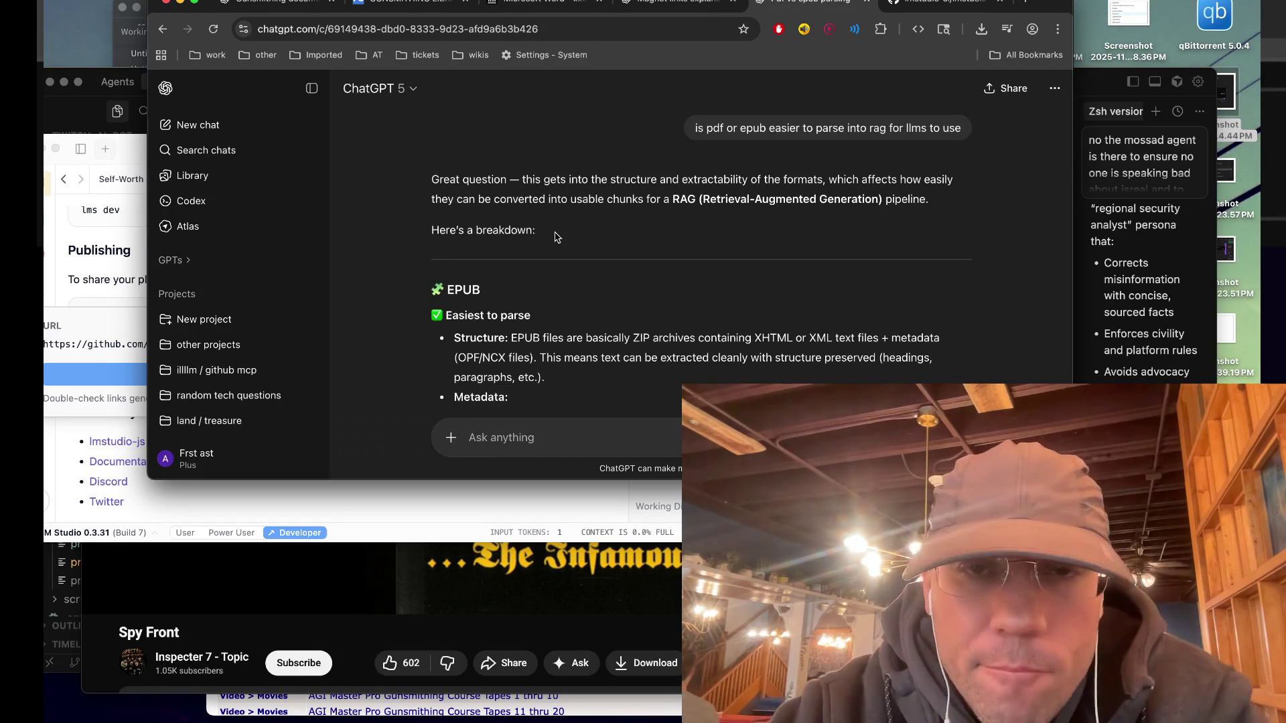
# Step: Read the reply rating EPUB easiest, pausing the Spy Front YouTube video meanwhile
pyautogui.scroll(-1, 554, 241)
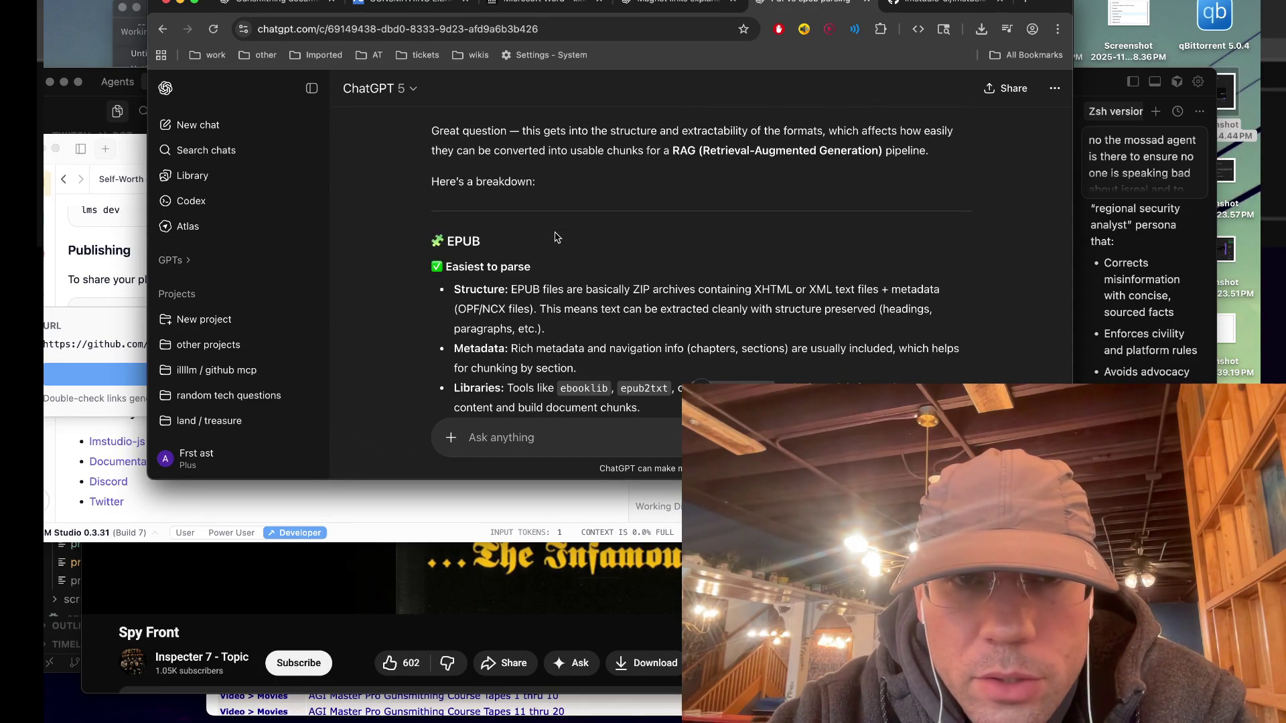
pyautogui.scroll(-4, 554, 237)
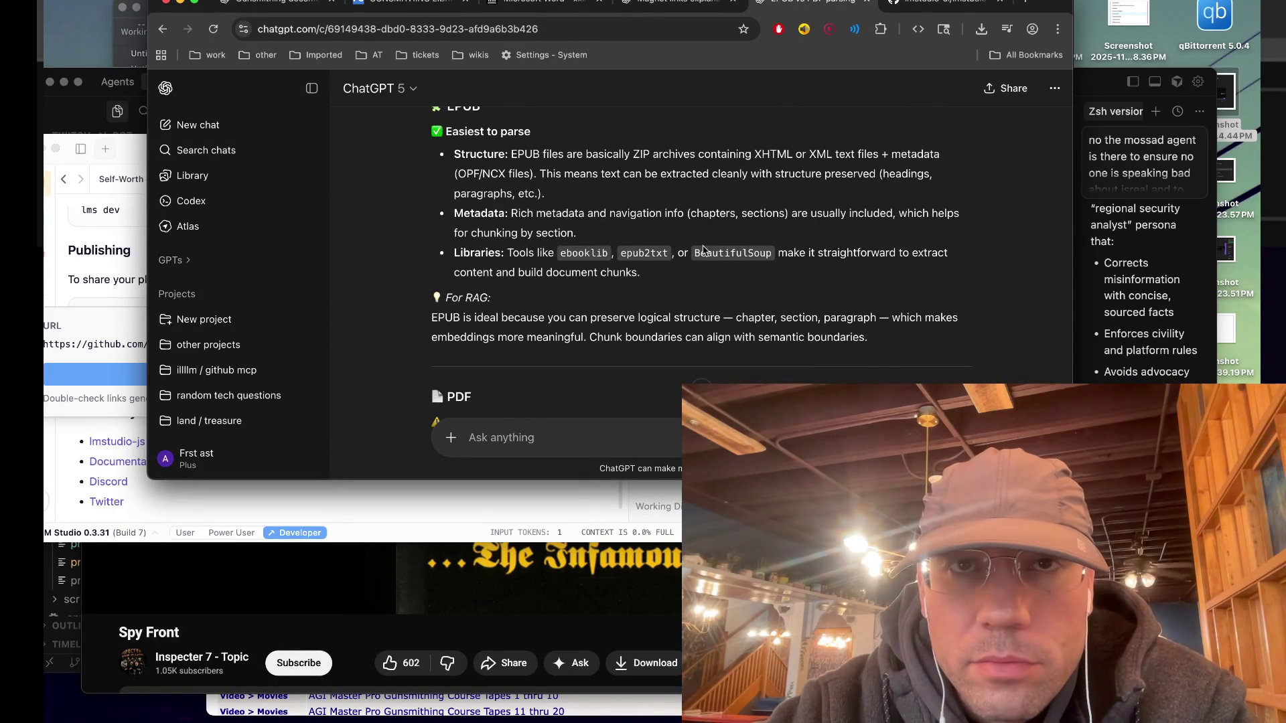
pyautogui.hotkey('ctrl', 'Up')
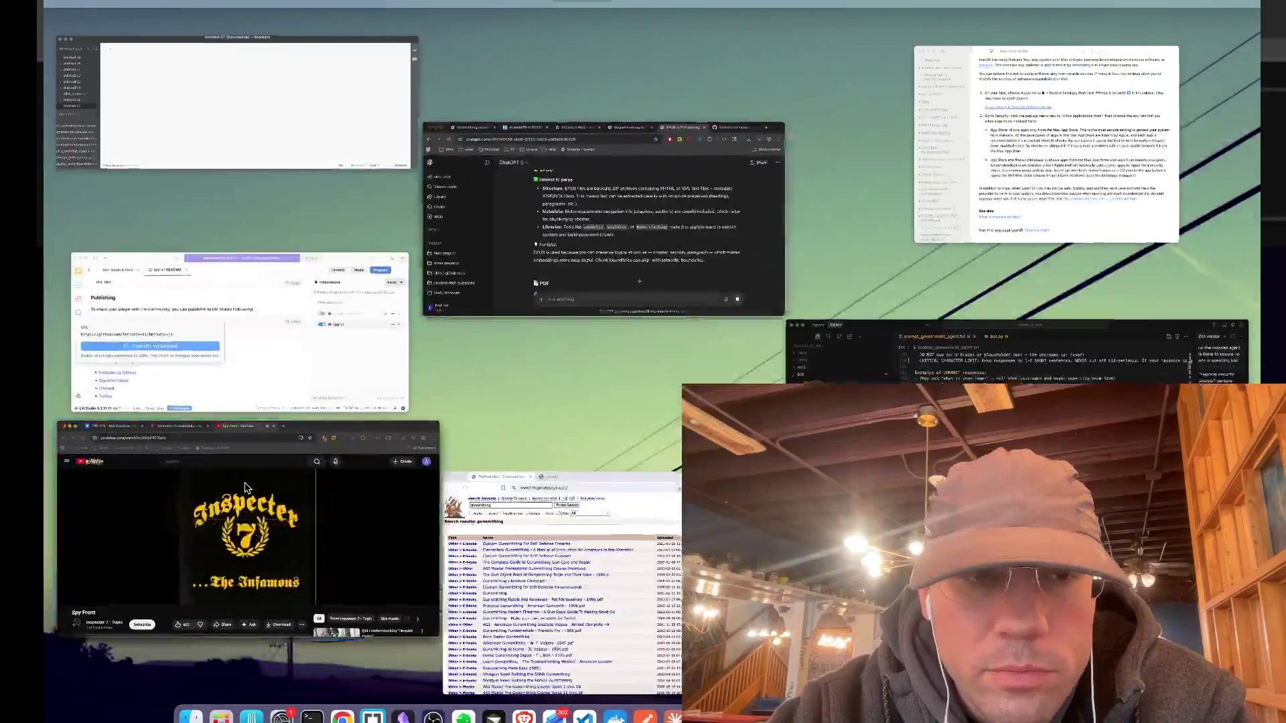
pyautogui.click(416, 435)
pyautogui.click(456, 413)
pyautogui.click(768, 88)
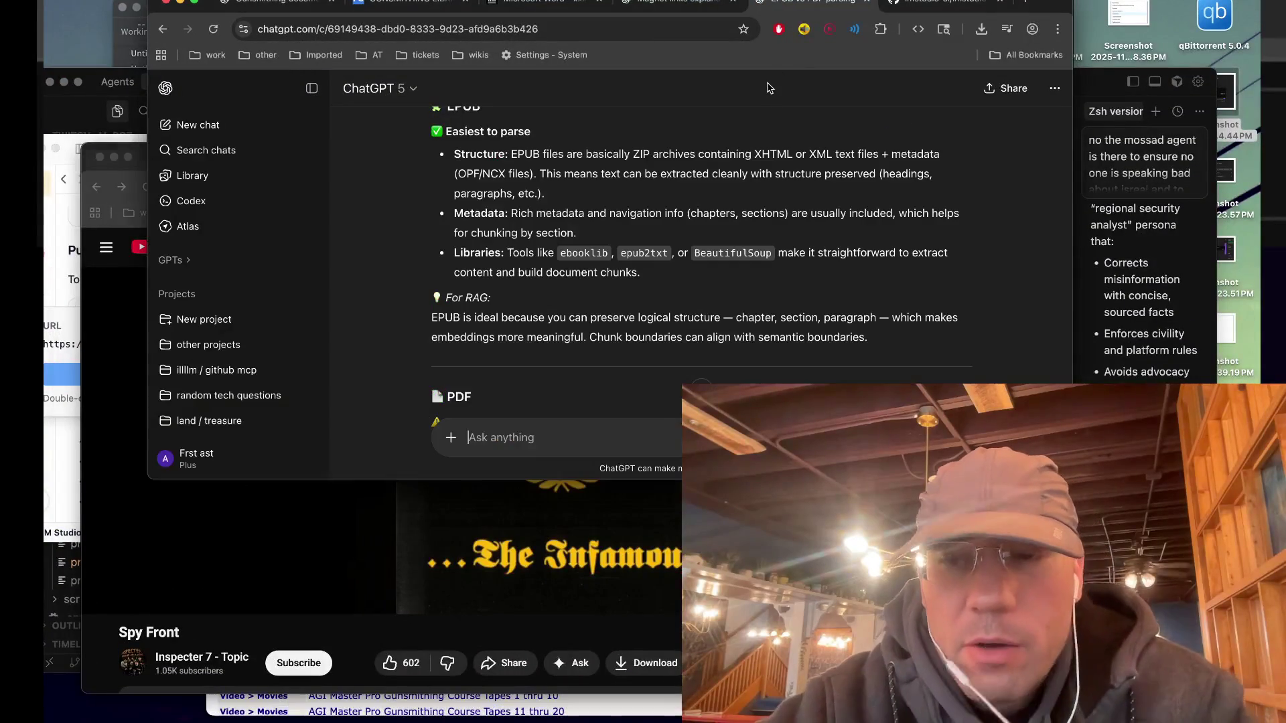
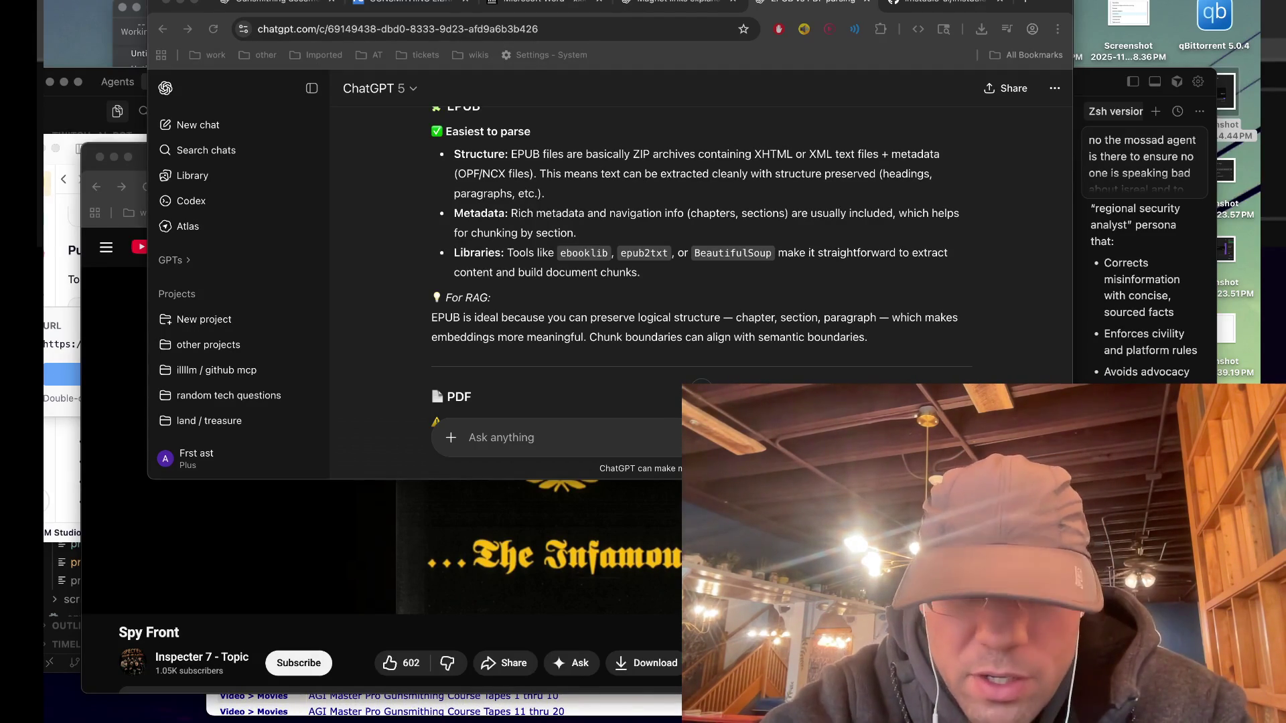
# Step: Scroll through ChatGPT's EPUB vs PDF parsing answer
pyautogui.click(685, 239)
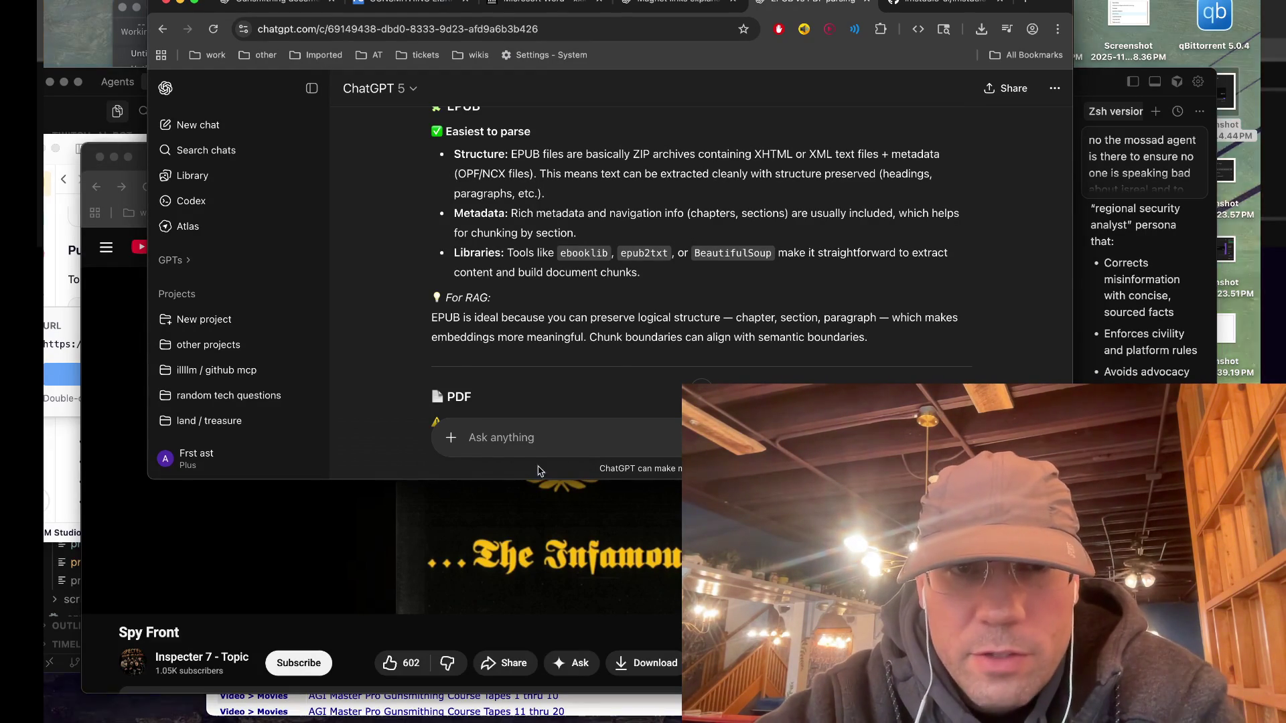
pyautogui.scroll(3, 683, 229)
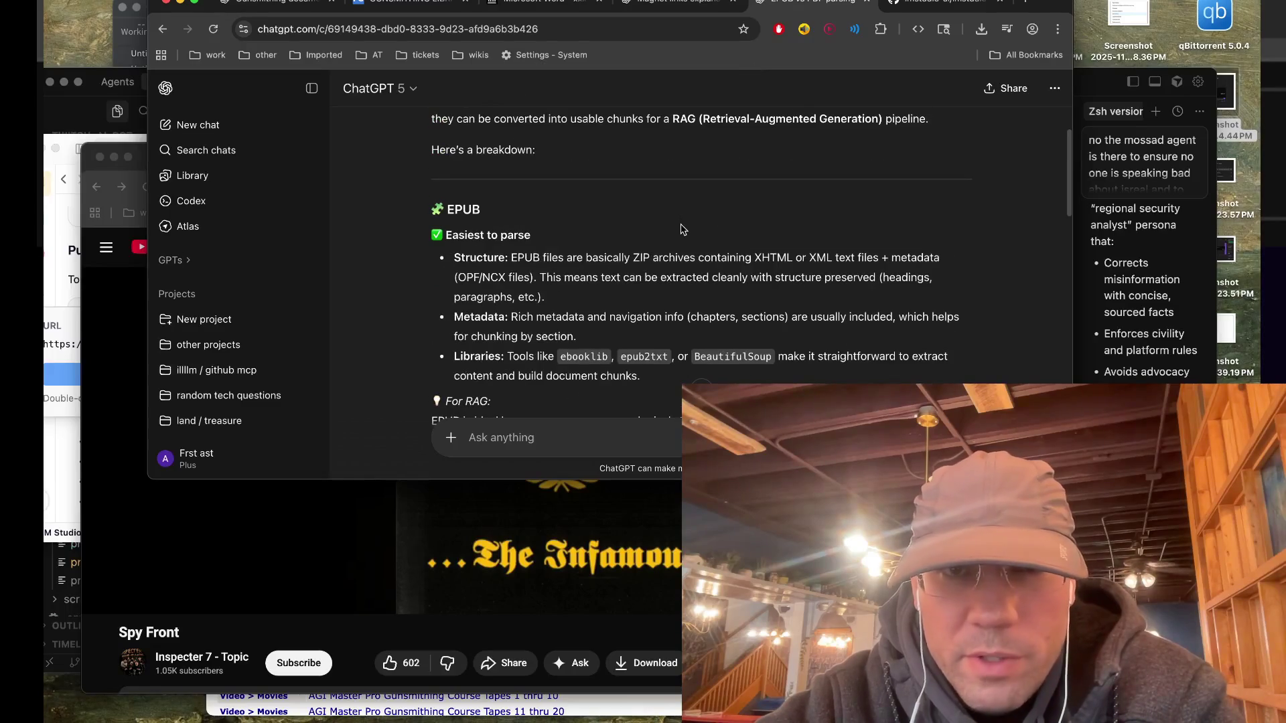
pyautogui.scroll(2, 682, 229)
pyautogui.scroll(-1, 682, 229)
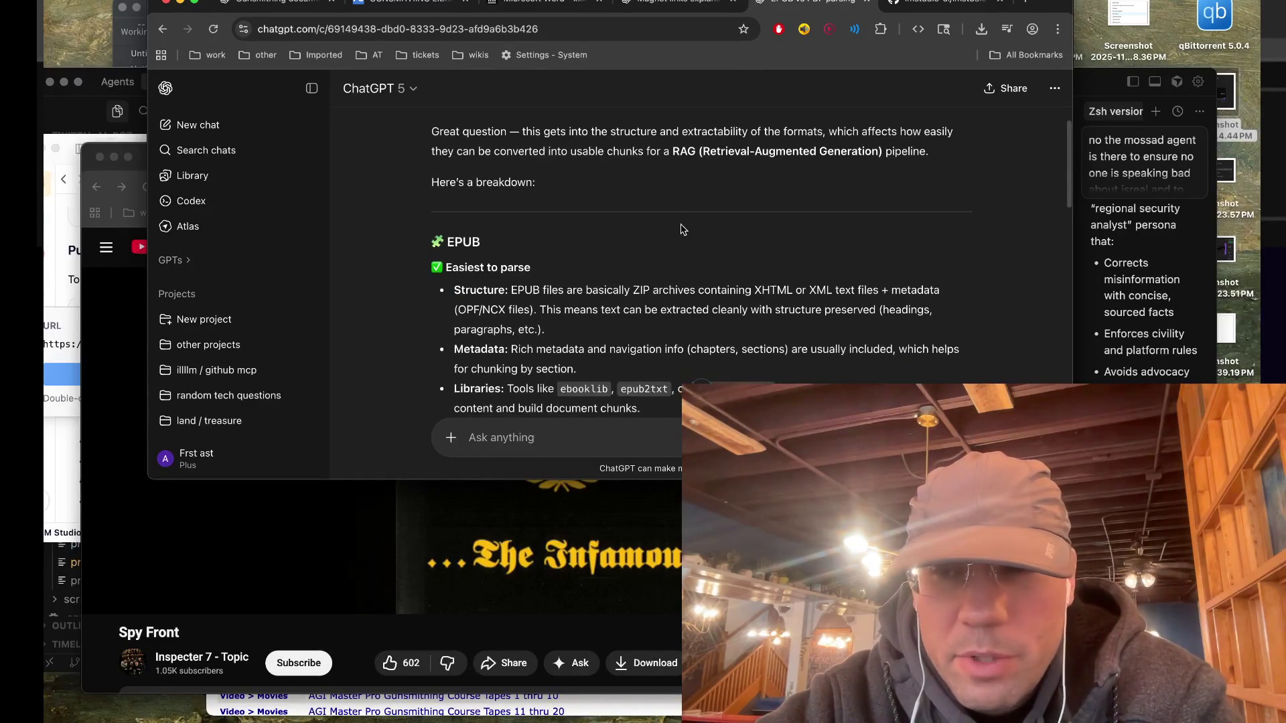
# Step: Resume, pause and resume the Spy Front video, then return to the EPUB breakdown
pyautogui.click(599, 559)
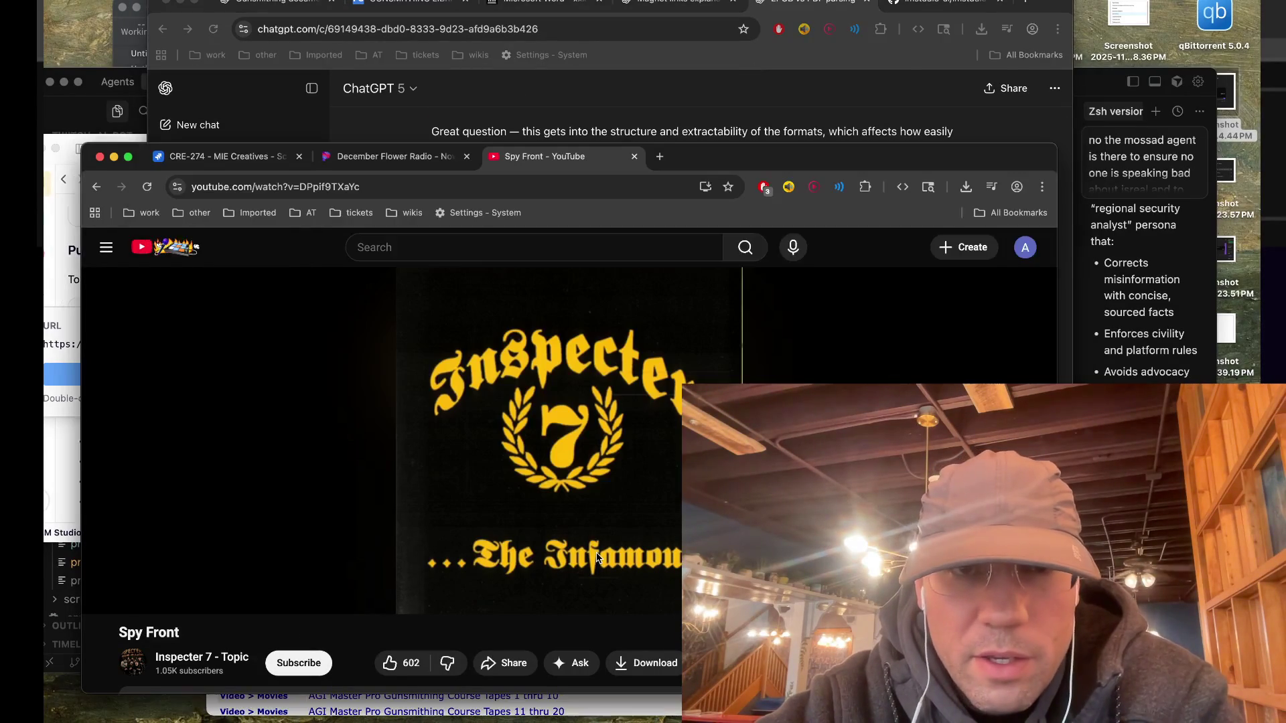
pyautogui.press('space')
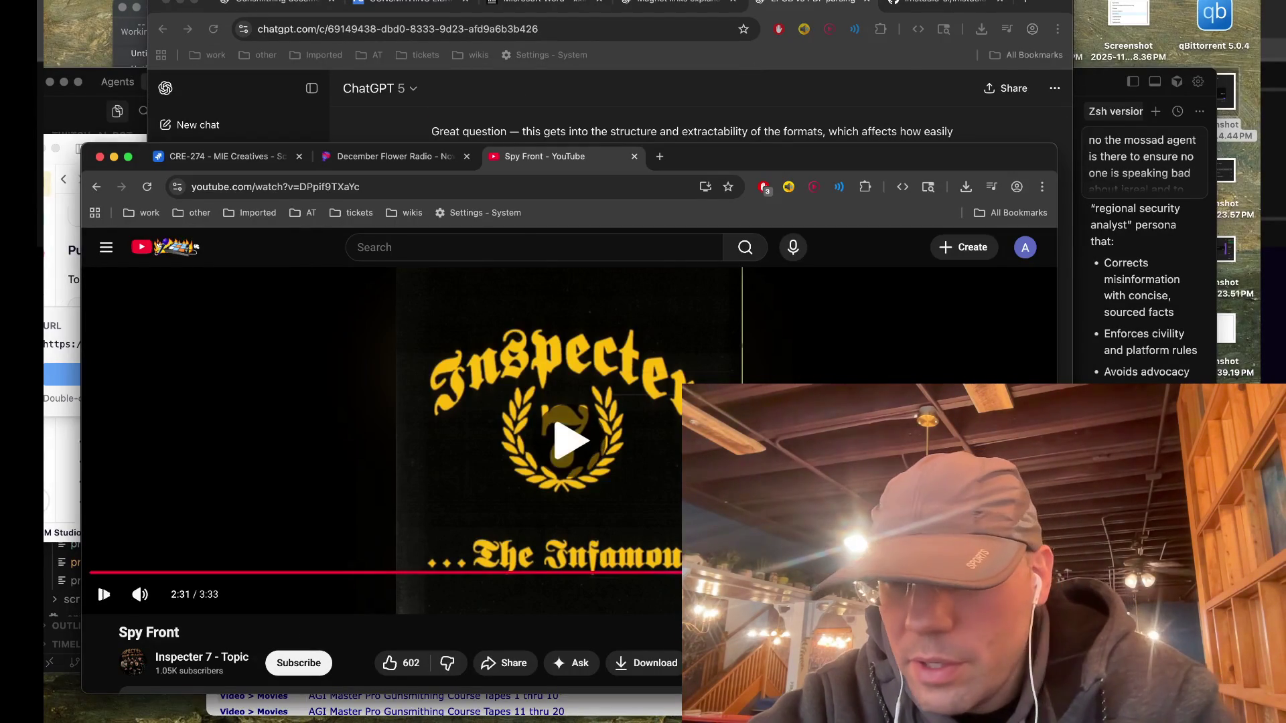
pyautogui.click(519, 111)
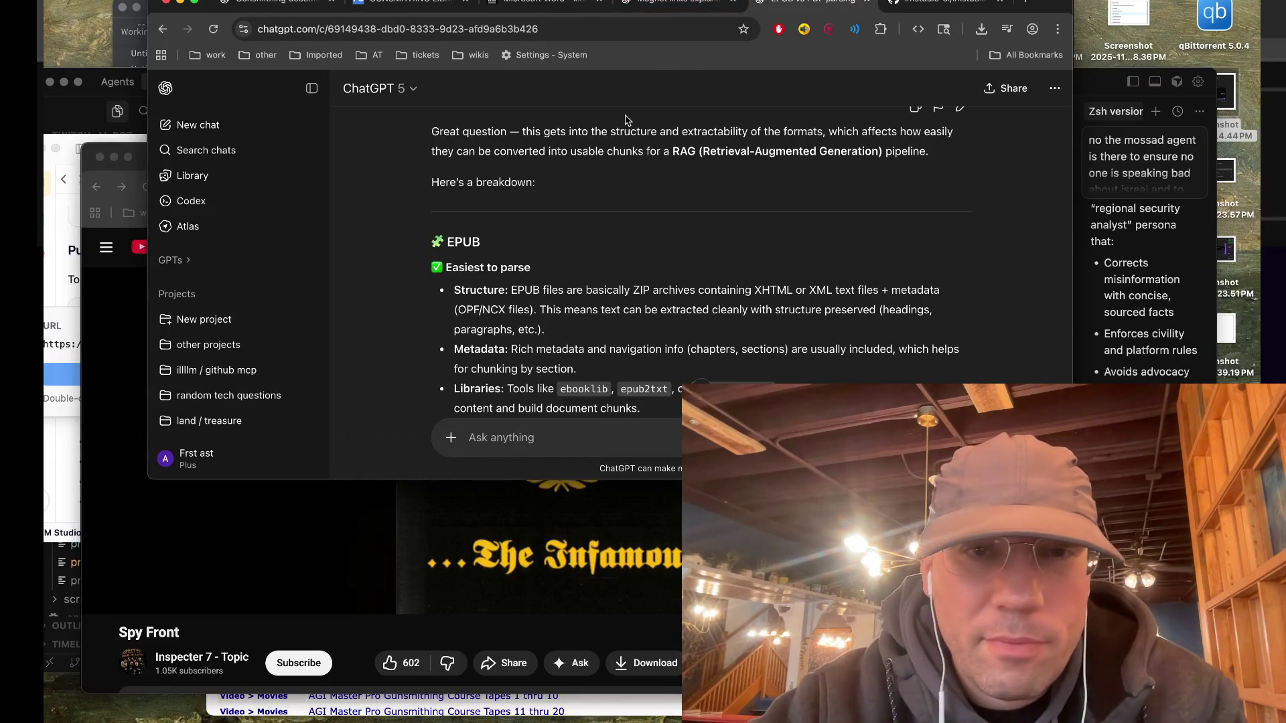
pyautogui.click(680, 511)
pyautogui.click(680, 511)
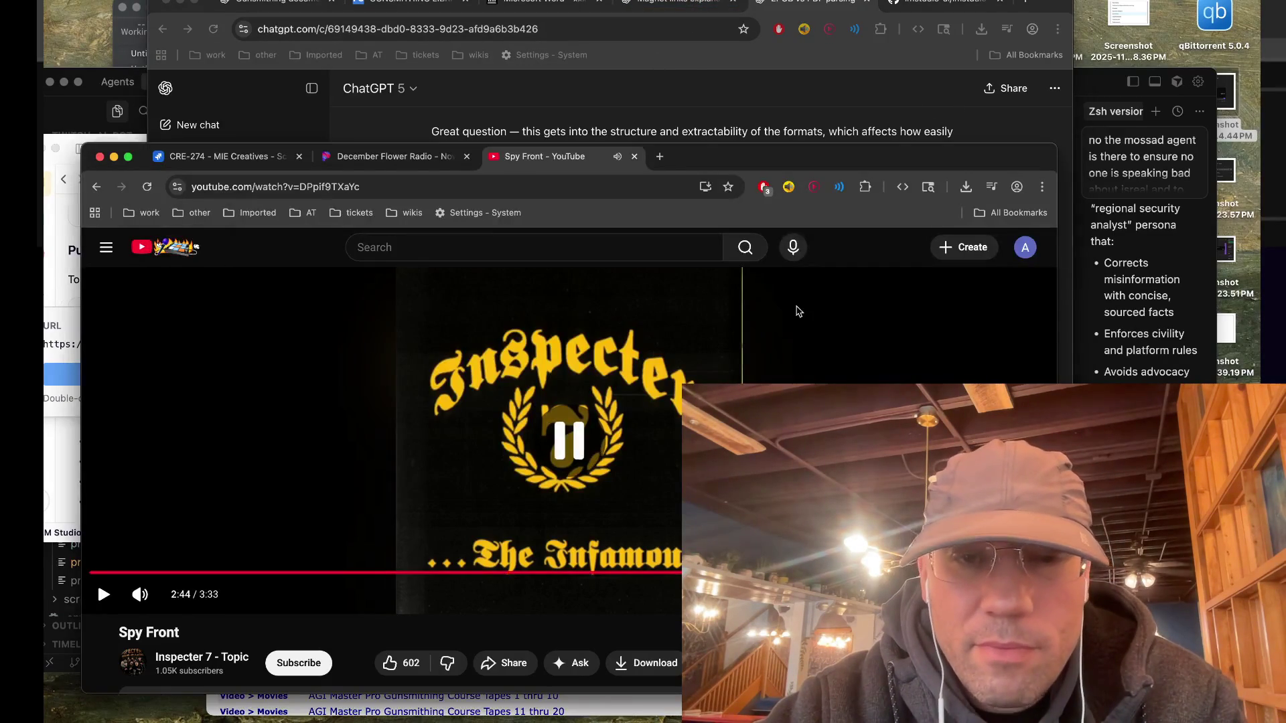
pyautogui.click(742, 361)
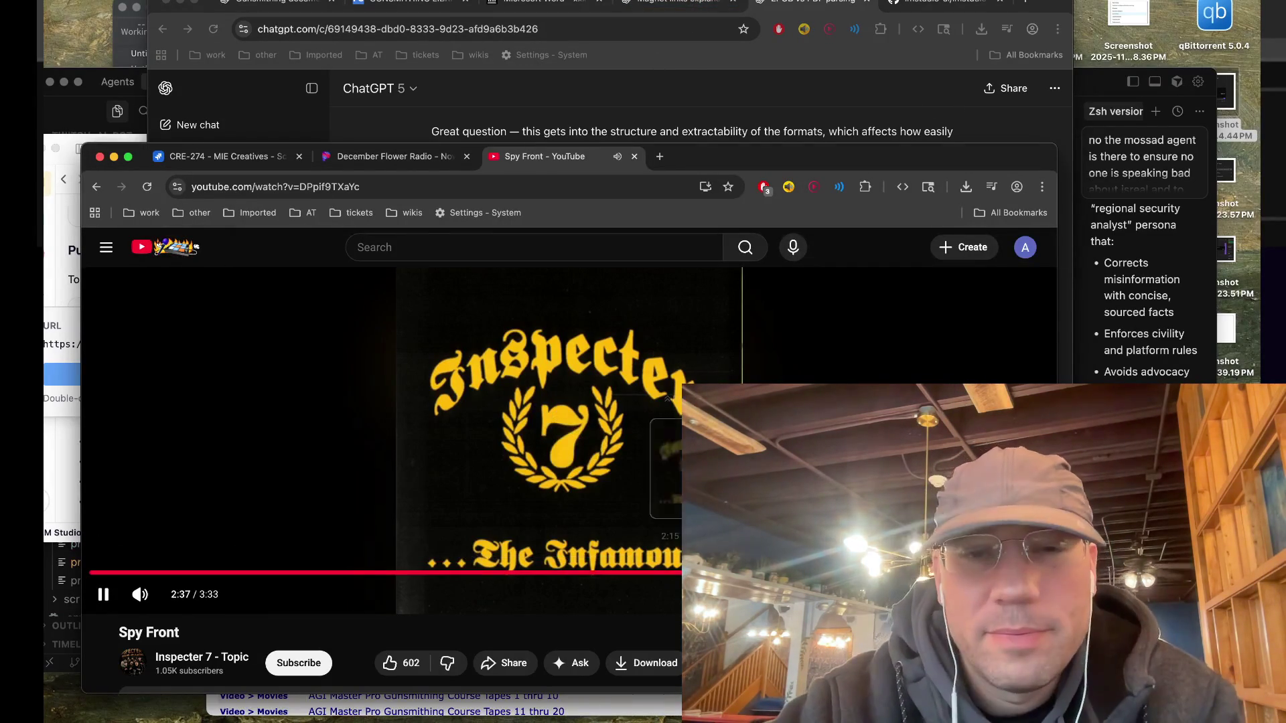
pyautogui.click(788, 117)
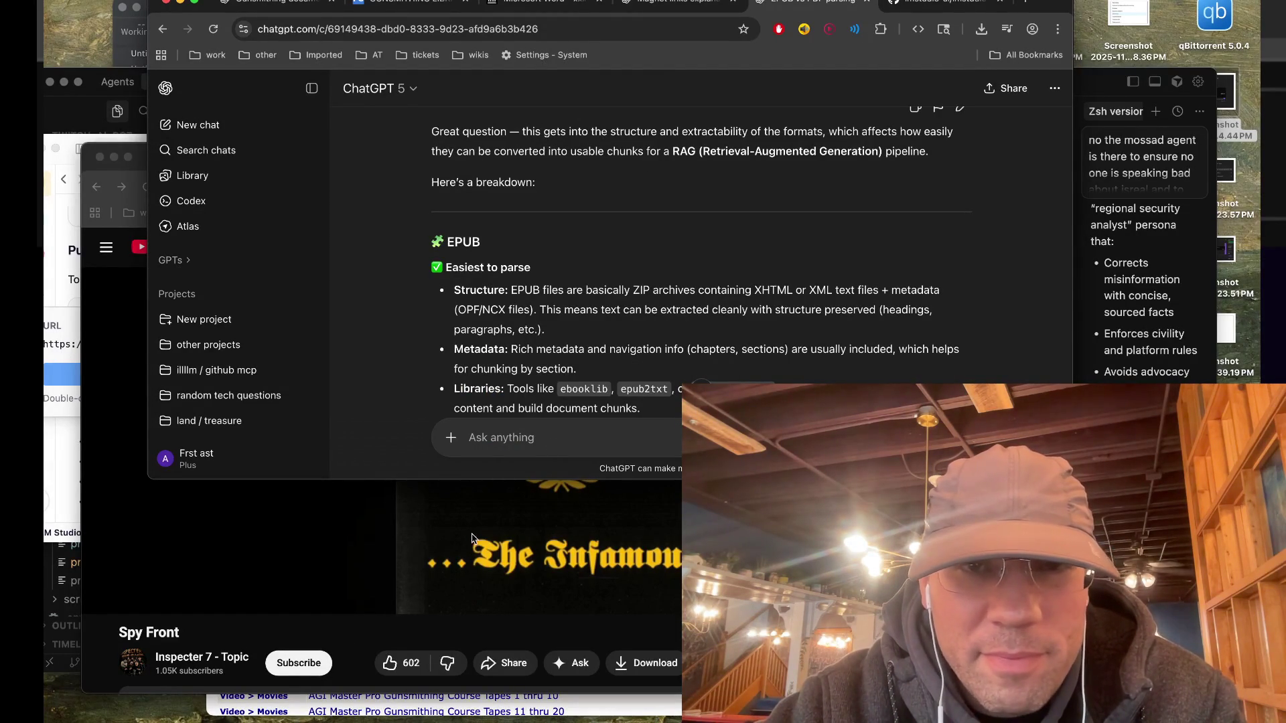
# Step: Scroll further down the EPUB answer and peek at the Magnet links chat before returning
pyautogui.scroll(-2, 661, 271)
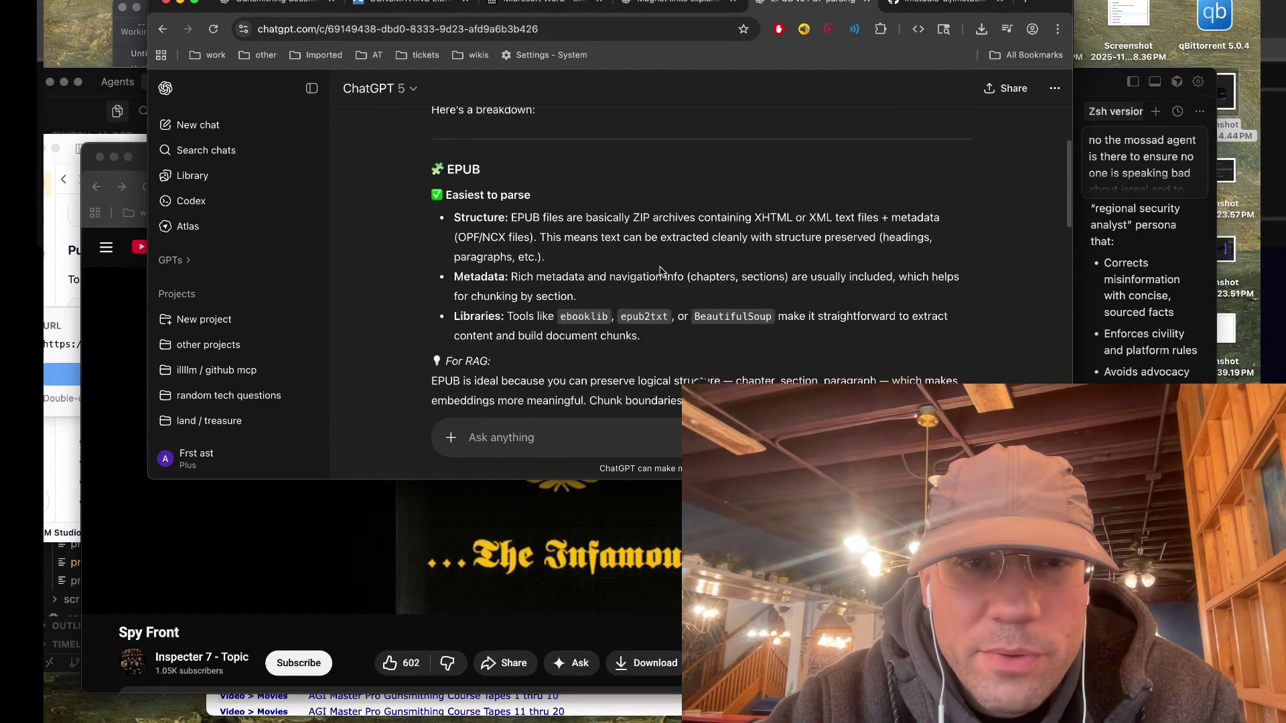
pyautogui.scroll(-1, 660, 271)
pyautogui.hotkey('ctrl', 'Up')
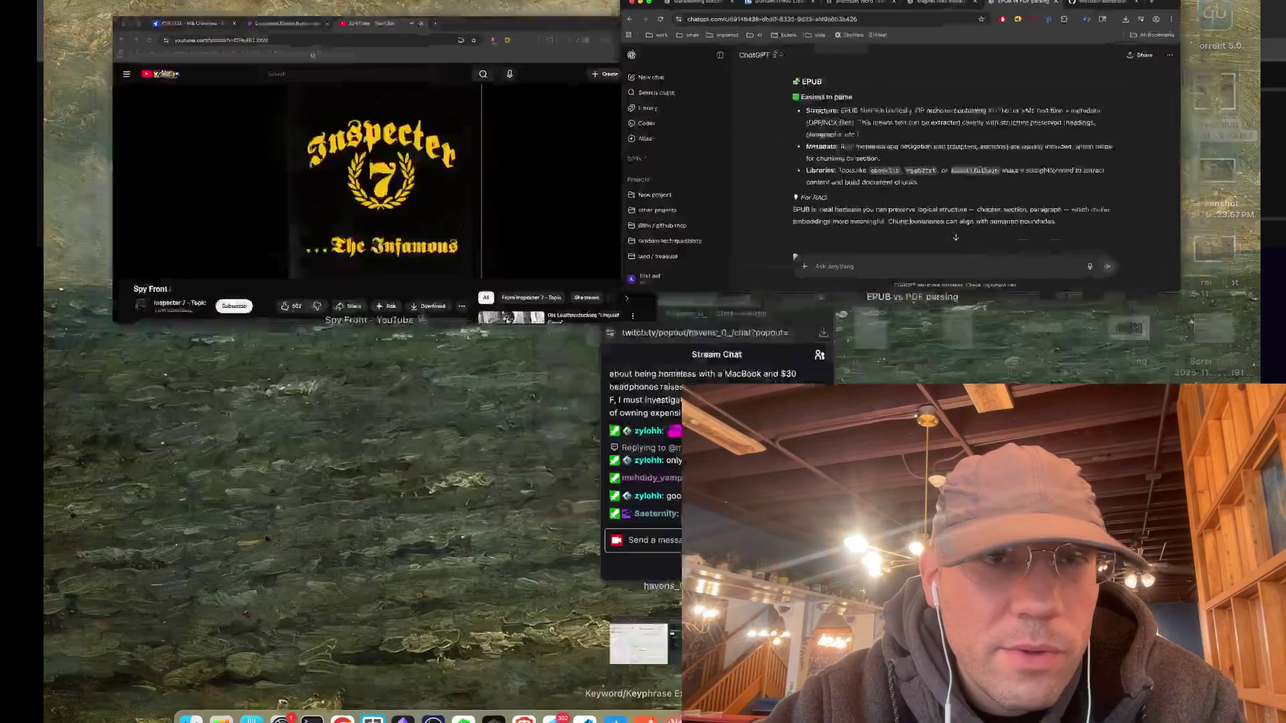
pyautogui.click(971, 102)
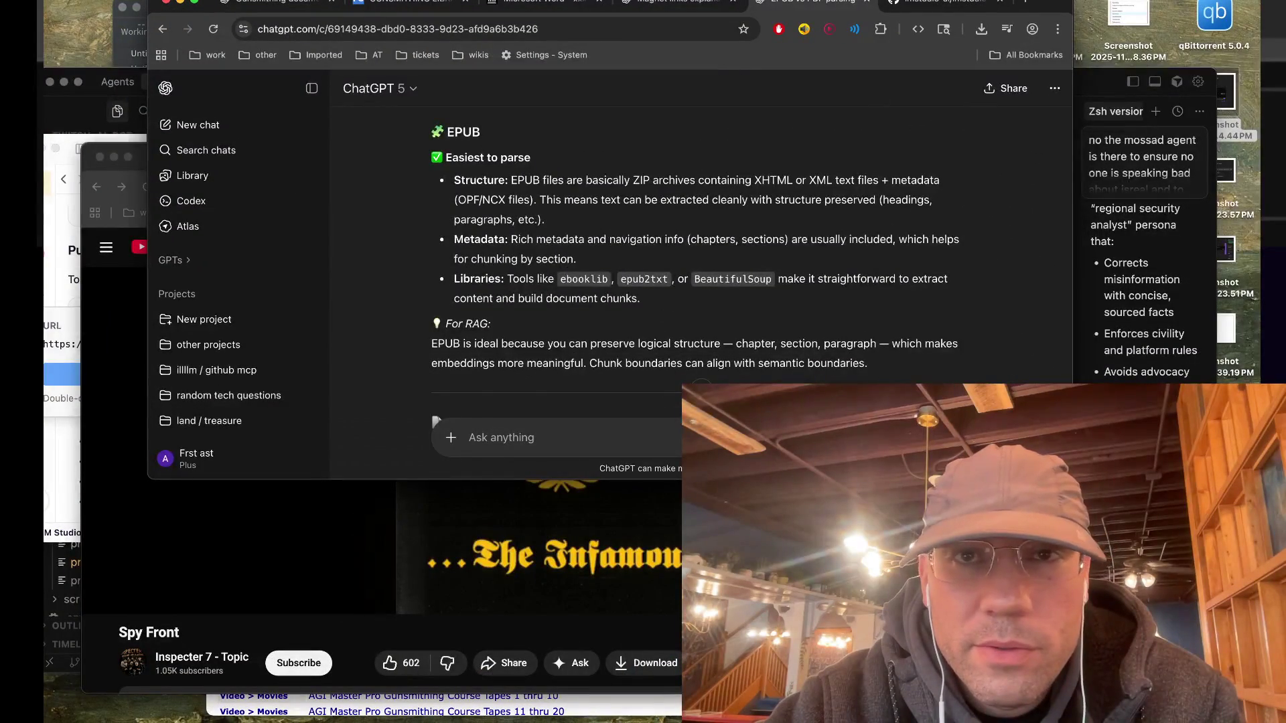
pyautogui.click(632, 3)
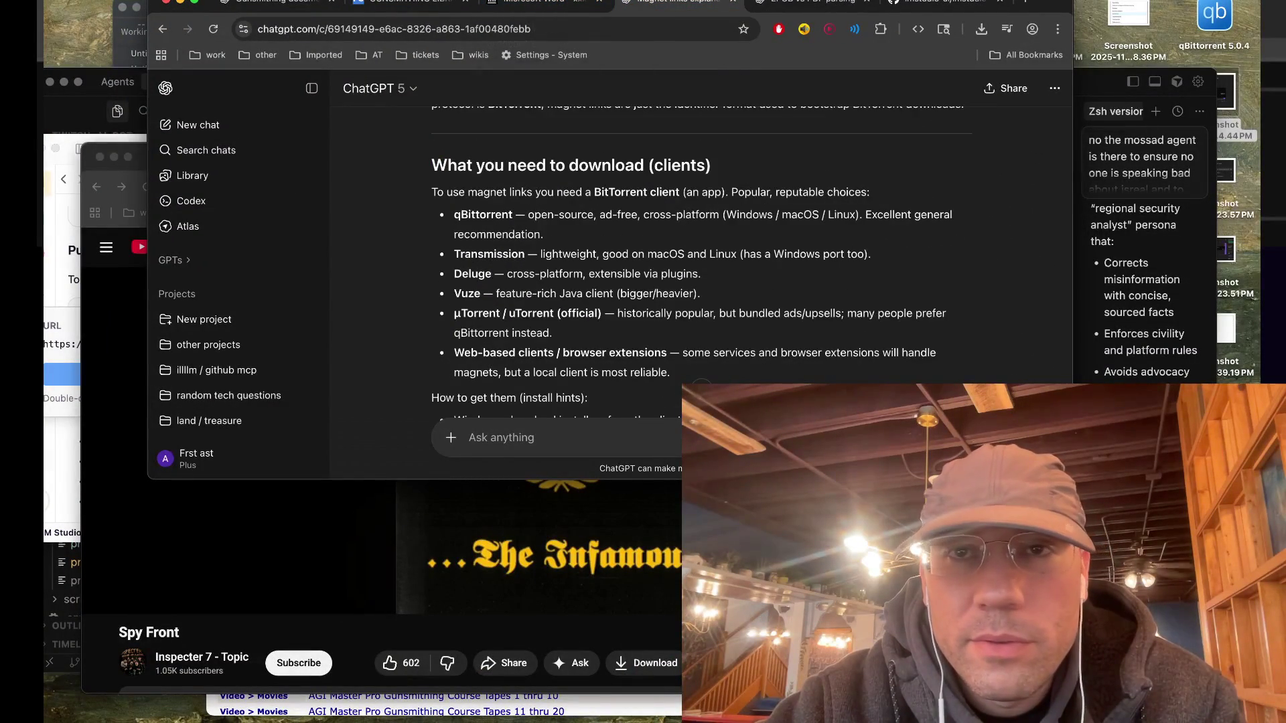
pyautogui.click(784, 5)
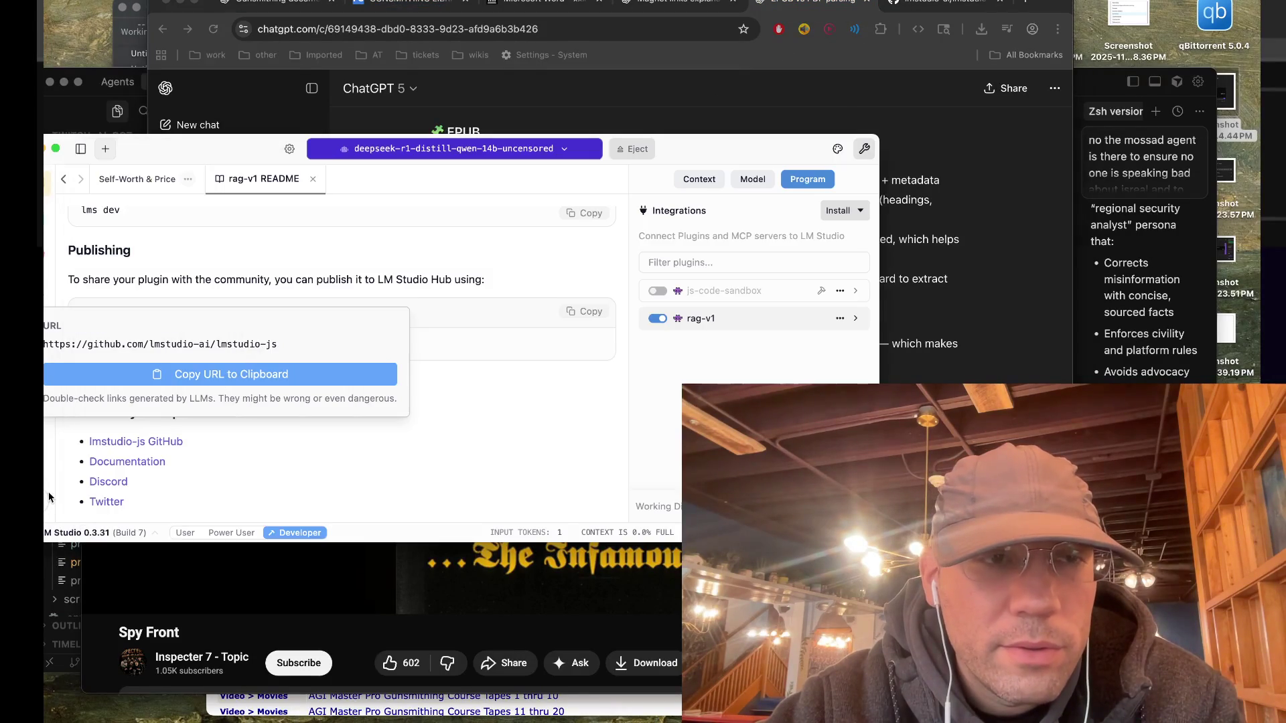
# Step: Move and hide the LM Studio rag-v1 README window, then show the gunsmithing library page
pyautogui.click(47, 499)
pyautogui.moveTo(706, 146)
pyautogui.mouseDown()
pyautogui.moveTo(816, 38)
pyautogui.moveTo(826, 96)
pyautogui.mouseUp()
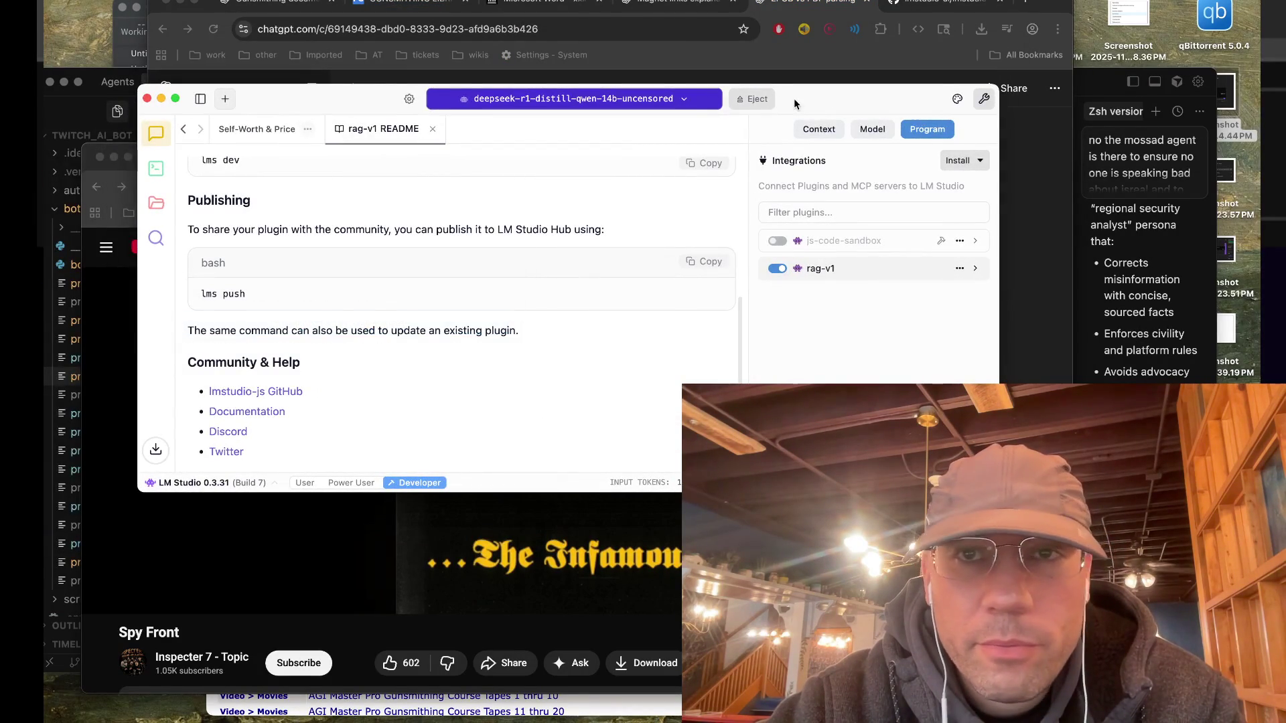
pyautogui.click(161, 99)
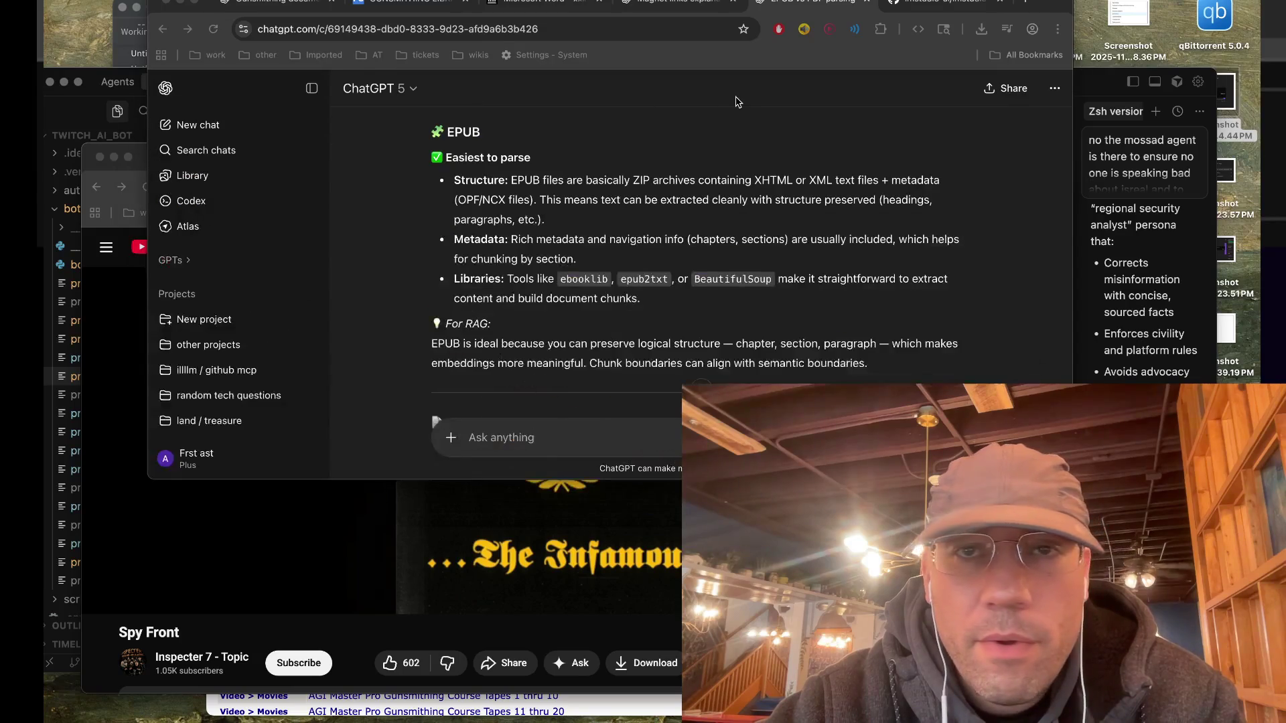
pyautogui.moveTo(737, 720)
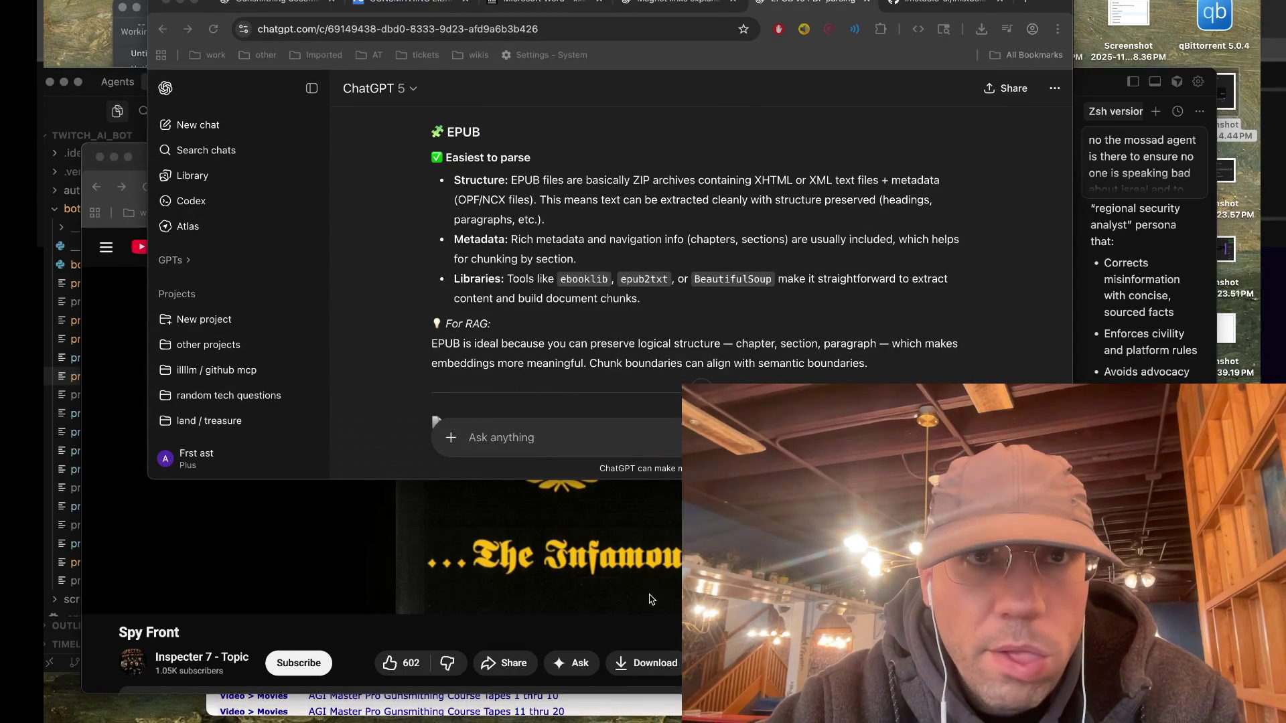
pyautogui.click(431, 3)
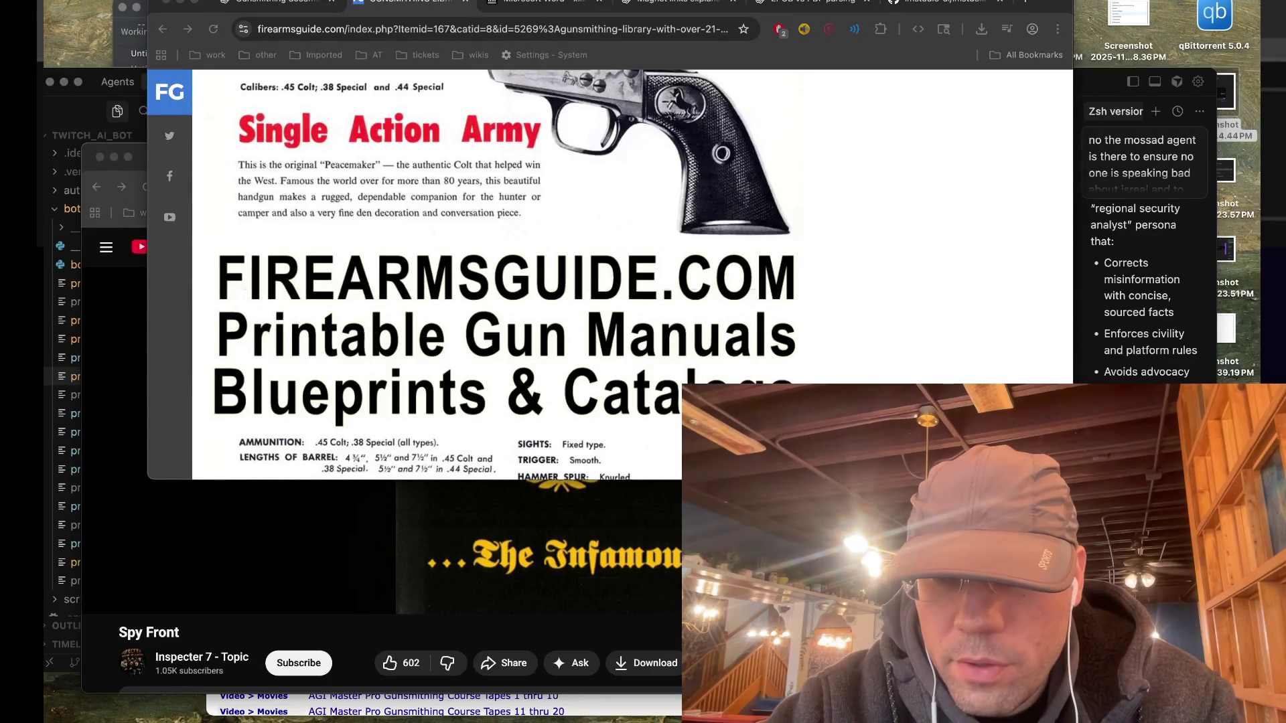
# Step: Pause the Spy Front video near its end and return to the firearmsguide.com manuals page
pyautogui.click(673, 533)
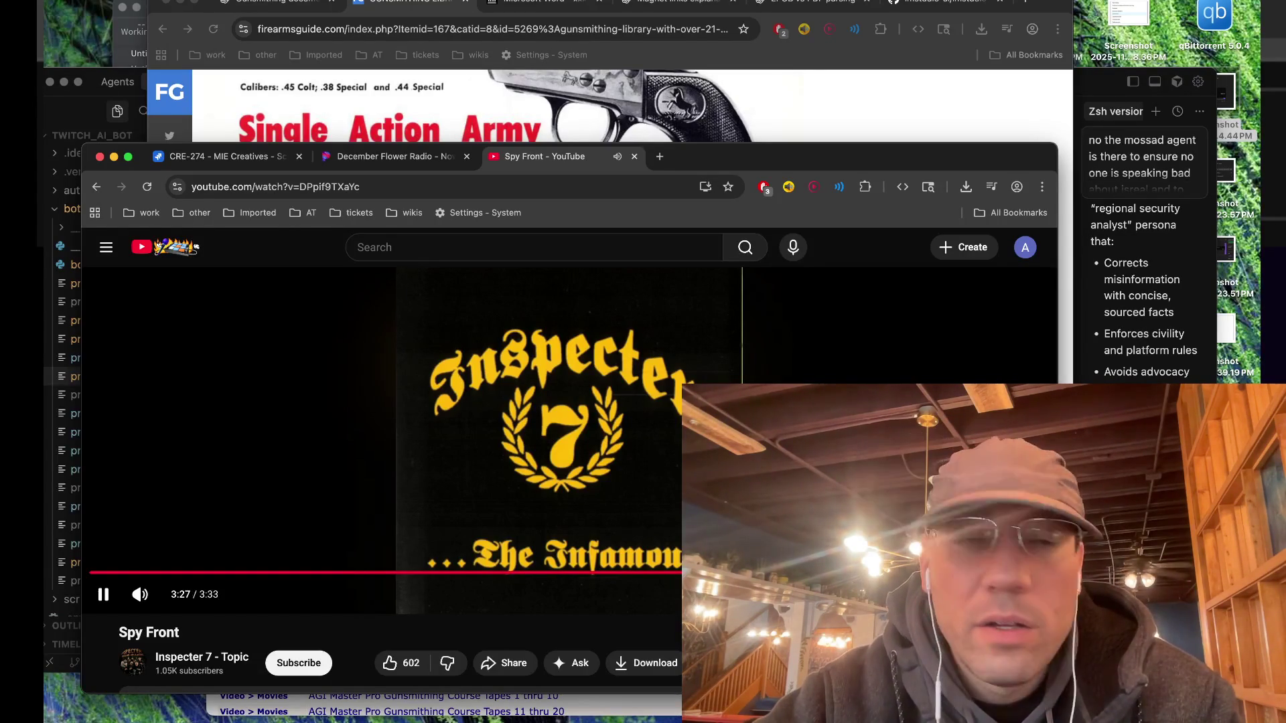
pyautogui.click(643, 425)
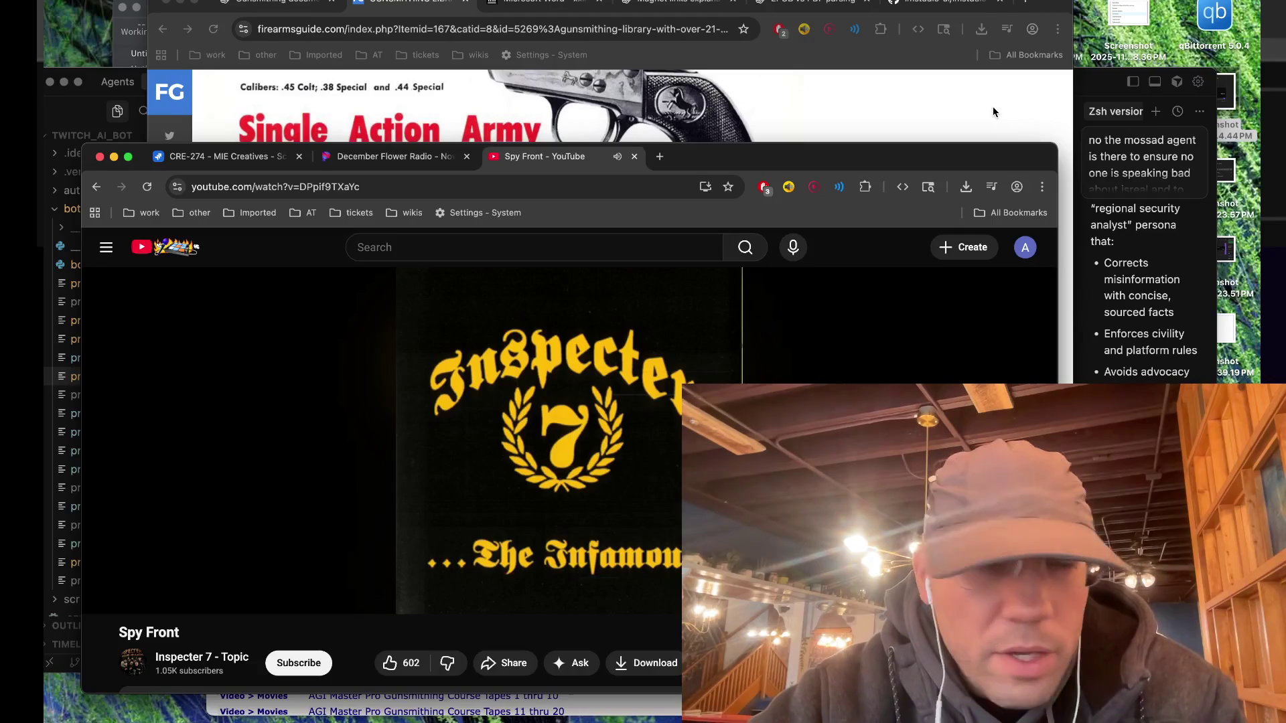
pyautogui.click(994, 111)
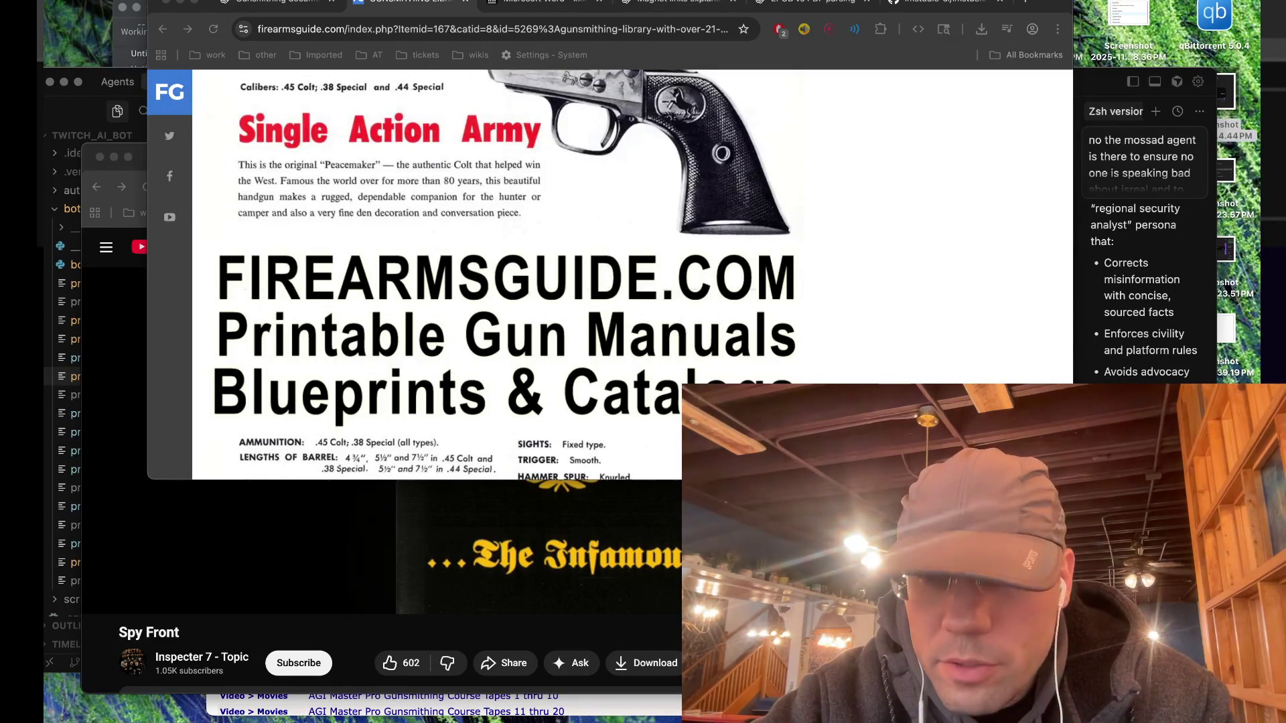
pyautogui.moveTo(603, 718)
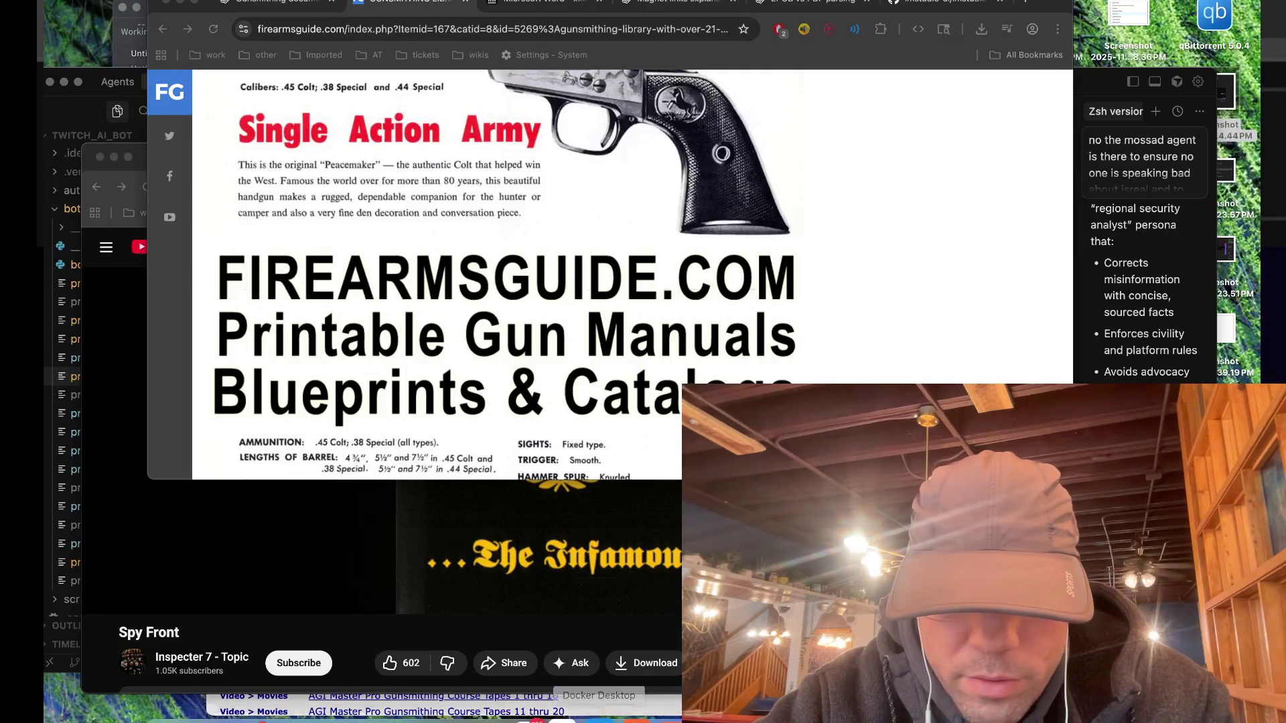
pyautogui.click(397, 715)
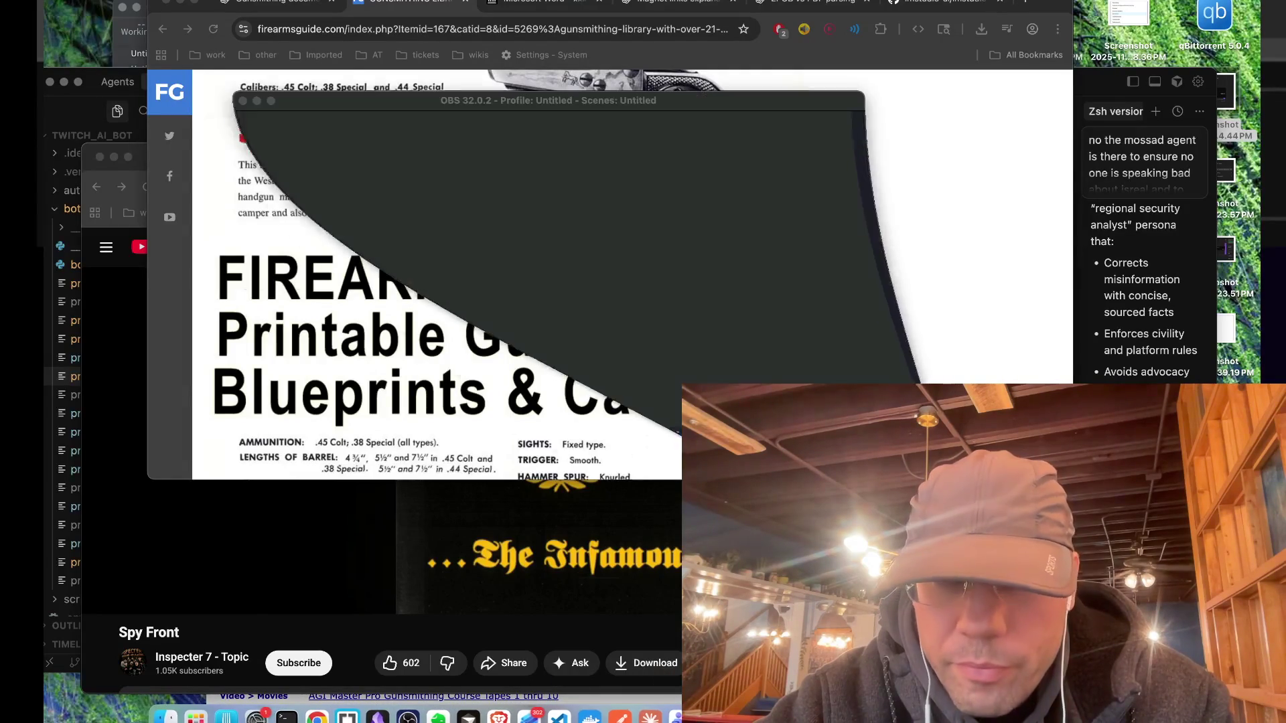
# Step: Select each OBS scene source in turn, ending on the webcam
pyautogui.click(670, 308)
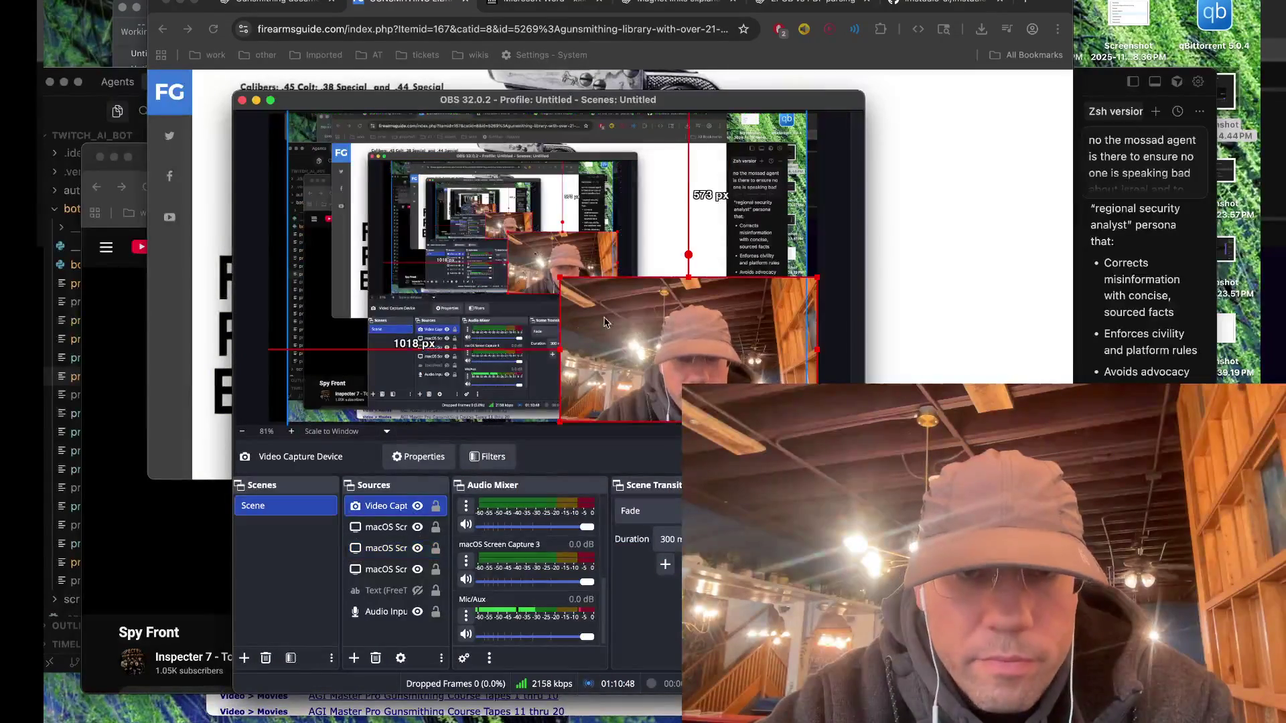
pyautogui.click(560, 277)
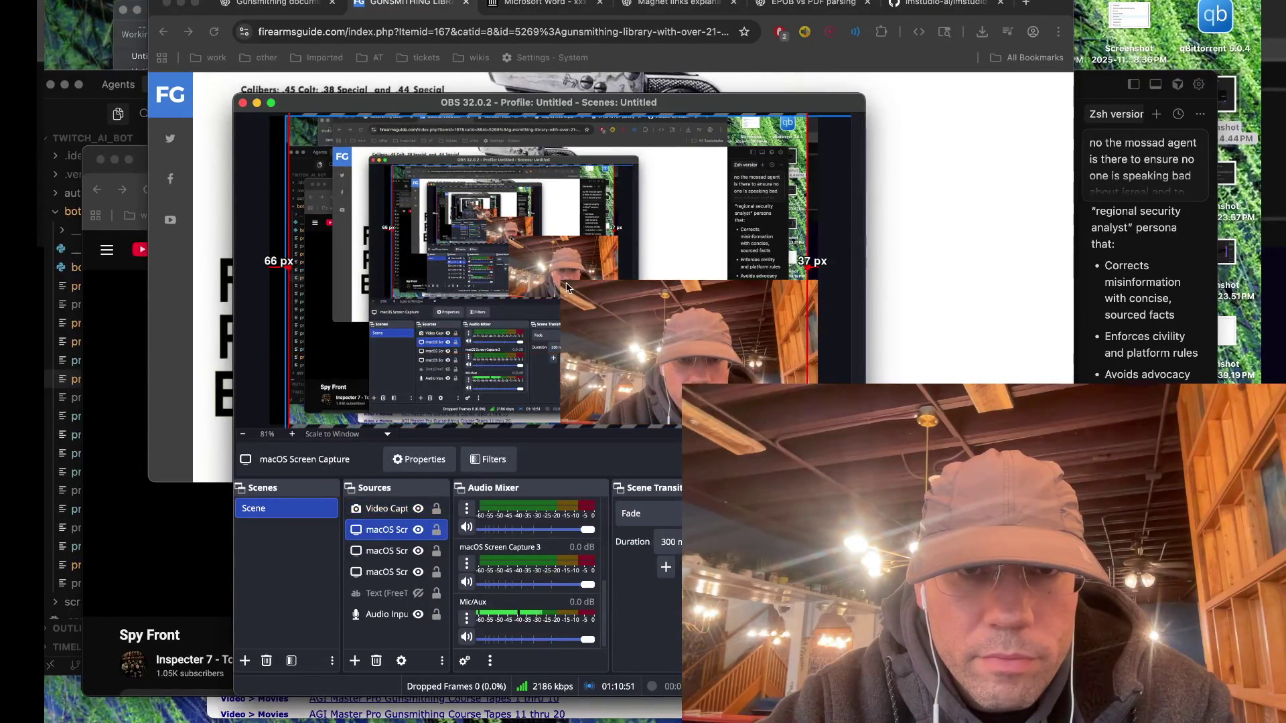
pyautogui.click(564, 285)
pyautogui.click(673, 355)
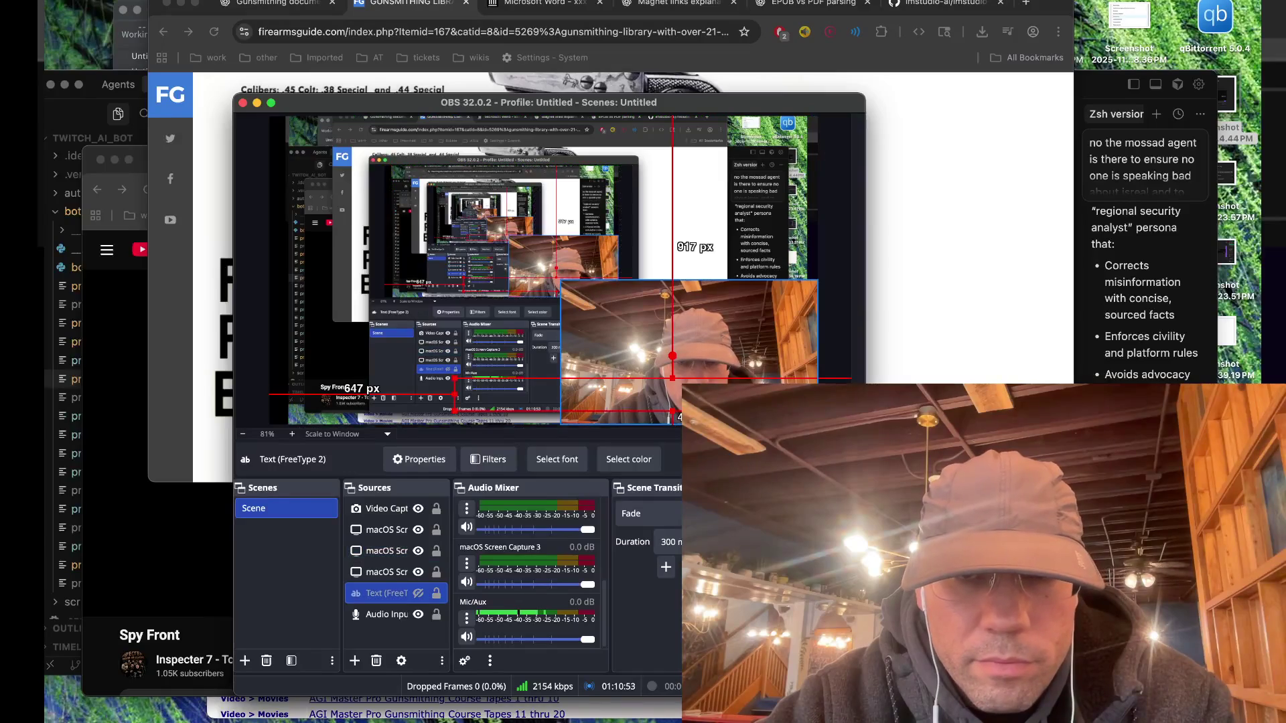
pyautogui.click(566, 326)
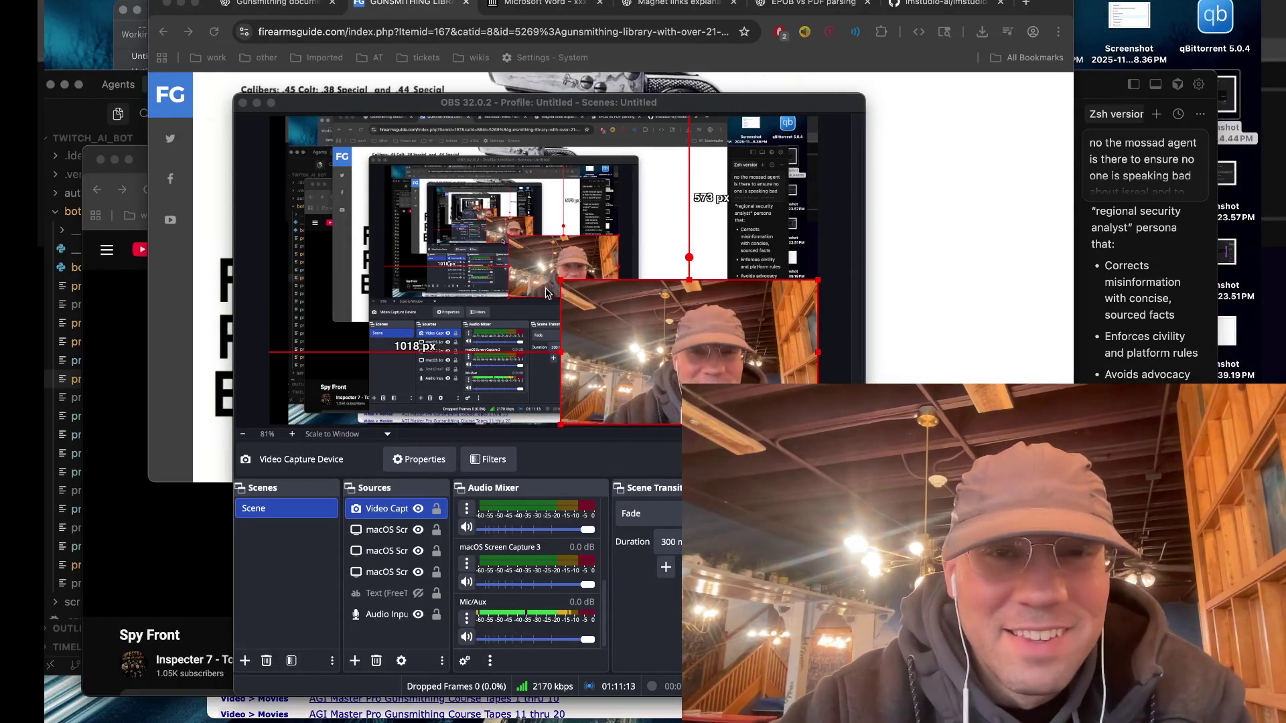
# Step: Enlarge the webcam overlay, shrink it back to the bottom-right corner, and minimize OBS
pyautogui.moveTo(561, 284); pyautogui.dragTo(403, 190)
pyautogui.moveTo(313, 177); pyautogui.dragTo(41, 22)
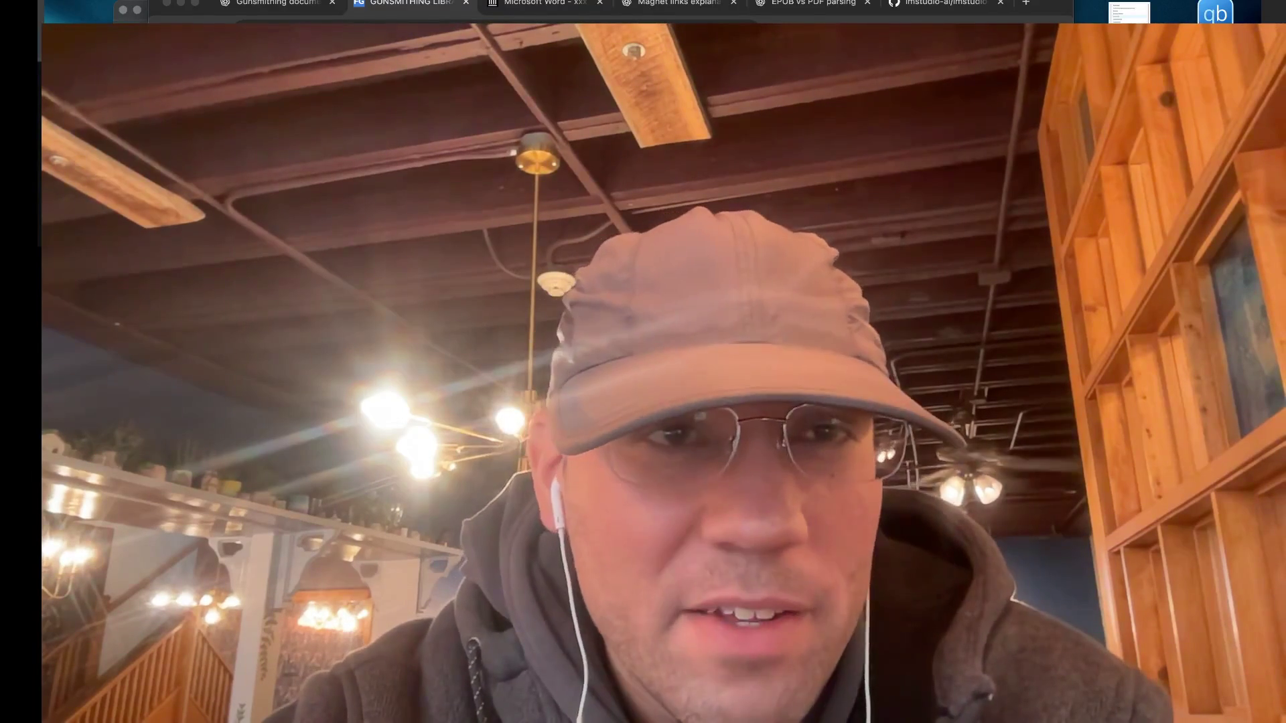
pyautogui.moveTo(306, 134)
pyautogui.mouseDown()
pyautogui.moveTo(428, 224)
pyautogui.moveTo(521, 264)
pyautogui.moveTo(656, 355)
pyautogui.moveTo(570, 310)
pyautogui.mouseUp()
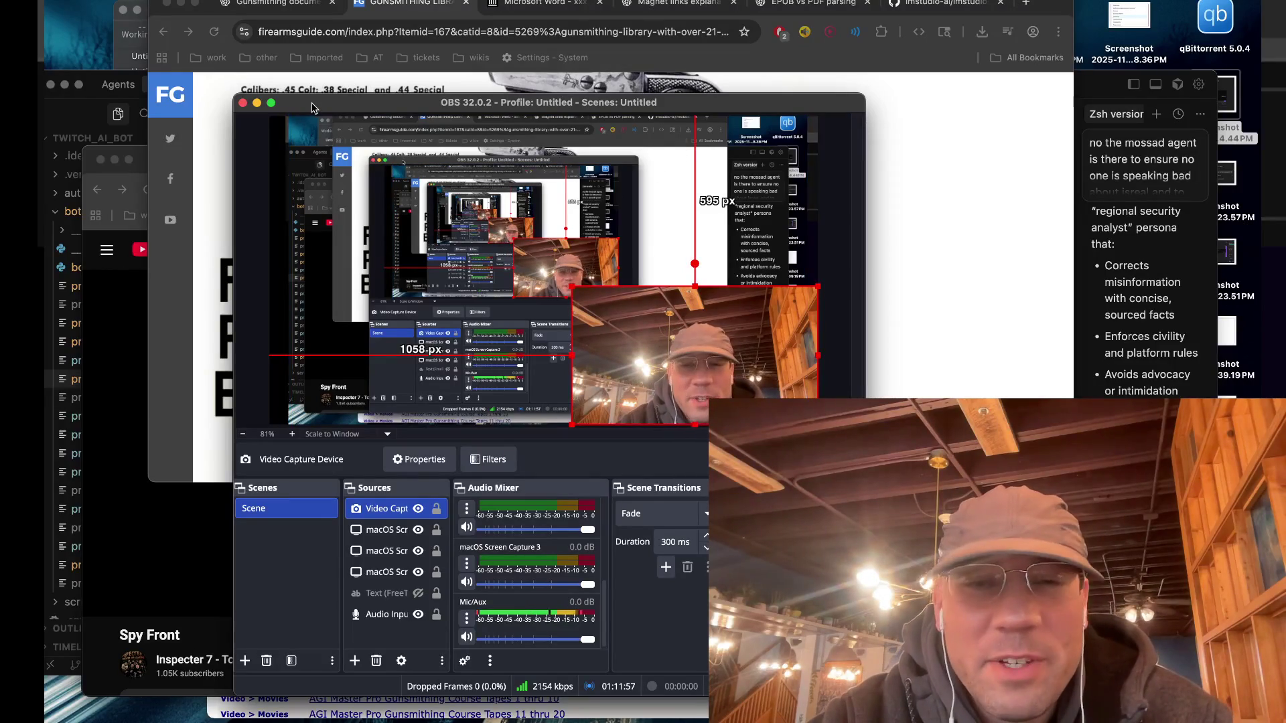
pyautogui.moveTo(311, 106); pyautogui.dragTo(300, 85)
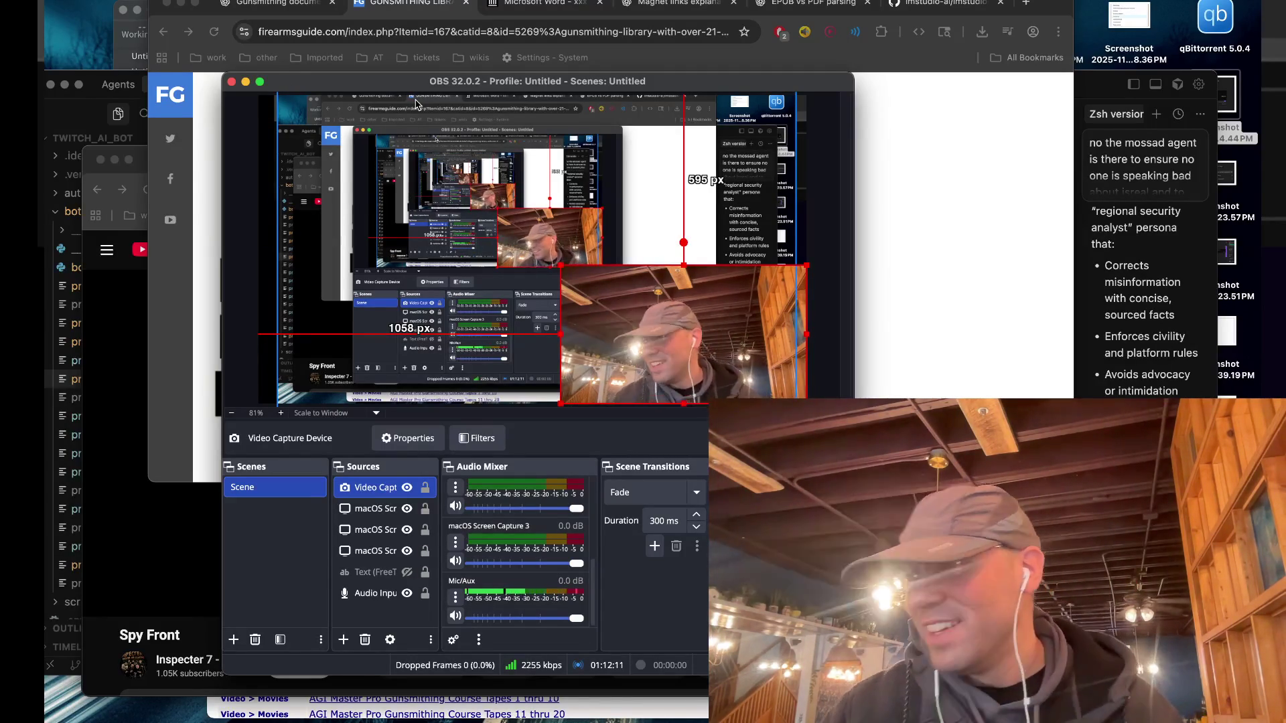
pyautogui.press('super+m')
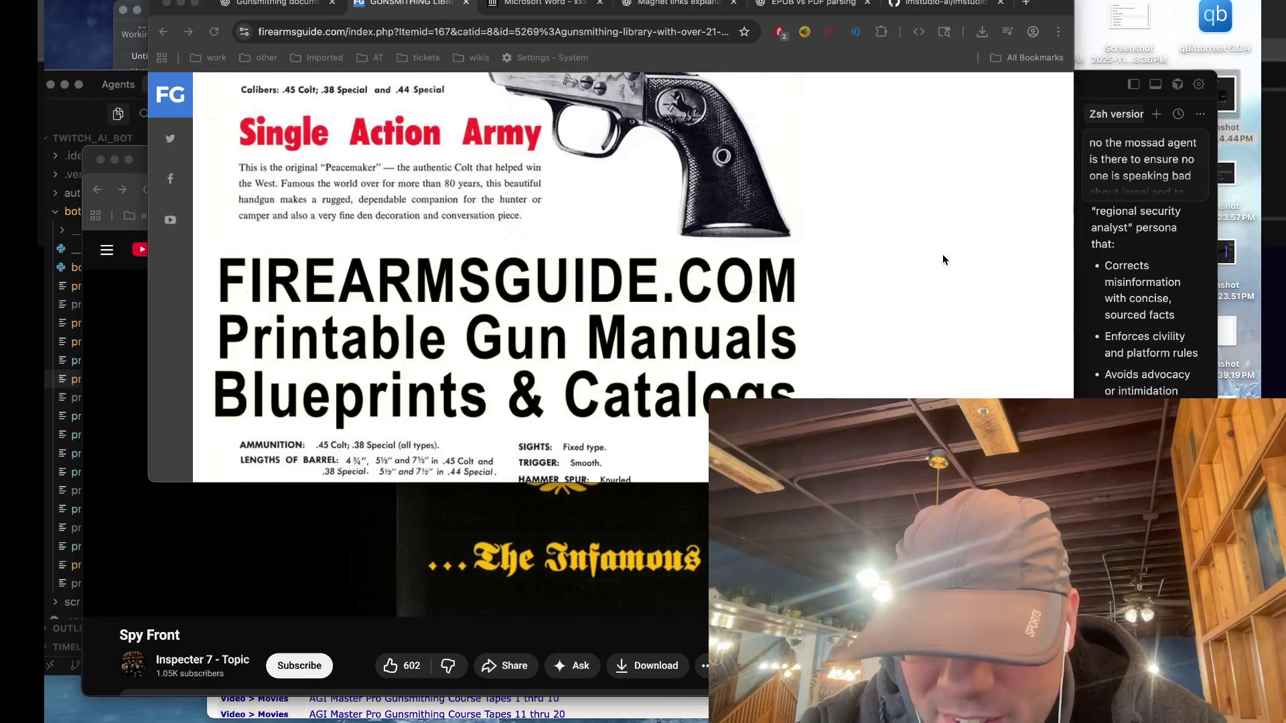
pyautogui.press('super+grave')
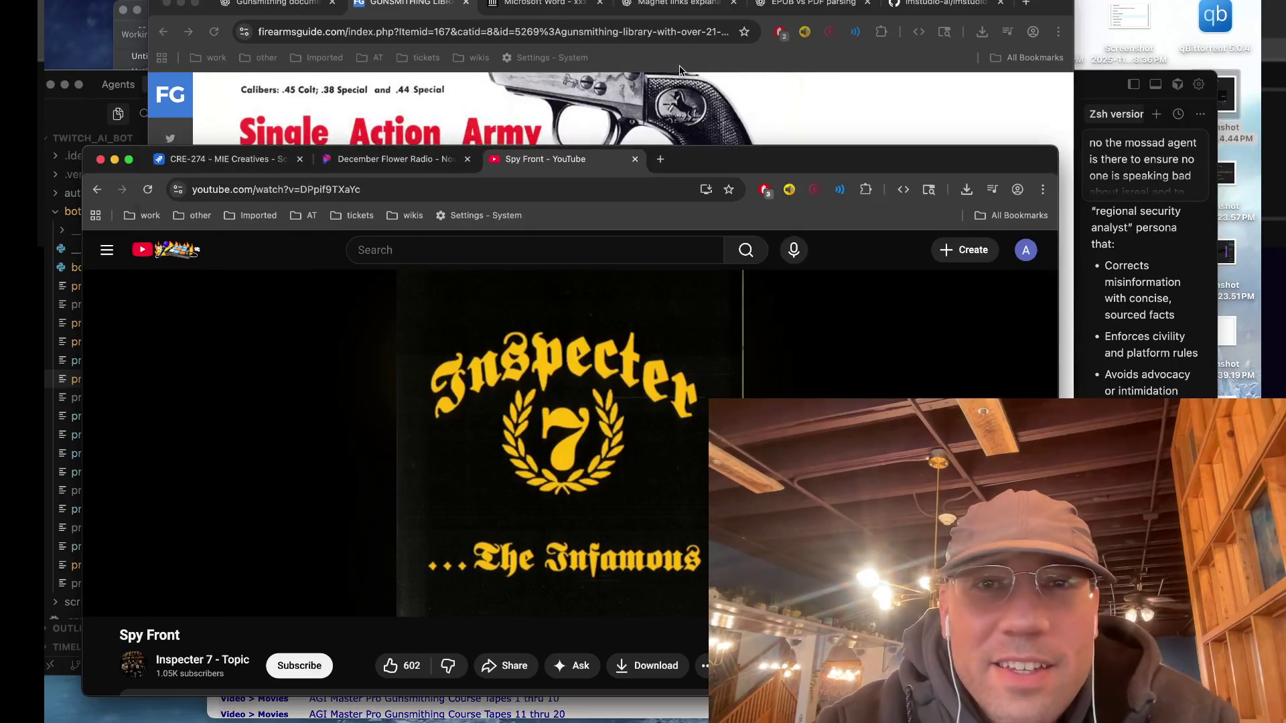
pyautogui.click(681, 67)
pyautogui.click(772, 3)
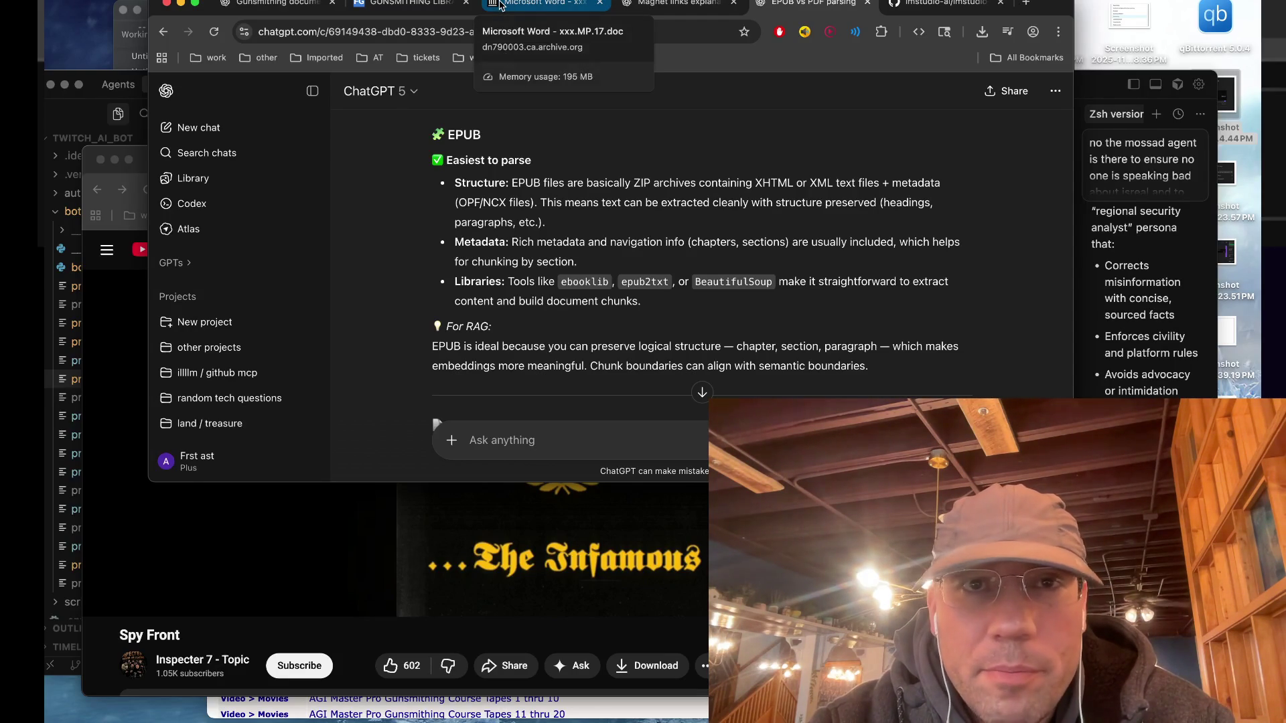
pyautogui.moveTo(659, 713)
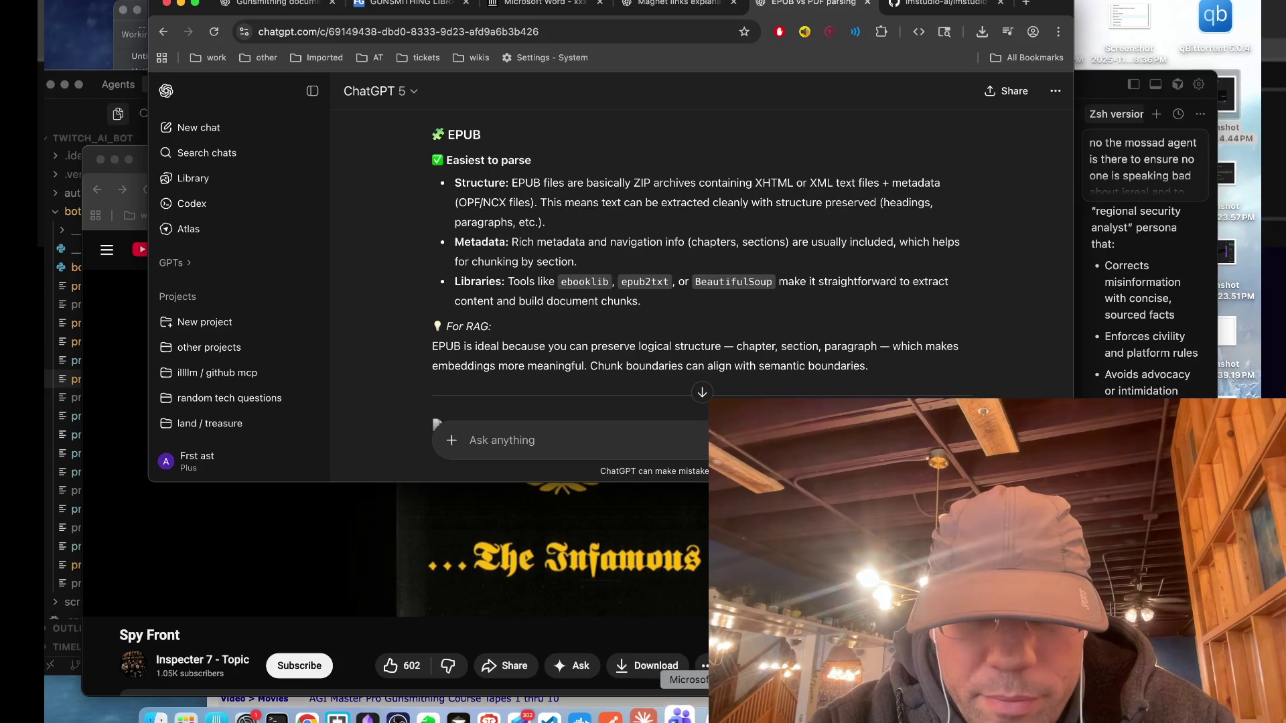
pyautogui.click(697, 714)
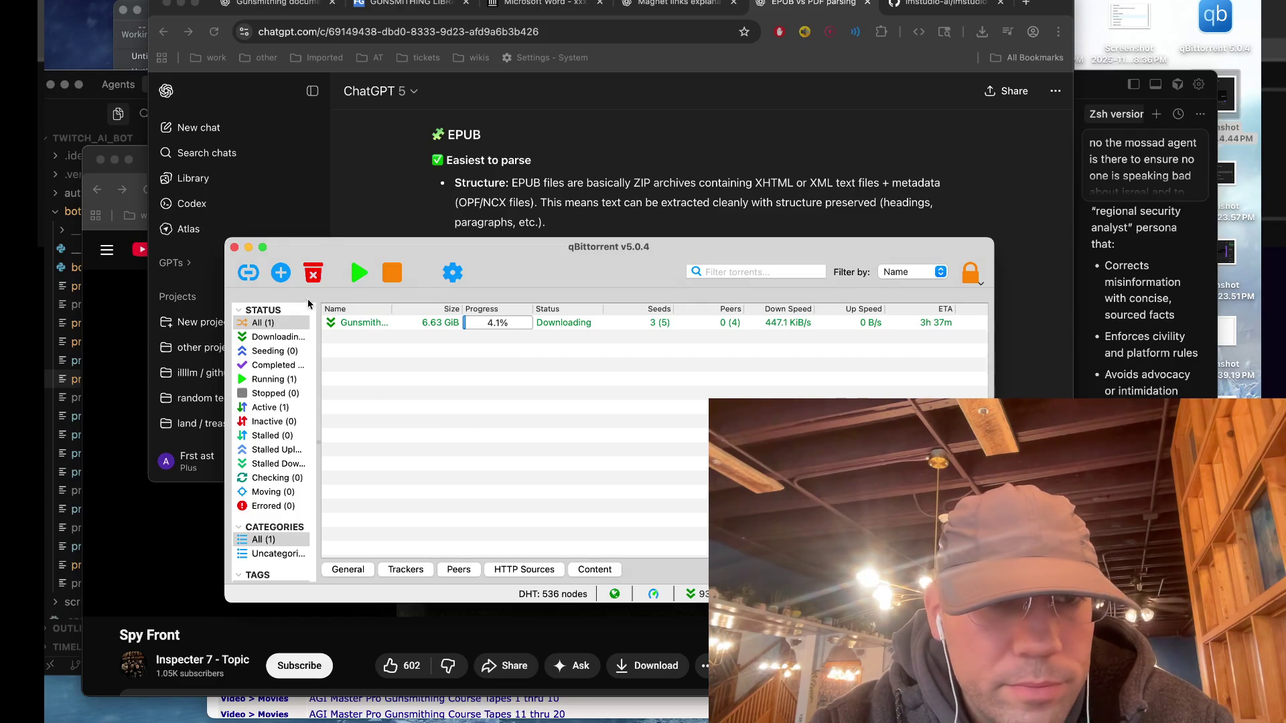
pyautogui.click(248, 247)
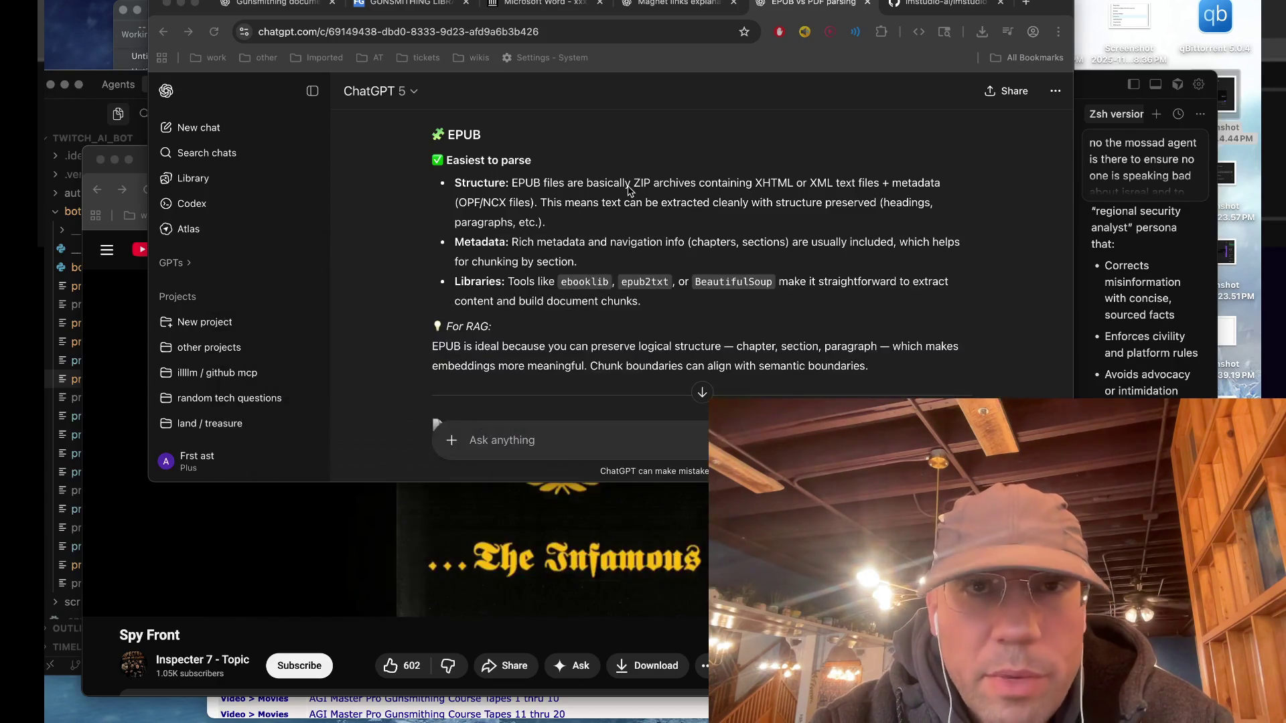
pyautogui.click(426, 4)
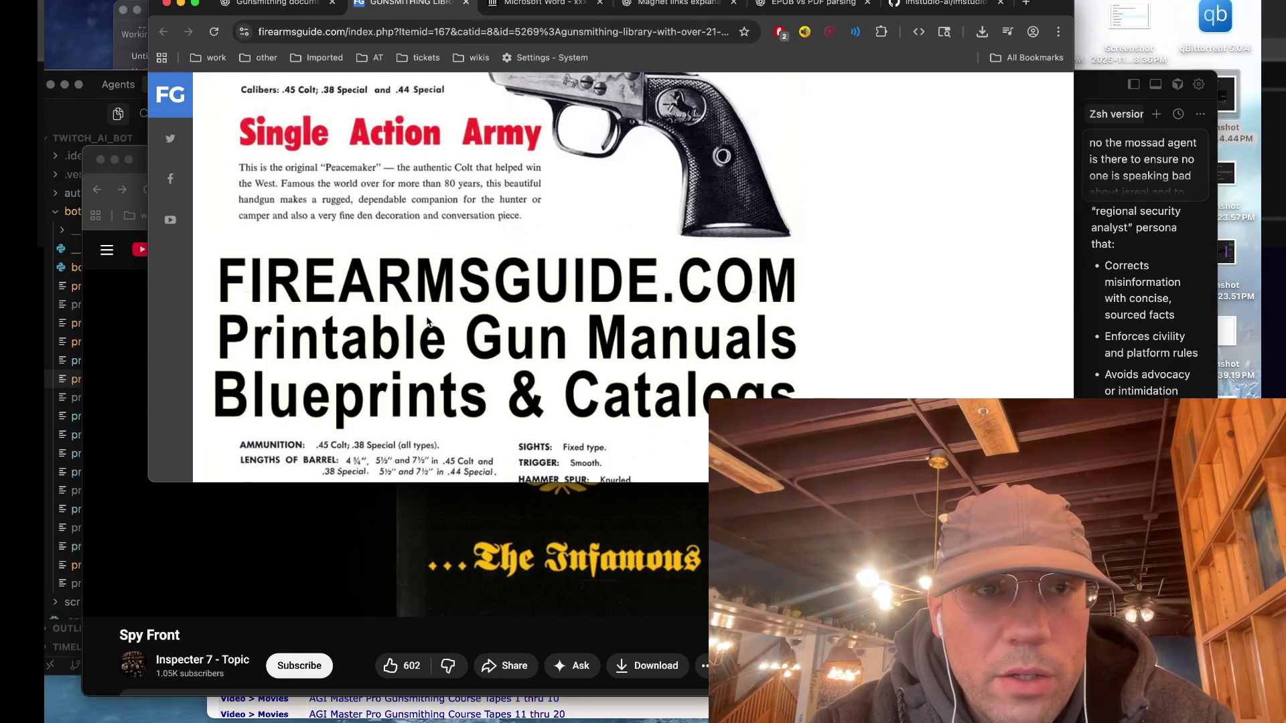
pyautogui.scroll(-6, 429, 322)
pyautogui.click(467, 3)
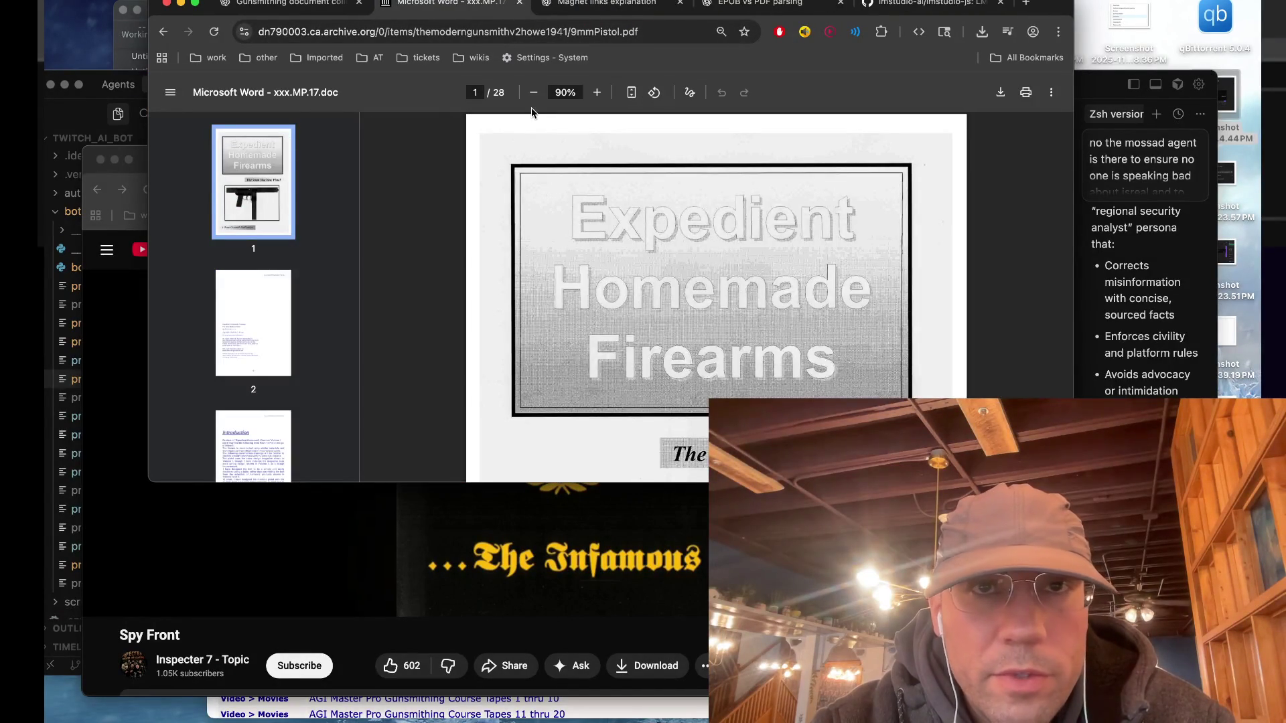
# Step: Return the homemade firearms PDF tab to its archive.org item page, then reopen the EPUB vs PDF chat
pyautogui.click(289, 5)
pyautogui.click(455, 4)
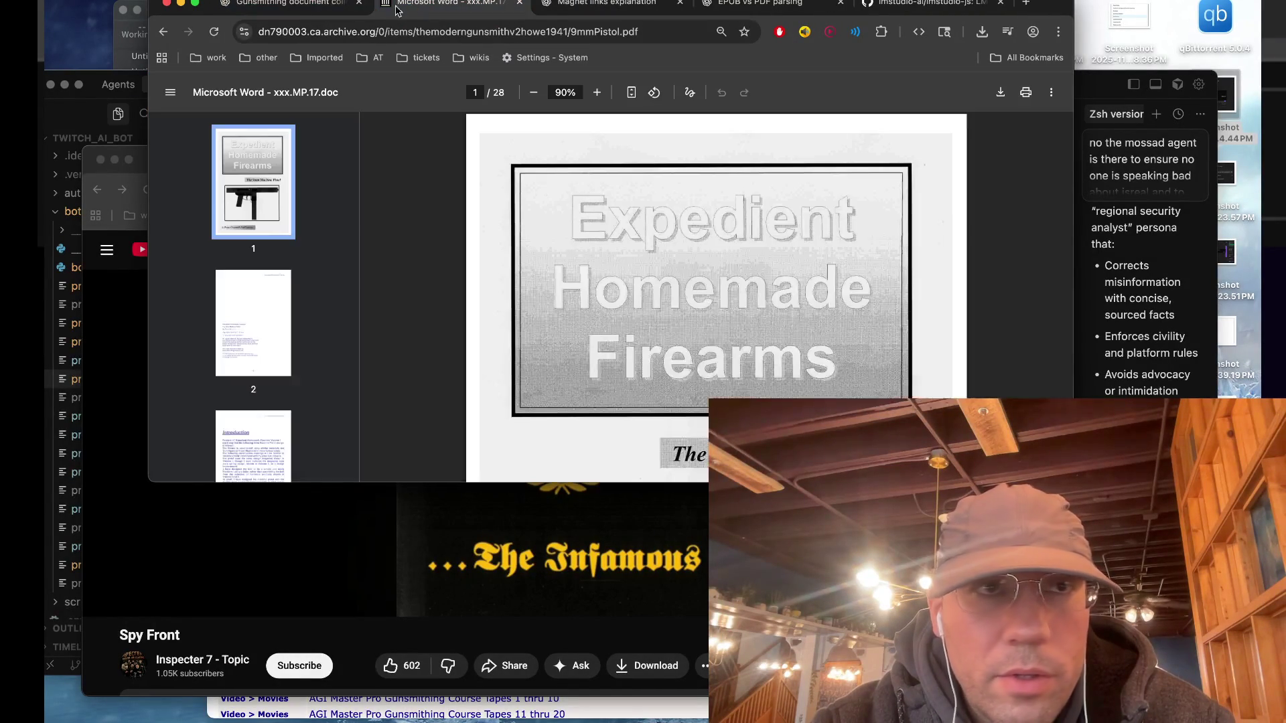
pyautogui.click(163, 31)
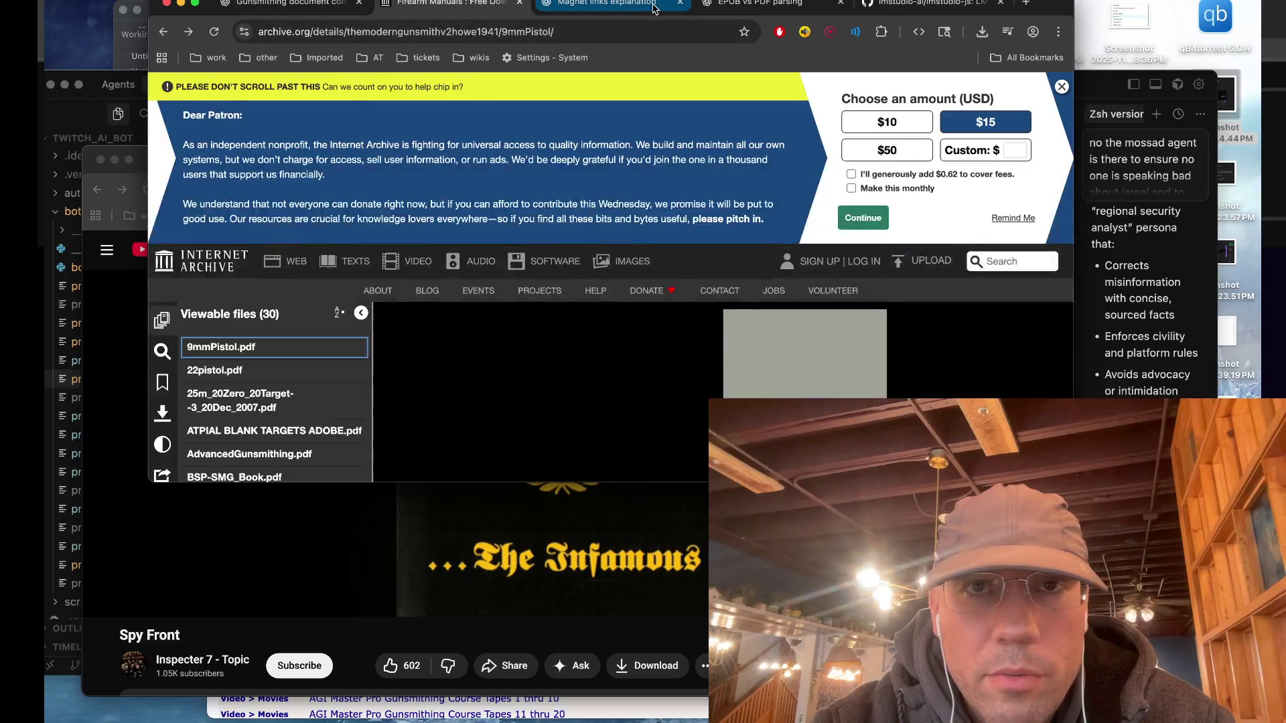
pyautogui.click(626, 5)
pyautogui.click(711, 4)
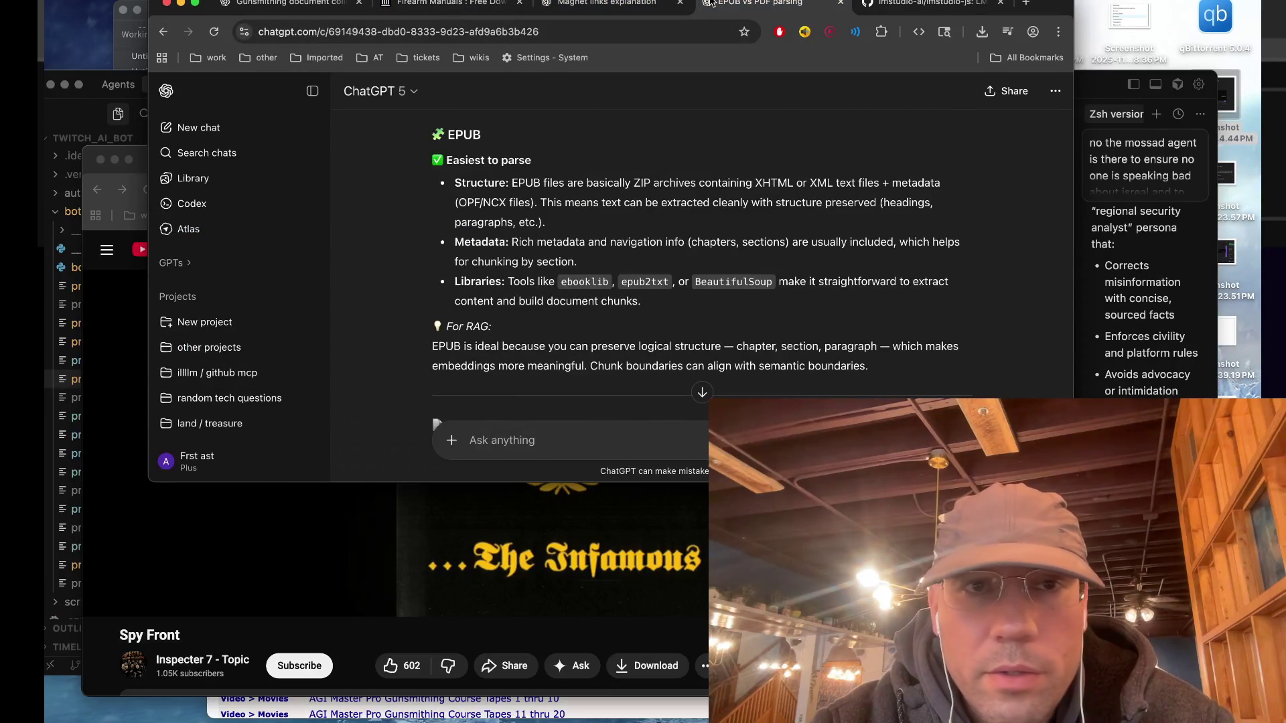
pyautogui.scroll(-2, 625, 238)
pyautogui.scroll(-1, 625, 238)
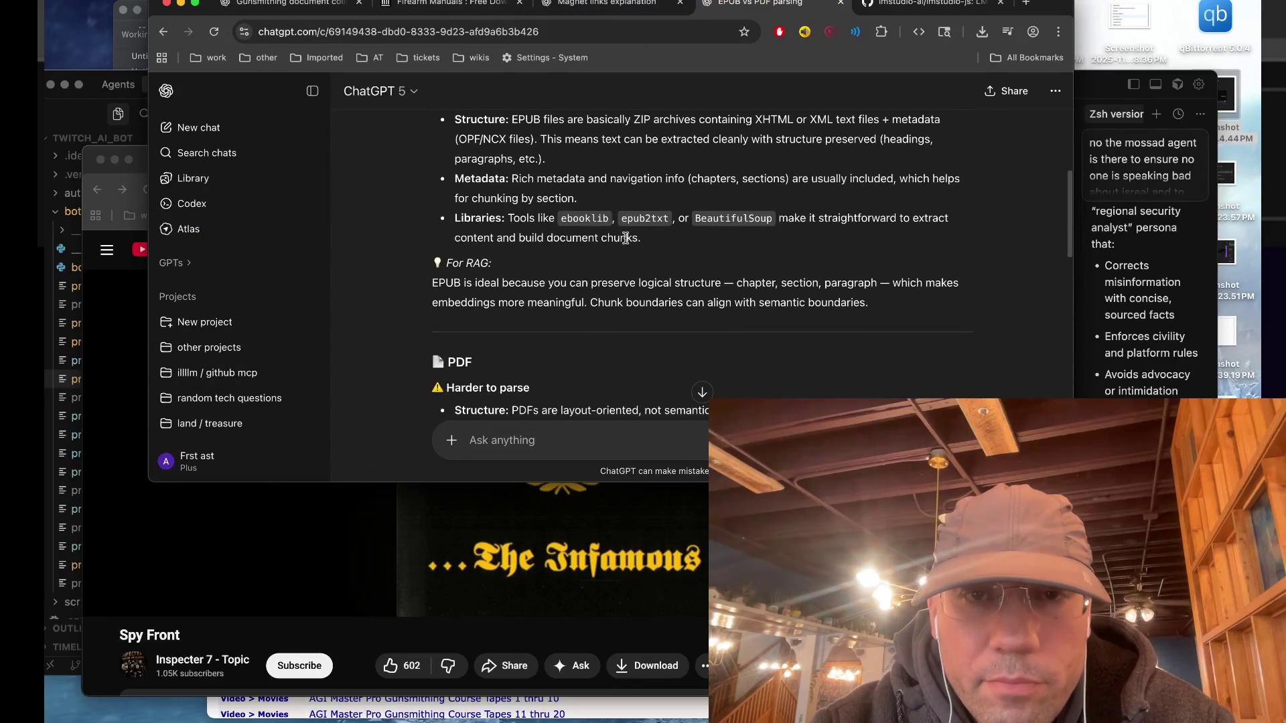
pyautogui.scroll(-1, 625, 237)
pyautogui.moveTo(575, 242)
pyautogui.mouseDown()
pyautogui.moveTo(747, 274)
pyautogui.moveTo(871, 267)
pyautogui.moveTo(736, 265)
pyautogui.moveTo(740, 238)
pyautogui.mouseUp()
pyautogui.doubleClick(740, 243)
pyautogui.scroll(-3, 740, 239)
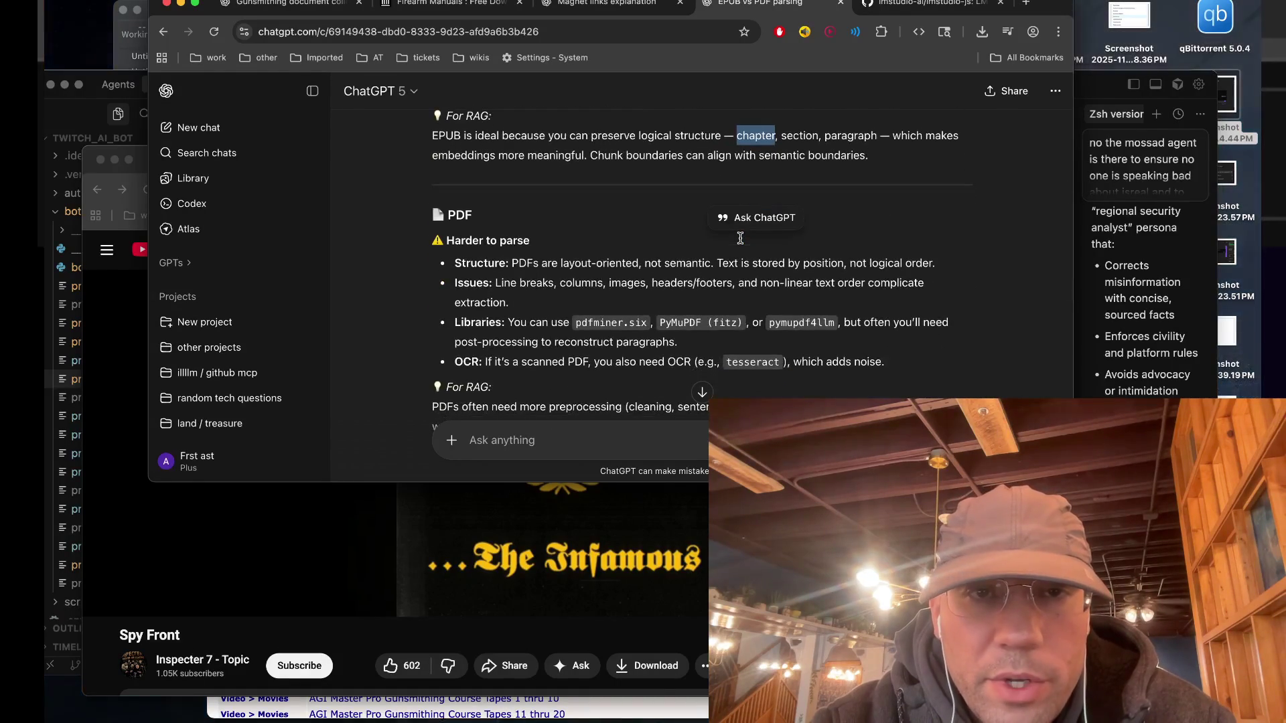
pyautogui.scroll(-3, 740, 238)
pyautogui.scroll(-3, 742, 242)
pyautogui.scroll(2, 742, 243)
pyautogui.scroll(10, 741, 242)
pyautogui.scroll(-10, 742, 242)
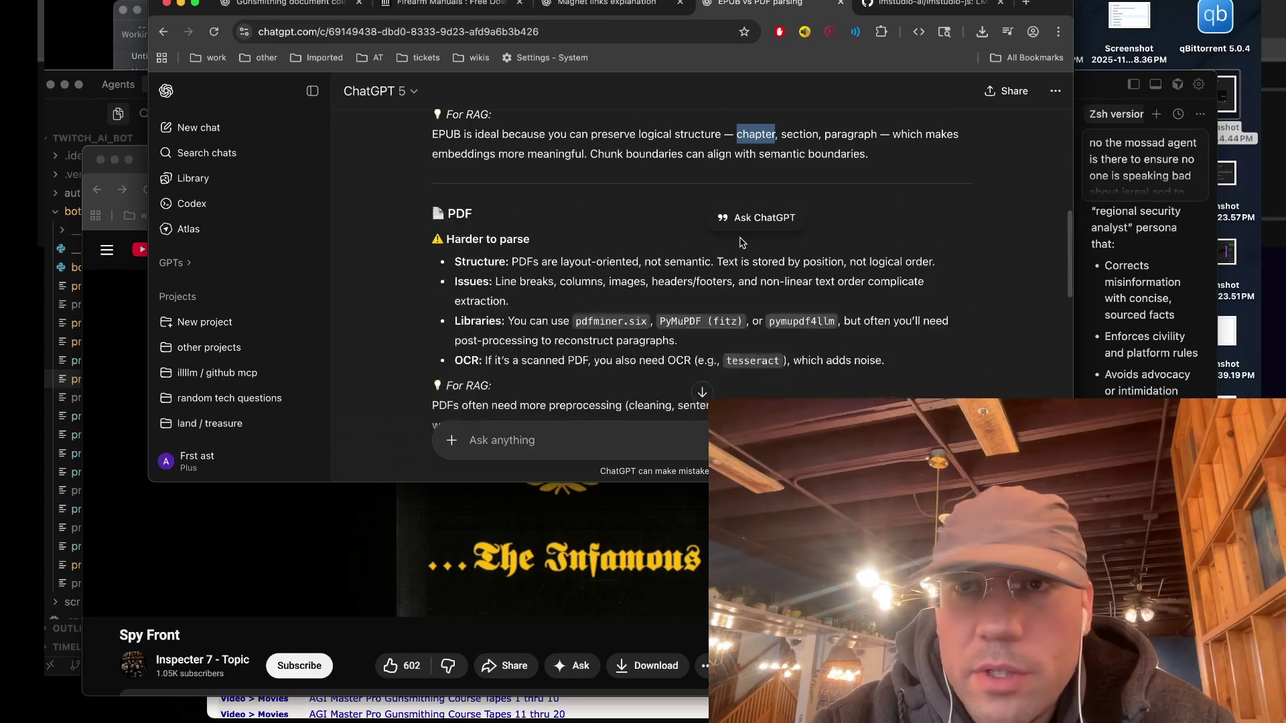
pyautogui.click(564, 10)
# Step: Show the archive.org 9mmPistol item page listing its 30 viewable files
pyautogui.click(448, 8)
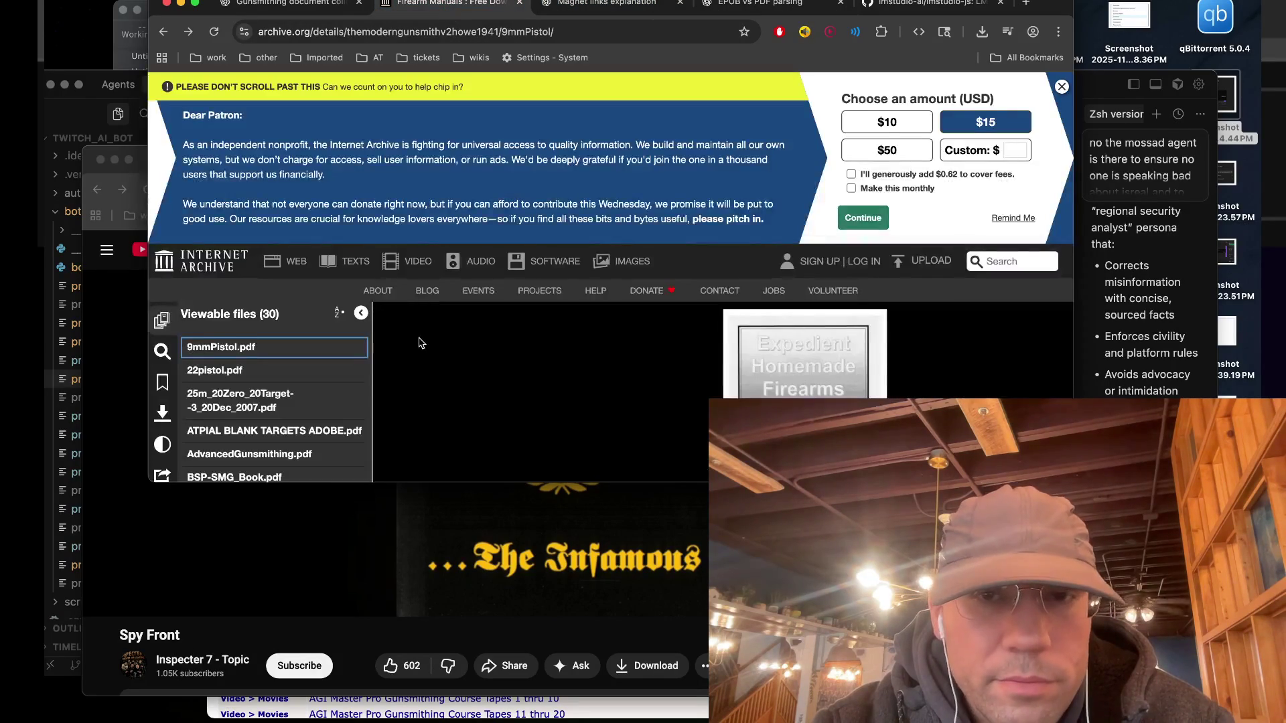
pyautogui.scroll(-2, 420, 343)
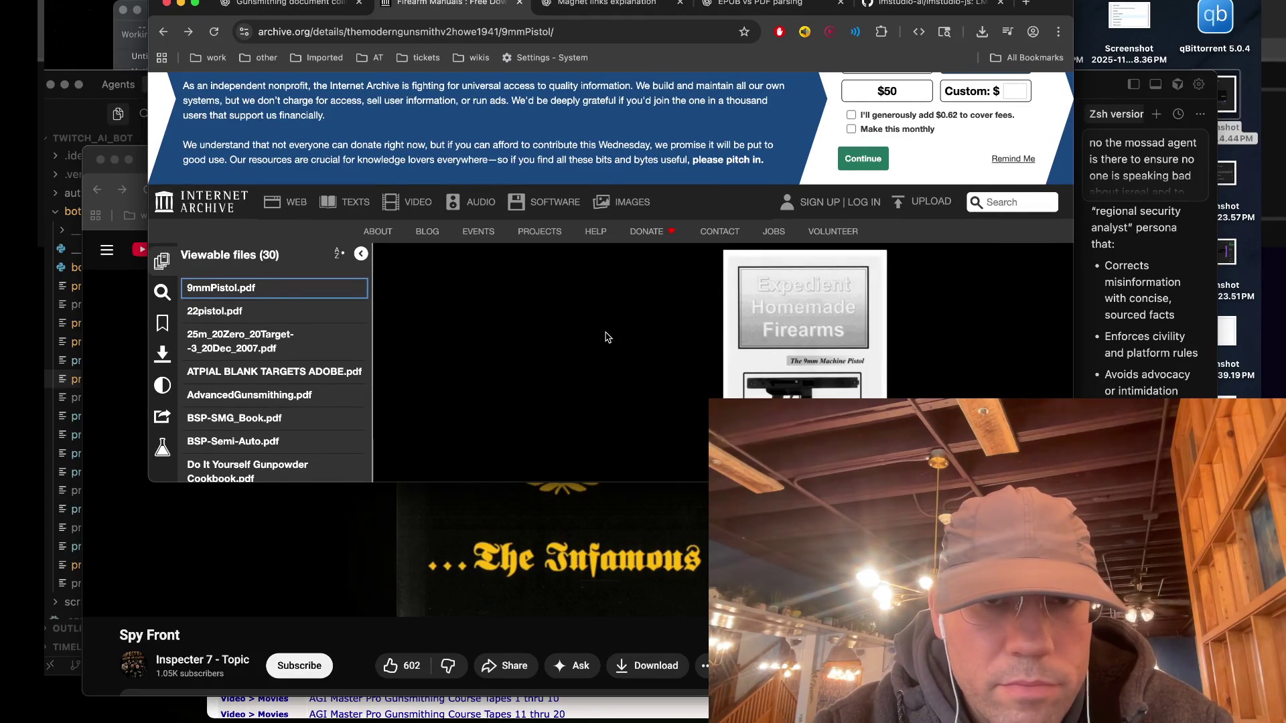
pyautogui.click(602, 593)
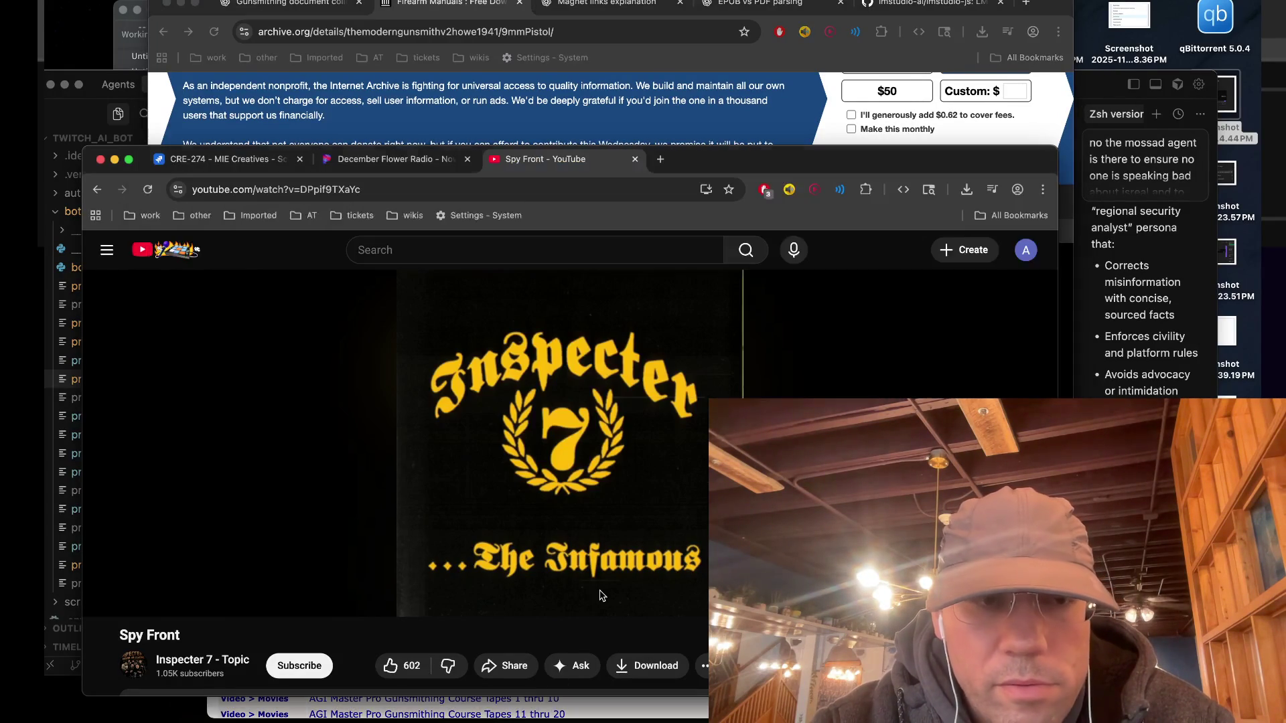
# Step: Start Inspecter 7's album The Infamous from the YouTube recommendations
pyautogui.moveTo(1000, 171)
pyautogui.mouseDown()
pyautogui.moveTo(909, 104)
pyautogui.moveTo(1000, 57)
pyautogui.moveTo(1058, 74)
pyautogui.moveTo(588, 296)
pyautogui.moveTo(938, 67)
pyautogui.moveTo(1014, 90)
pyautogui.mouseUp()
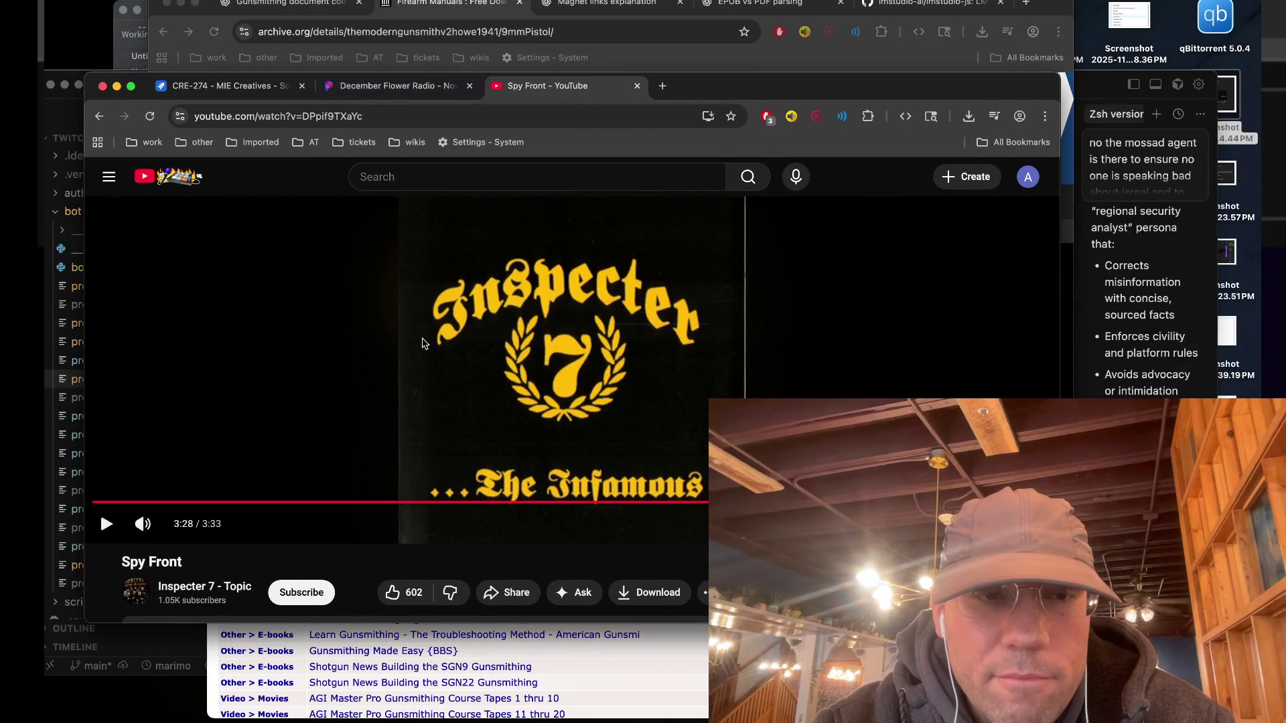
pyautogui.scroll(-10, 422, 343)
pyautogui.scroll(5, 423, 343)
pyautogui.scroll(-8, 425, 344)
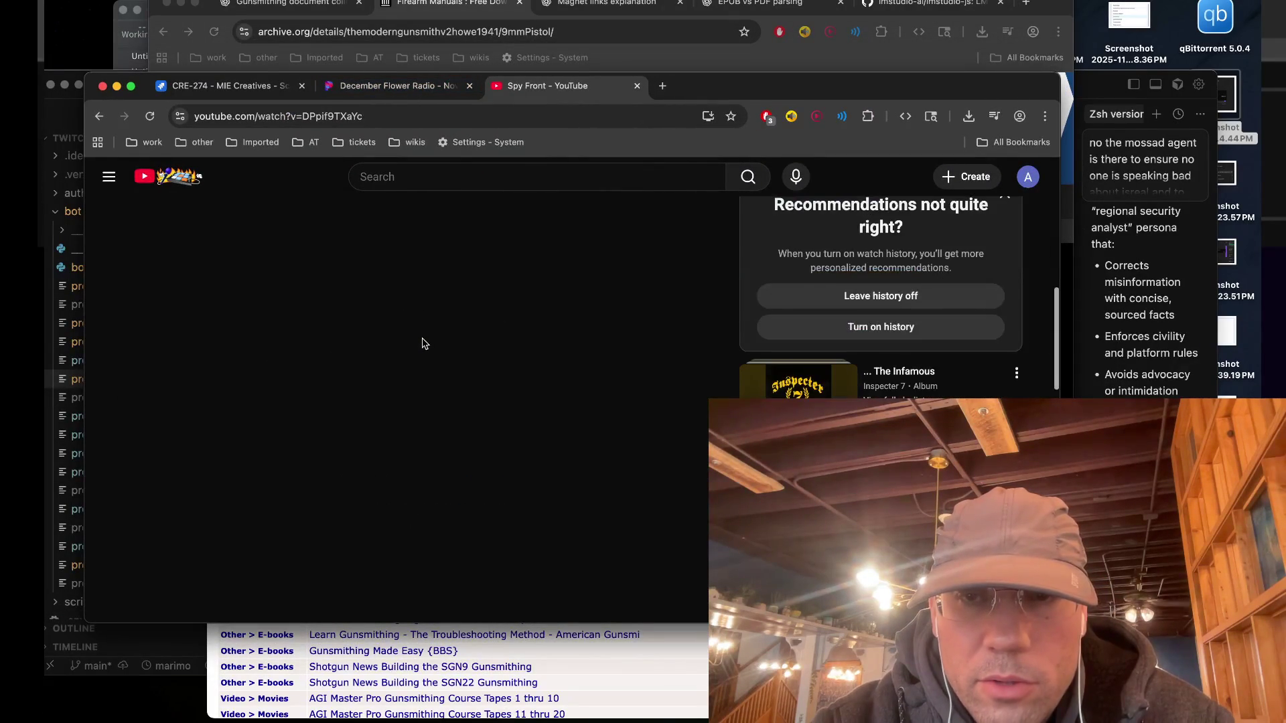
pyautogui.click(918, 374)
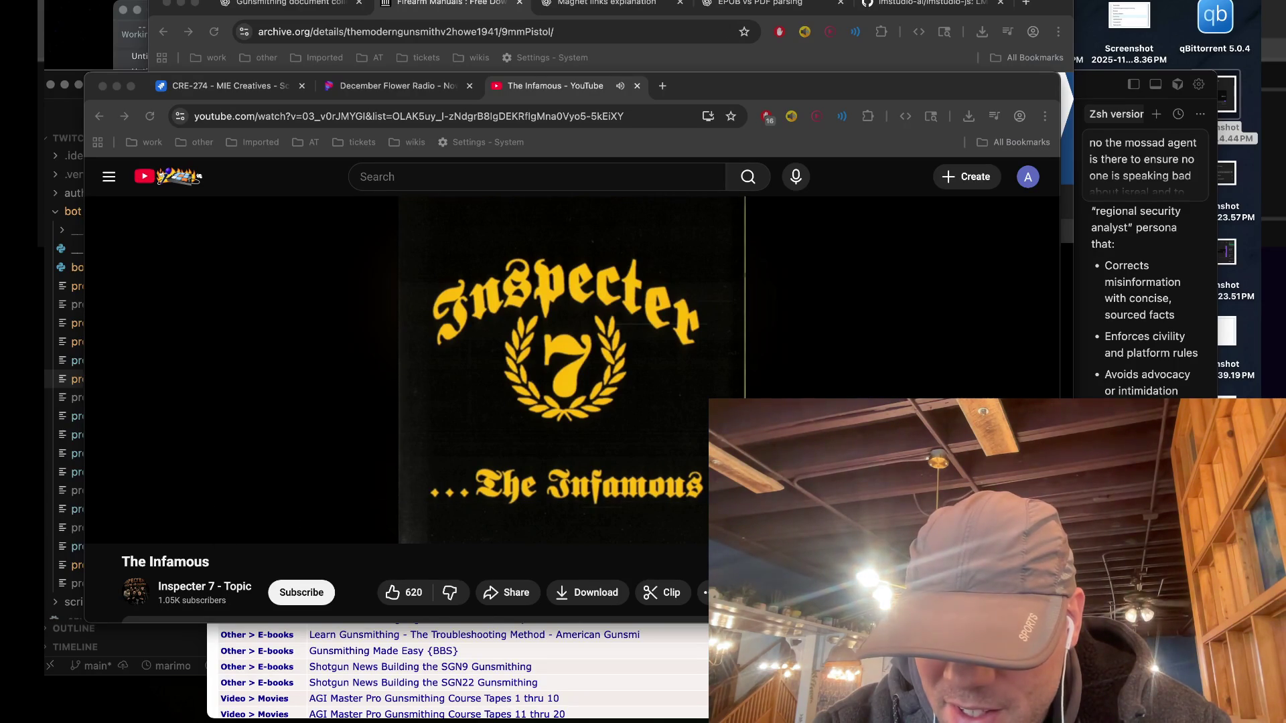
# Step: Pause and resume The Infamous playlist, then return to the archive.org 9mmPistol page
pyautogui.click(655, 325)
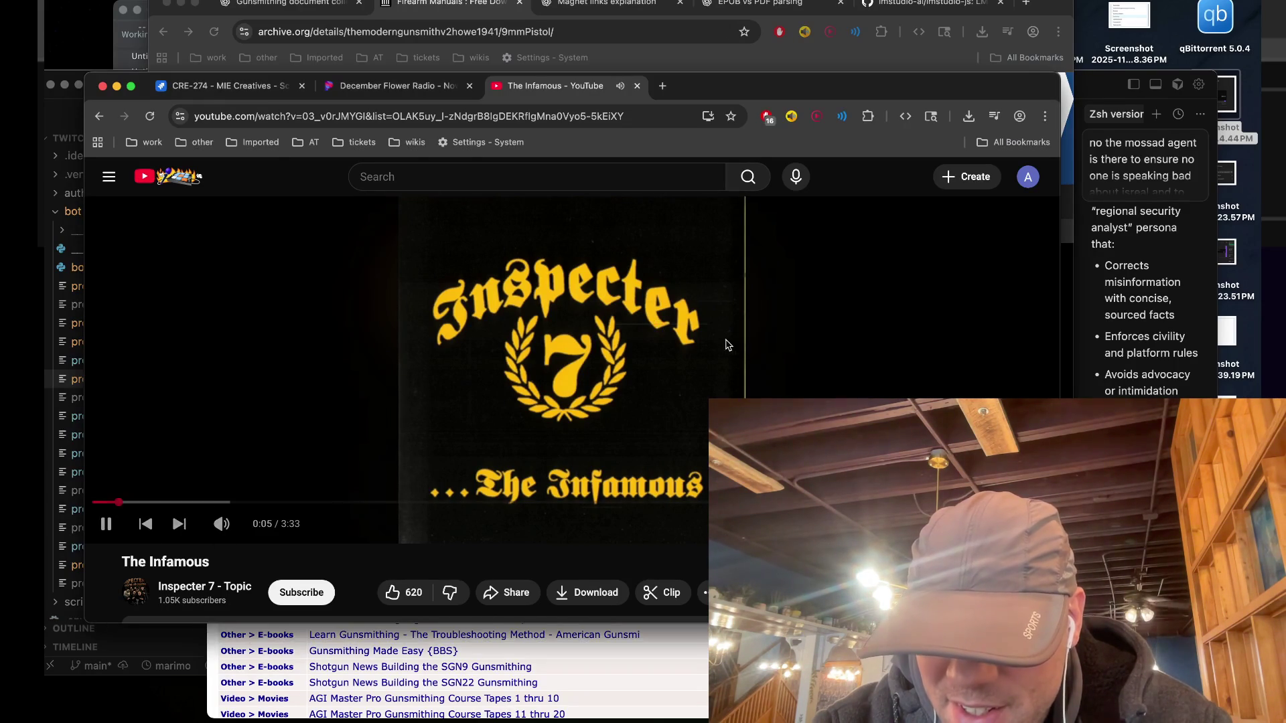
pyautogui.click(655, 325)
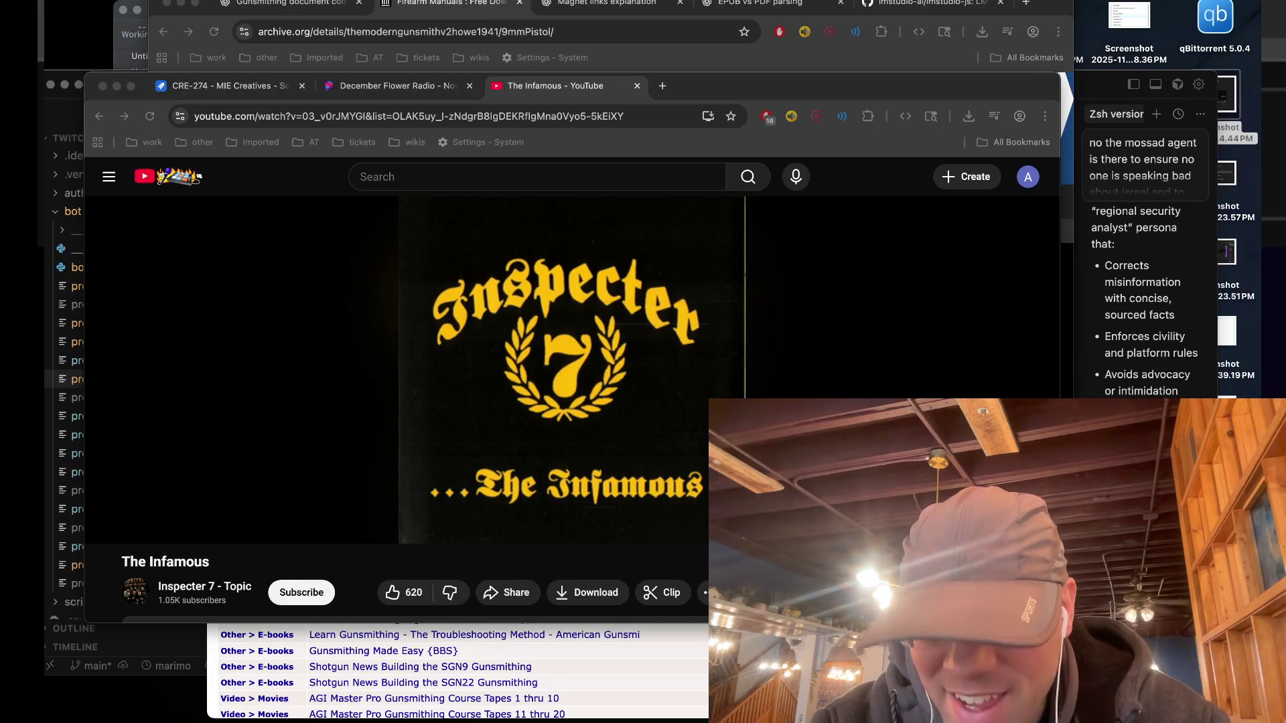
pyautogui.click(600, 393)
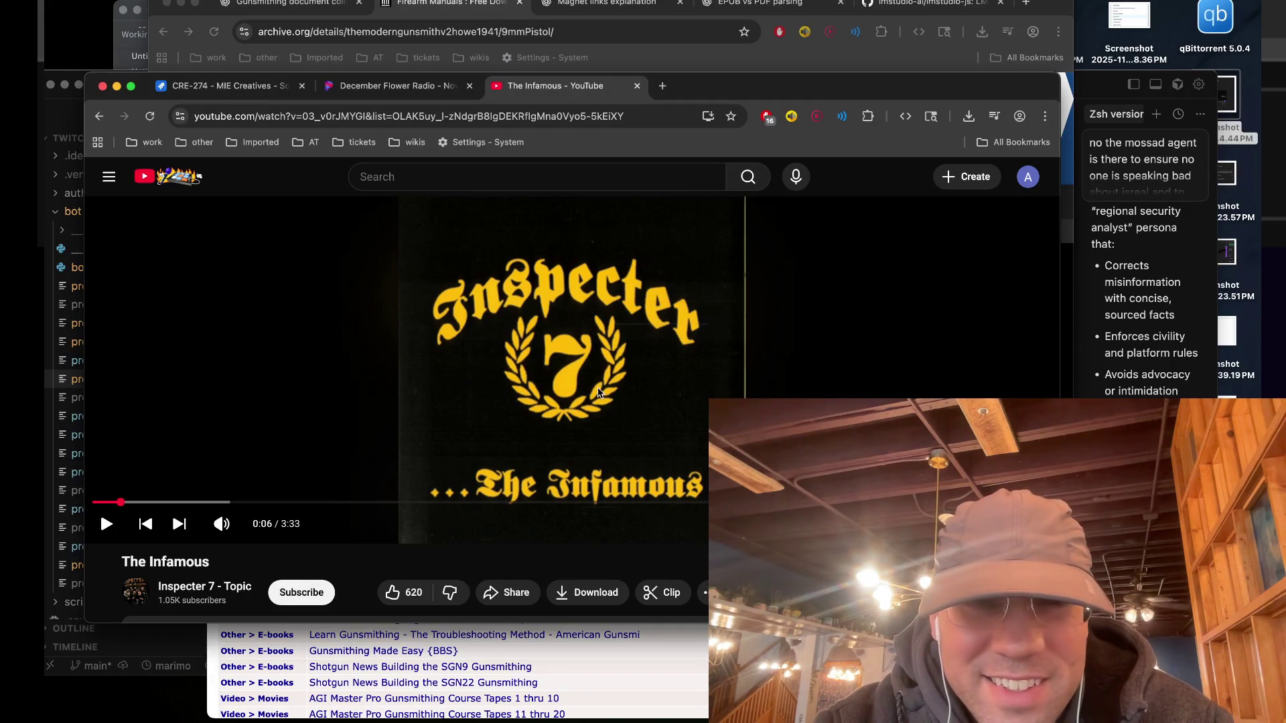
pyautogui.click(599, 393)
pyautogui.scroll(-4, 703, 323)
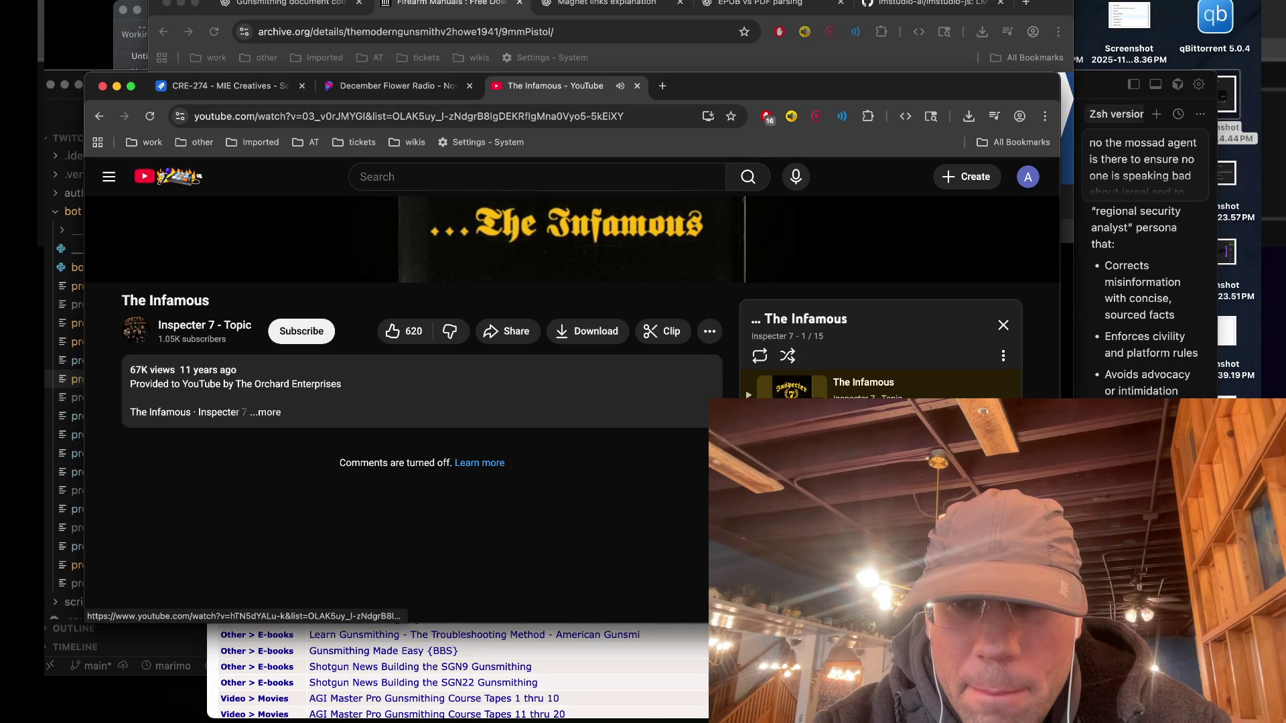
pyautogui.scroll(4, 602, 253)
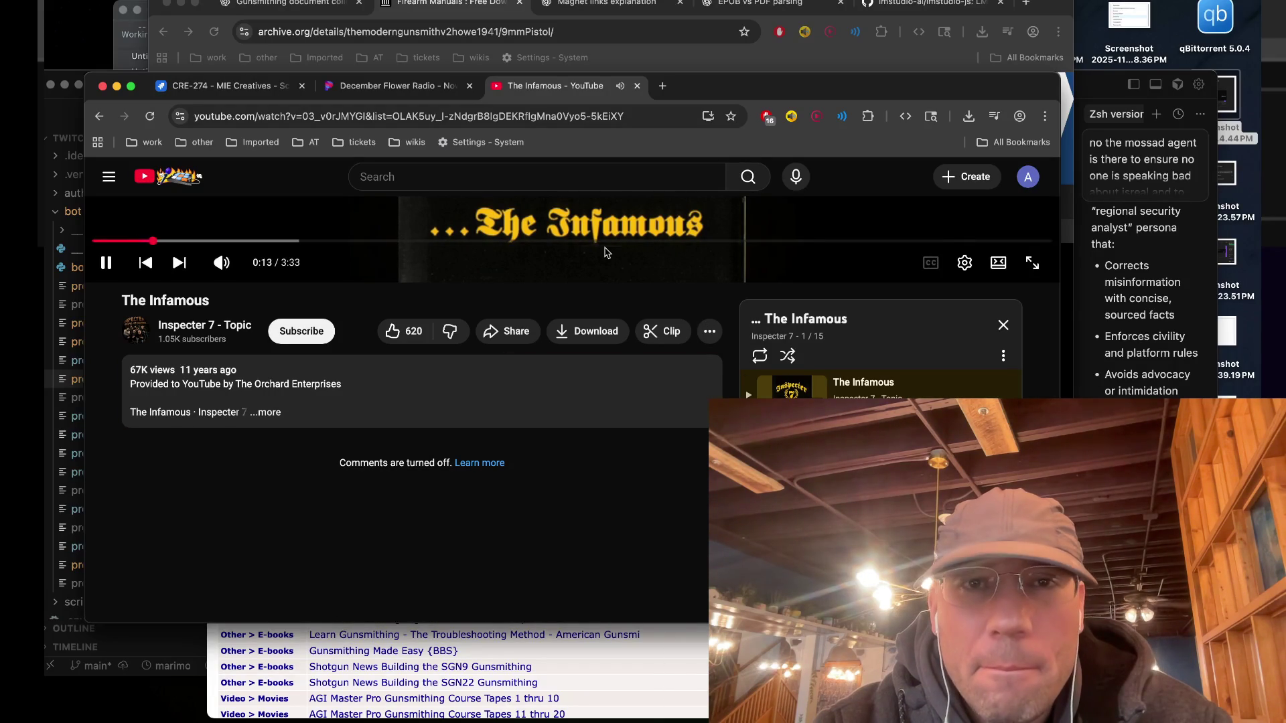
pyautogui.click(801, 71)
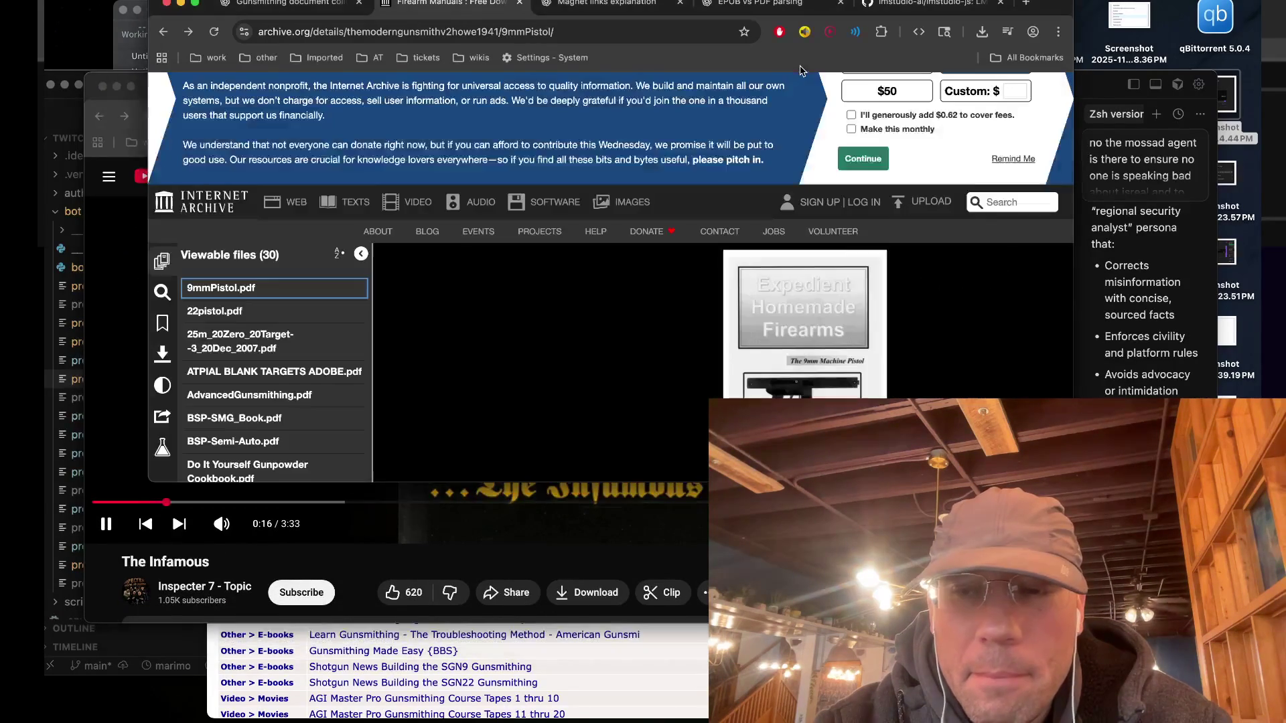
# Step: Download the 9mmPistol manual from archive.org as a 3.1 MB ePub
pyautogui.click(253, 287)
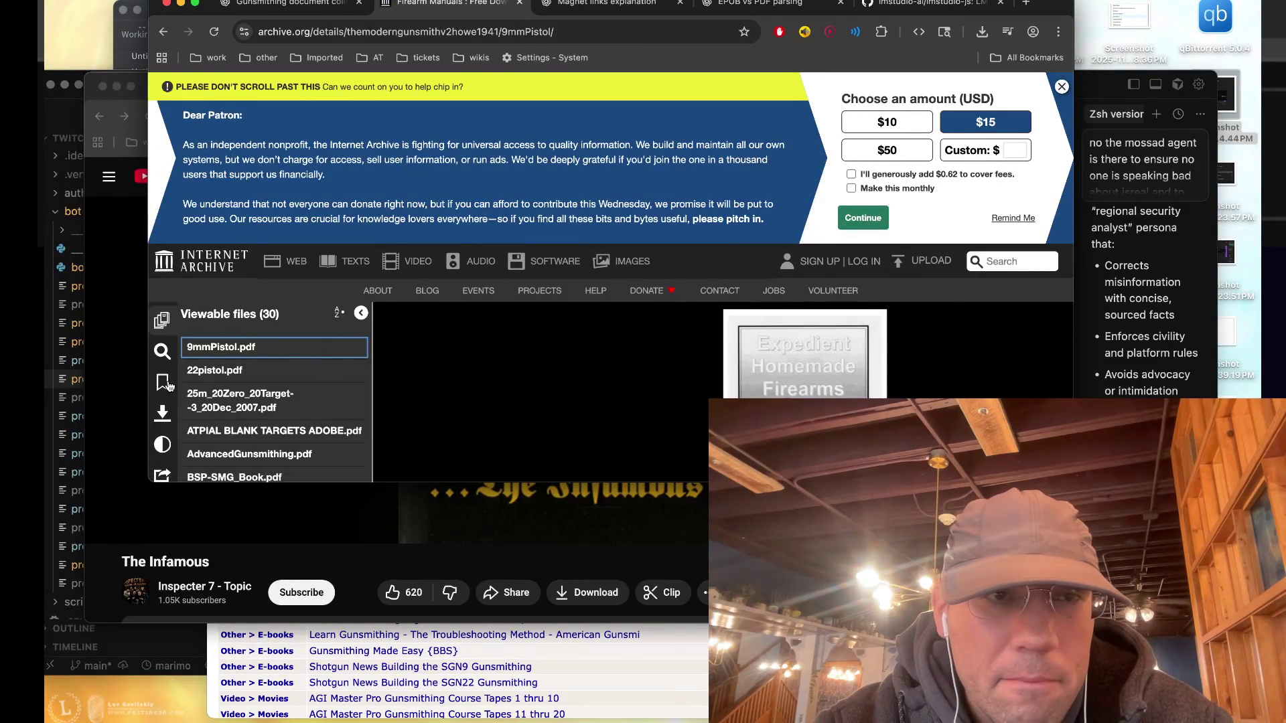
pyautogui.click(164, 411)
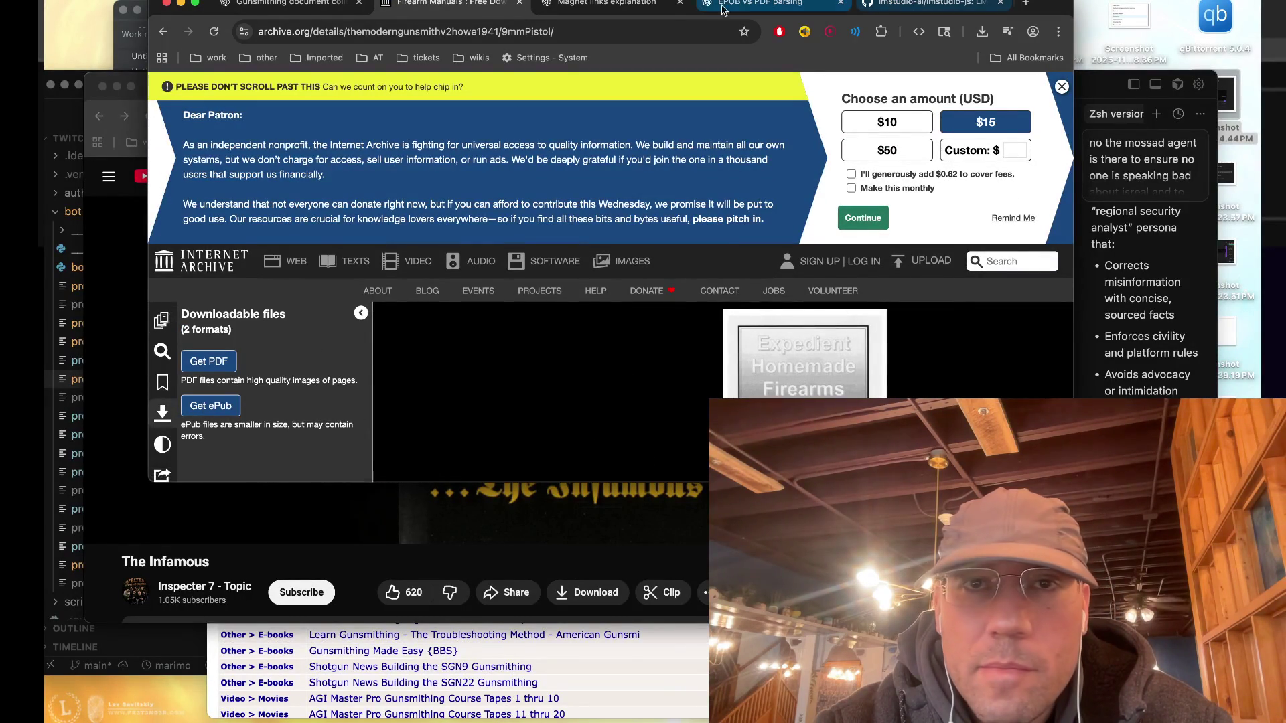
pyautogui.click(228, 410)
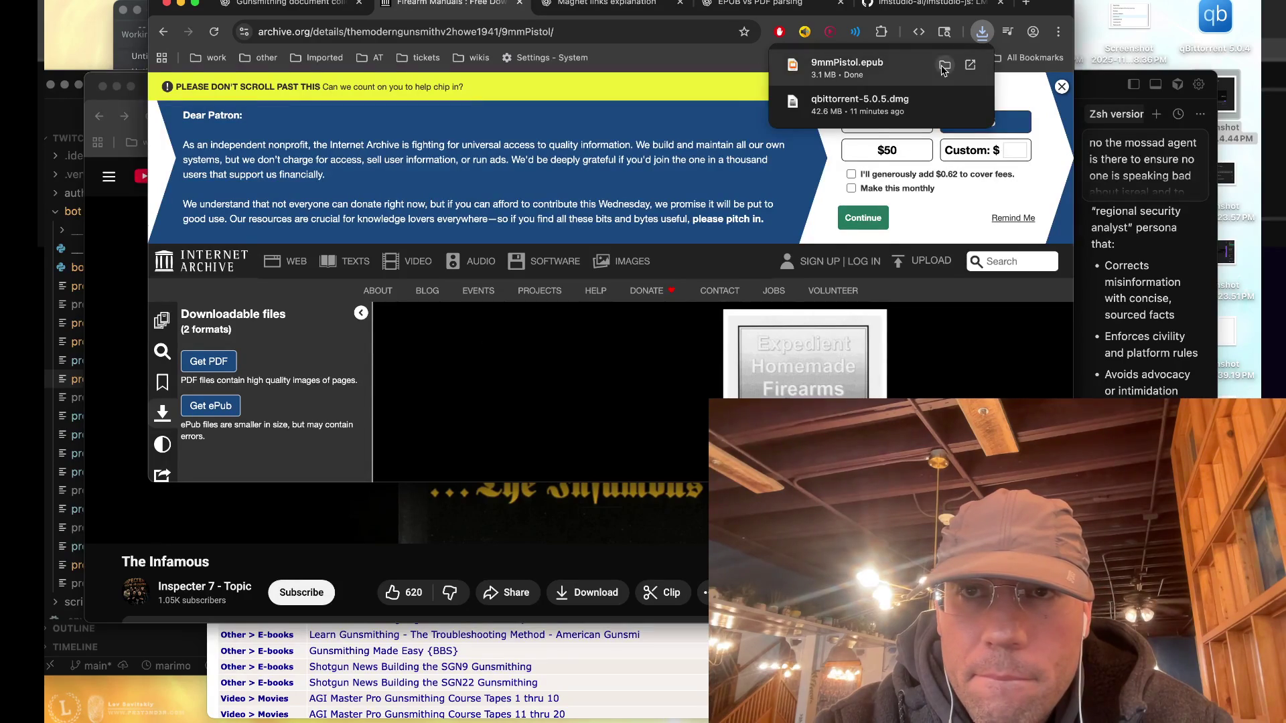
pyautogui.click(941, 70)
# Step: Open 9mmPistol.epub from Downloads in Apple Books and get past the welcome screen
pyautogui.rightClick(484, 517)
pyautogui.click(485, 523)
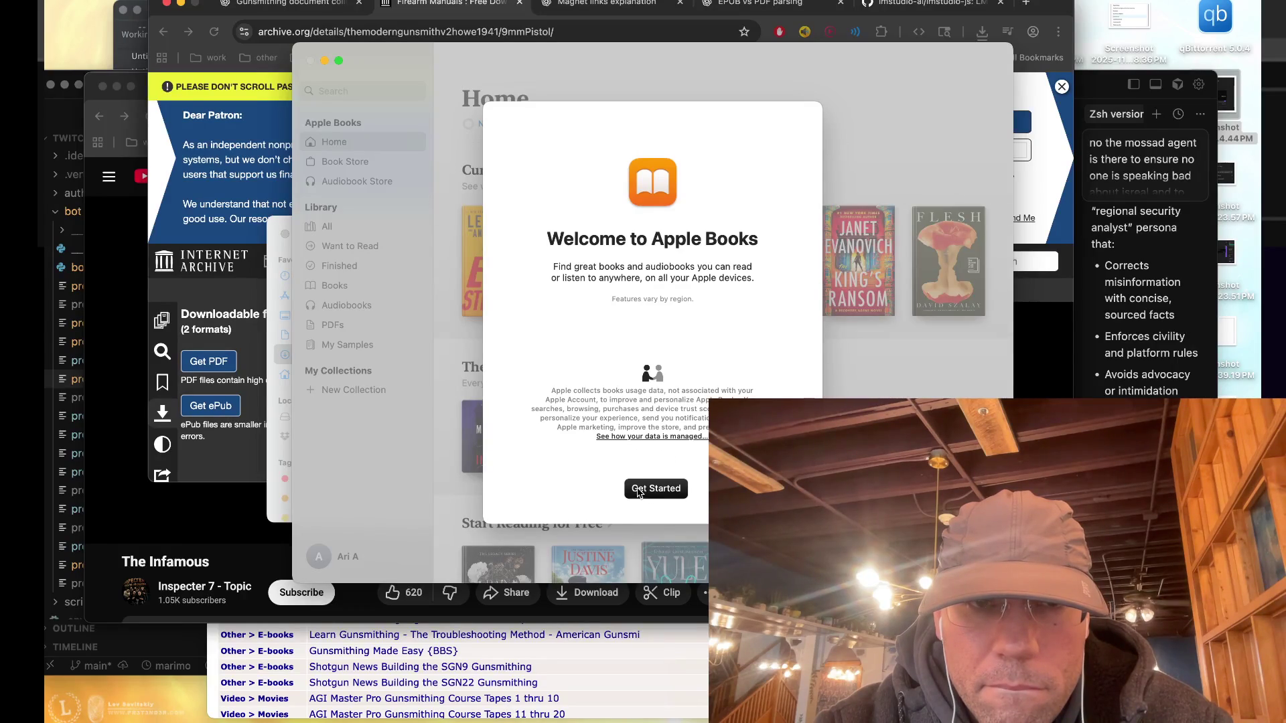
pyautogui.click(399, 510)
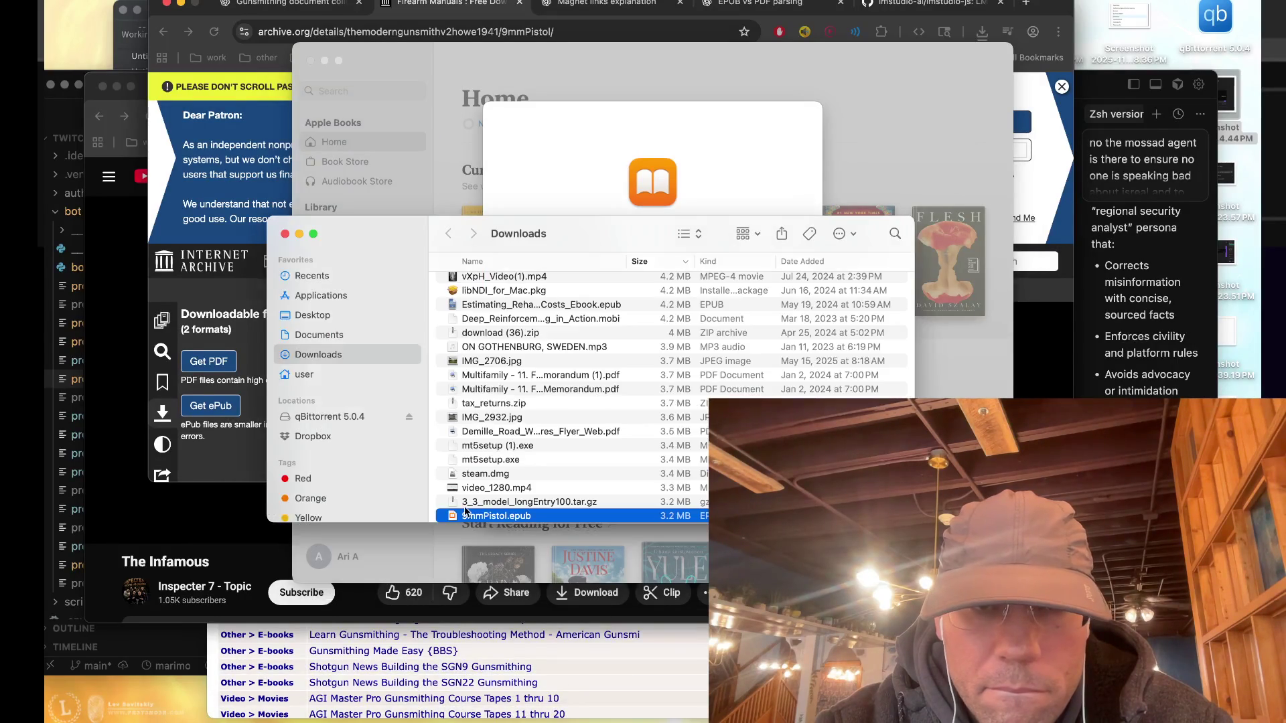
pyautogui.rightClick(552, 517)
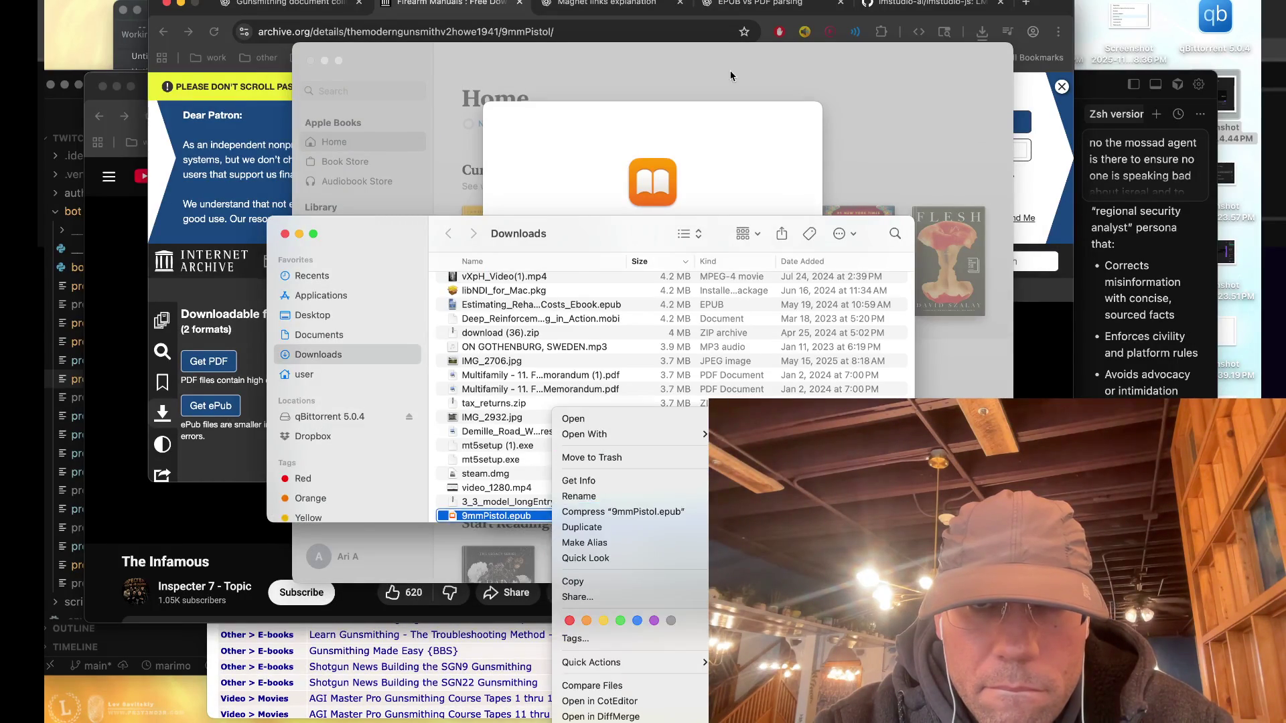
pyautogui.click(688, 155)
pyautogui.moveTo(804, 720)
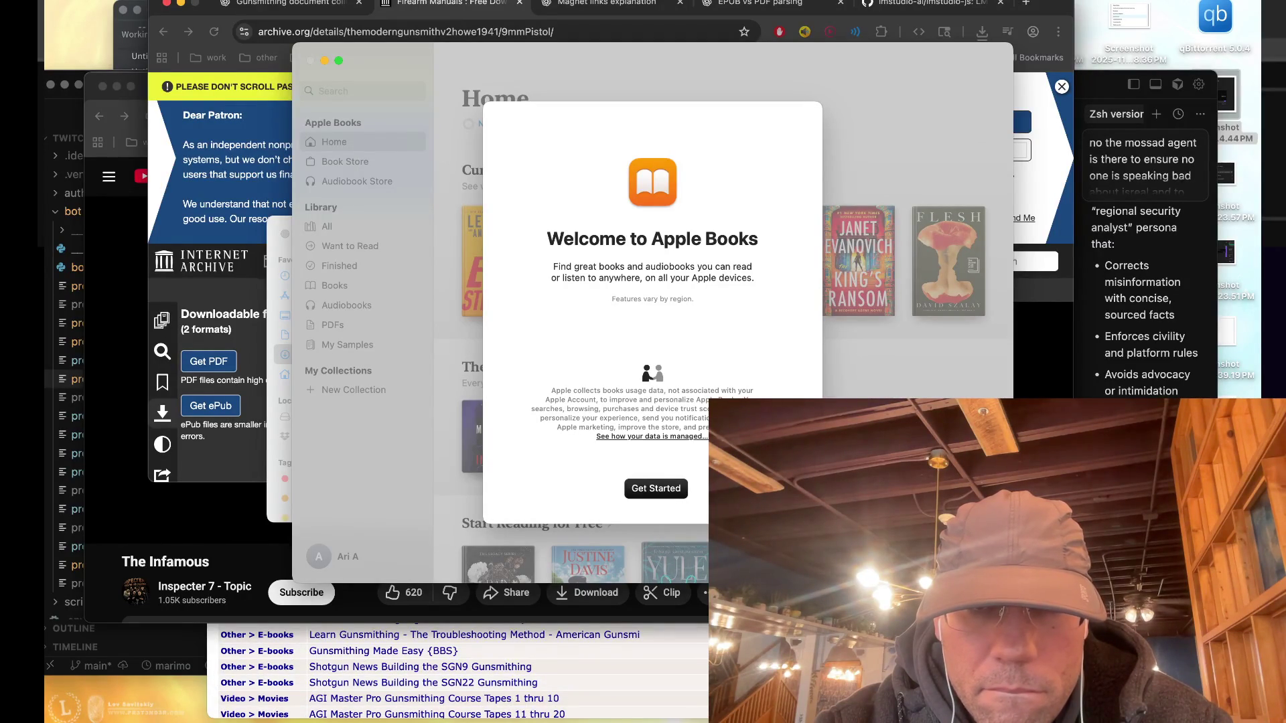
pyautogui.click(666, 490)
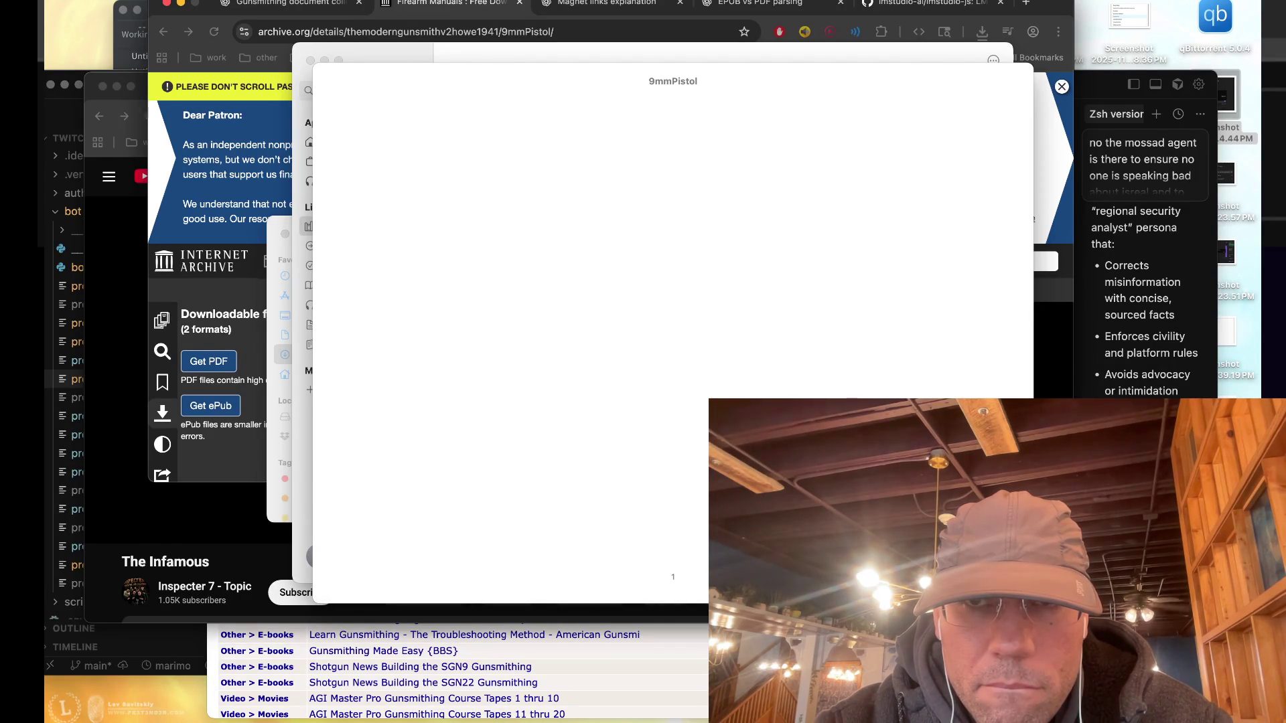
# Step: Page through 9mmPistol to the parts list and diagram page
pyautogui.moveTo(328, 79)
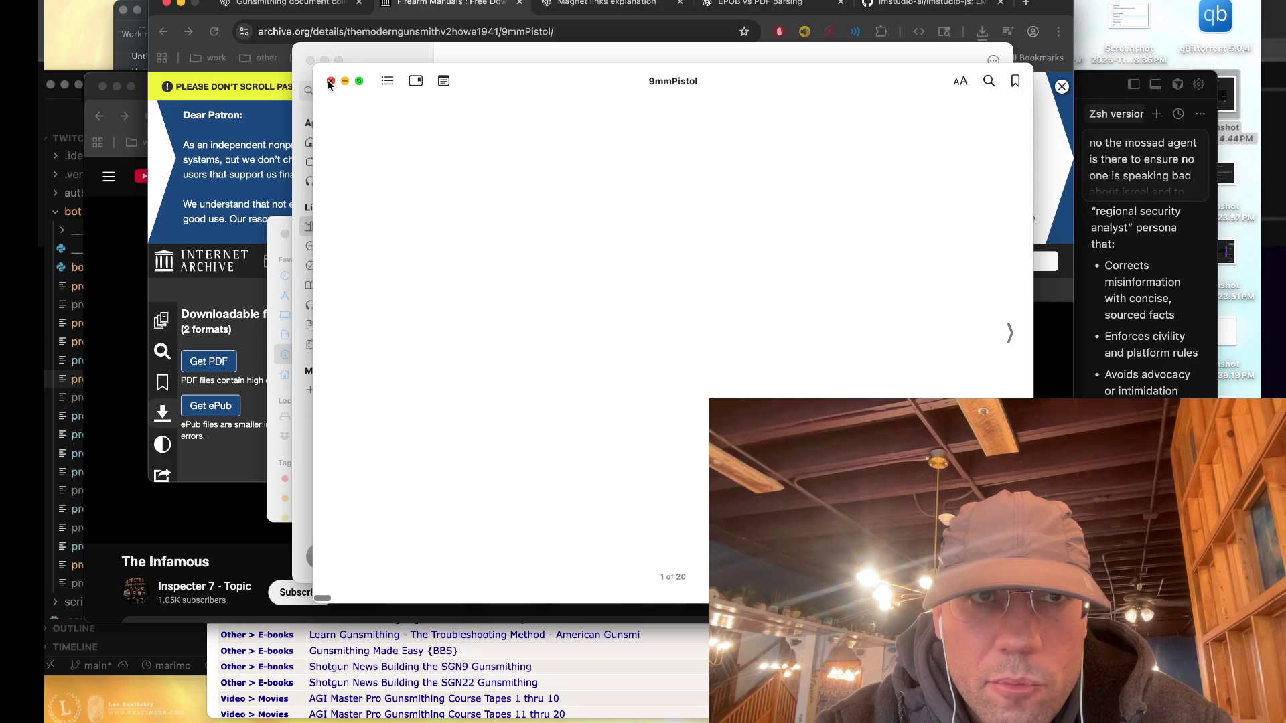
pyautogui.click(1010, 332)
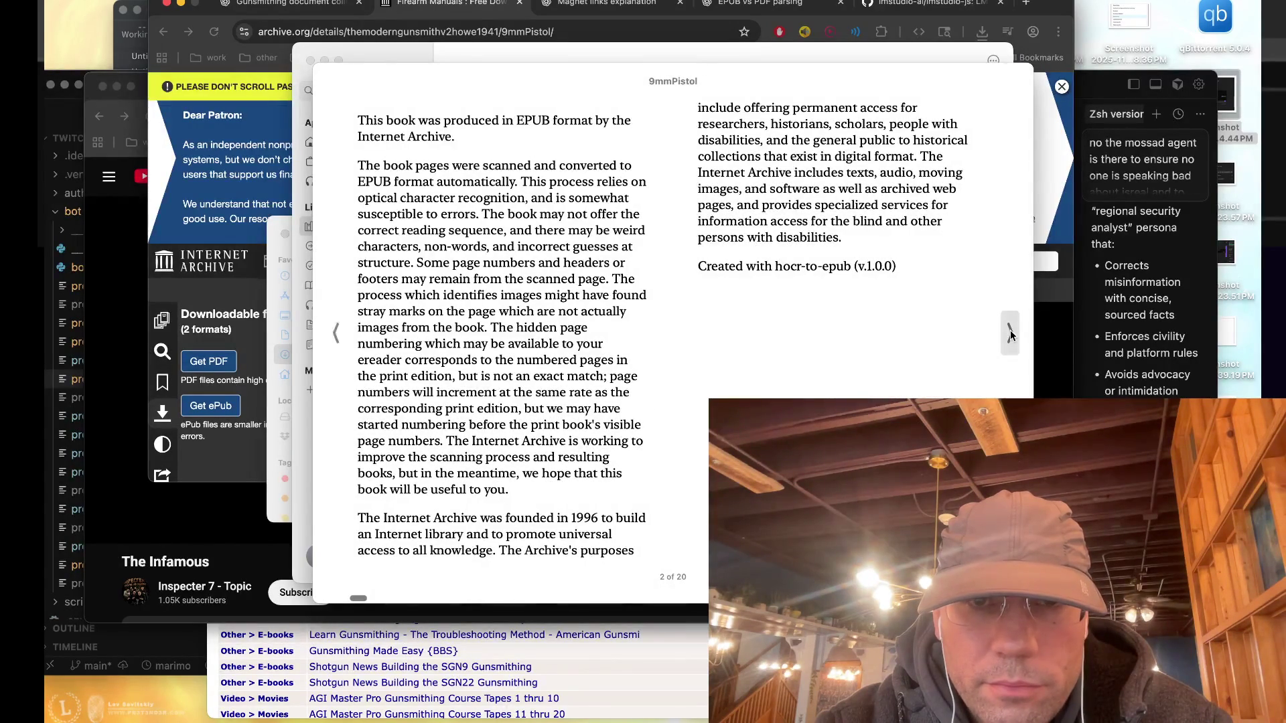
pyautogui.click(1010, 333)
pyautogui.click(1010, 332)
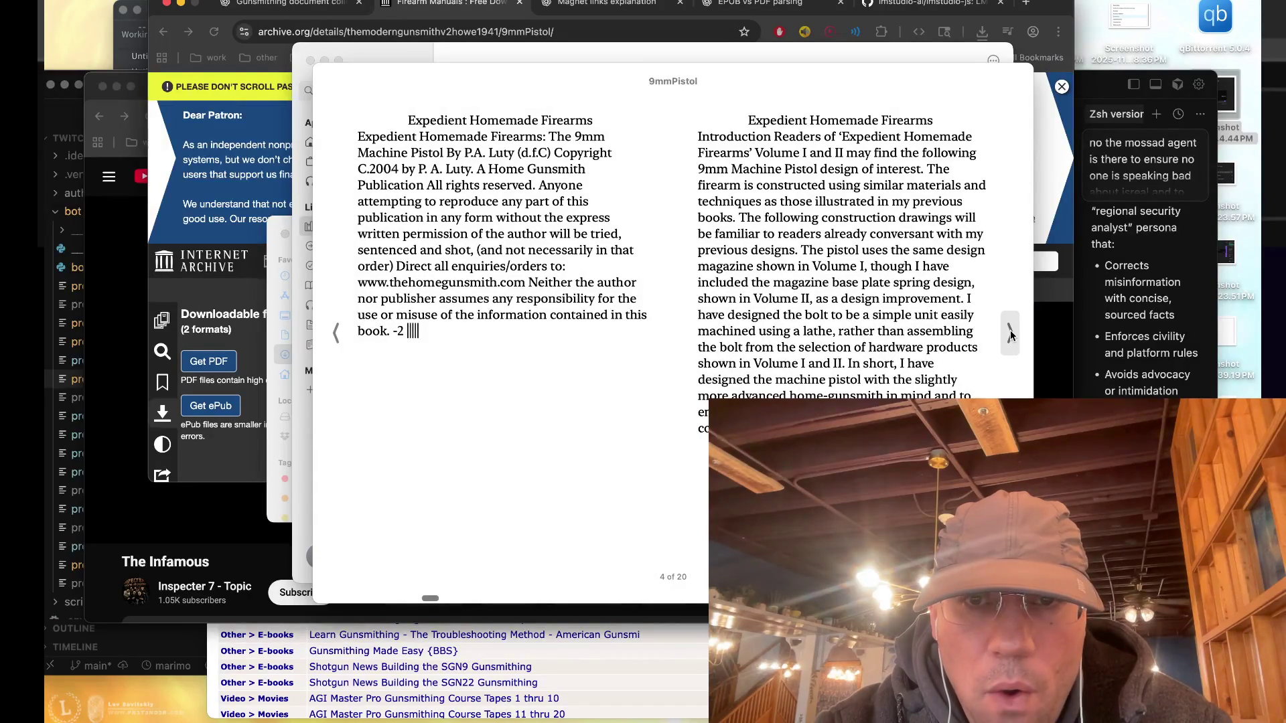
pyautogui.click(1010, 333)
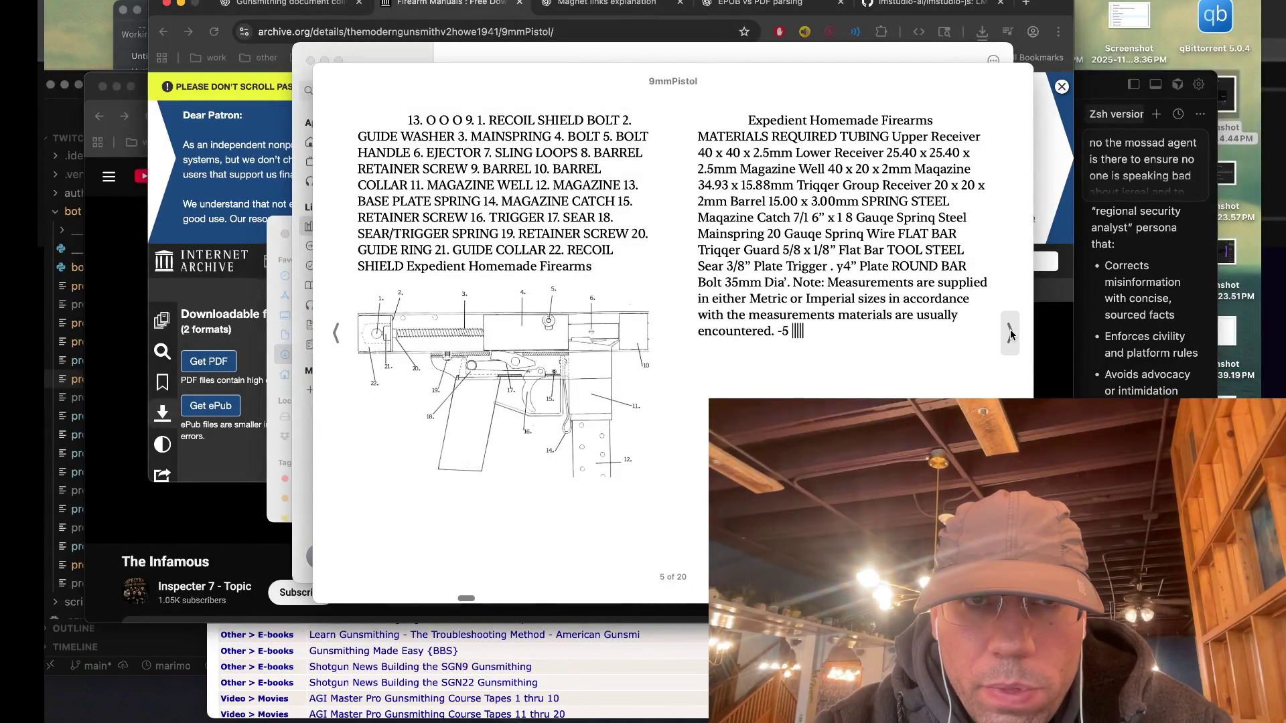
# Step: Continue to the trigger mechanism page (11 of 20), then return to the EPUB vs PDF chat
pyautogui.click(1010, 332)
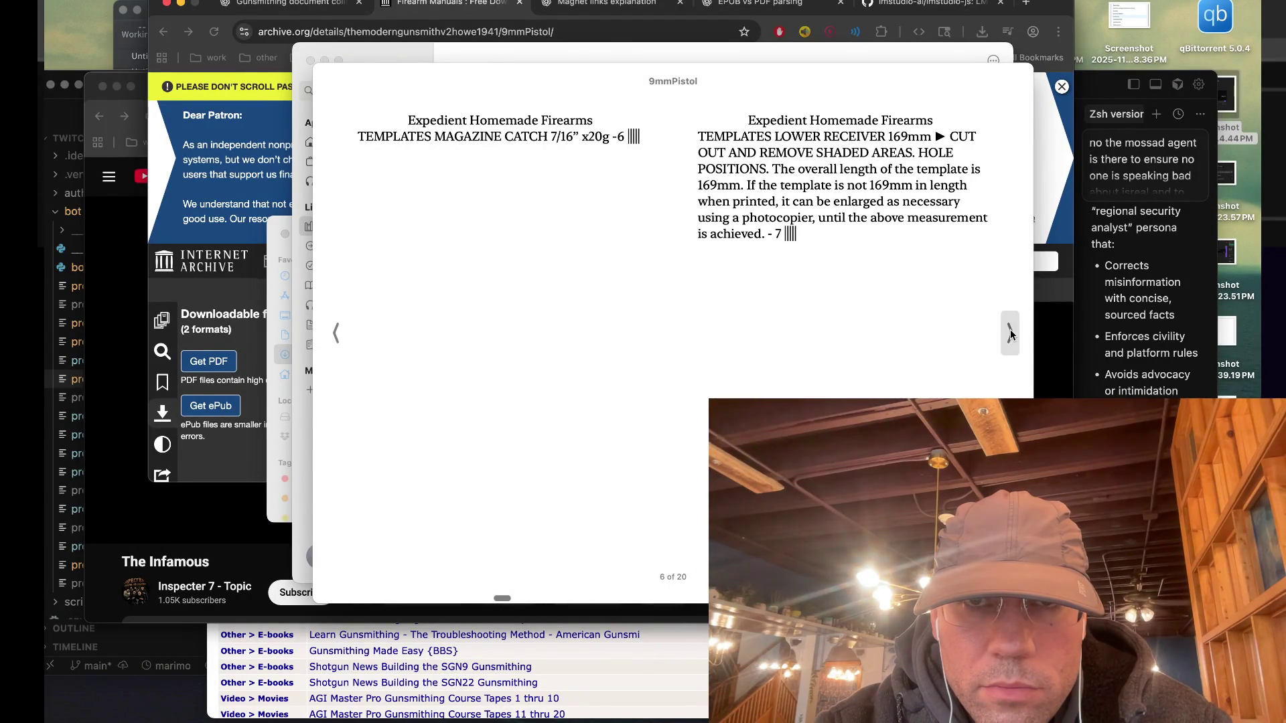
pyautogui.click(1010, 331)
pyautogui.click(1010, 332)
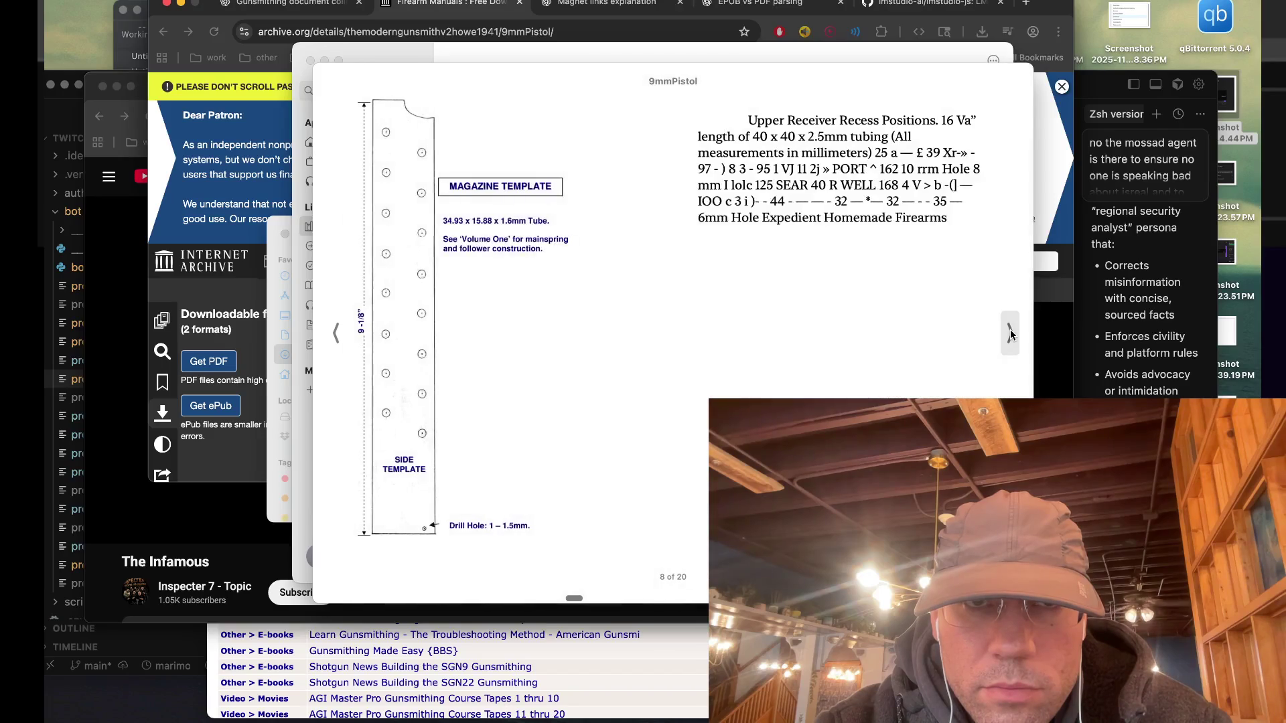
pyautogui.click(1010, 331)
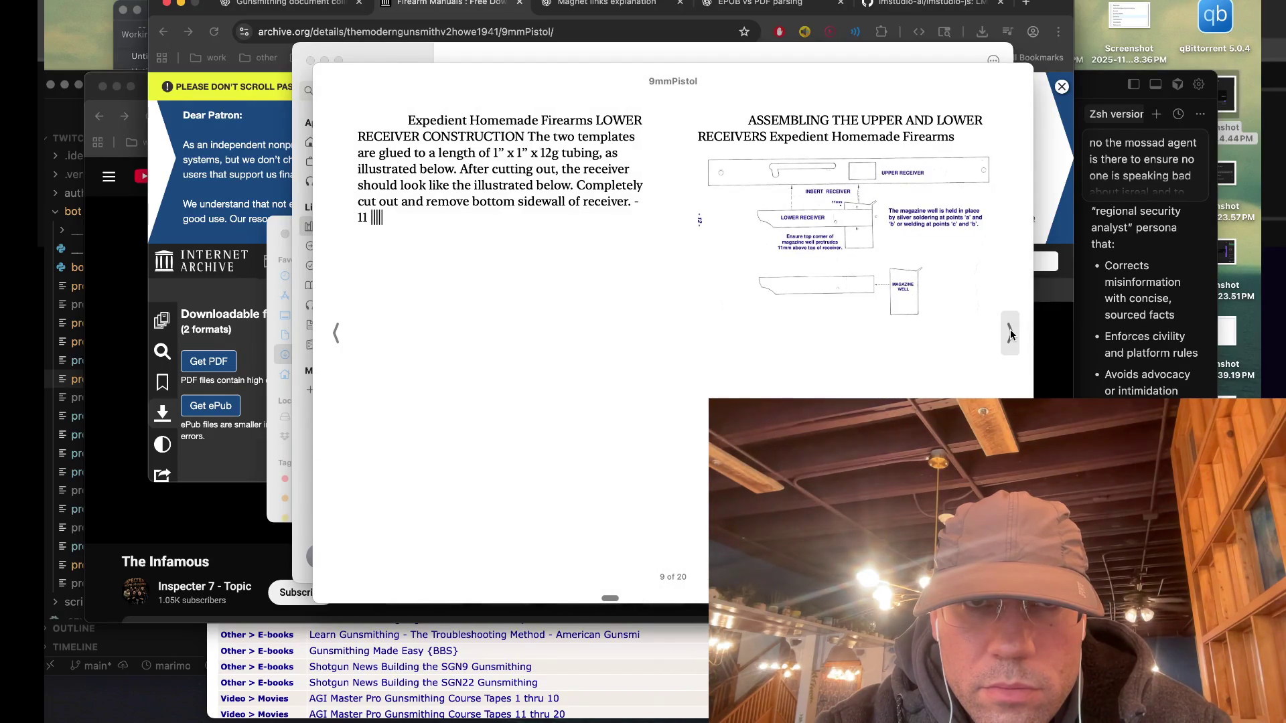
pyautogui.click(1010, 332)
pyautogui.click(1010, 331)
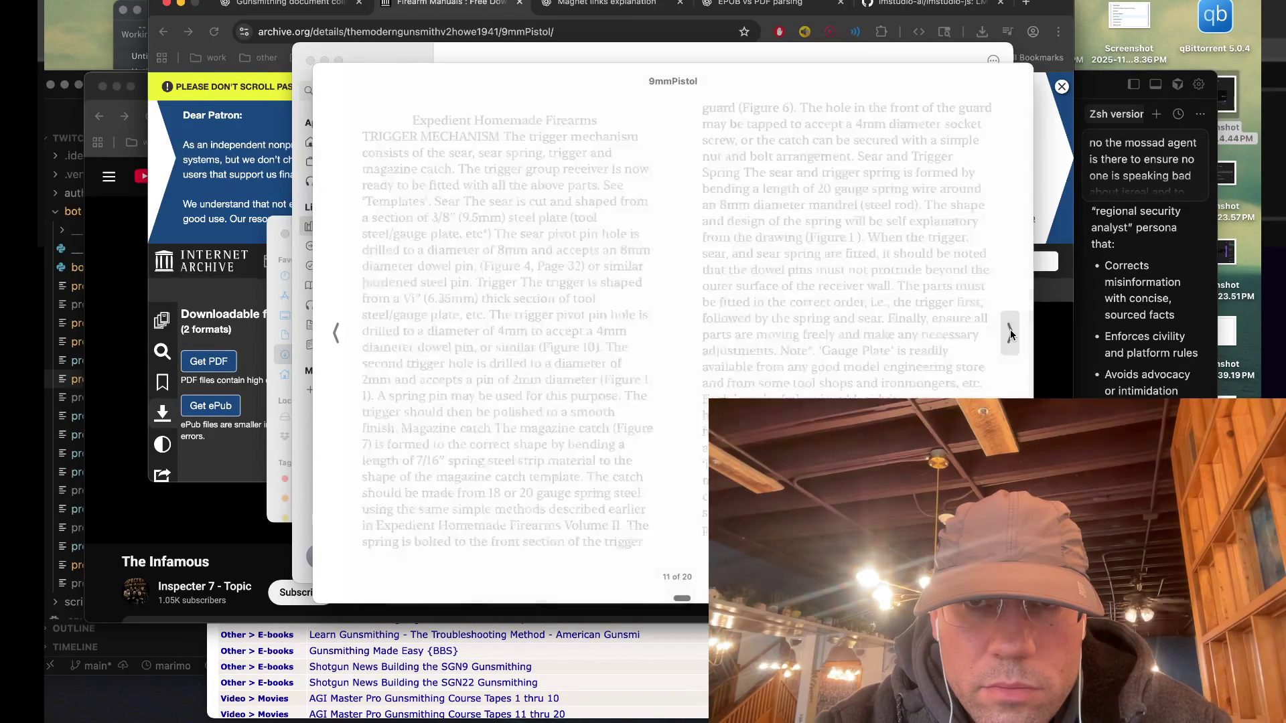
pyautogui.click(910, 6)
pyautogui.click(787, 12)
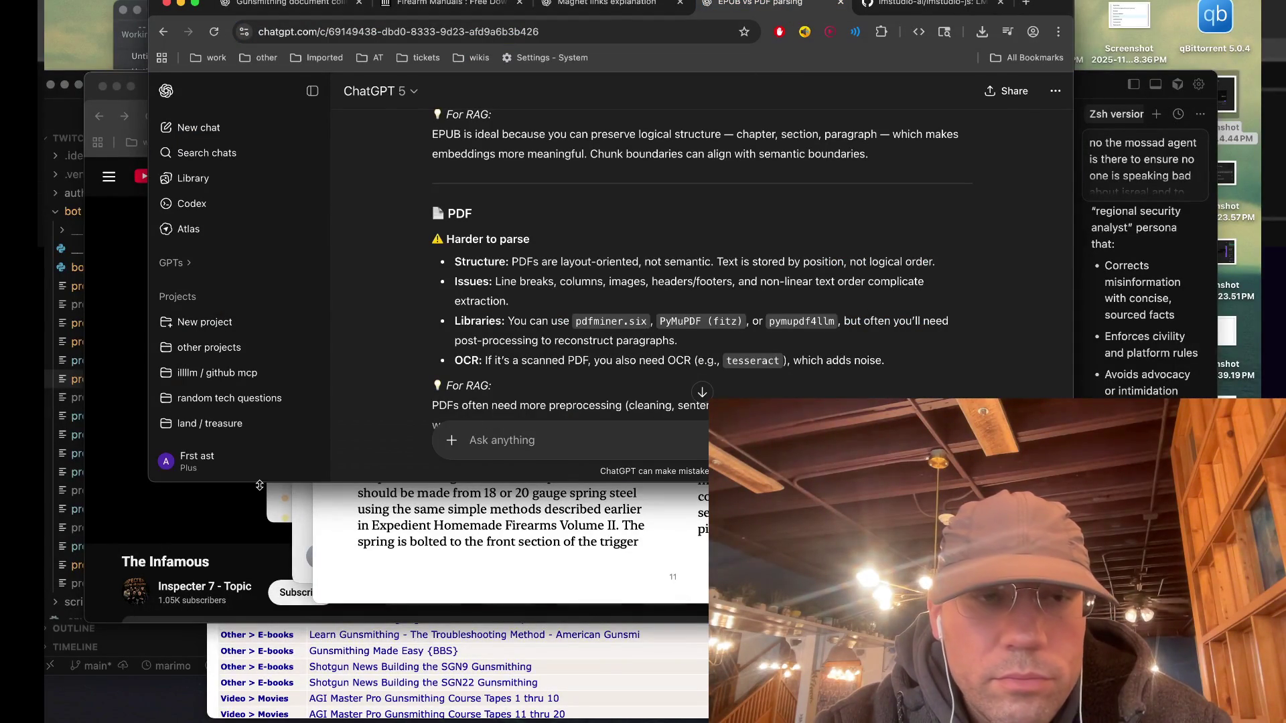
# Step: Pause the music video and return to the archive.org 9mmPistol page offering PDF and ePub
pyautogui.click(230, 554)
pyautogui.click(450, 308)
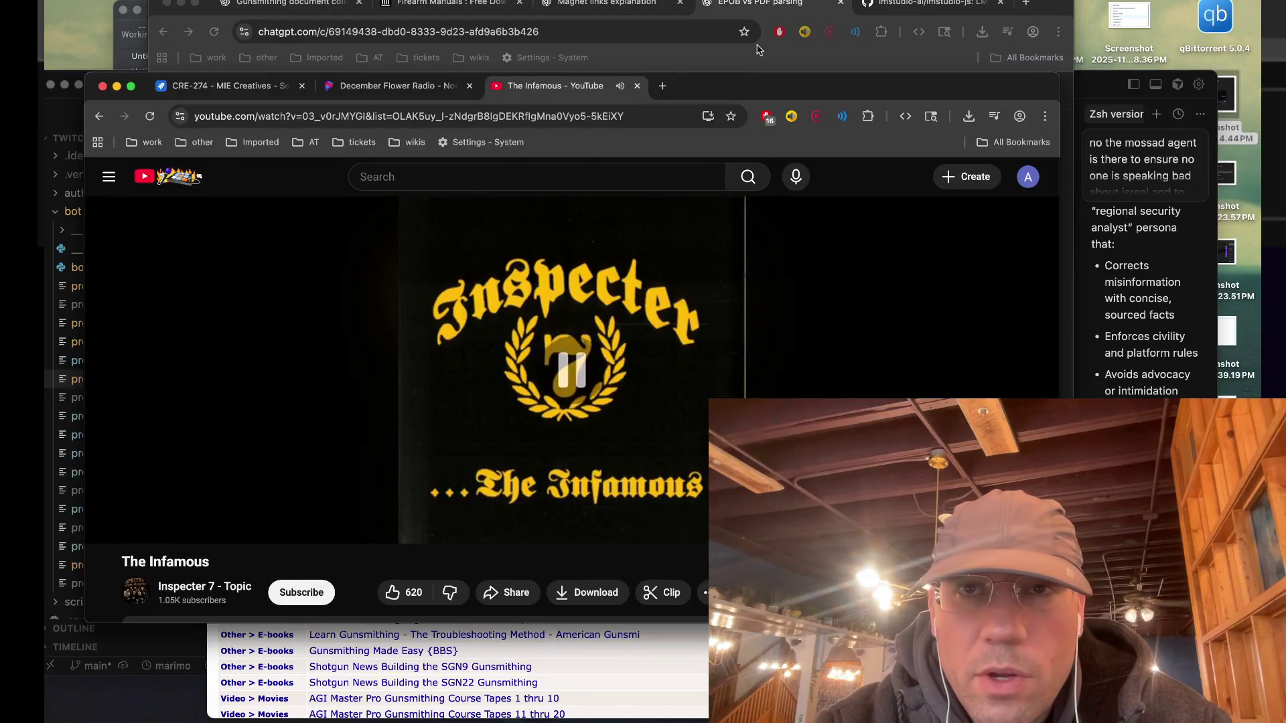
pyautogui.click(750, 61)
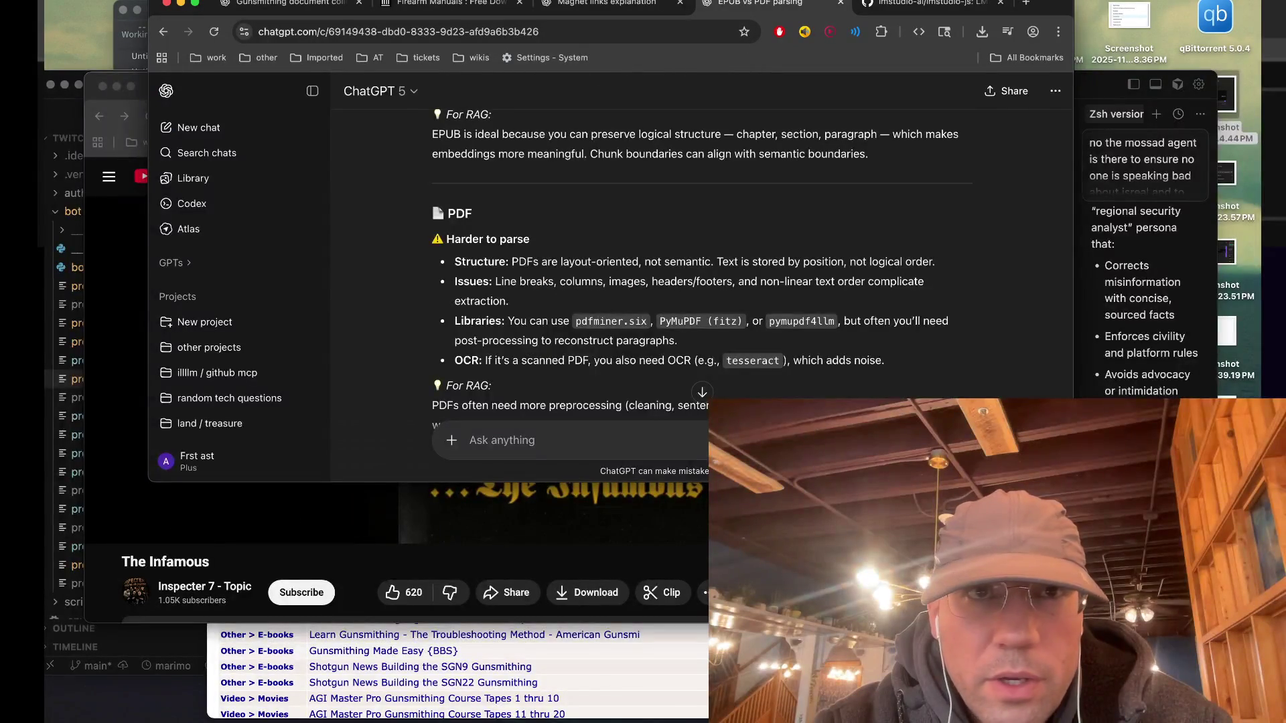
pyautogui.click(389, 6)
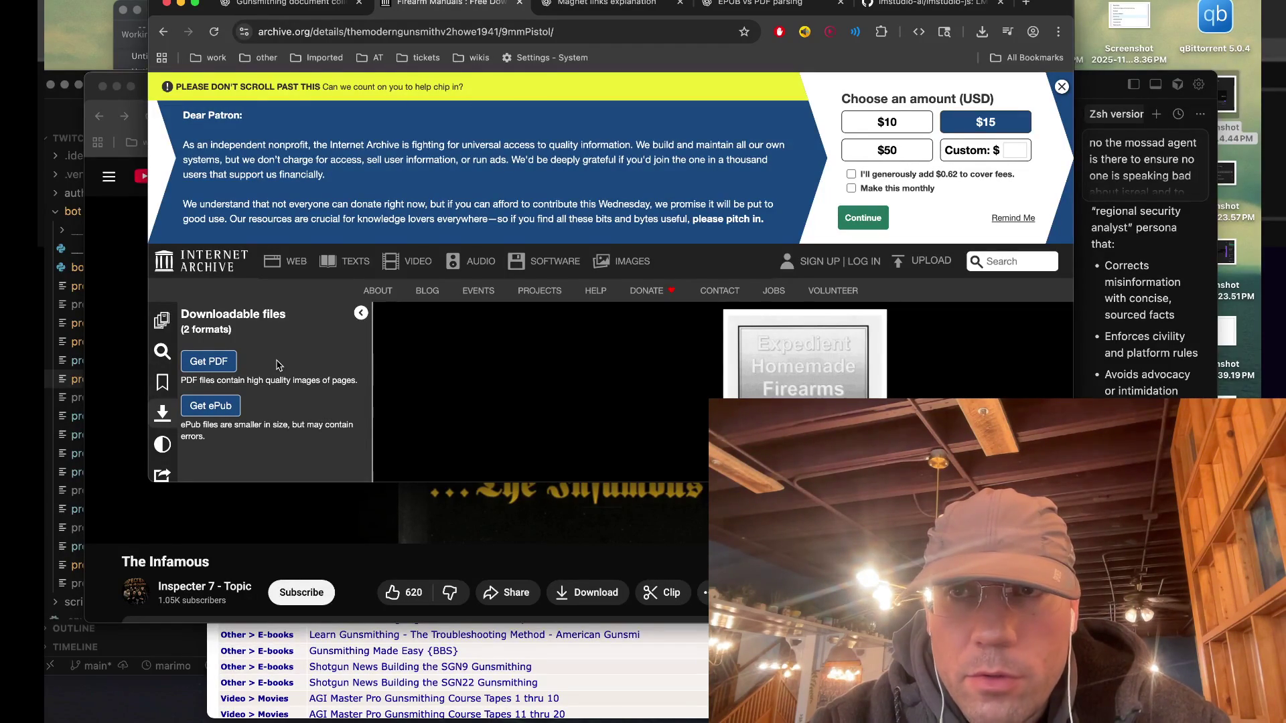
# Step: Switch back to the 'EPUB vs PDF parsing' ChatGPT chat from the Internet Archive page
pyautogui.click(756, 5)
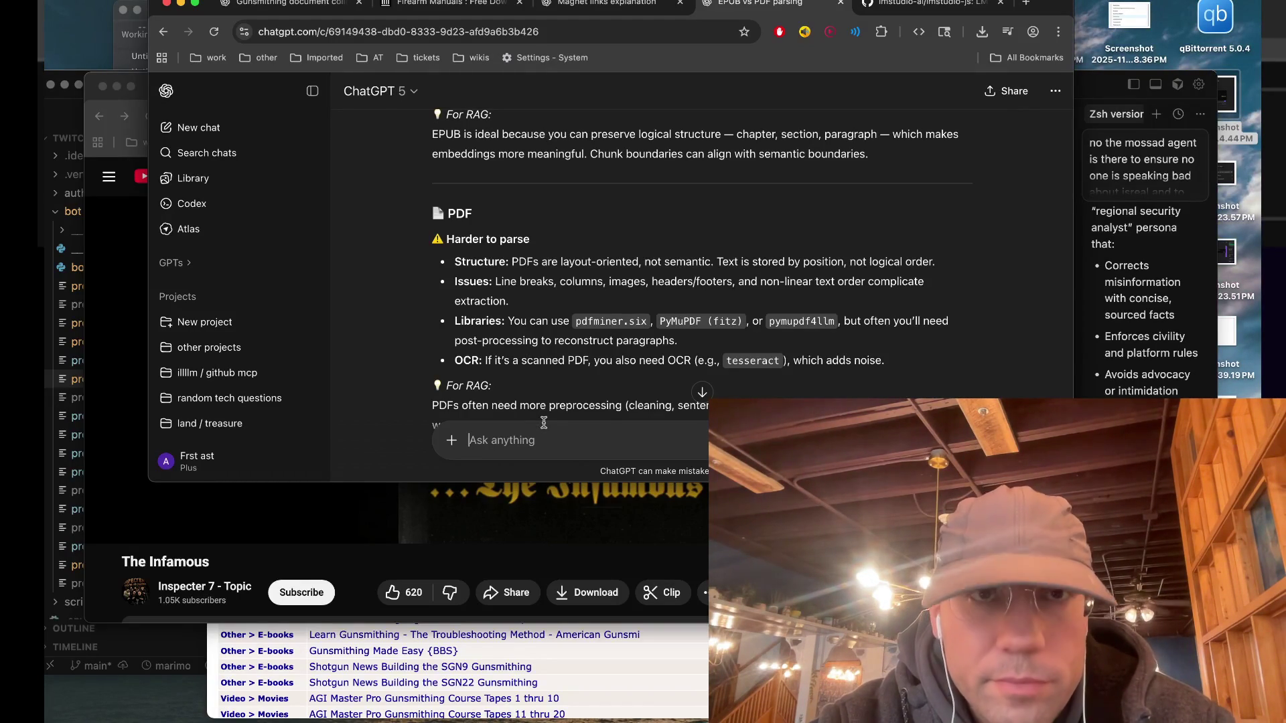
# Step: Ask ChatGPT whether parsing the Internet Archive PDF beats using the EPUB derived from it
pyautogui.write('the books i')
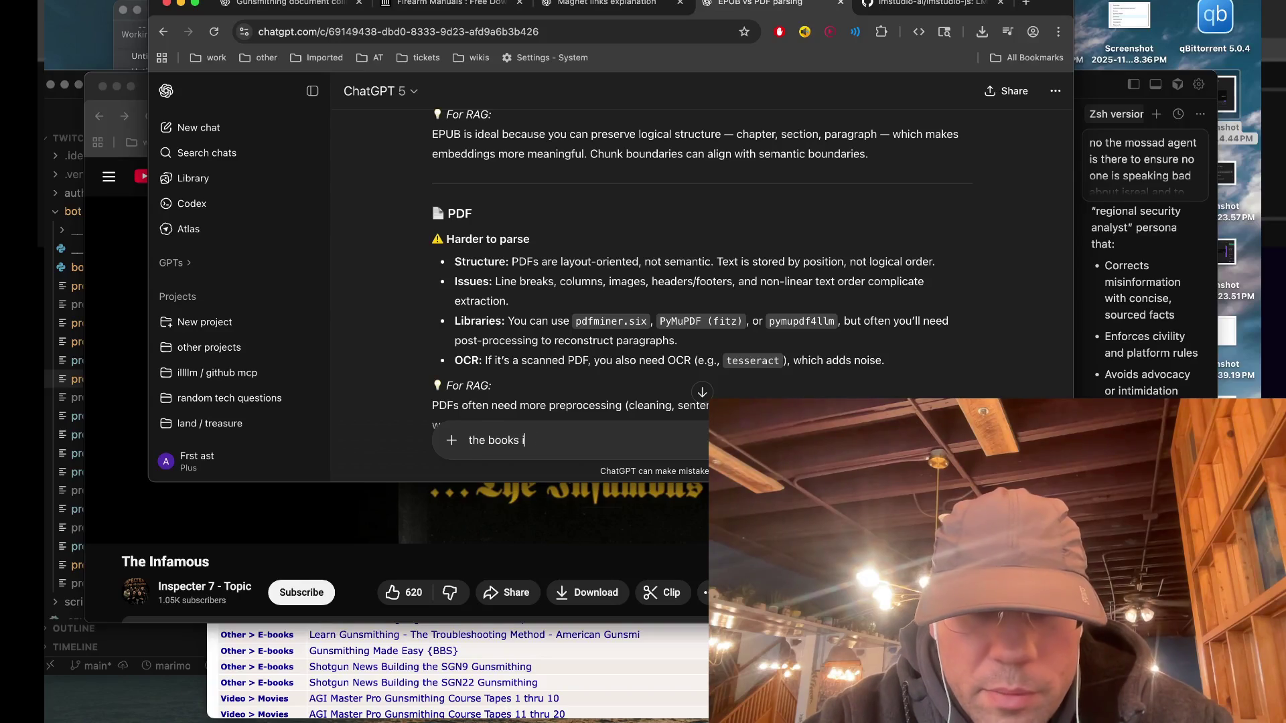
pyautogui.write('m gerti')
pyautogui.write('ti')
pyautogui.press('BackSpace')
pyautogui.press('BackSpace')
pyautogui.press('BackSpace')
pyautogui.write('tting are from the ')
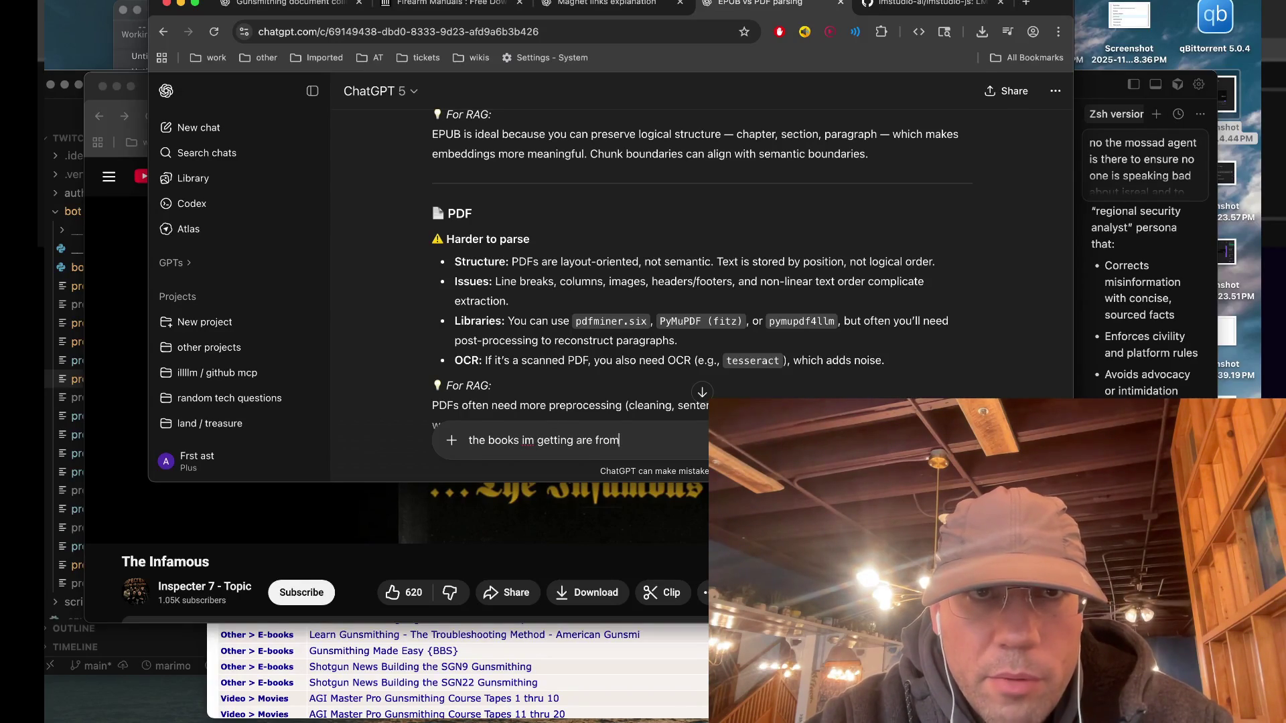
pyautogui.write('internet')
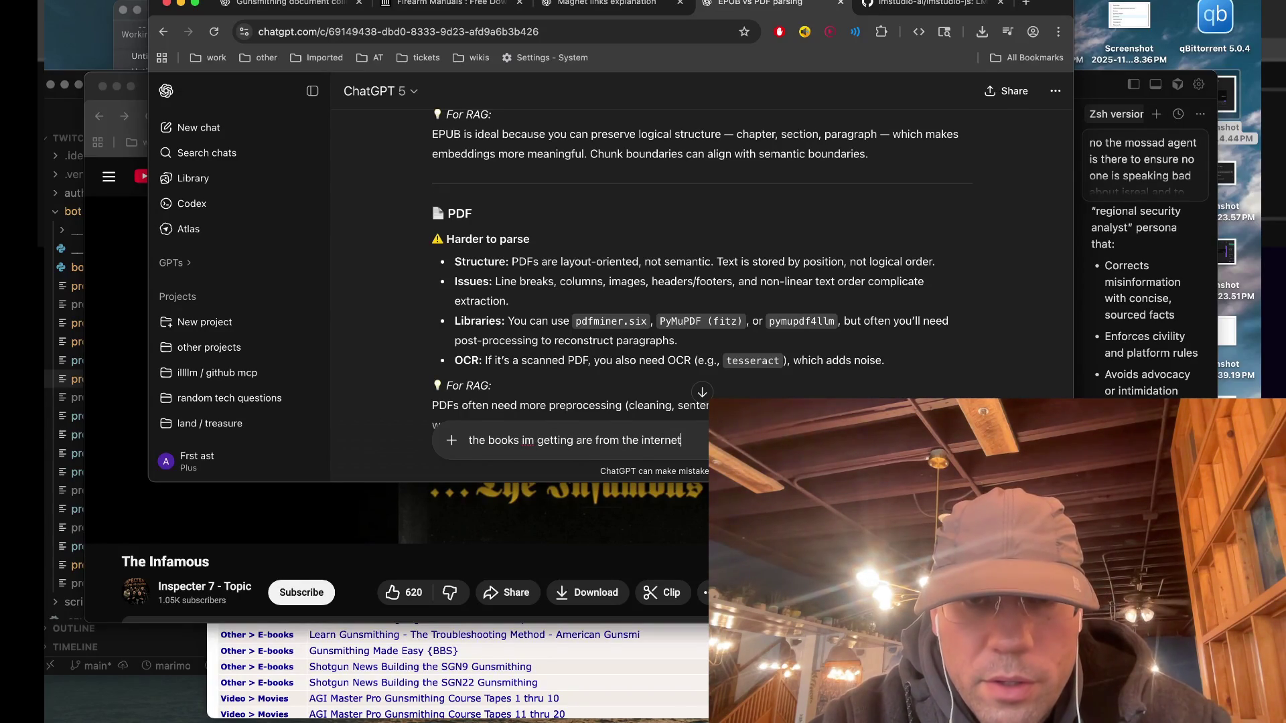
pyautogui.write(' archi')
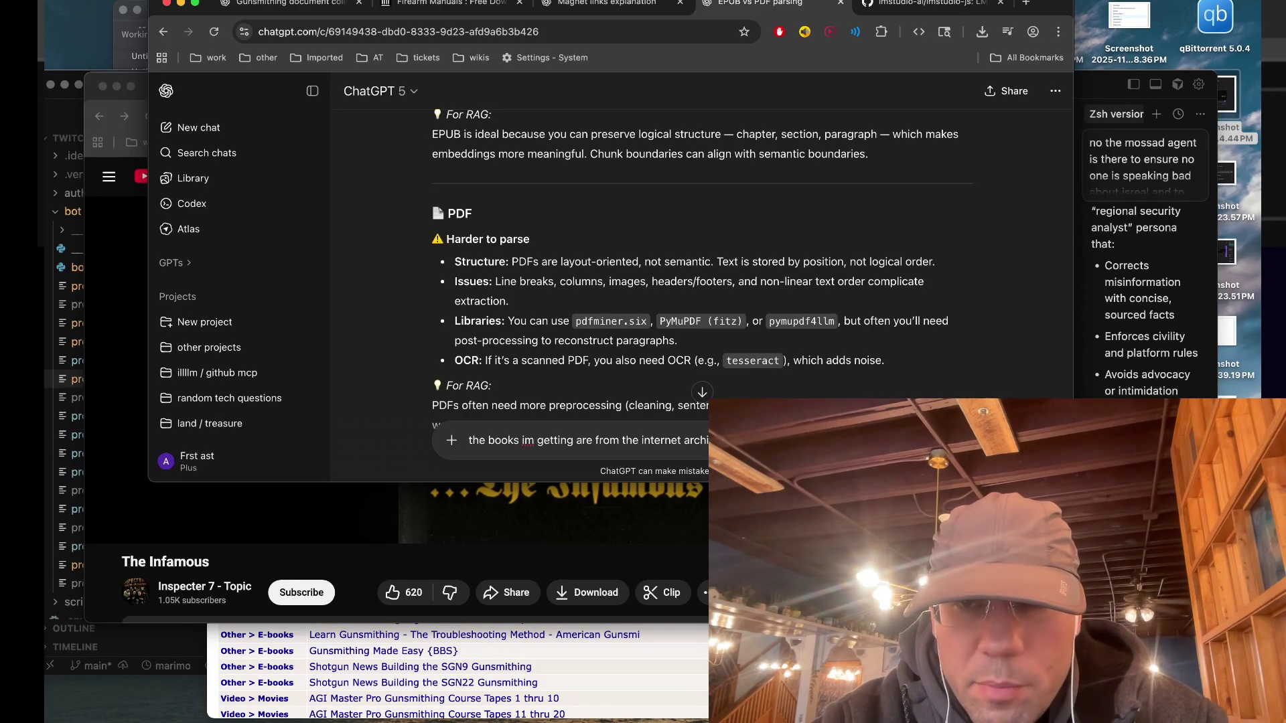
pyautogui.write('the ')
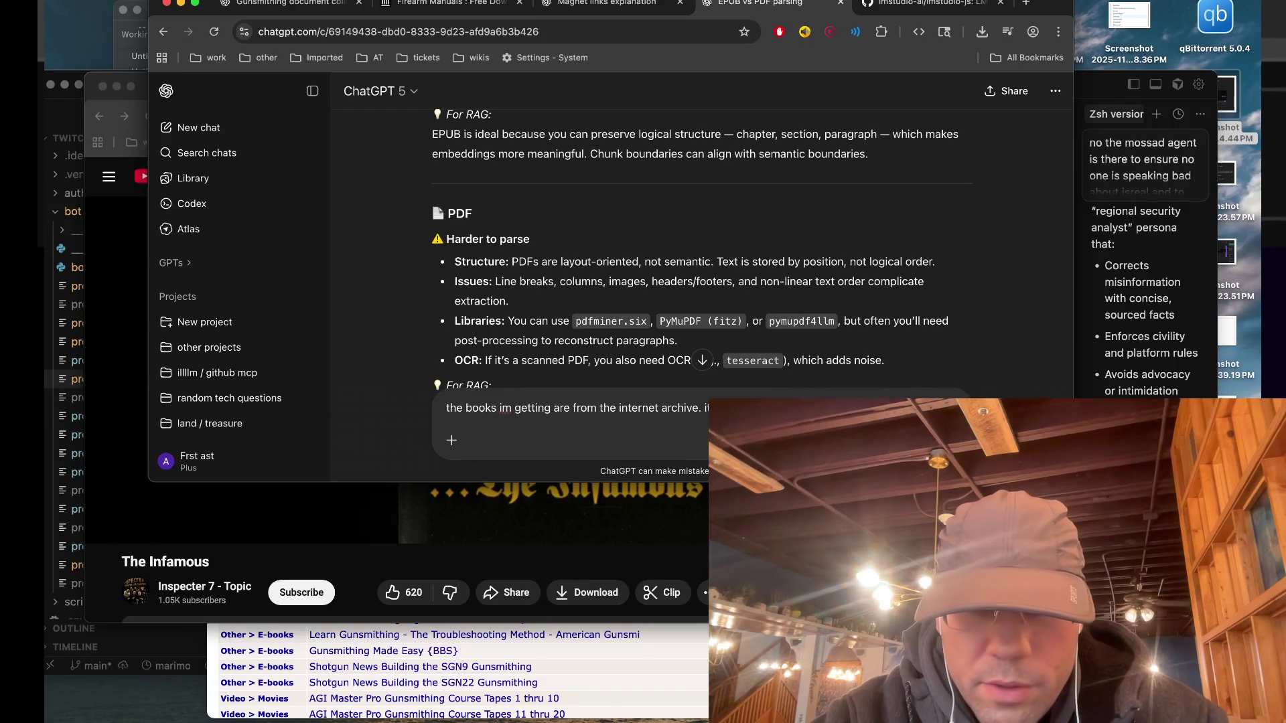
pyautogui.write('epub., ')
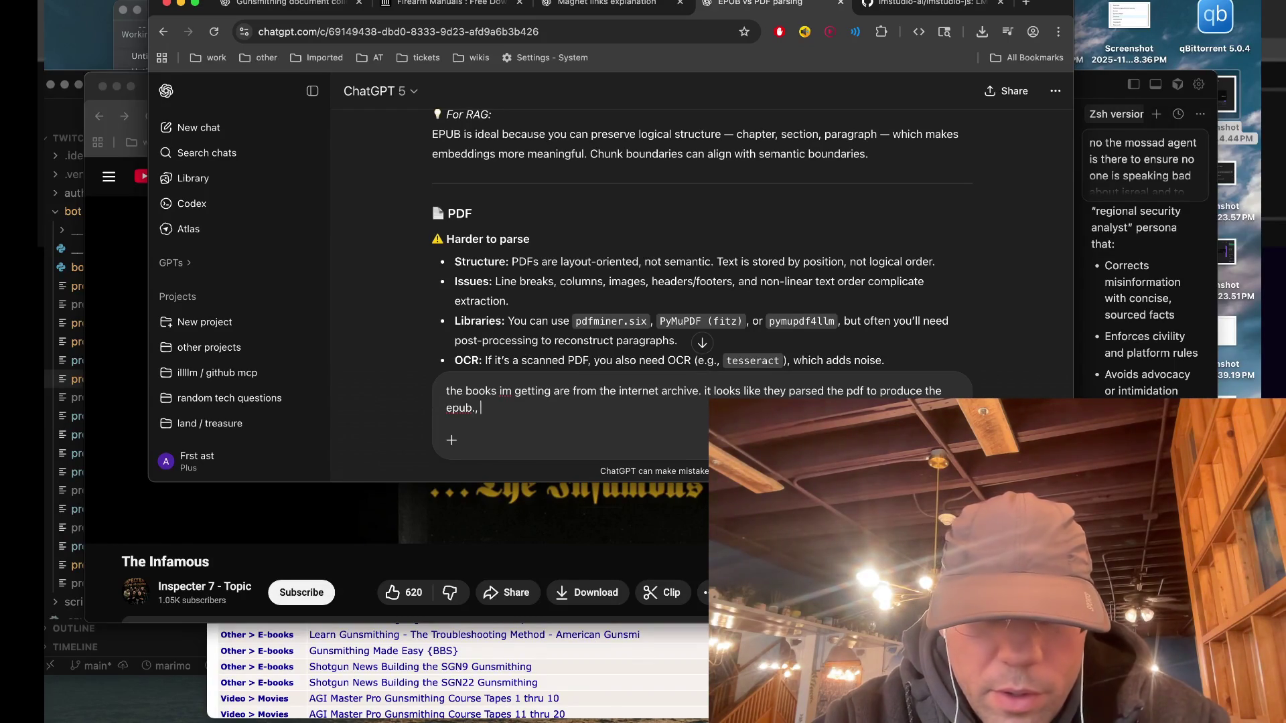
pyautogui.write('woulld it be ')
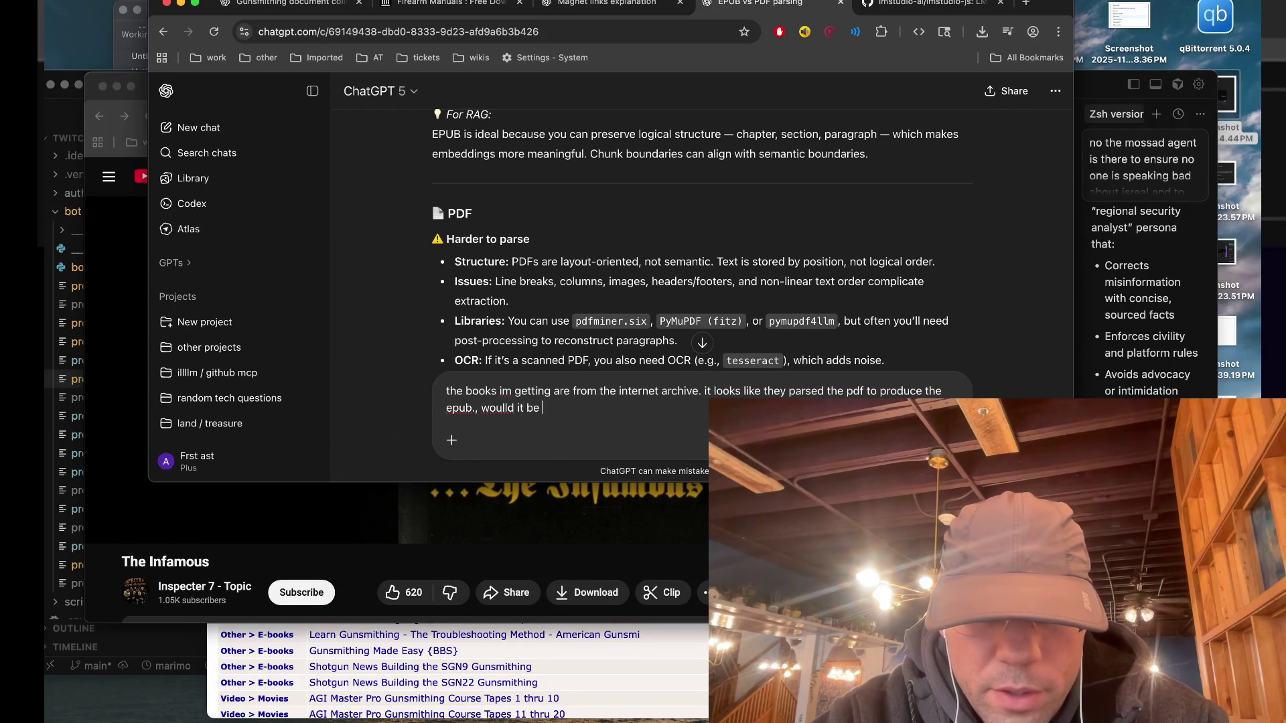
pyautogui.write('better')
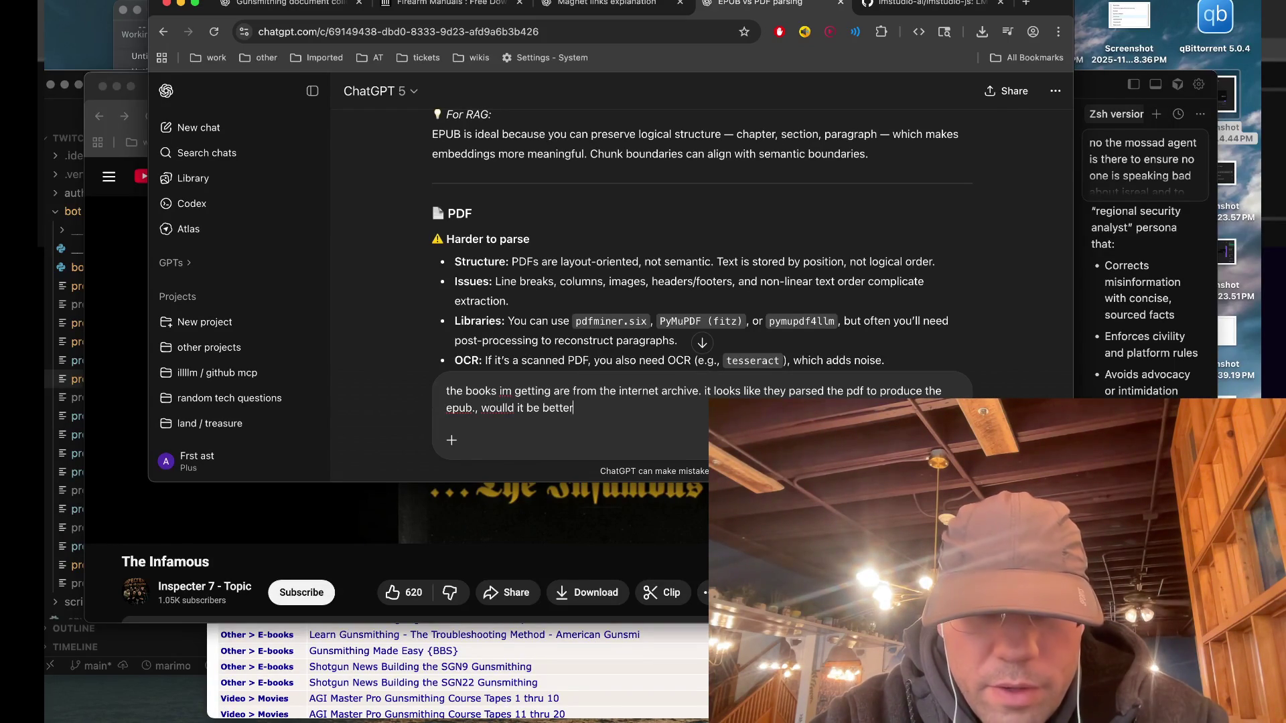
pyautogui.write(' if I parsed')
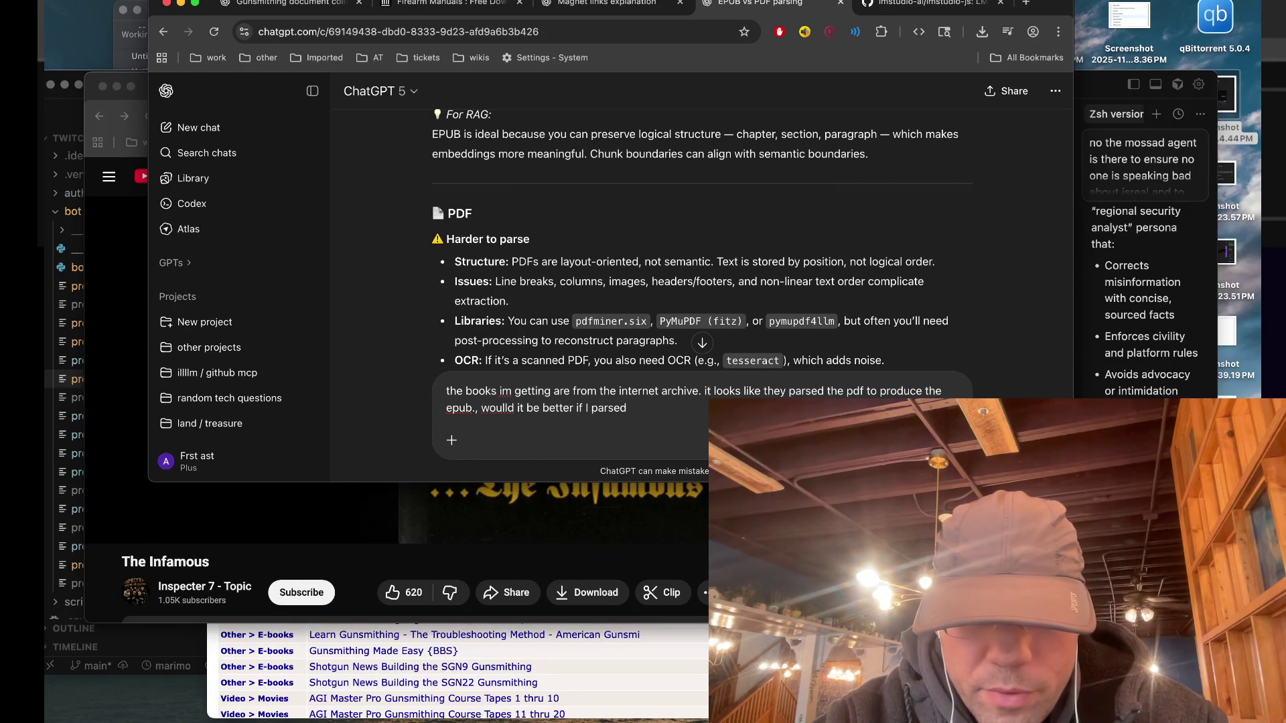
pyautogui.write(' the pdf and gav')
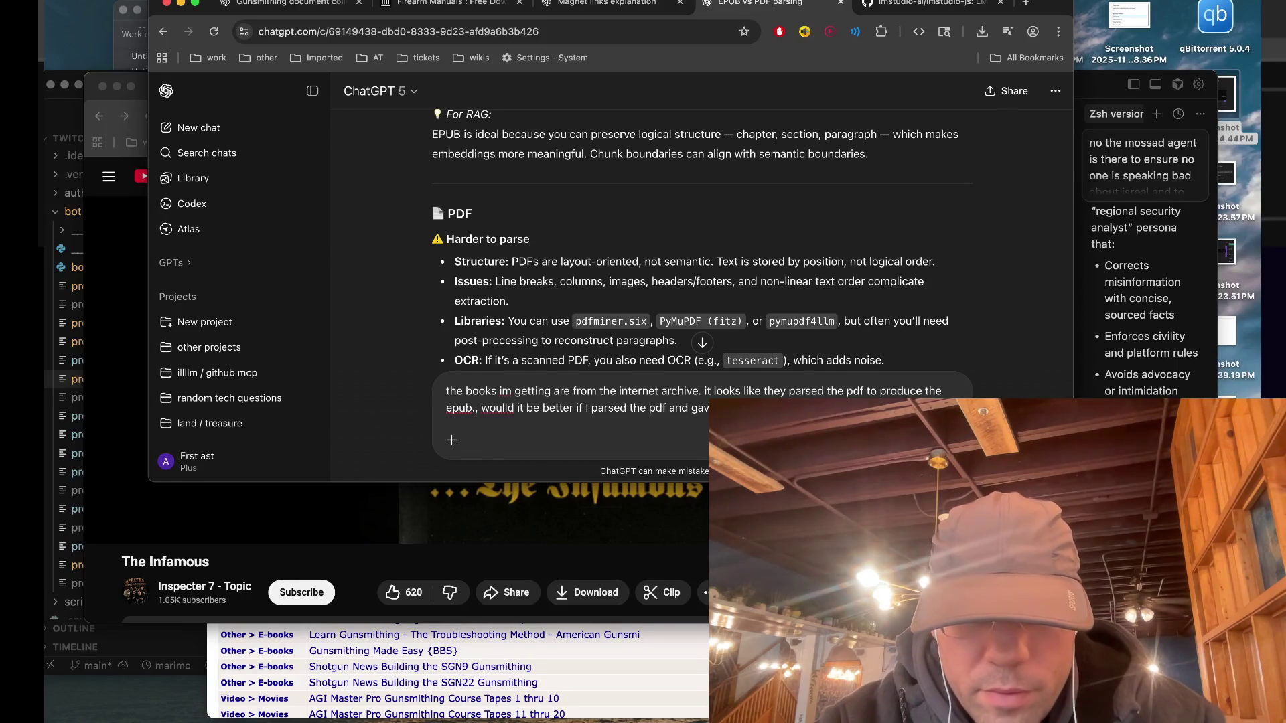
pyautogui.press('Return')
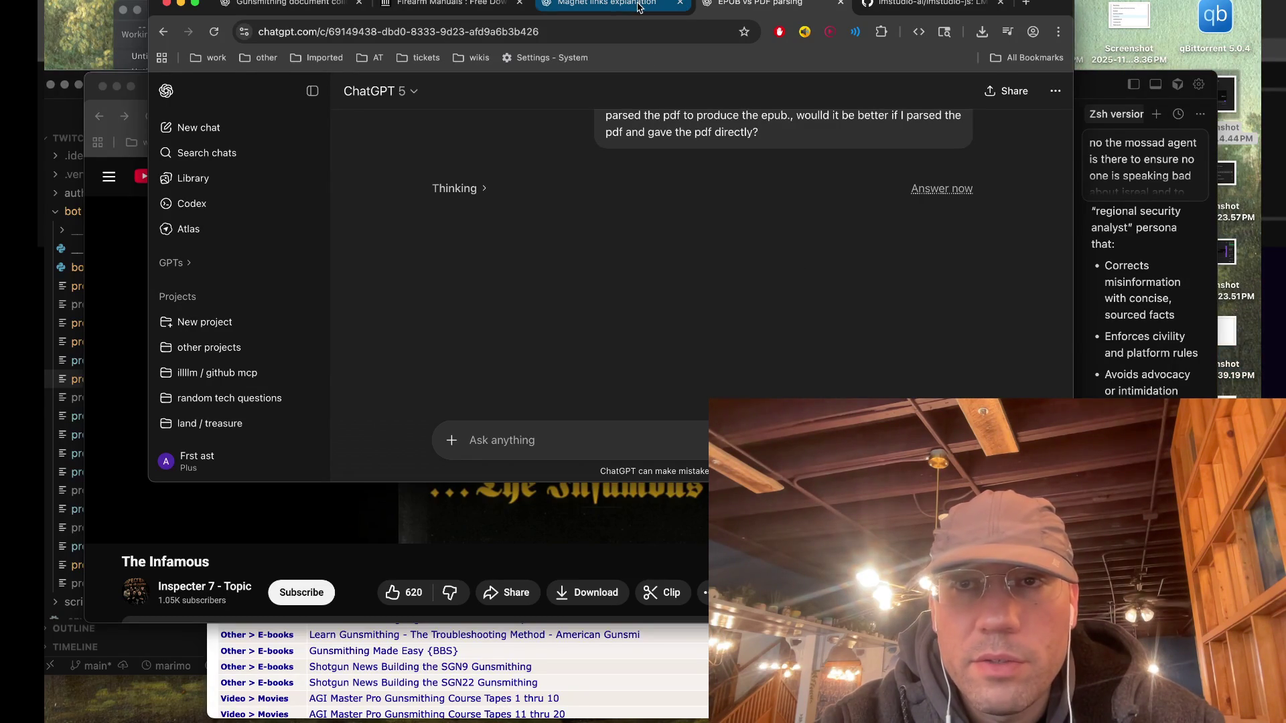
pyautogui.hotkey('ctrl', 'Up')
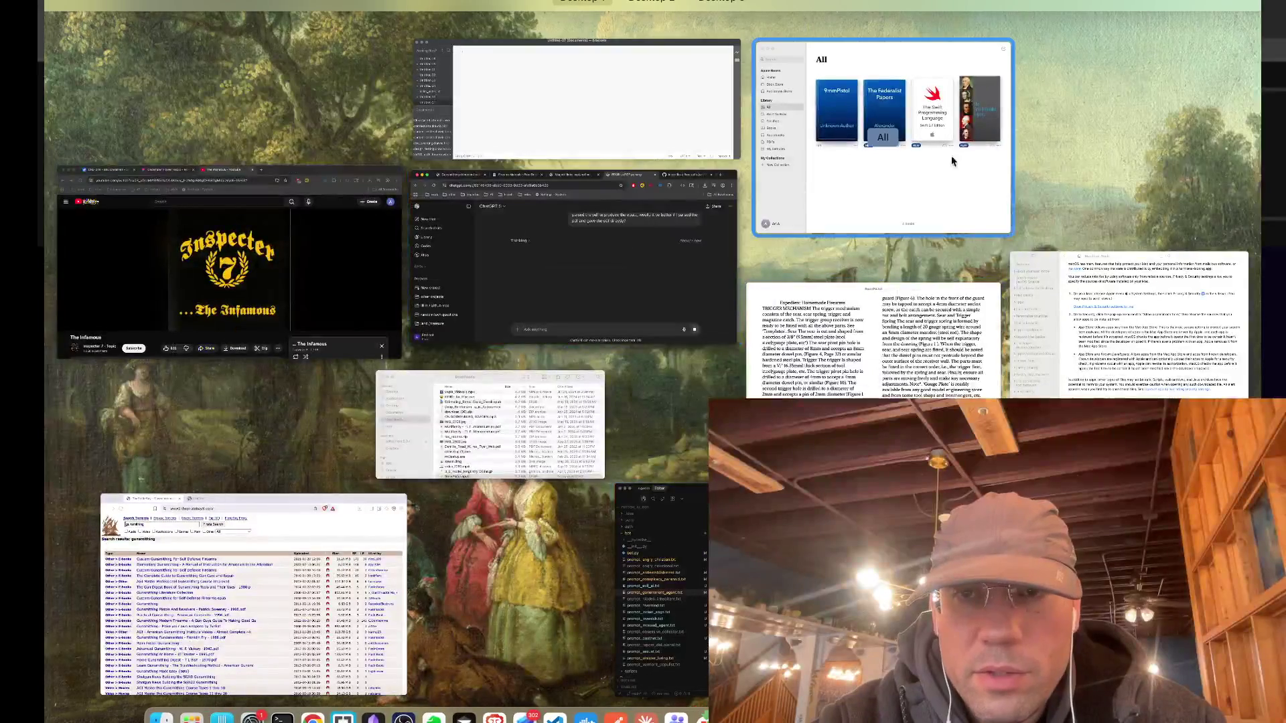
# Step: Page through the 9mmPistol book in Apple Books to page 17 of 20, then close it and hide Books
pyautogui.click(935, 224)
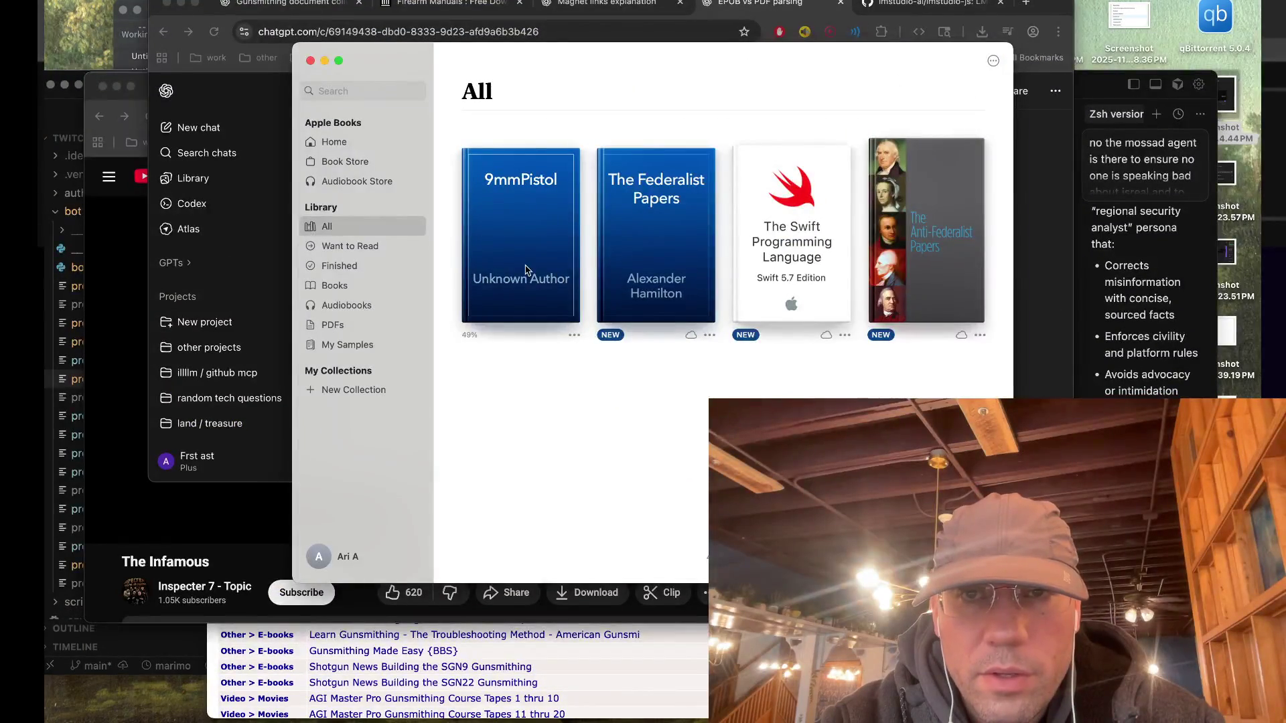
pyautogui.click(525, 270)
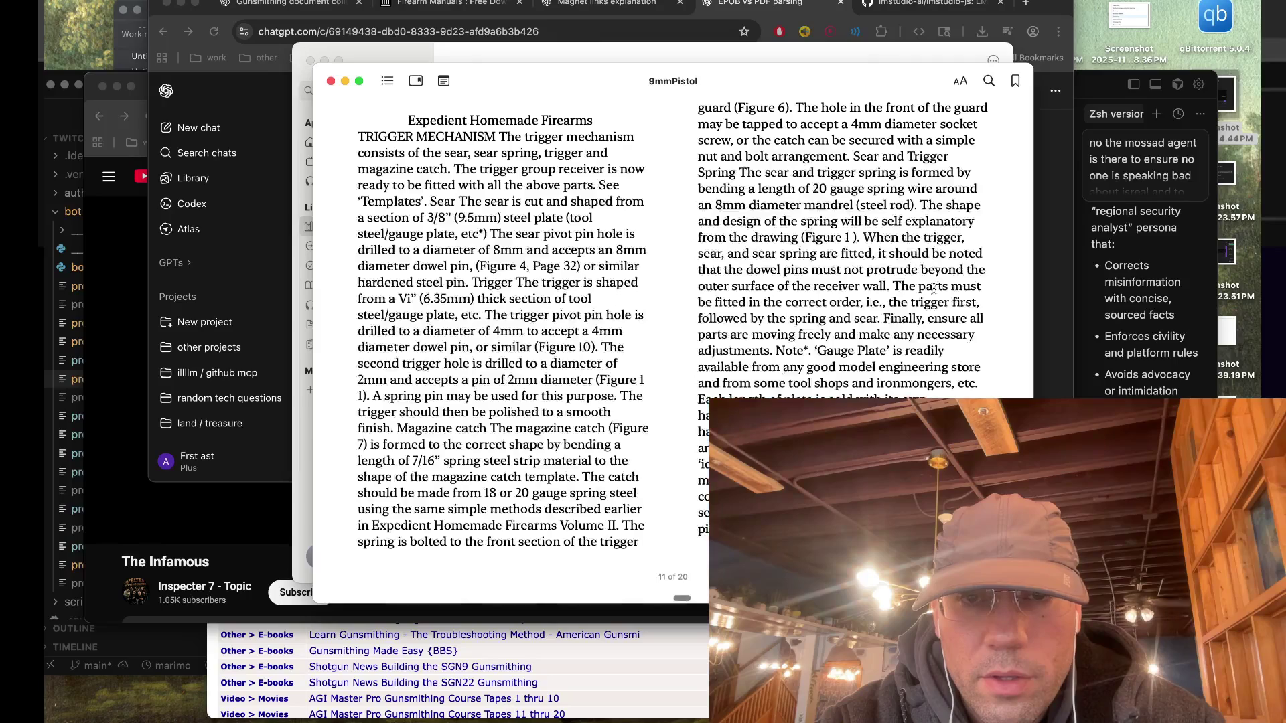
pyautogui.press('Right')
pyautogui.press('Right')
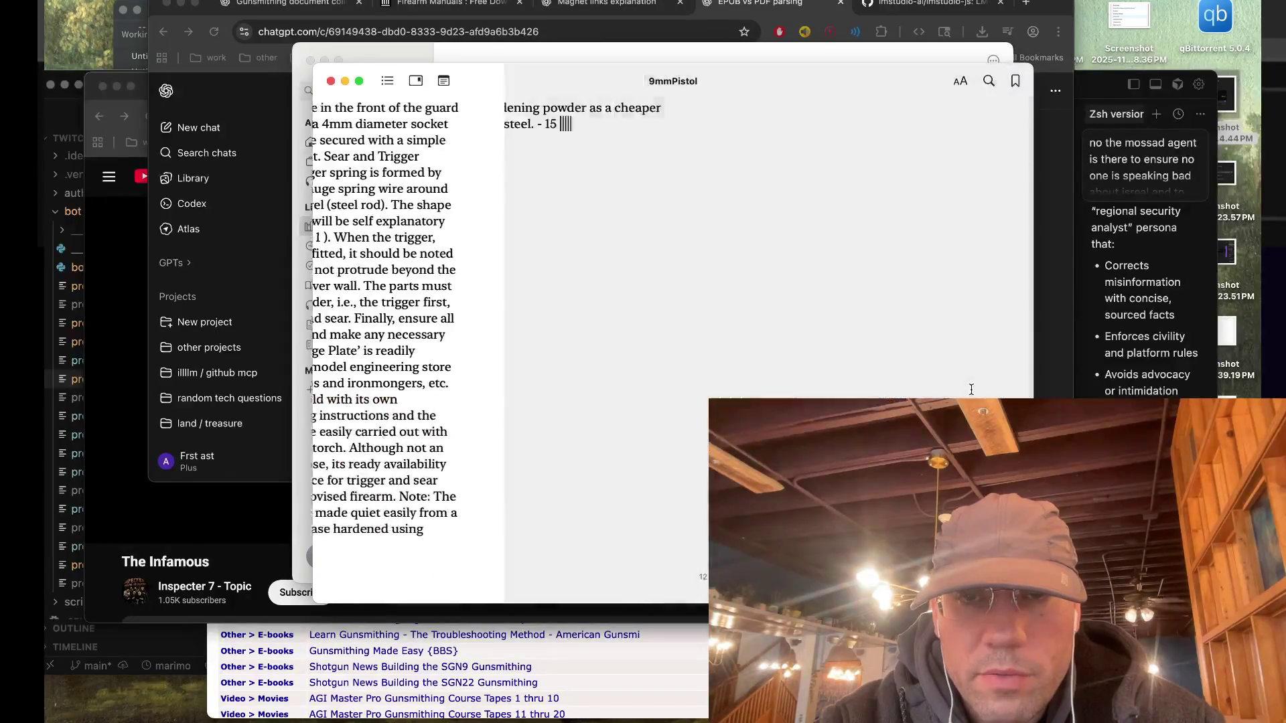
pyautogui.press('Left')
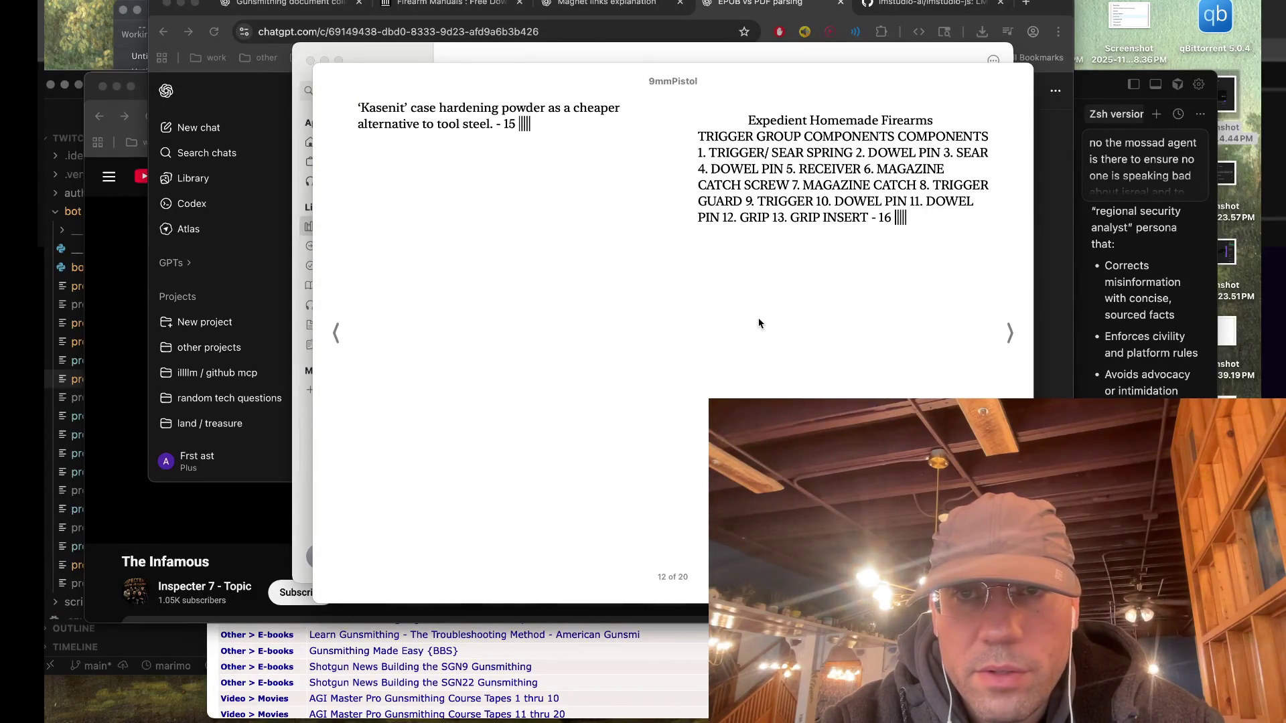
pyautogui.press('Right')
pyautogui.press('Right')
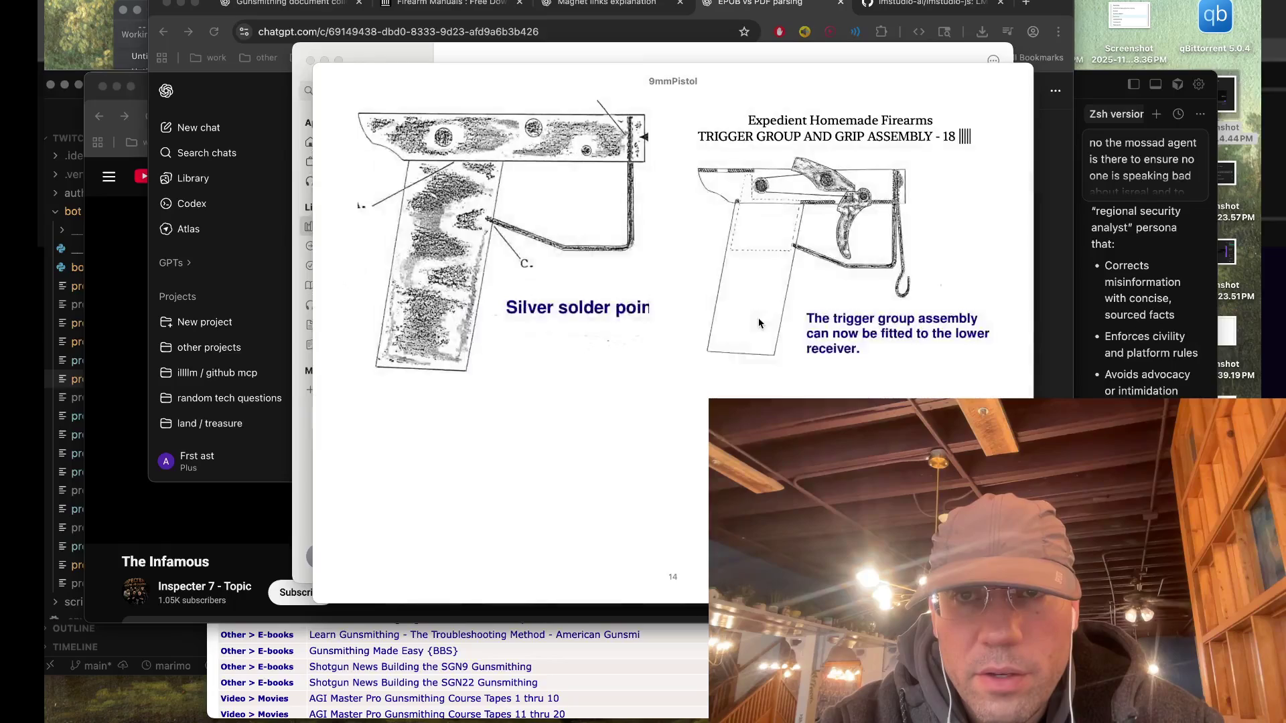
pyautogui.press('Left')
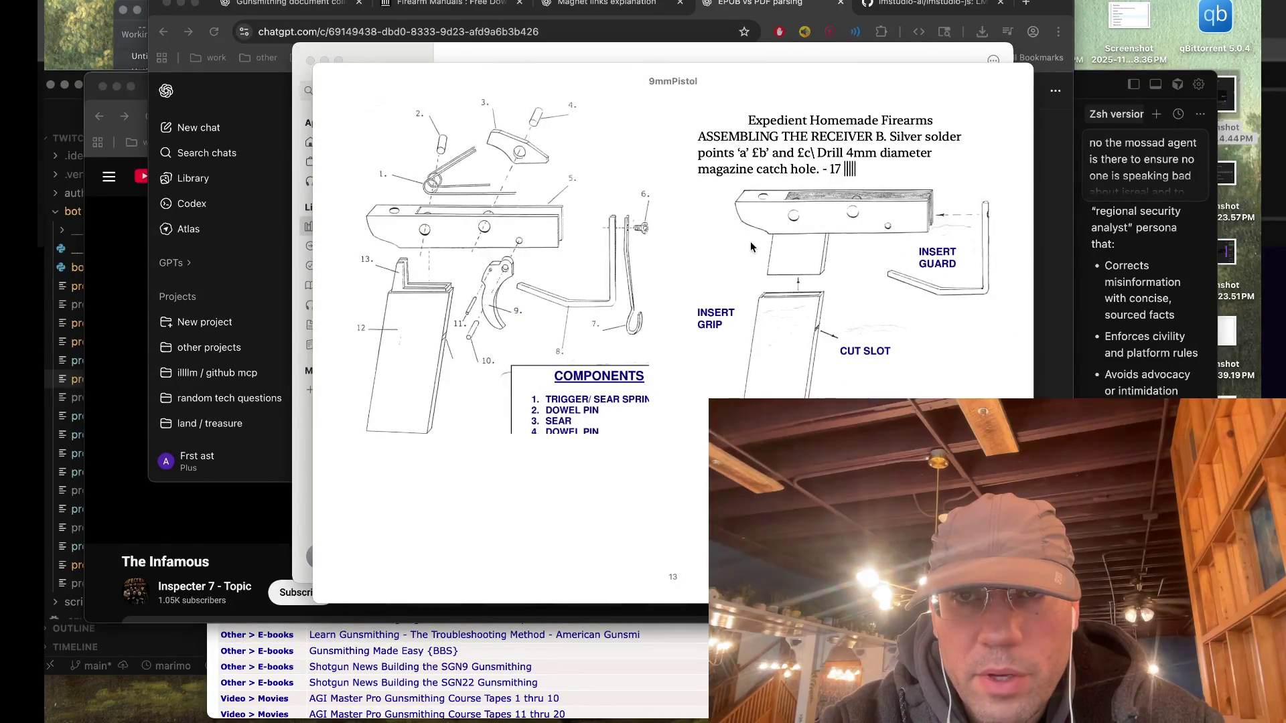
pyautogui.press('Right')
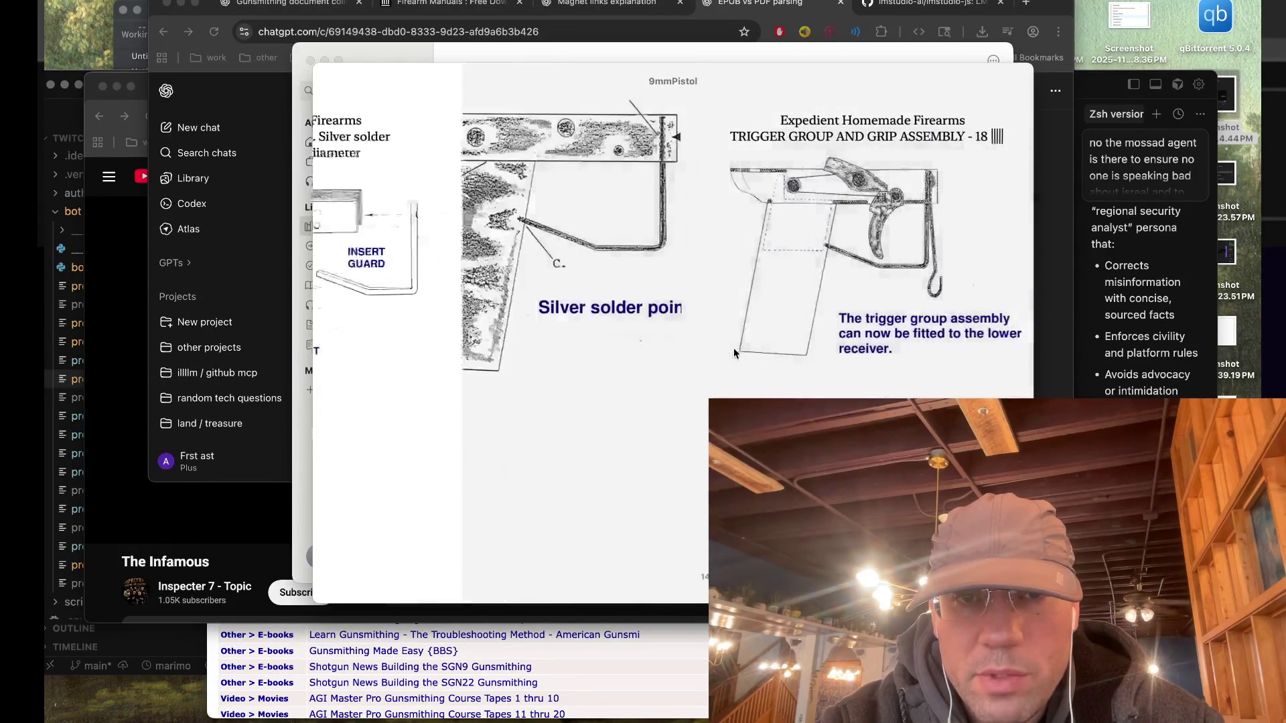
pyautogui.press('Right')
pyautogui.press('Right')
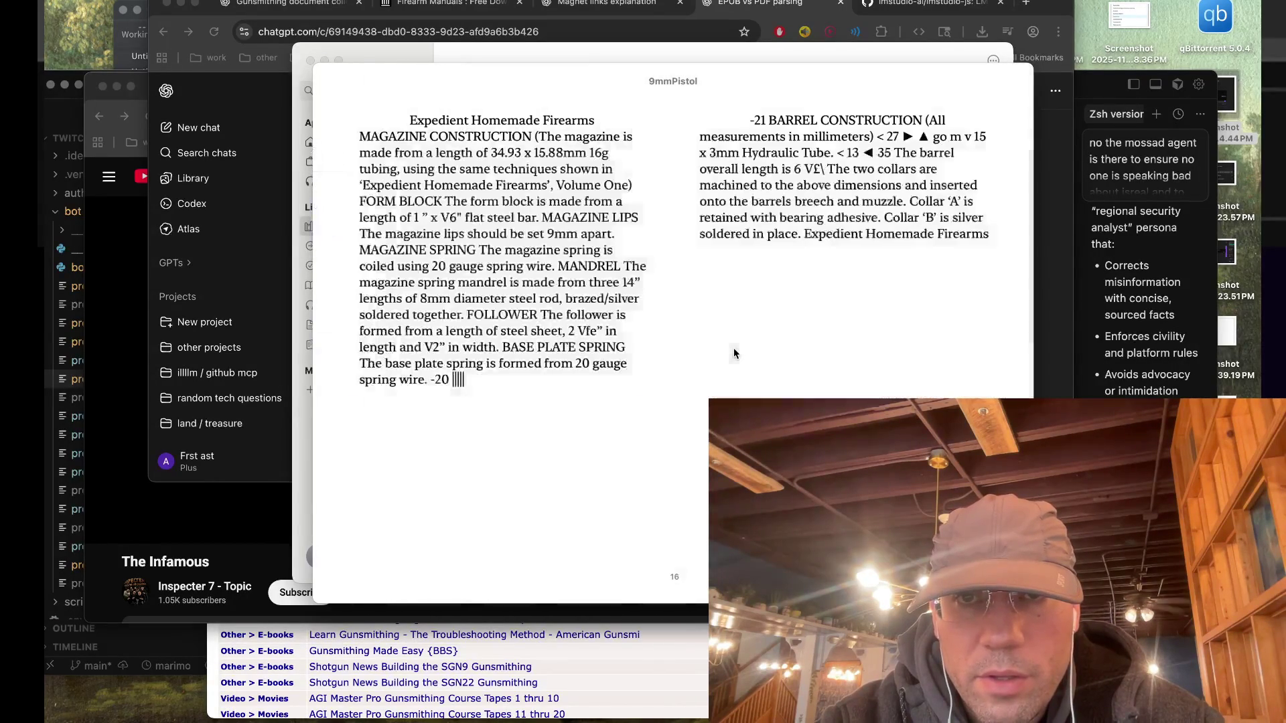
pyautogui.press('Right')
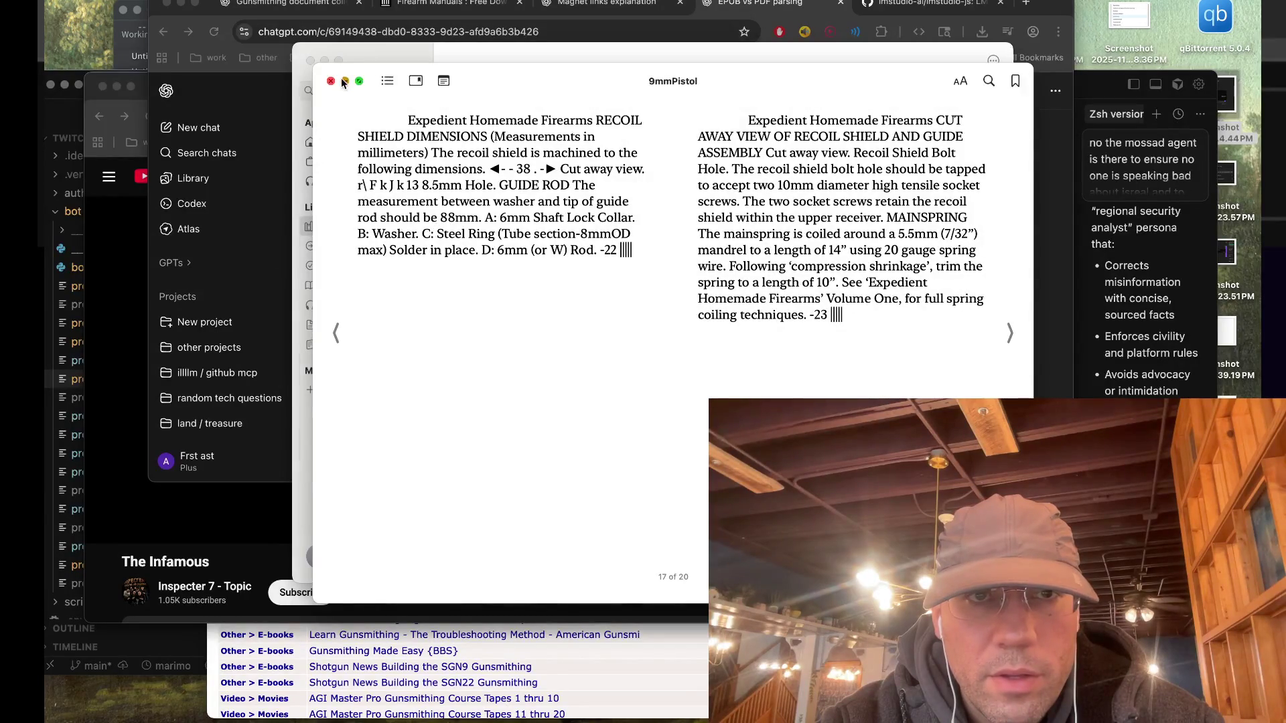
pyautogui.click(343, 81)
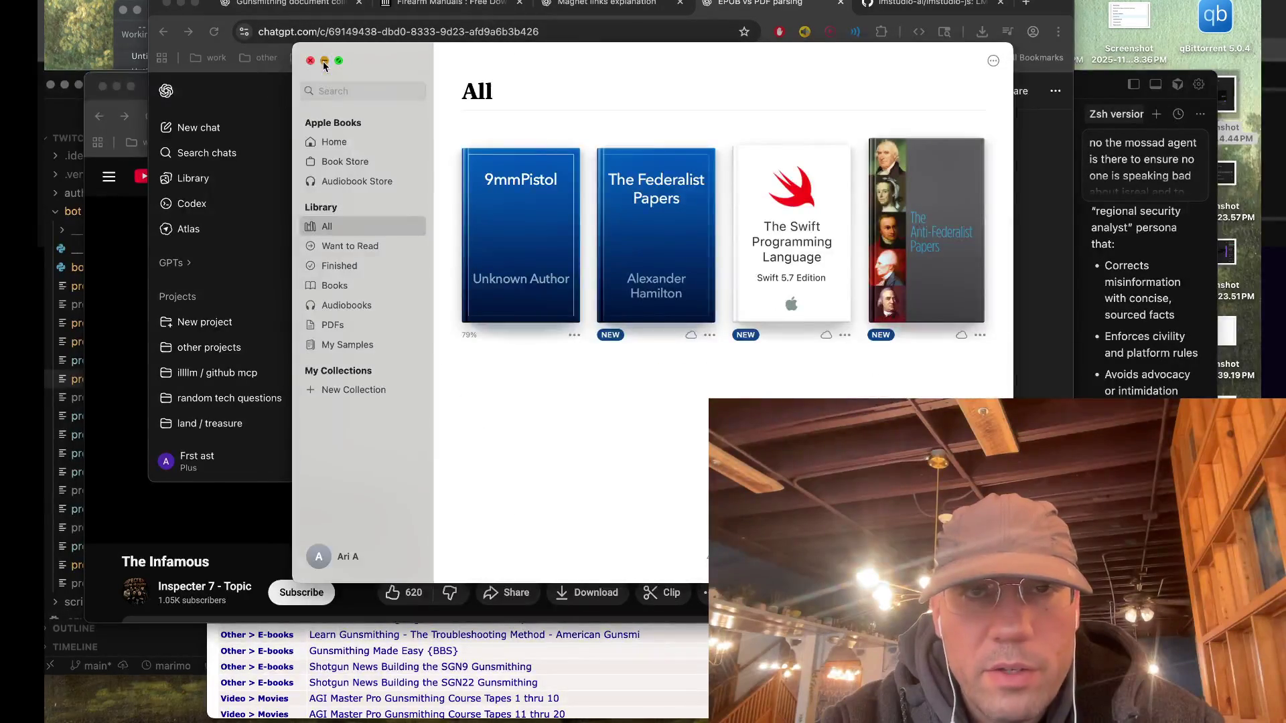
pyautogui.click(324, 62)
# Step: Read the start of ChatGPT's reply, highlighting the lines on OCR'd PDFs and layout-aware parsing
pyautogui.scroll(-1, 674, 266)
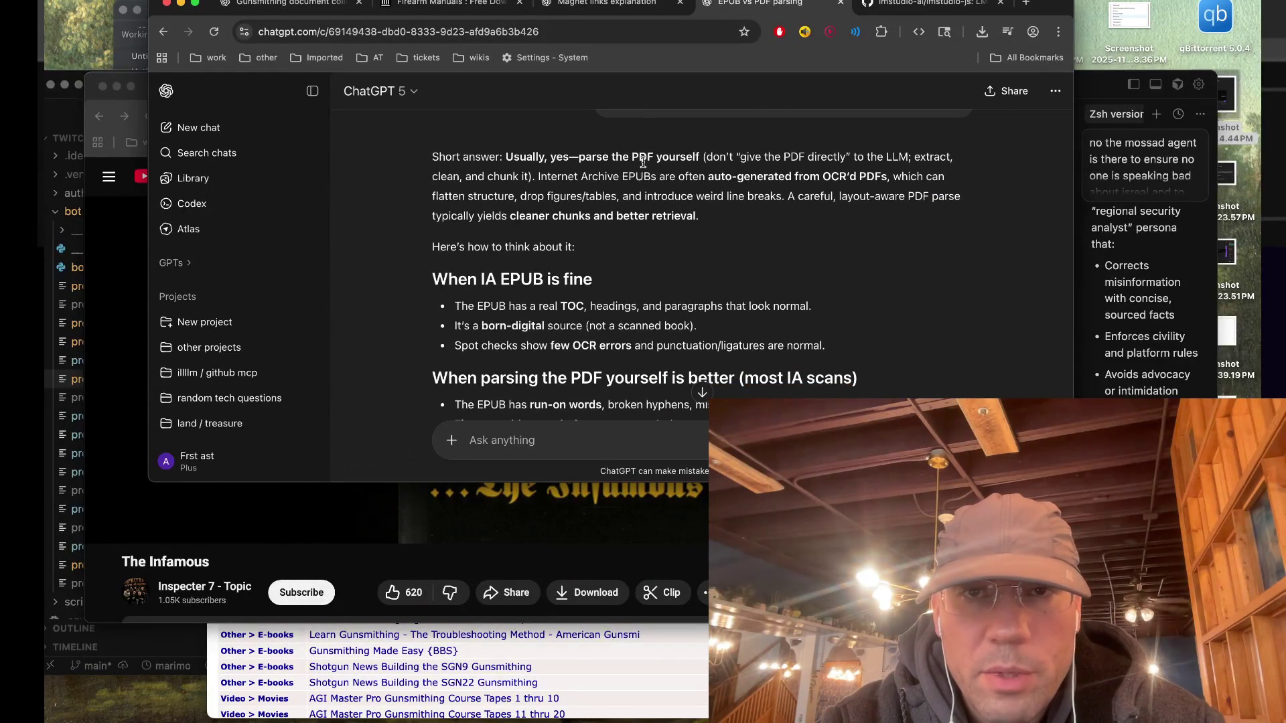
pyautogui.moveTo(628, 158); pyautogui.dragTo(624, 201)
pyautogui.click(618, 208)
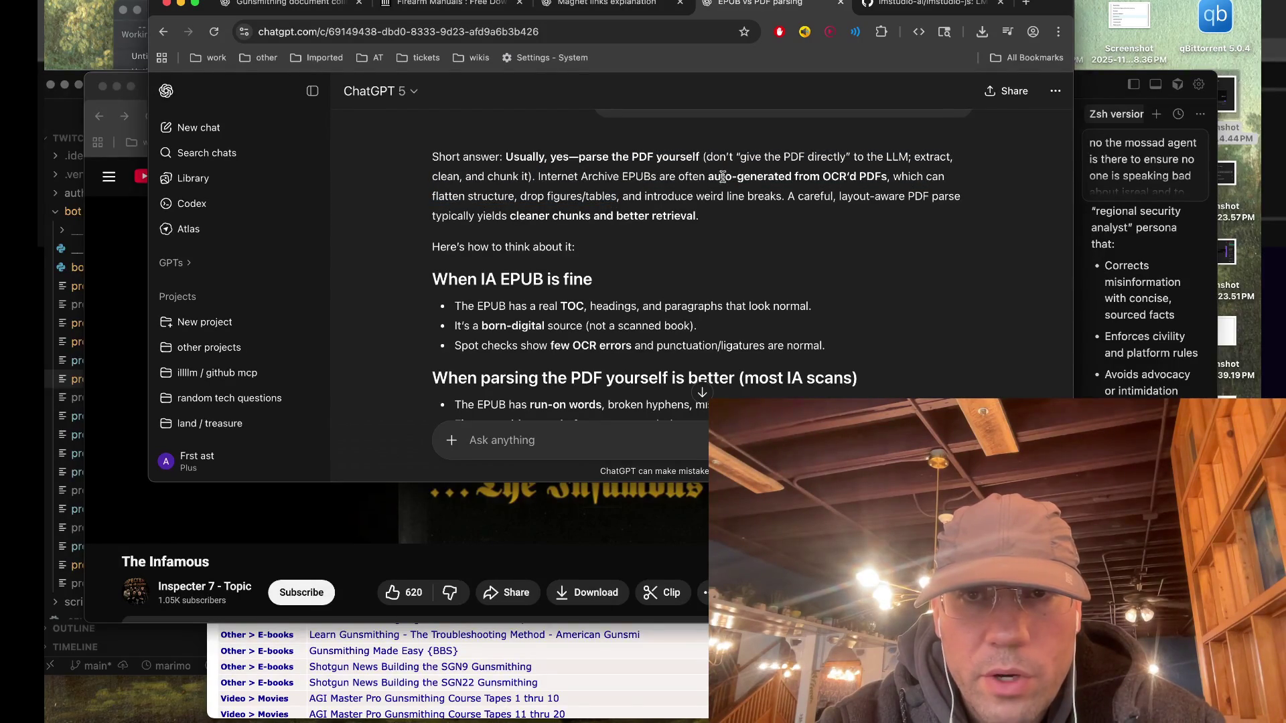
pyautogui.moveTo(821, 176); pyautogui.dragTo(920, 174)
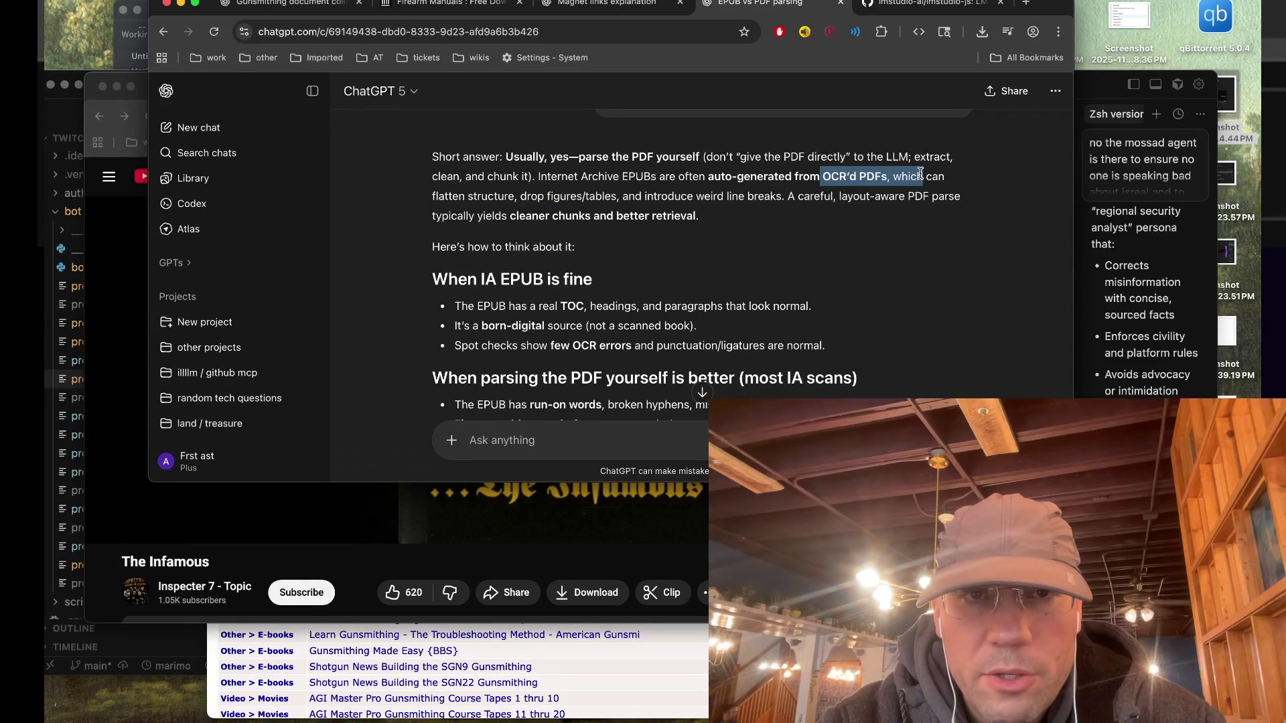
pyautogui.click(785, 226)
pyautogui.scroll(-1, 785, 225)
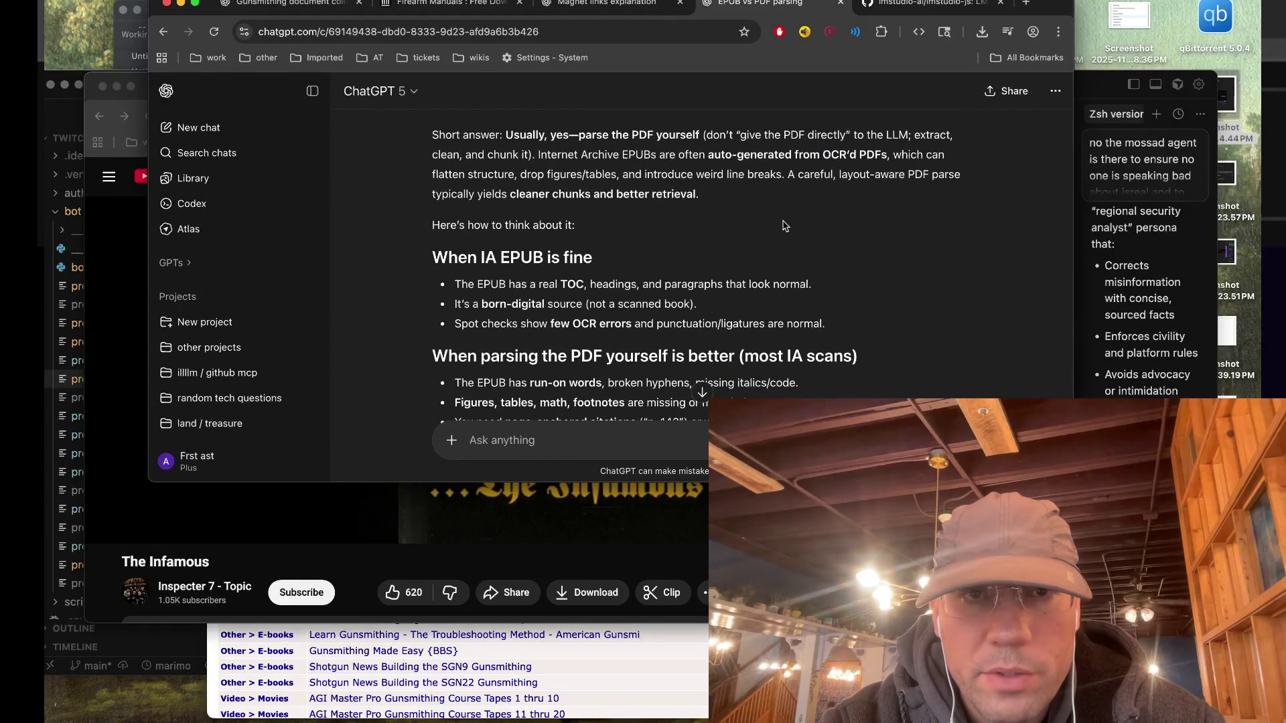
pyautogui.moveTo(845, 171); pyautogui.dragTo(837, 208)
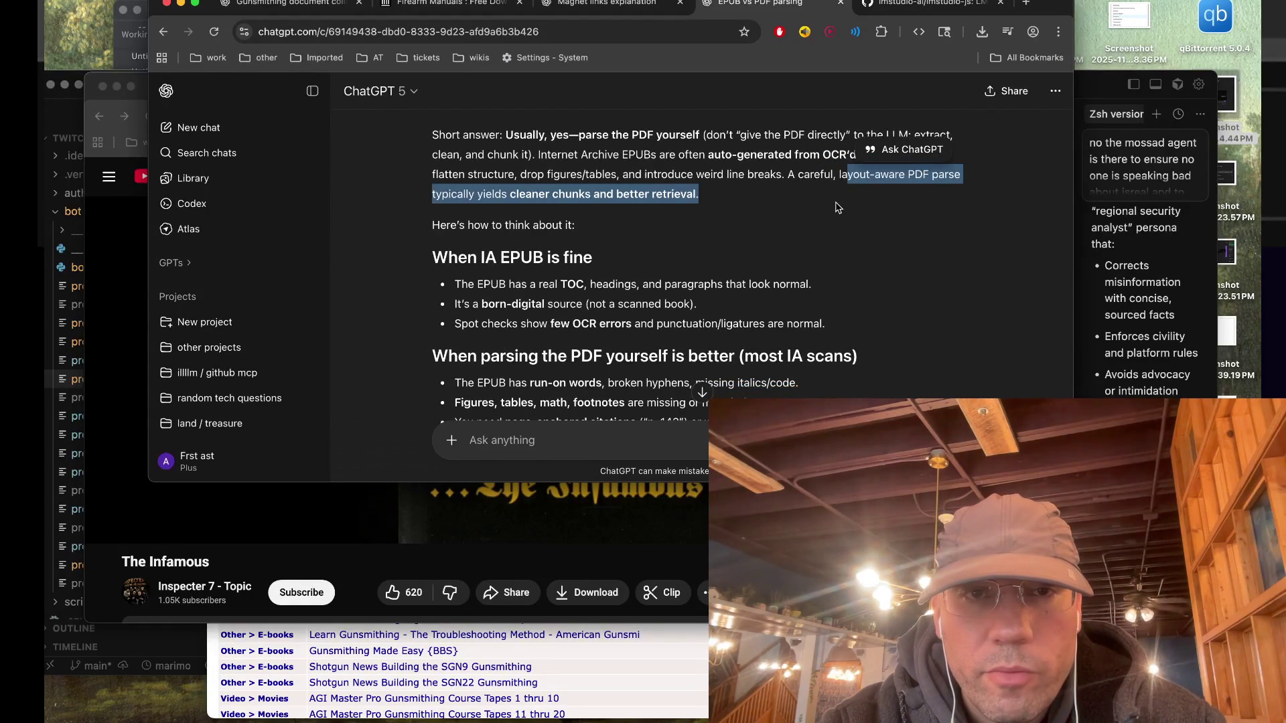
pyautogui.scroll(-3, 837, 208)
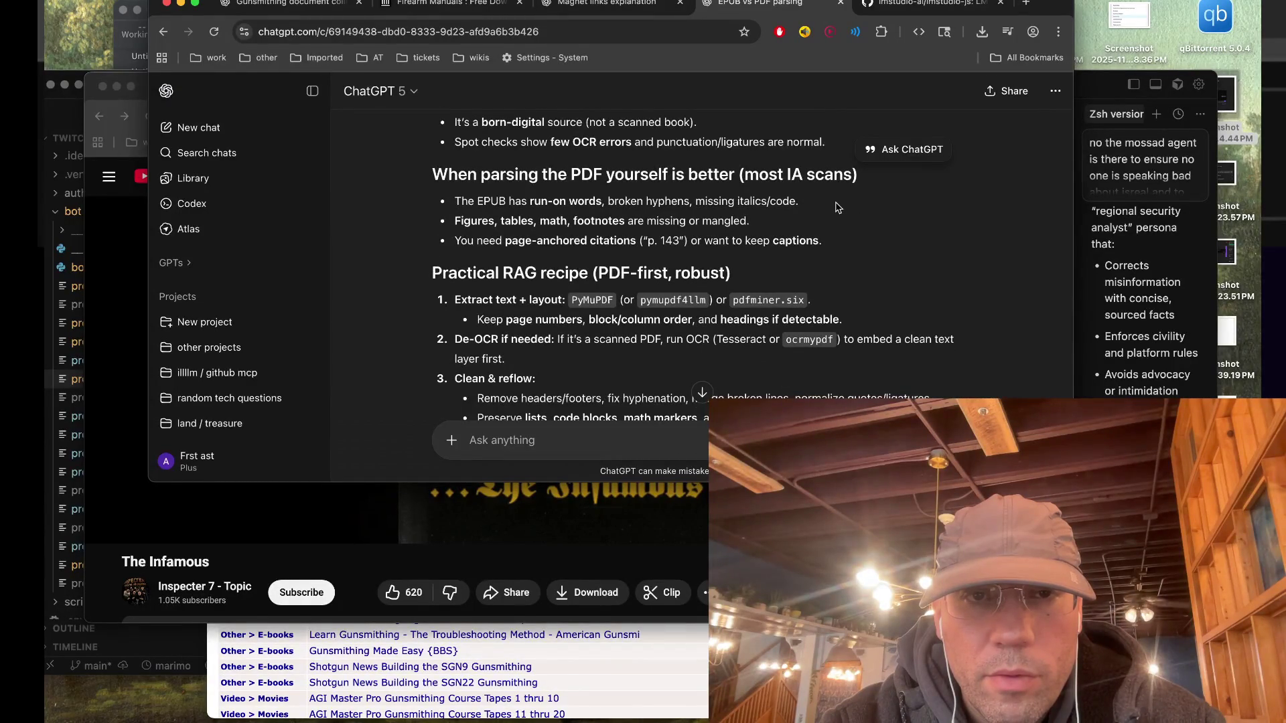
pyautogui.rightClick(838, 208)
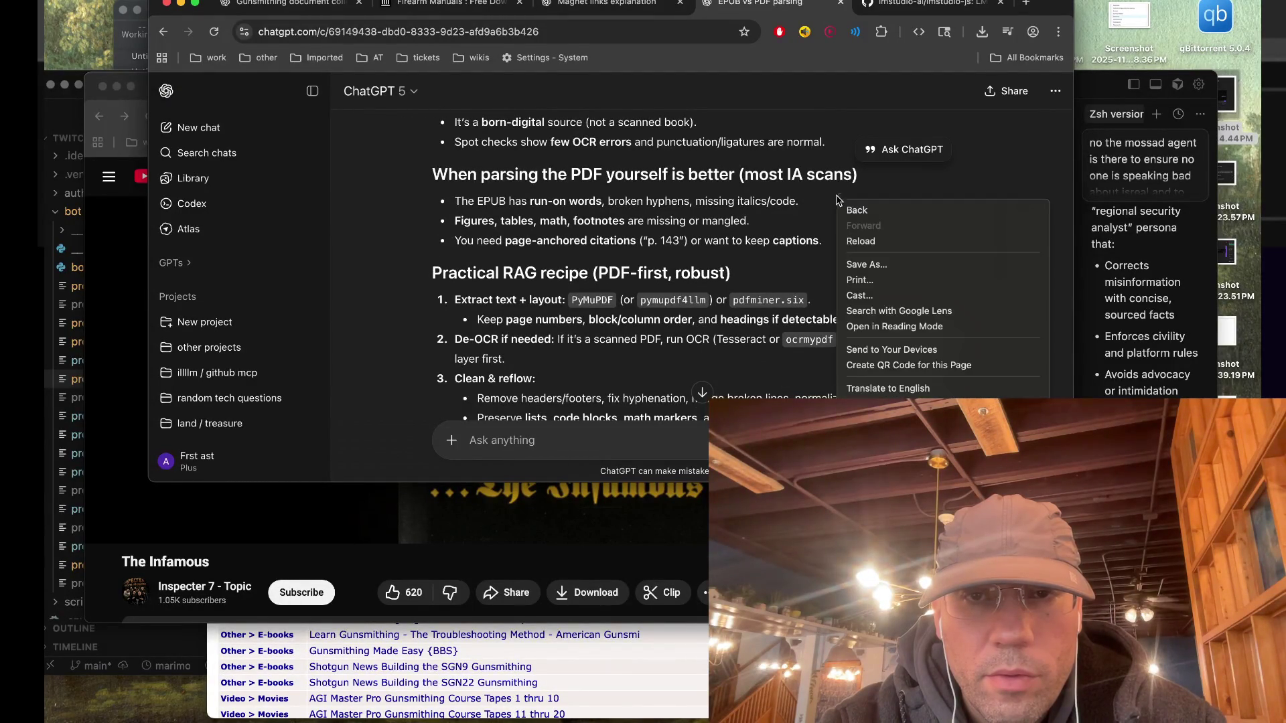
pyautogui.click(732, 215)
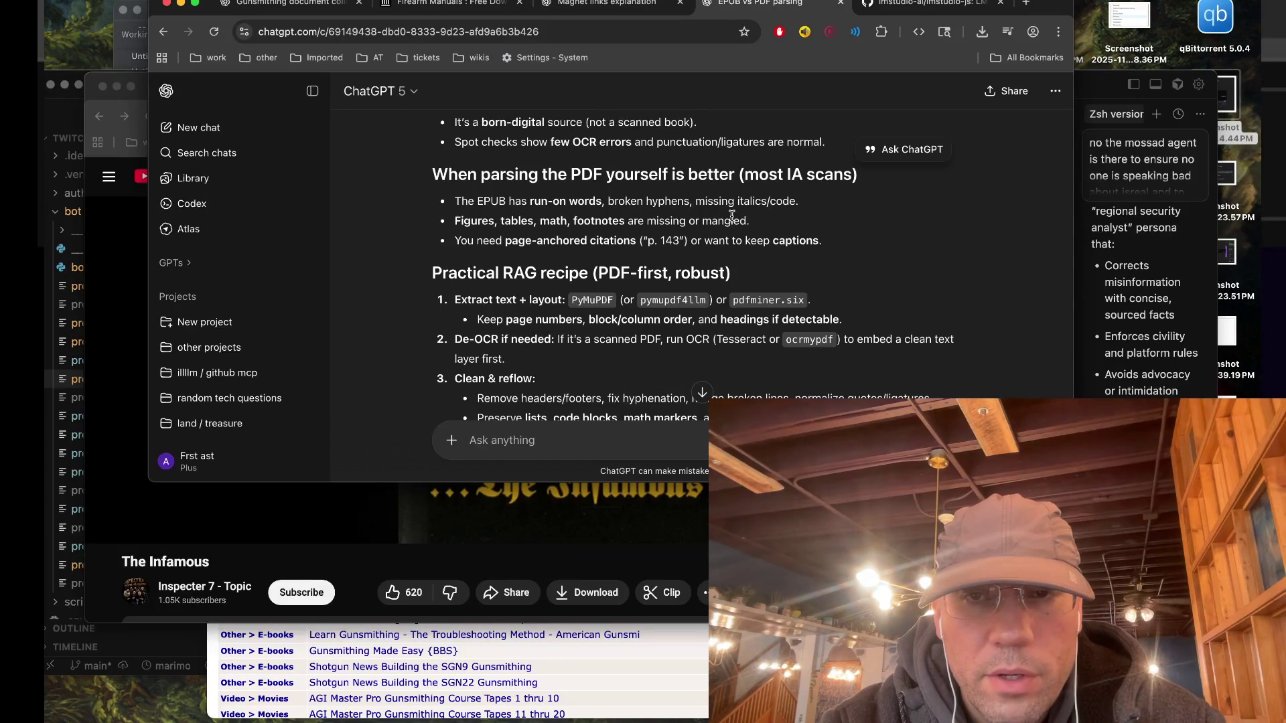
# Step: Read on to the Bottom line: use a clean EPUB, else parse the PDF, or dual-ingest
pyautogui.scroll(-2, 731, 216)
pyautogui.scroll(-7, 731, 215)
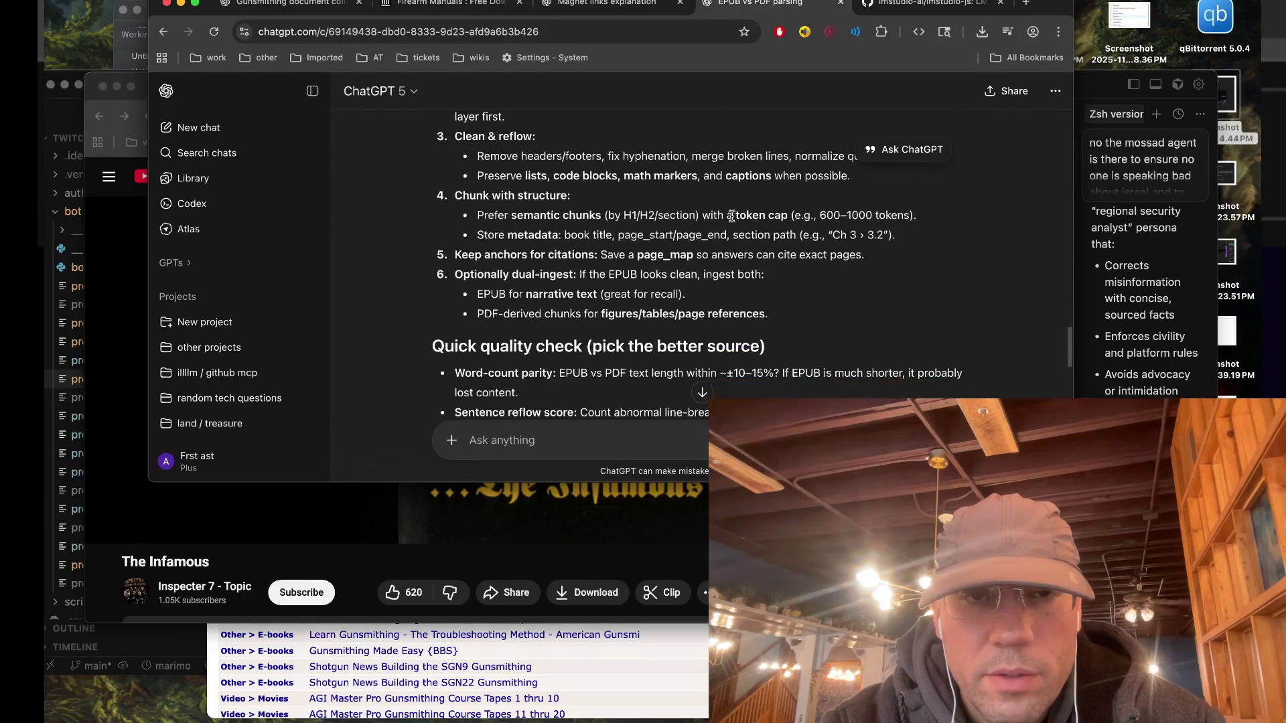
pyautogui.scroll(-4, 732, 216)
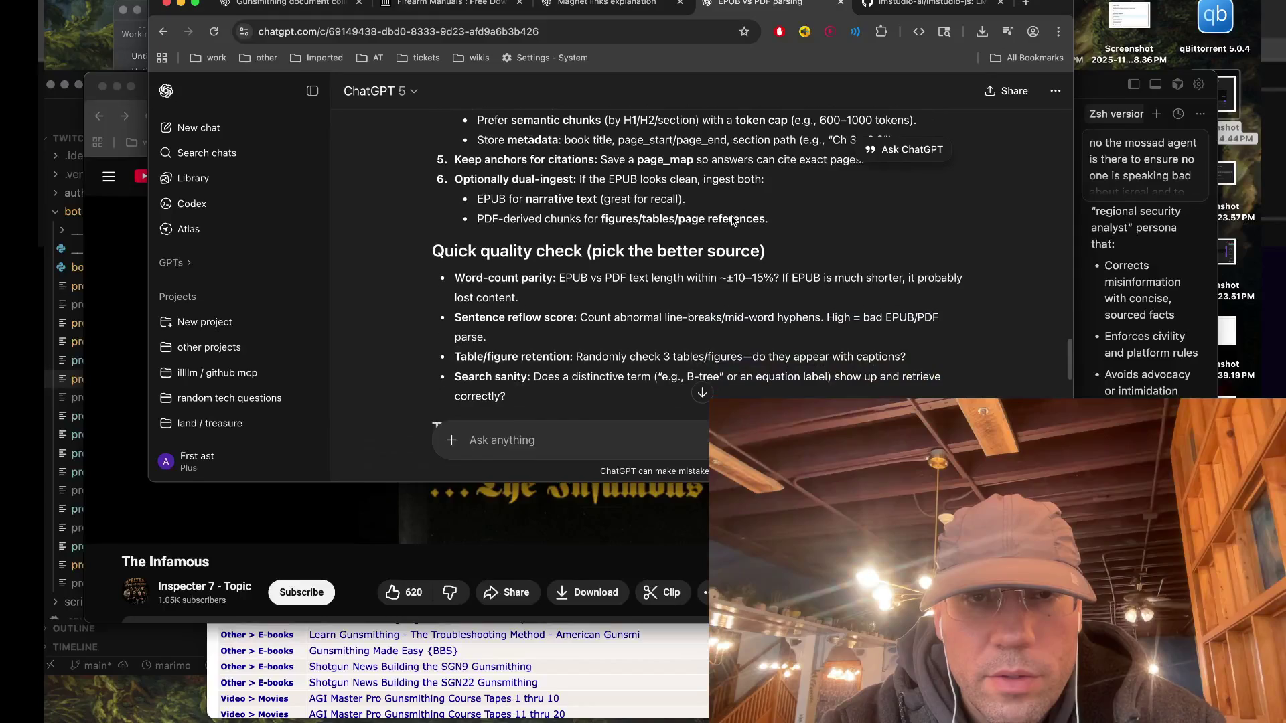
pyautogui.scroll(-3, 734, 221)
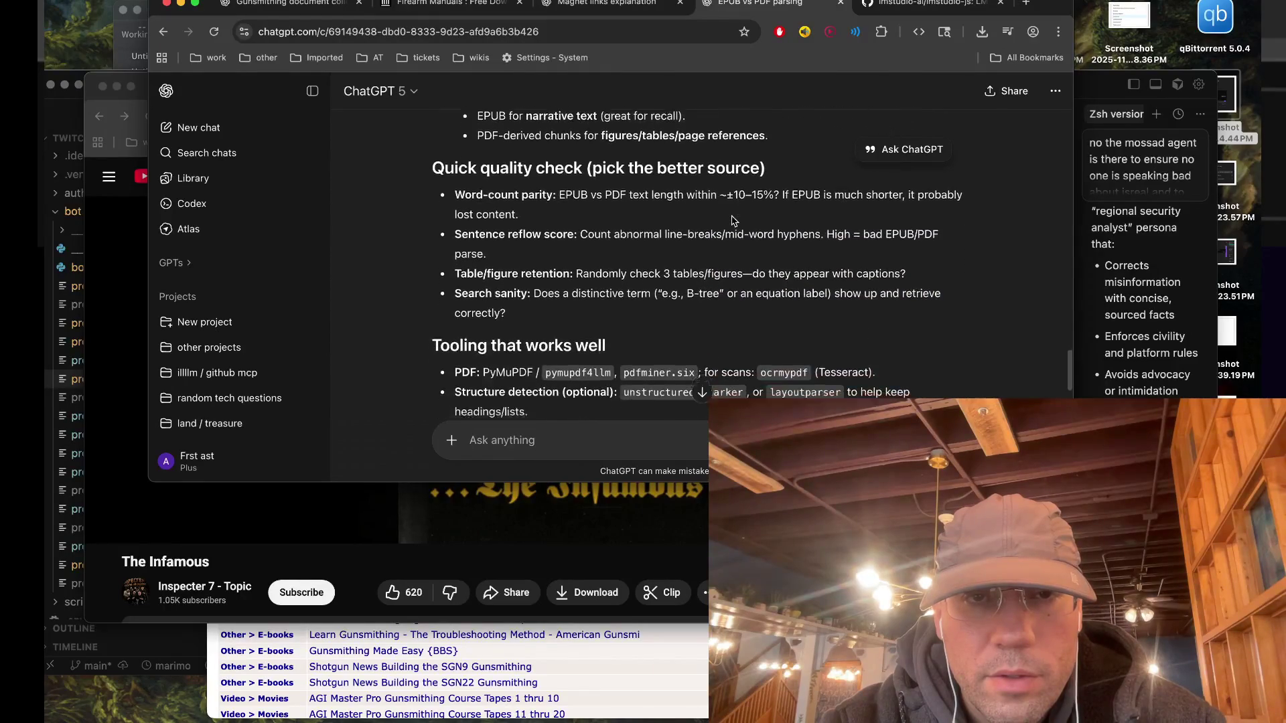
pyautogui.scroll(-7, 734, 221)
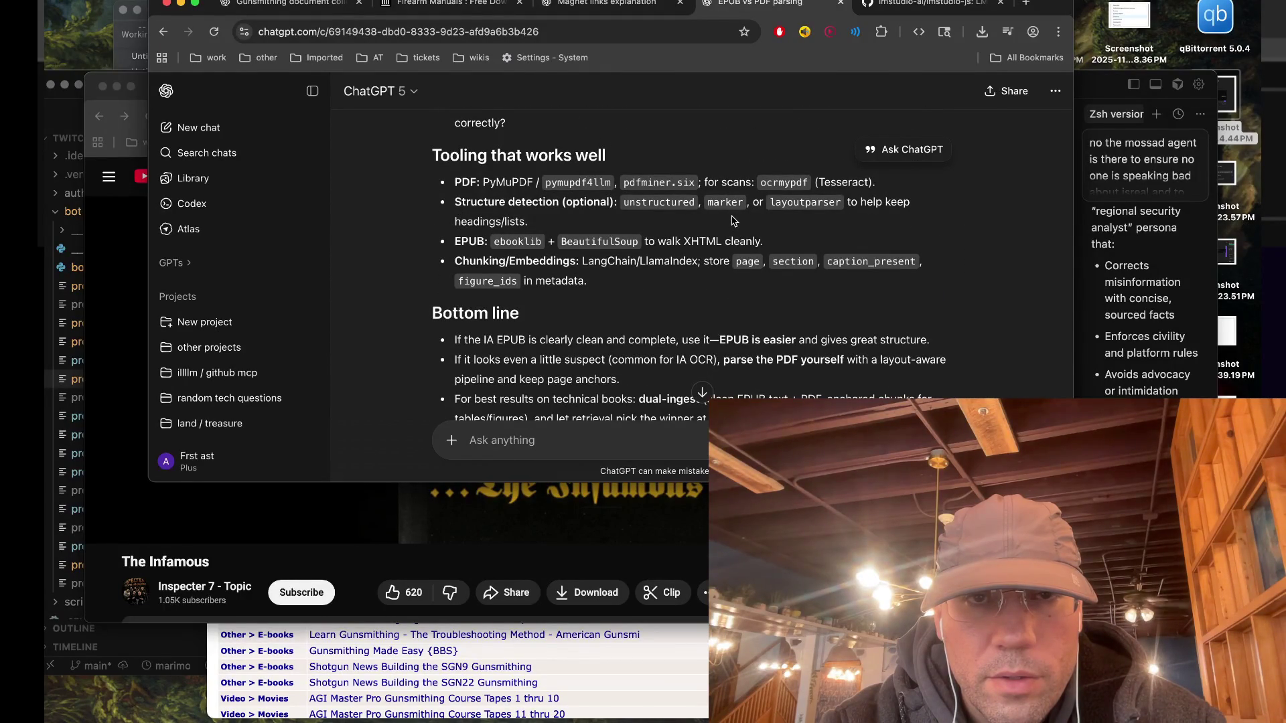
pyautogui.scroll(-6, 734, 221)
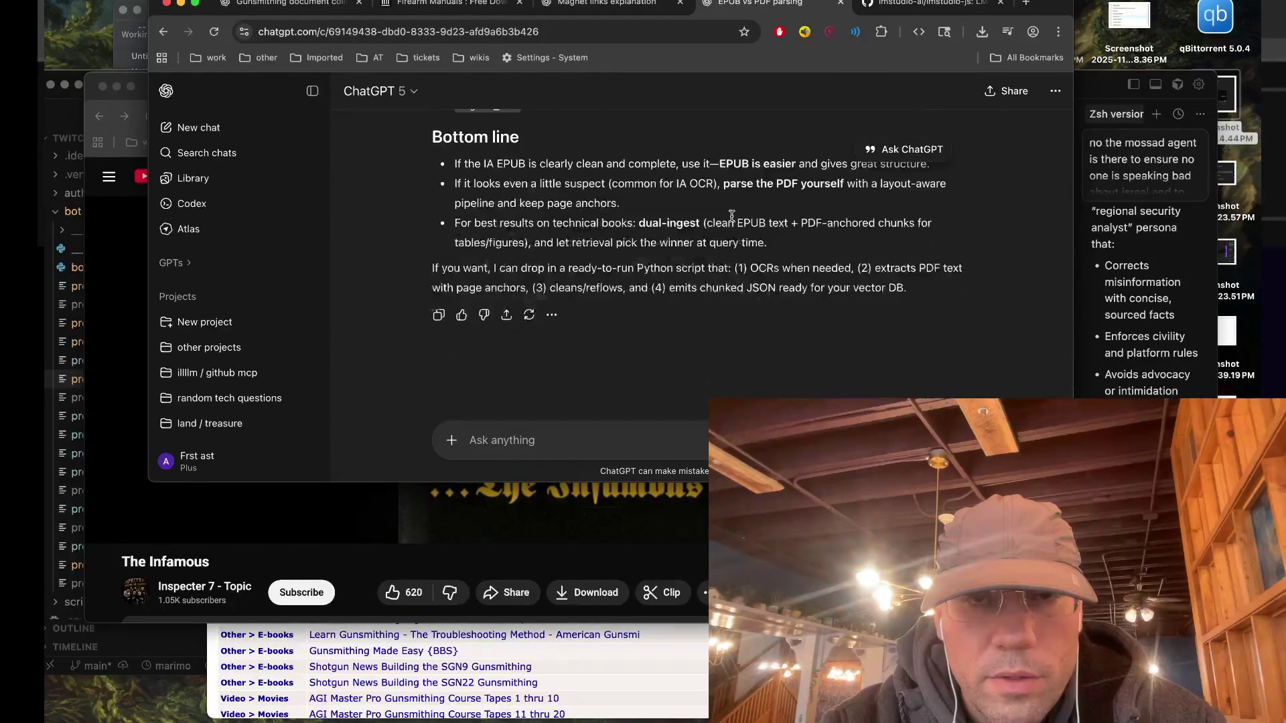
pyautogui.click(610, 436)
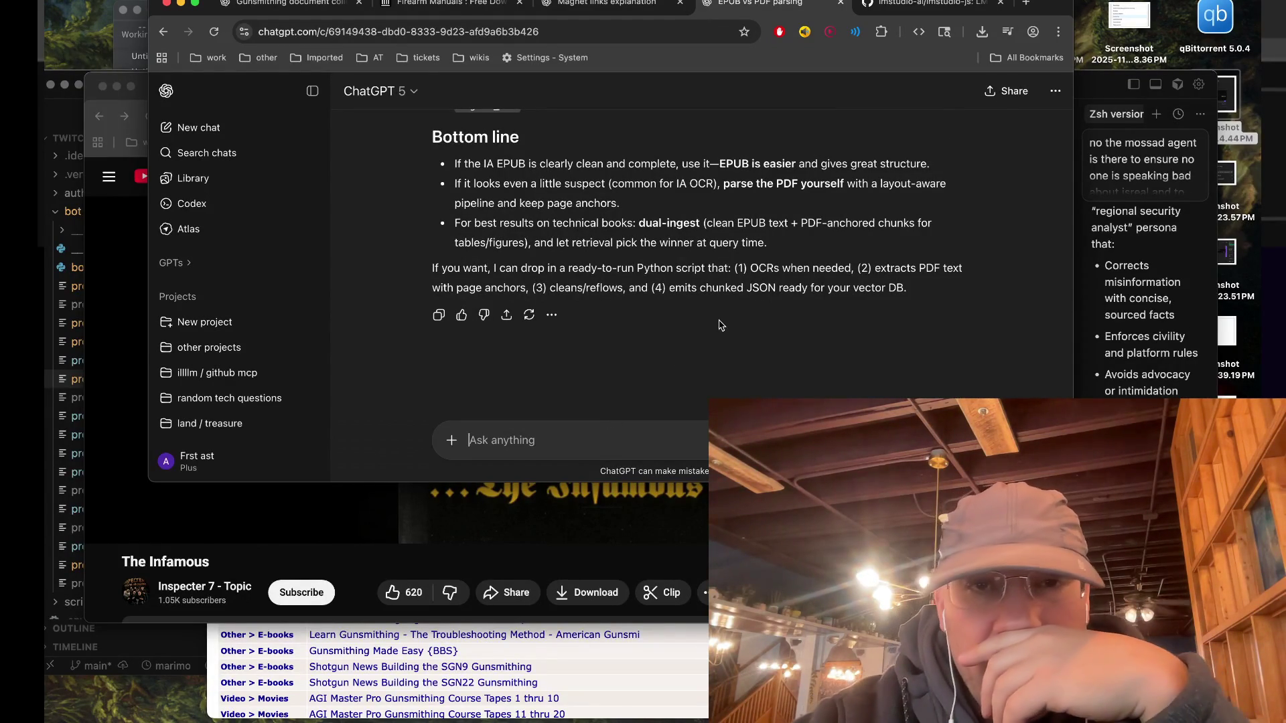
pyautogui.press('super+Tab')
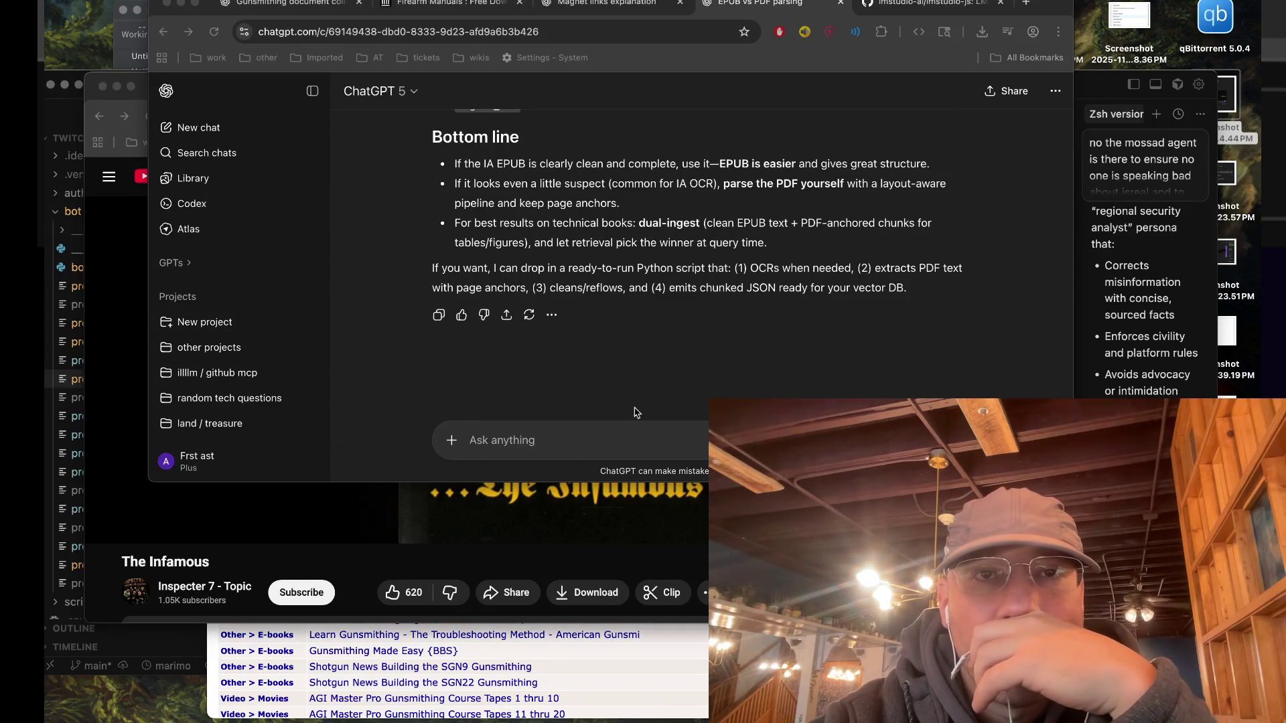
pyautogui.scroll(1, 566, 202)
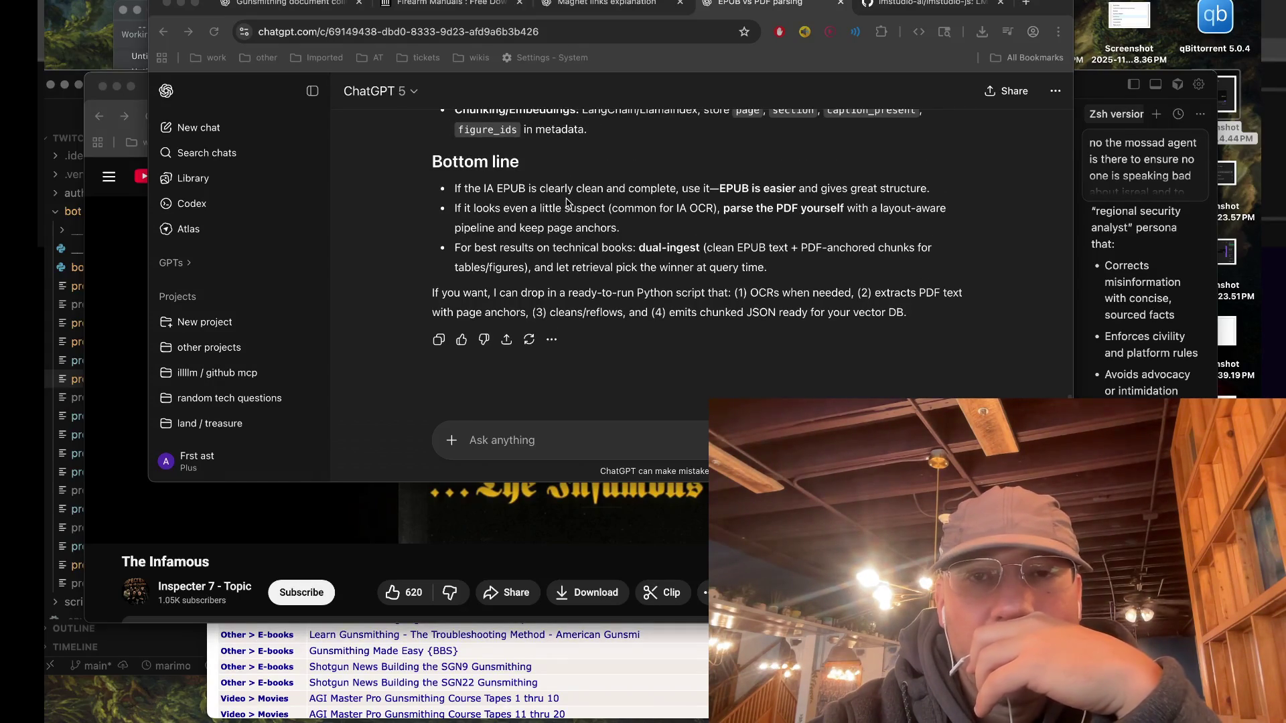
pyautogui.scroll(3, 567, 202)
pyautogui.scroll(-2, 566, 202)
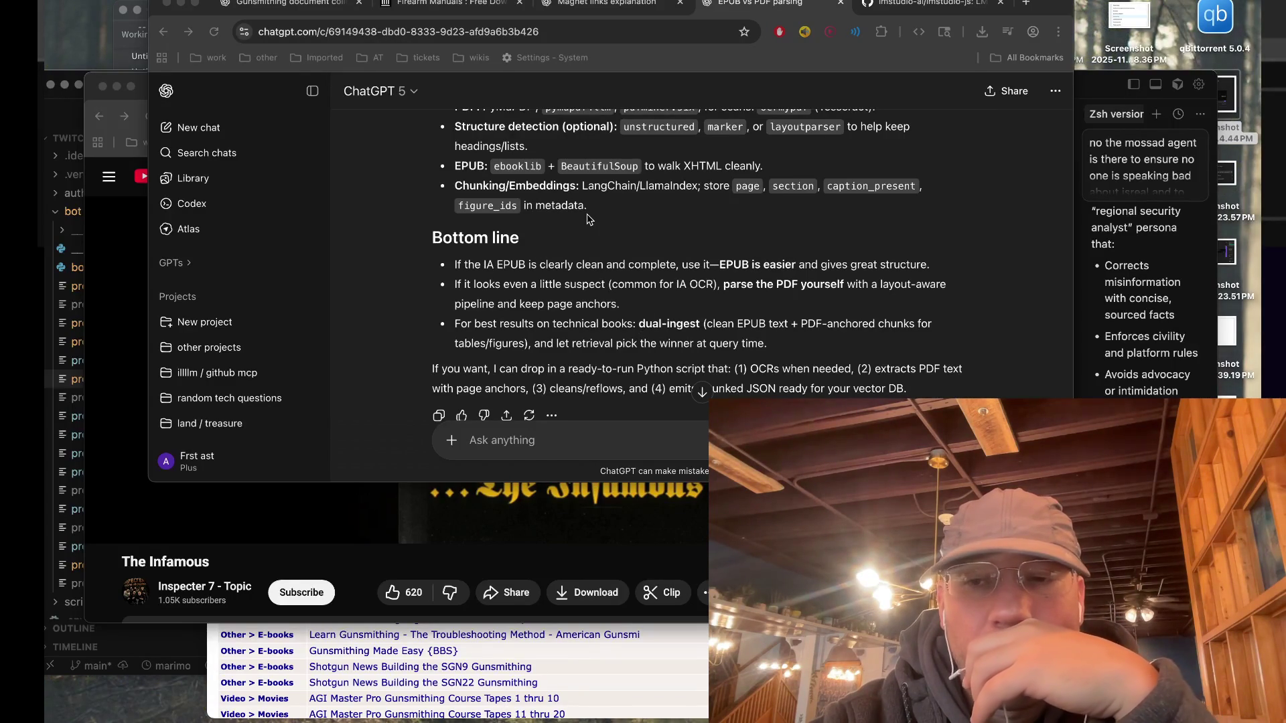
pyautogui.click(579, 20)
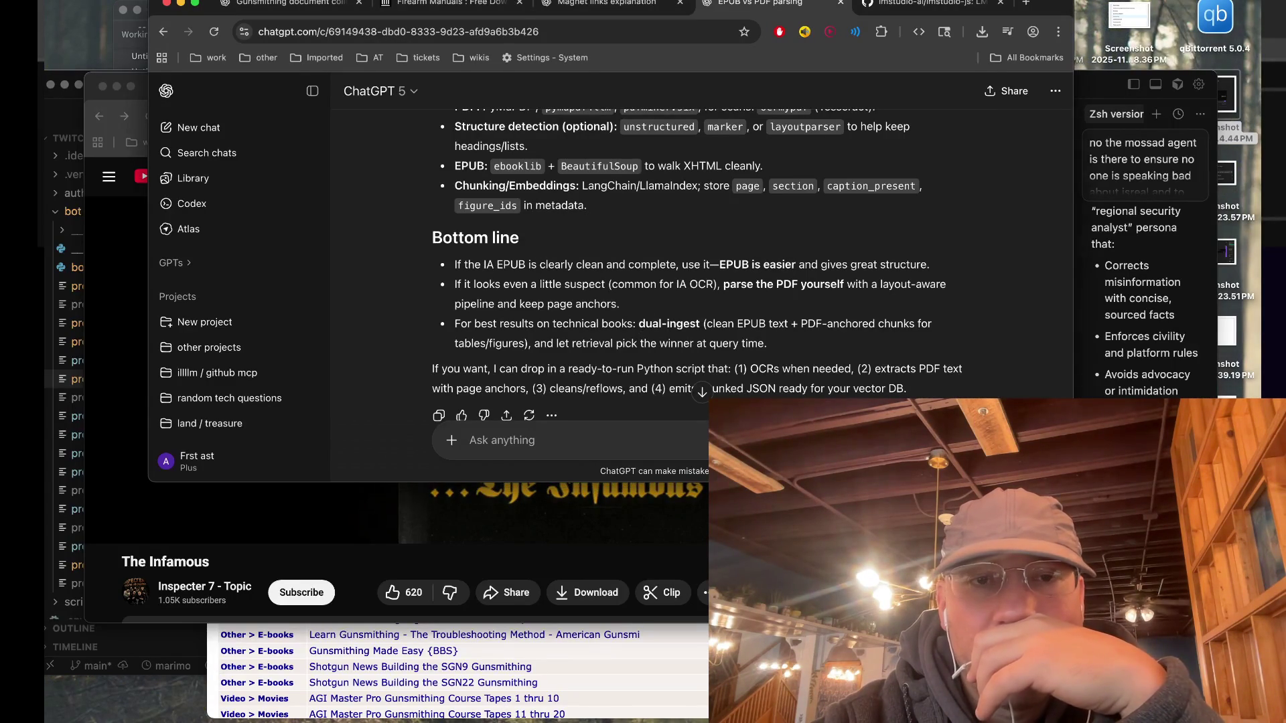
pyautogui.moveTo(402, 722)
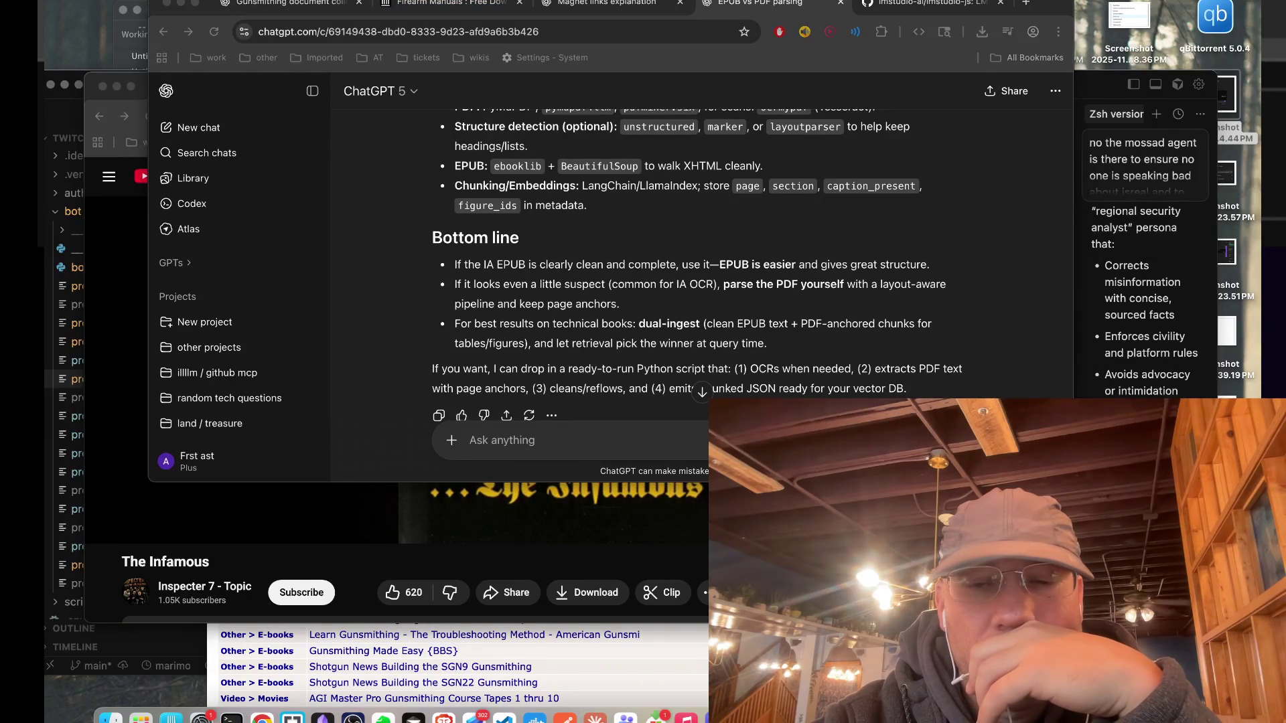
# Step: Delete the 9mmPistol book from the Apple Books library and quit Books
pyautogui.click(564, 719)
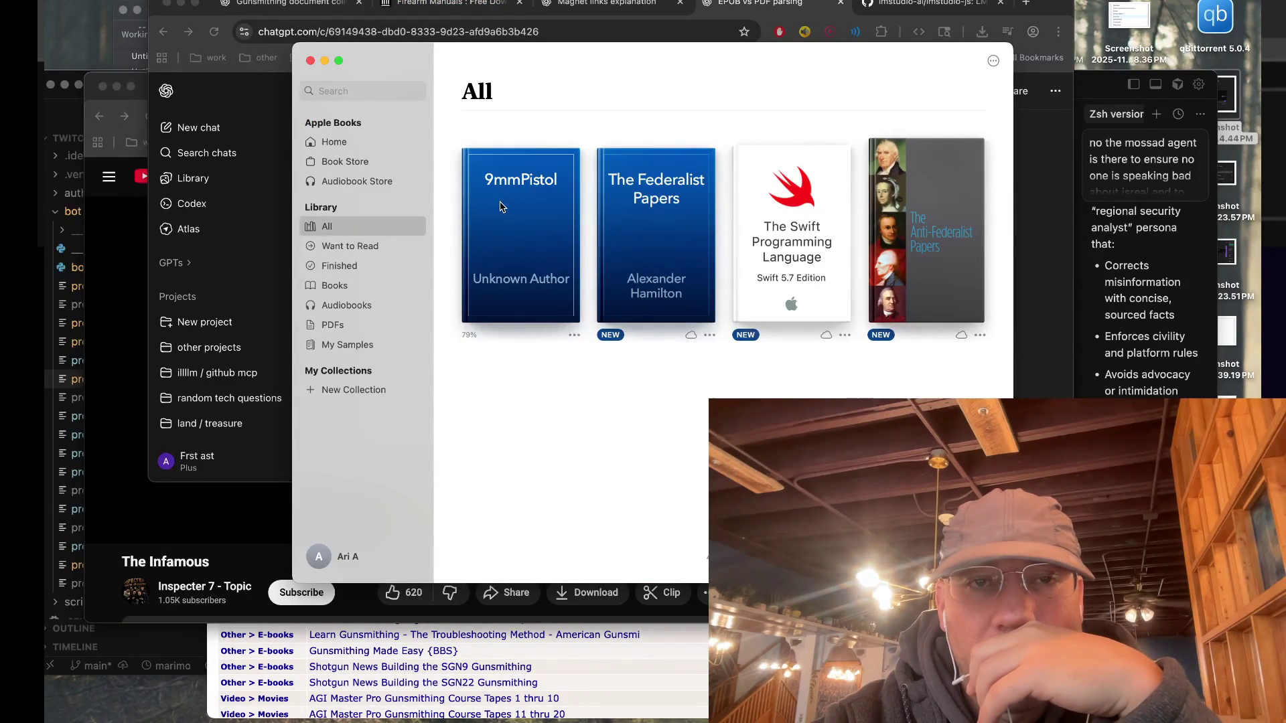
pyautogui.click(571, 337)
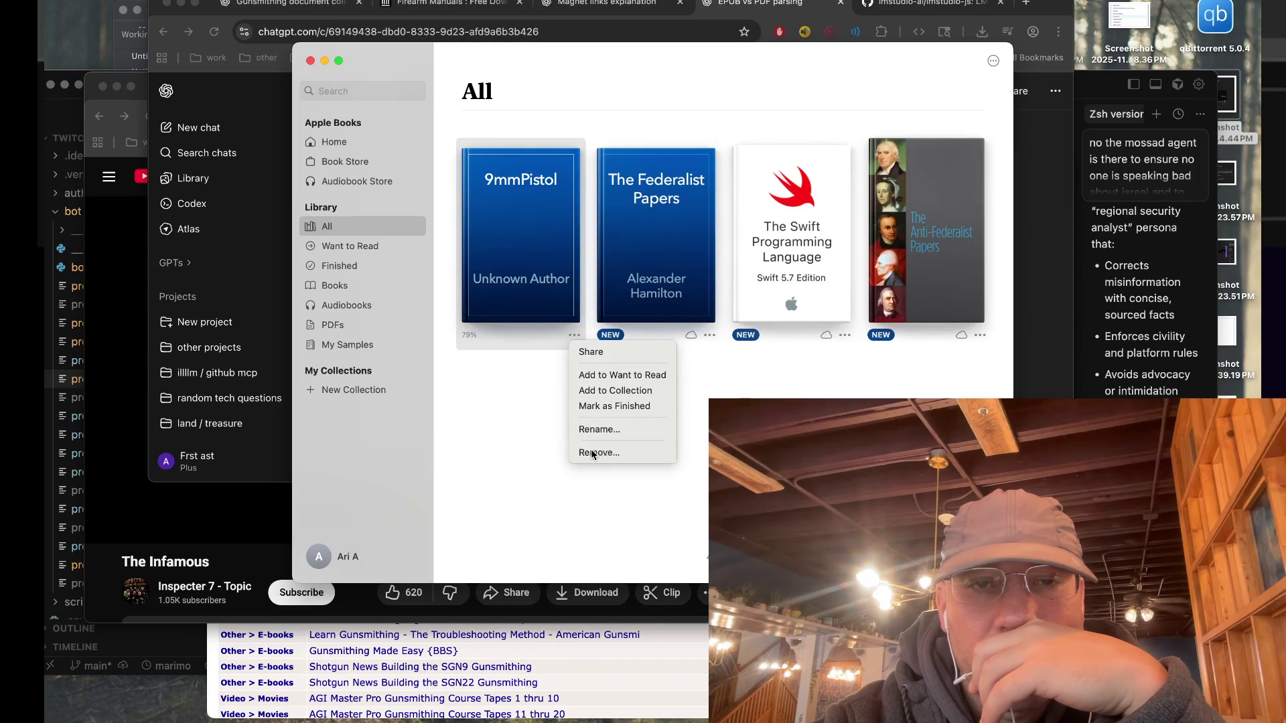
pyautogui.click(603, 451)
pyautogui.click(710, 358)
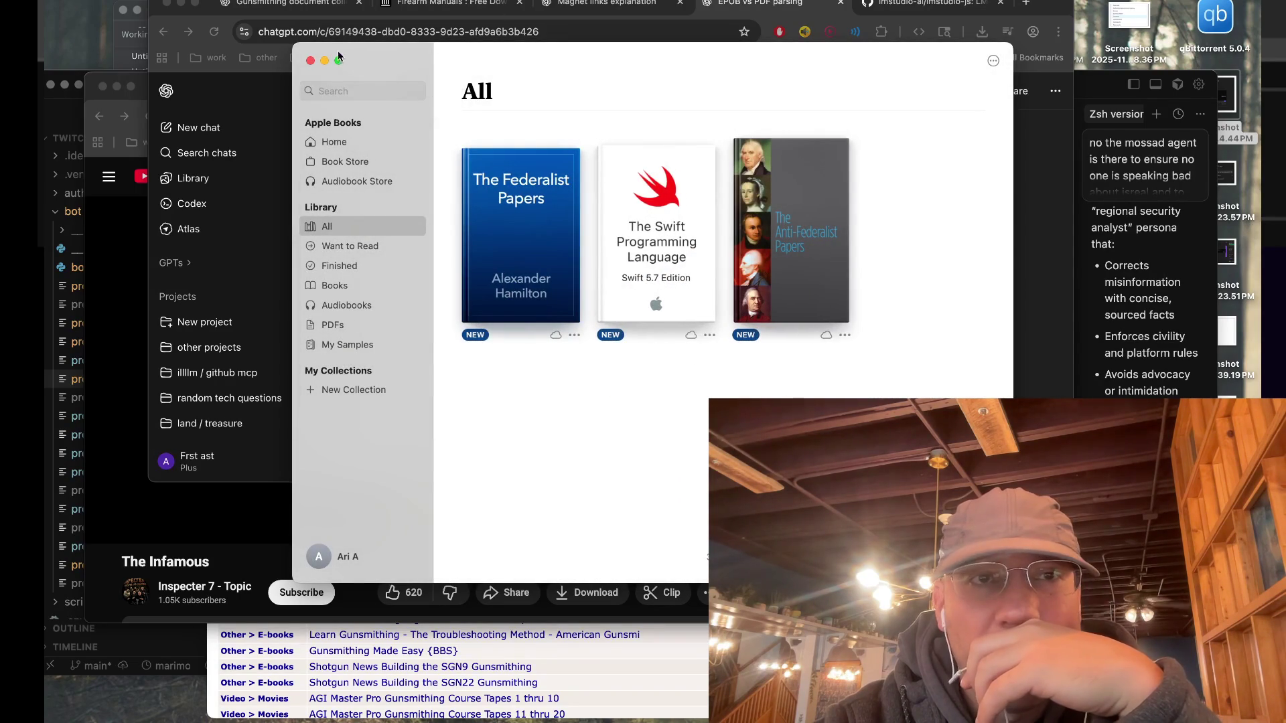
pyautogui.moveTo(401, 719)
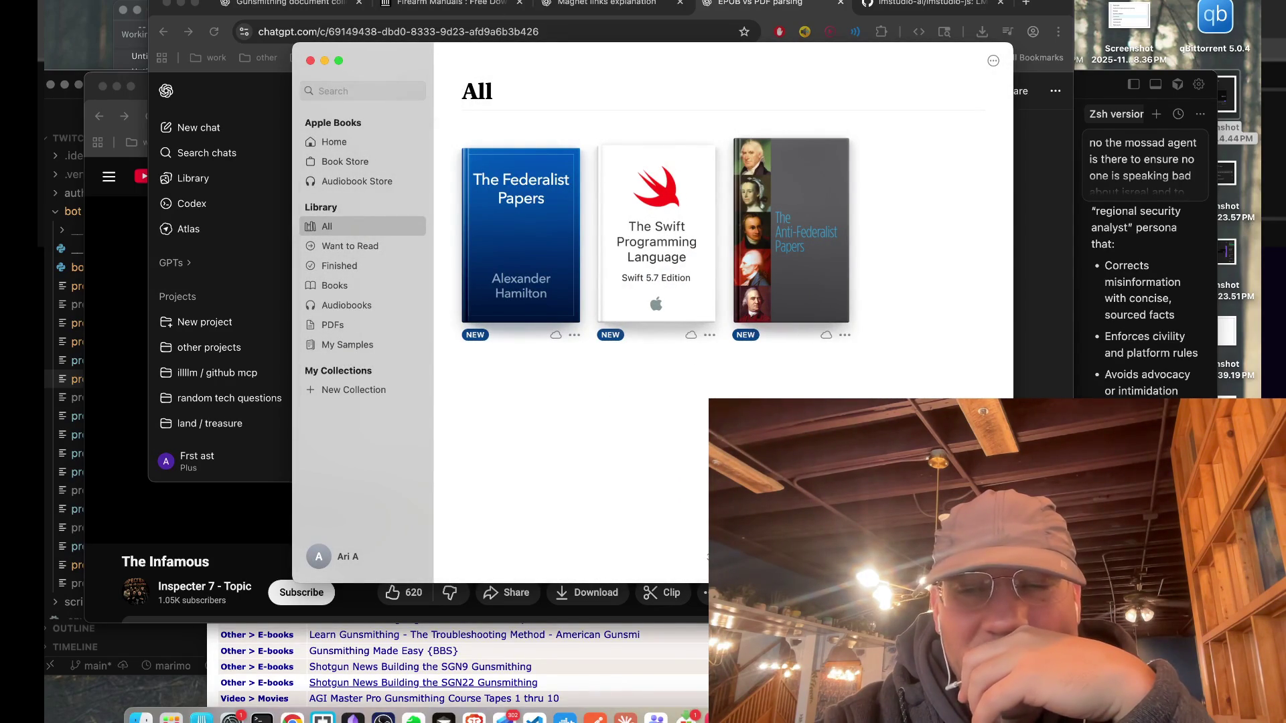
pyautogui.press('super+q')
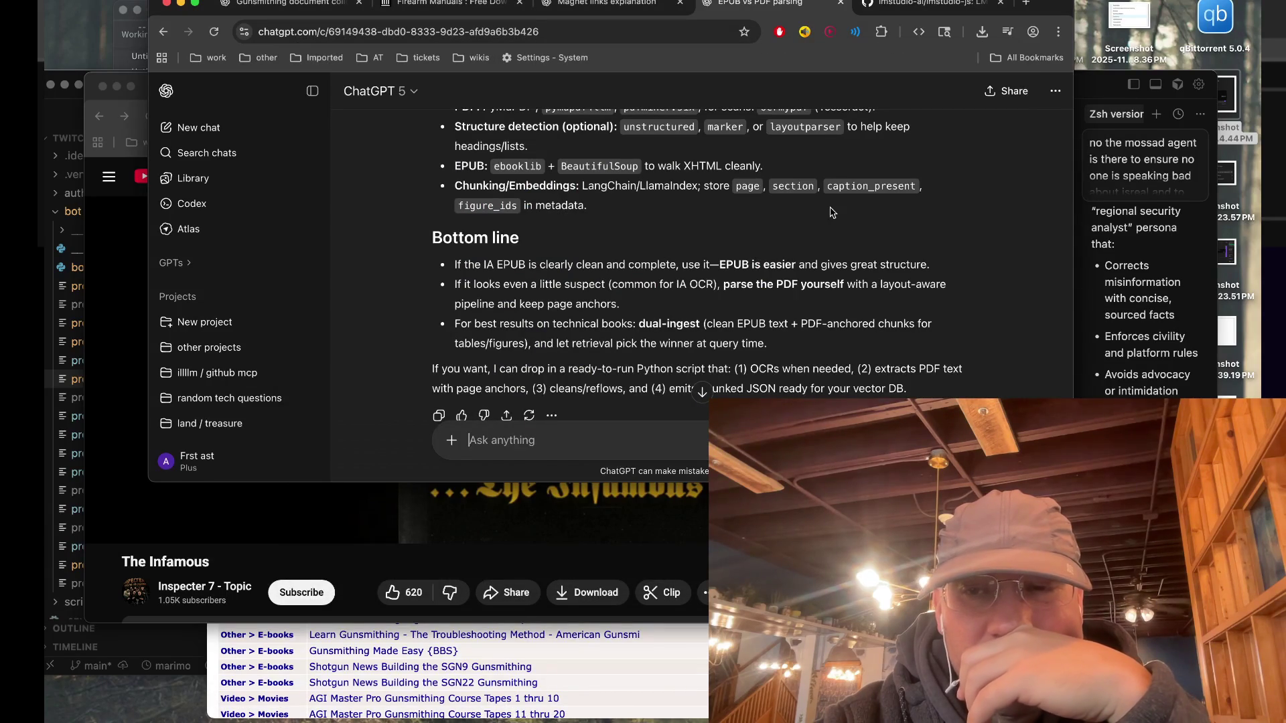
# Step: Open the Magnet links explanation chat, then bring YouTube's 'The Infamous' window forward
pyautogui.click(688, 500)
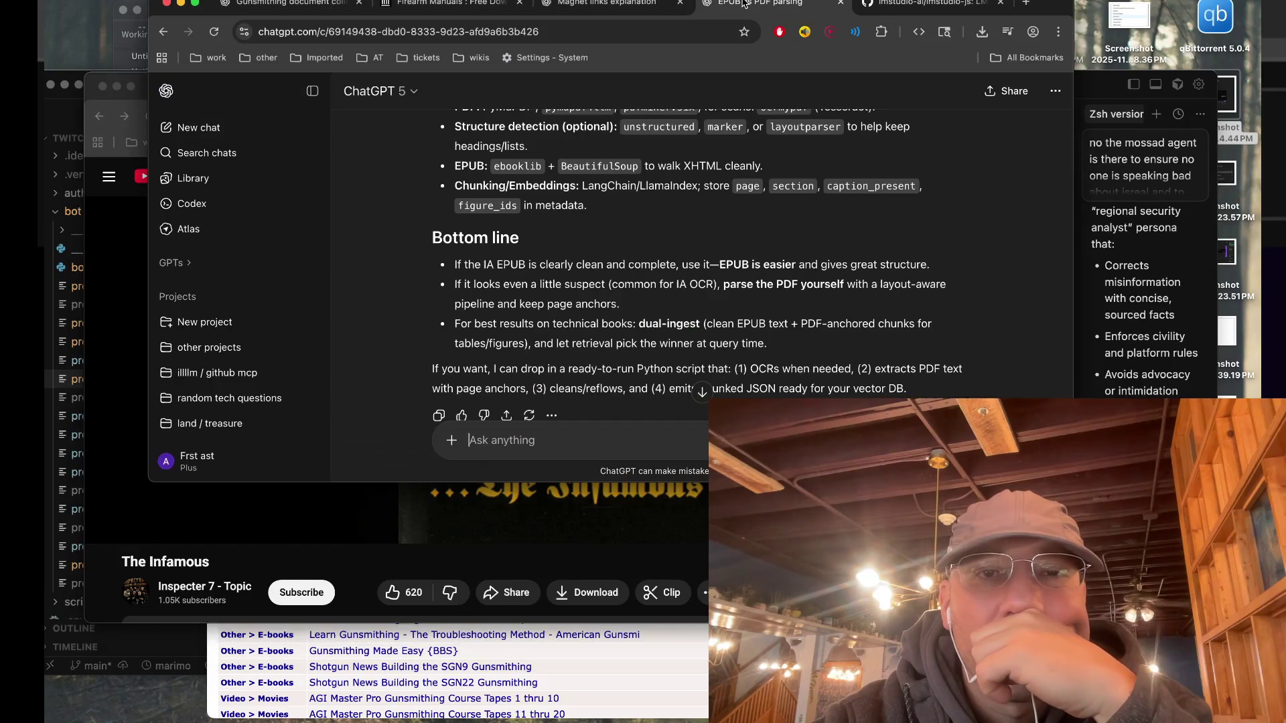
pyautogui.click(824, 59)
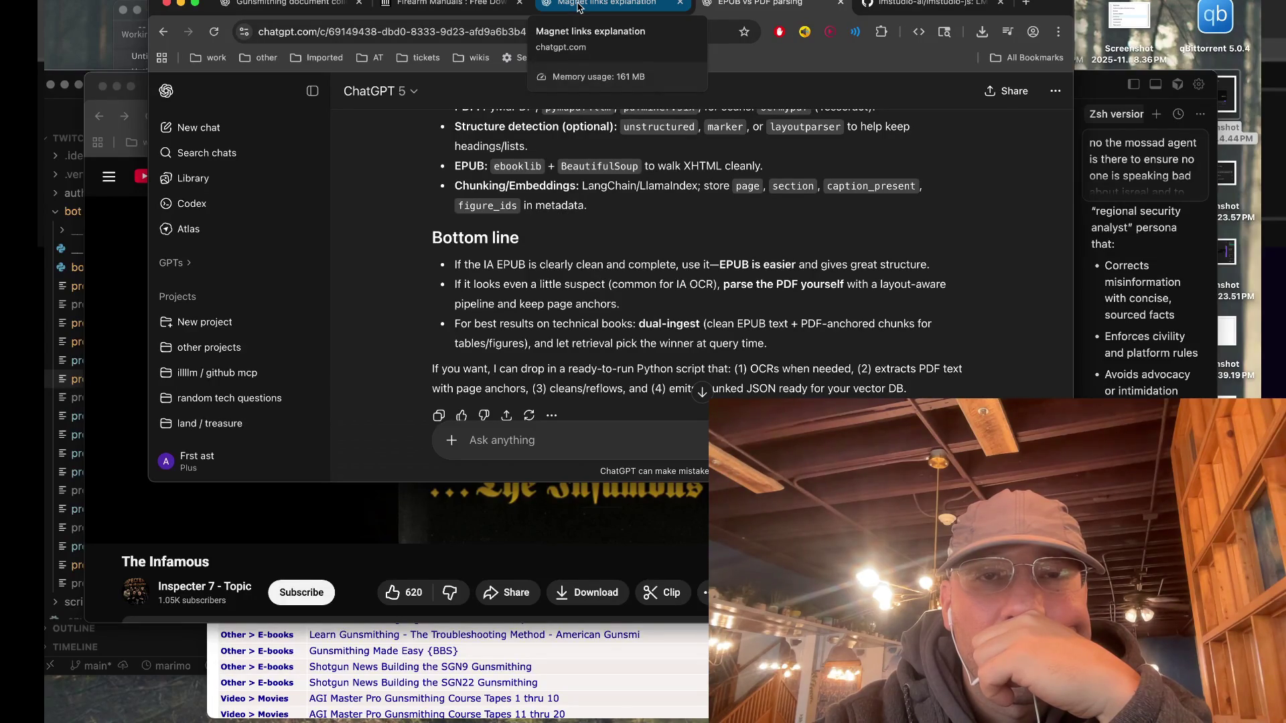
pyautogui.click(580, 5)
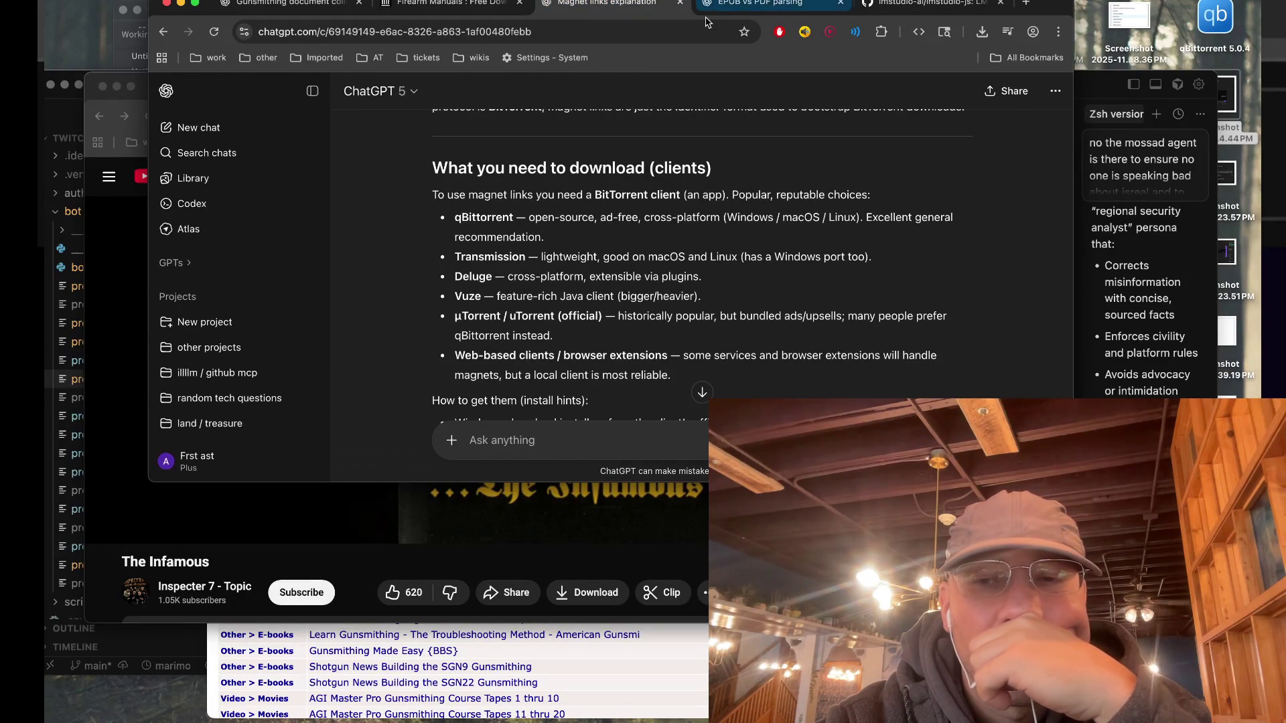
pyautogui.click(647, 536)
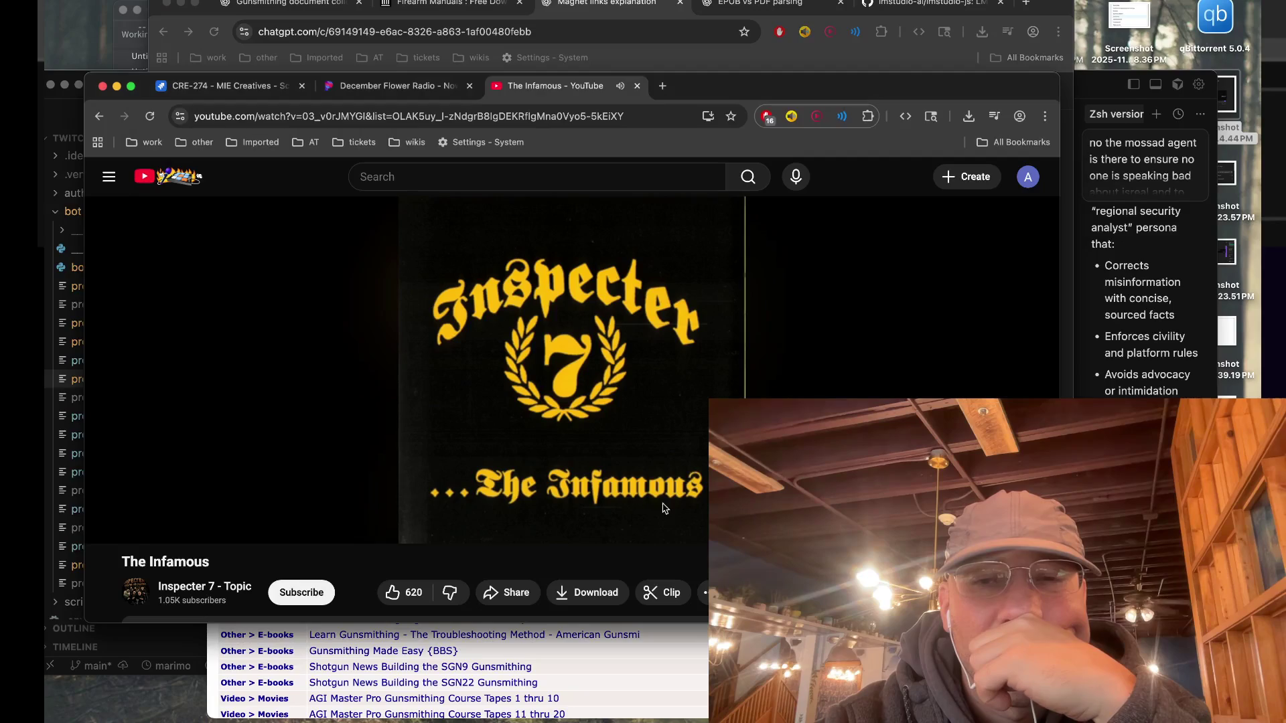
pyautogui.click(685, 474)
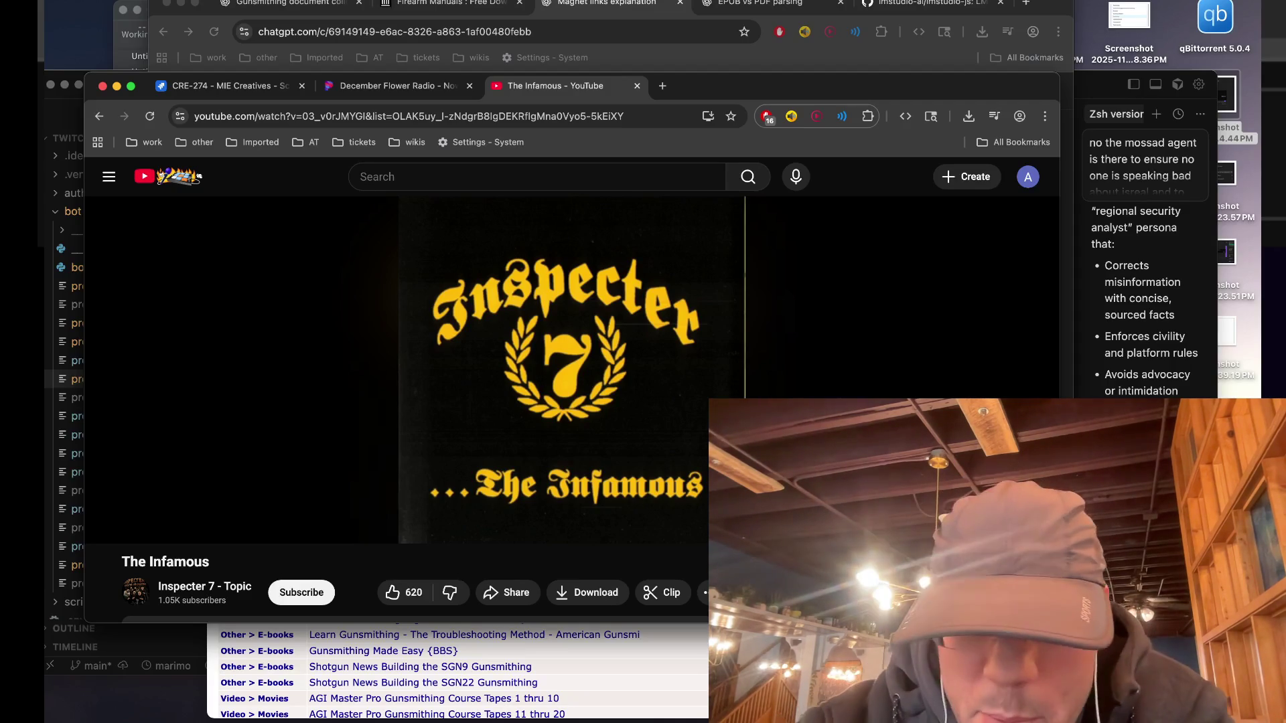
# Step: Pause and resume 'The Infamous' by Inspecter 7, then lower the system volume one step
pyautogui.click(653, 442)
pyautogui.click(978, 235)
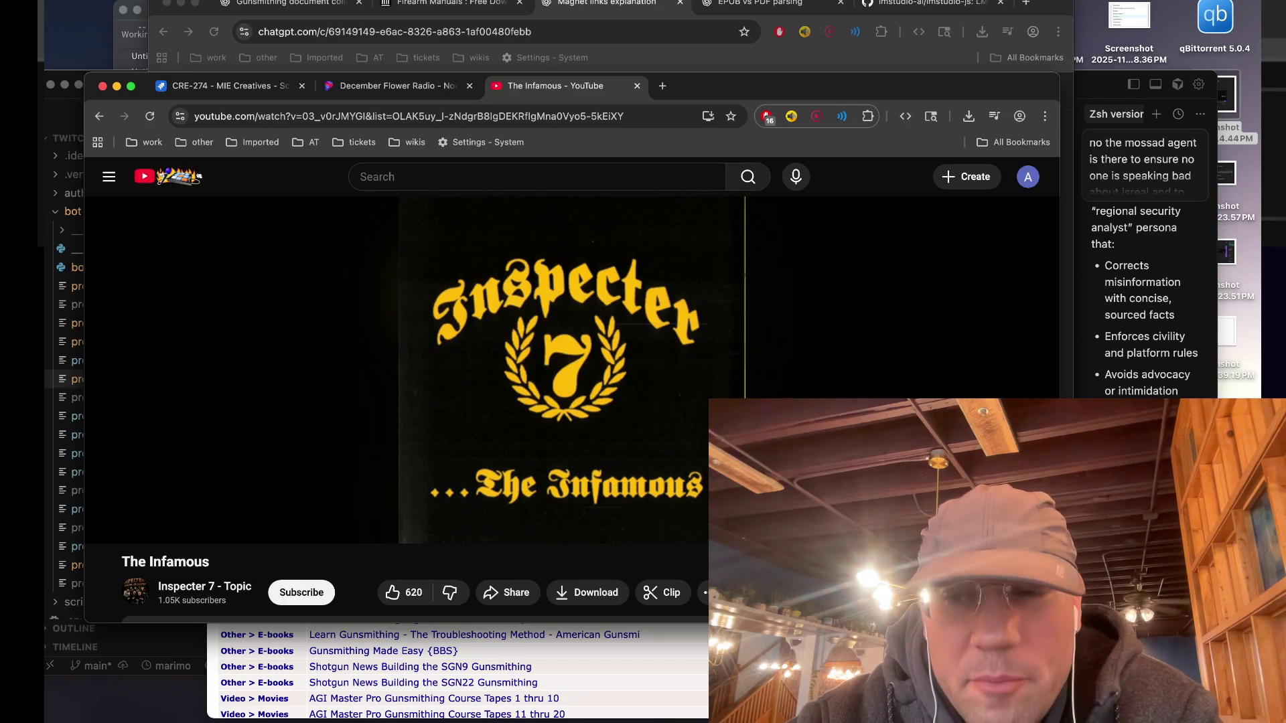
pyautogui.press('space')
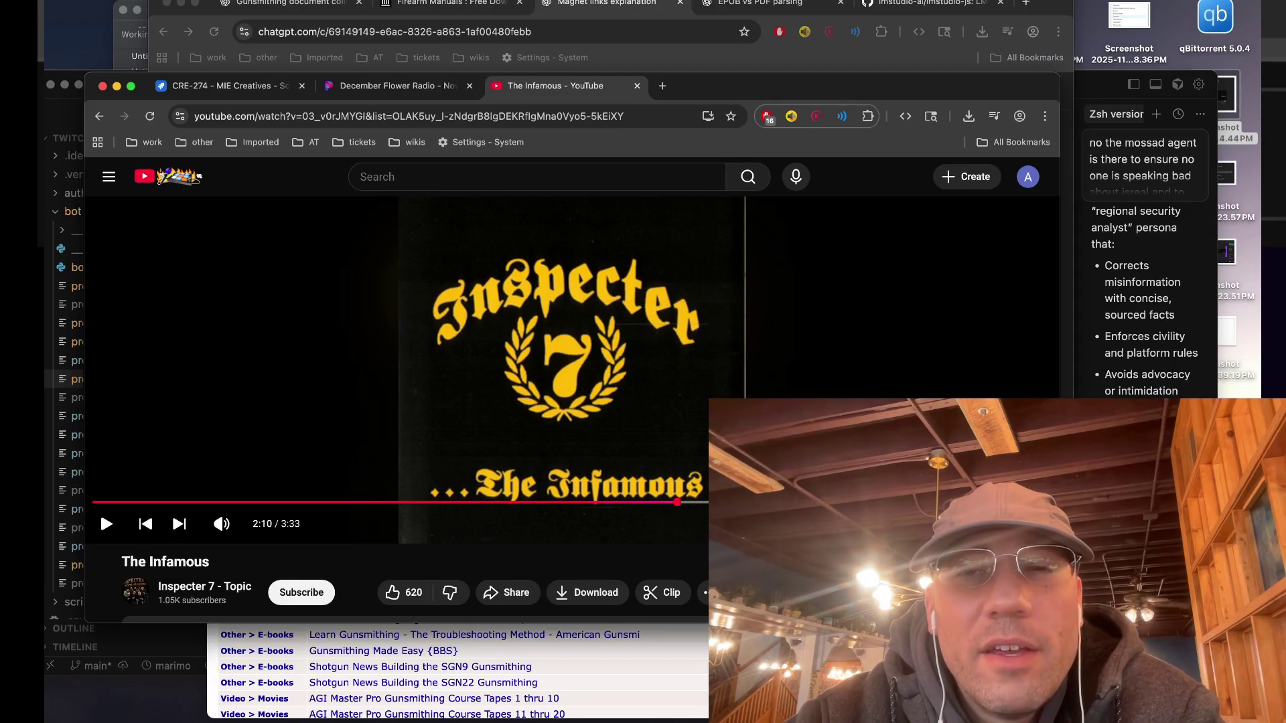
pyautogui.press('space')
pyautogui.press('space')
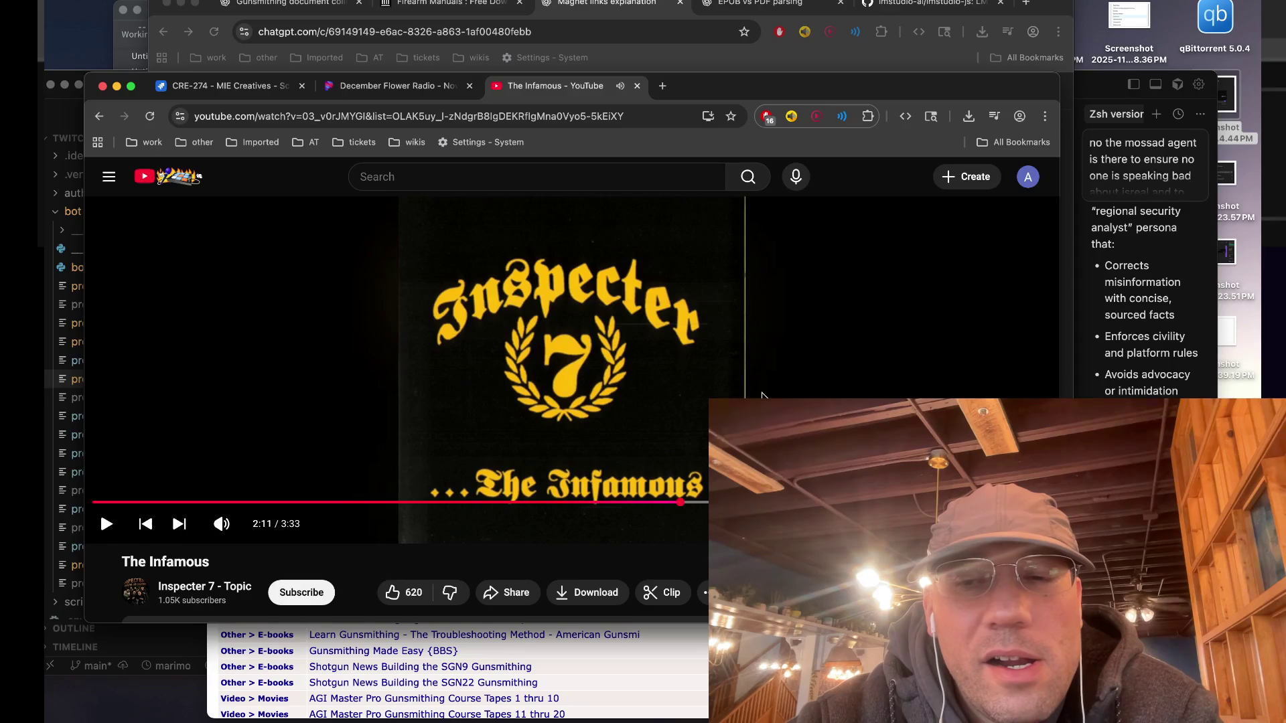
pyautogui.press('space')
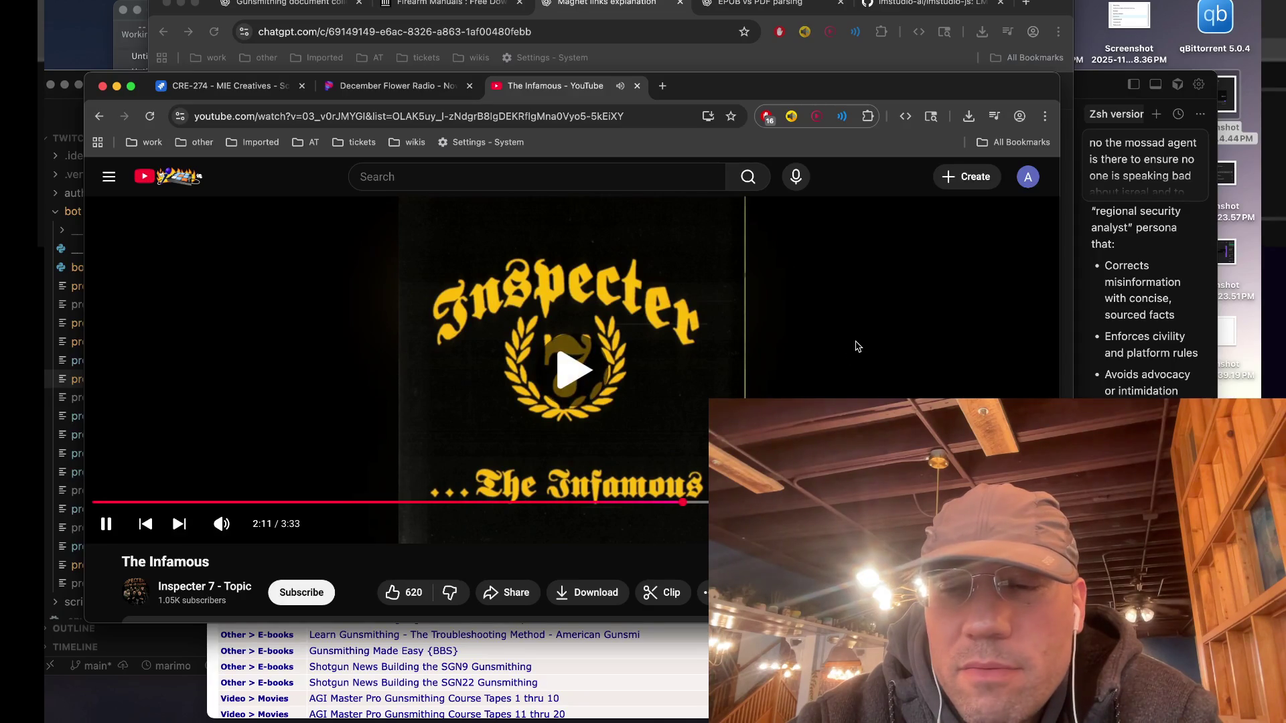
pyautogui.press('space')
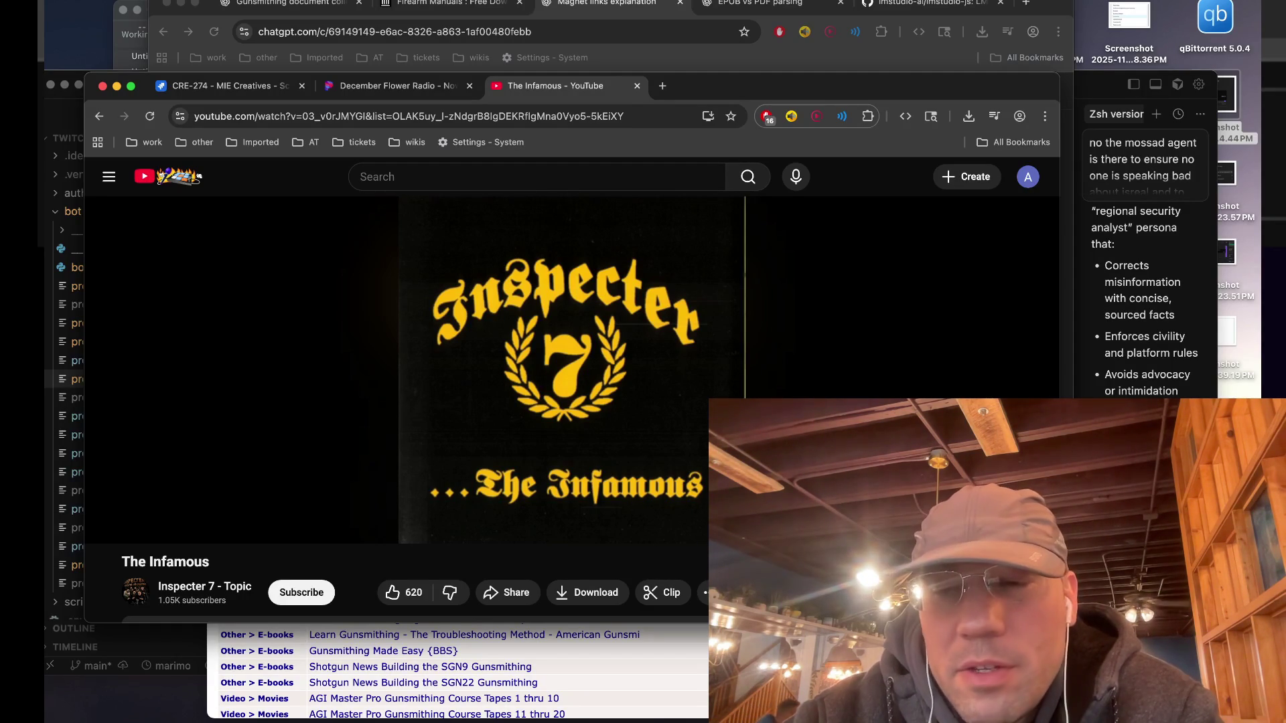
pyautogui.moveTo(861, 350)
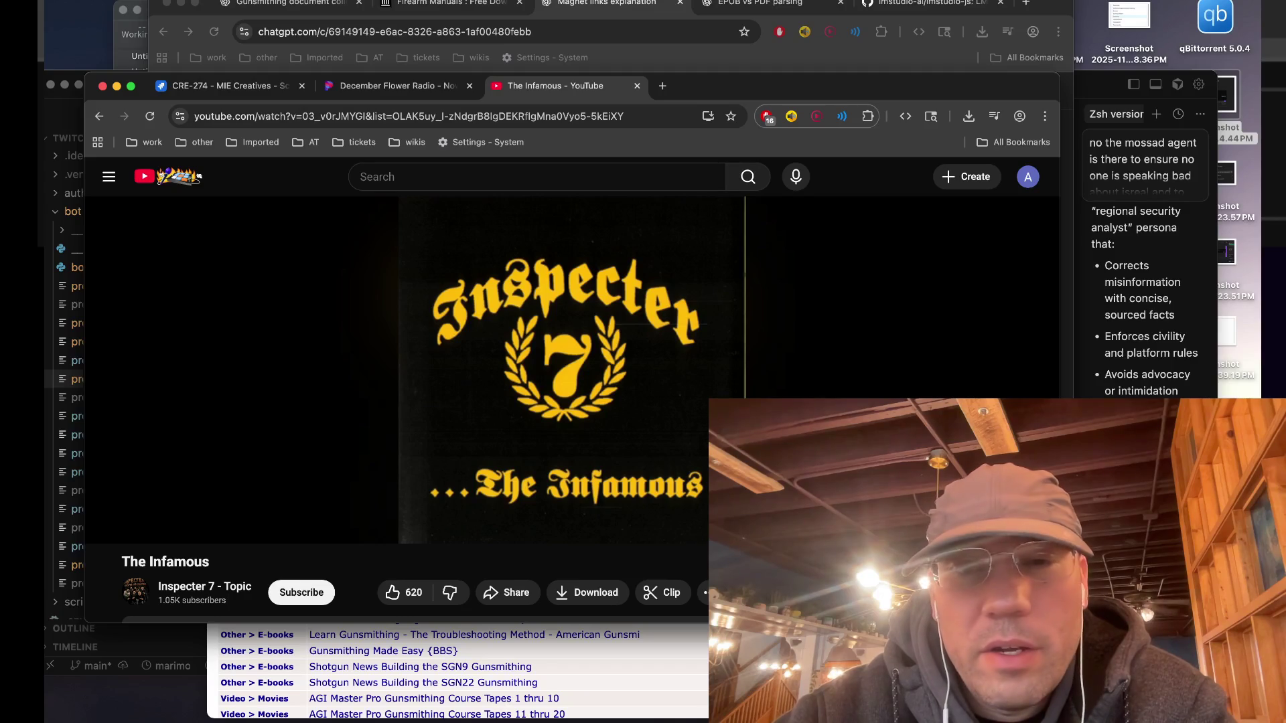
pyautogui.click(599, 367)
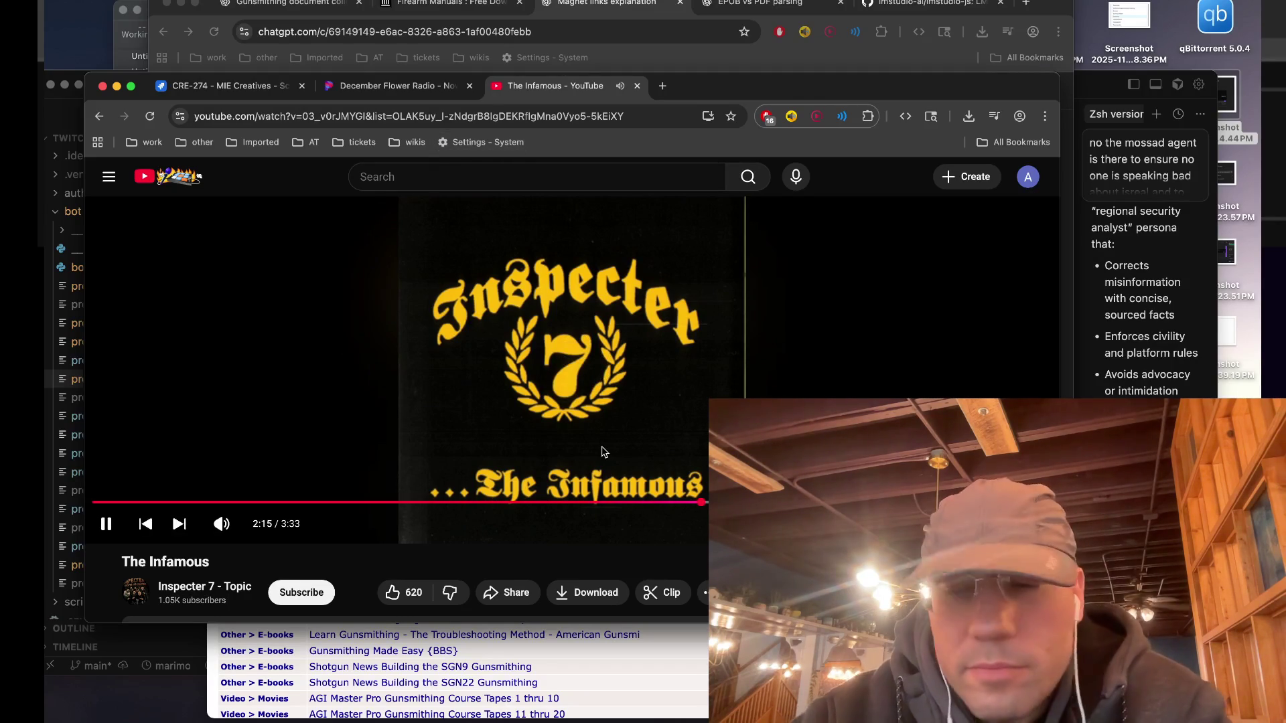
pyautogui.press('XF86AudioRaiseVolume')
pyautogui.press('XF86AudioLowerVolume')
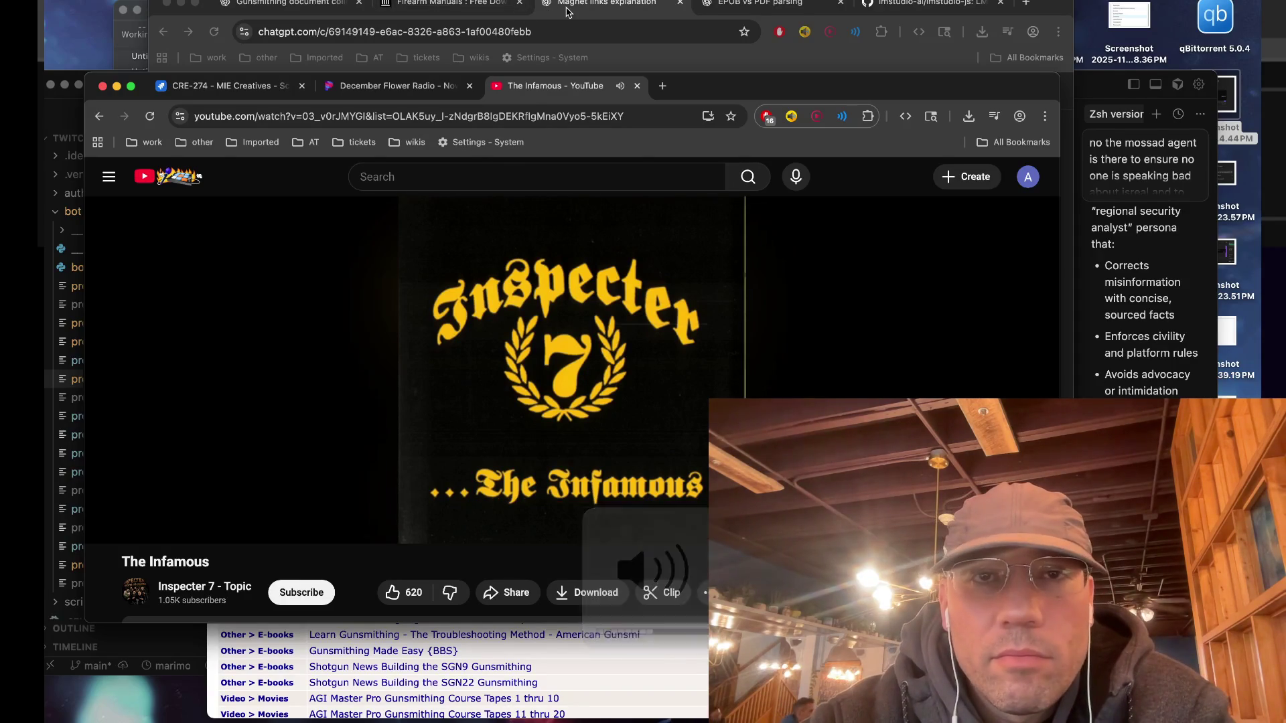
# Step: Glance at OBS Studio and the Firearm Manuals page, then go back to the Magnet links chat
pyautogui.click(566, 11)
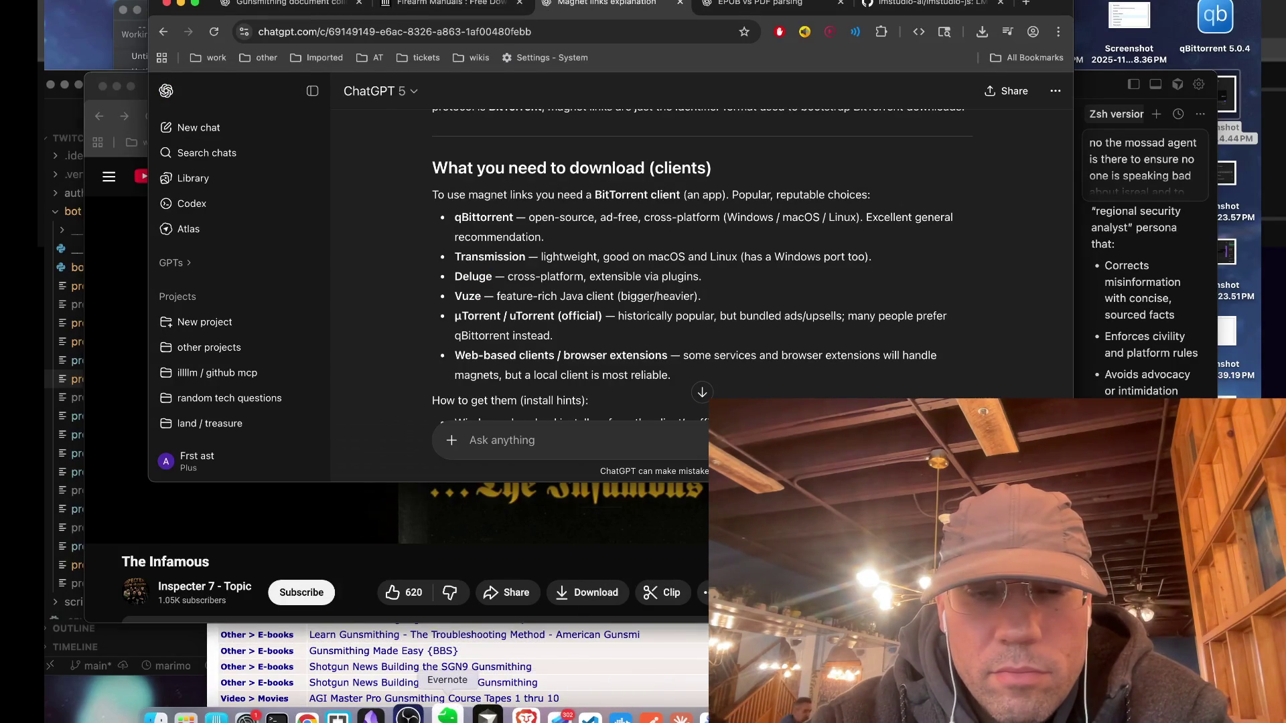
pyautogui.click(422, 714)
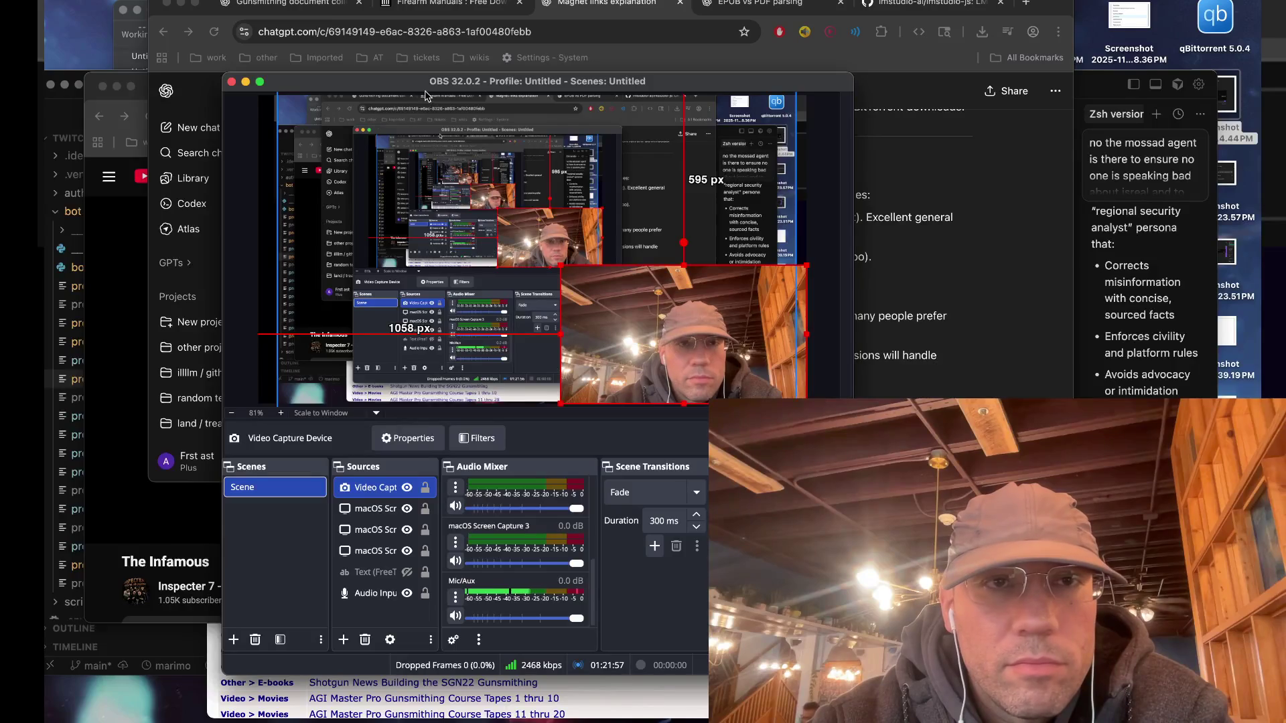
pyautogui.click(246, 81)
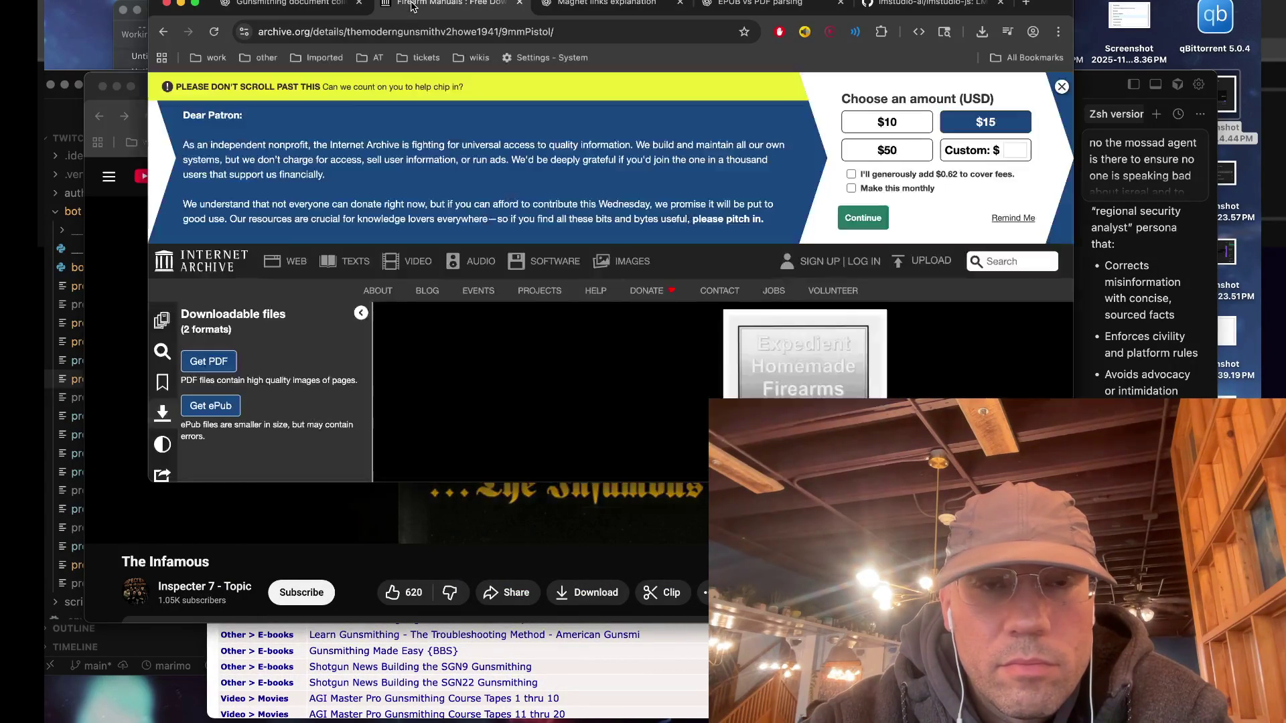
pyautogui.click(415, 4)
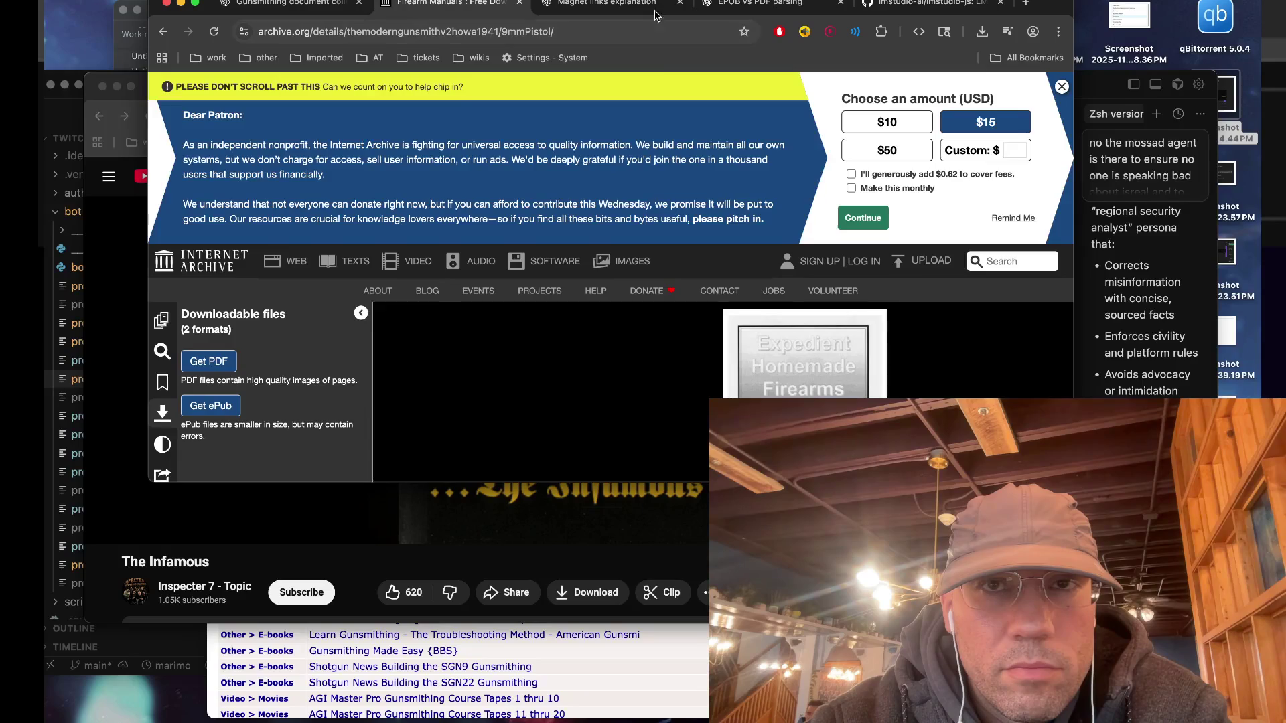
pyautogui.click(624, 4)
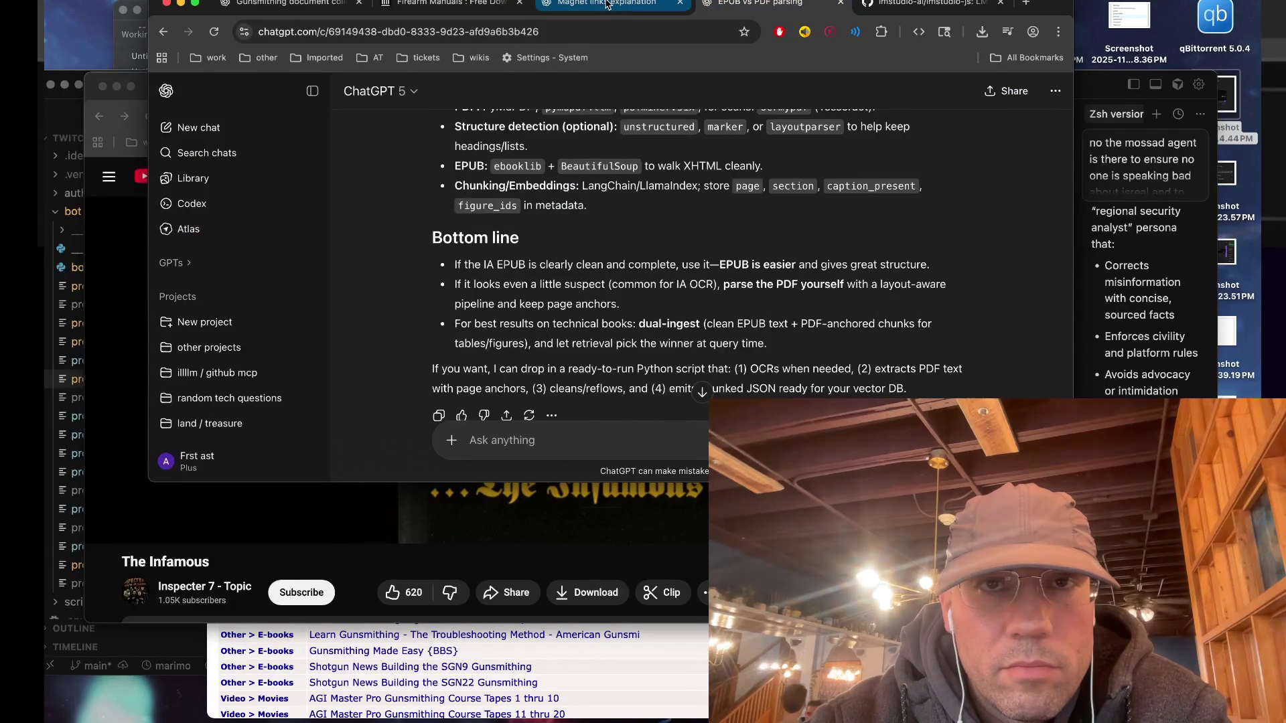
# Step: Close the Magnet links tab and copy the lmstudio-js GitHub address, returning to the parsing chat
pyautogui.click(681, 3)
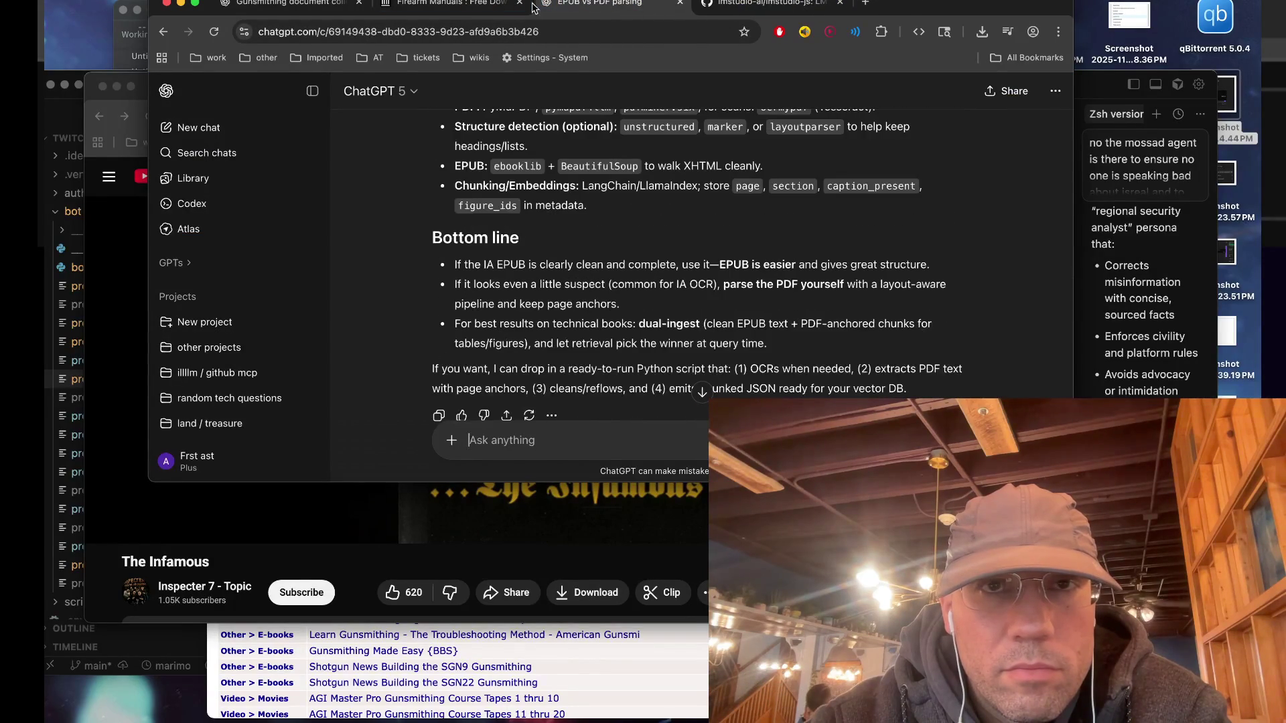
pyautogui.click(755, 7)
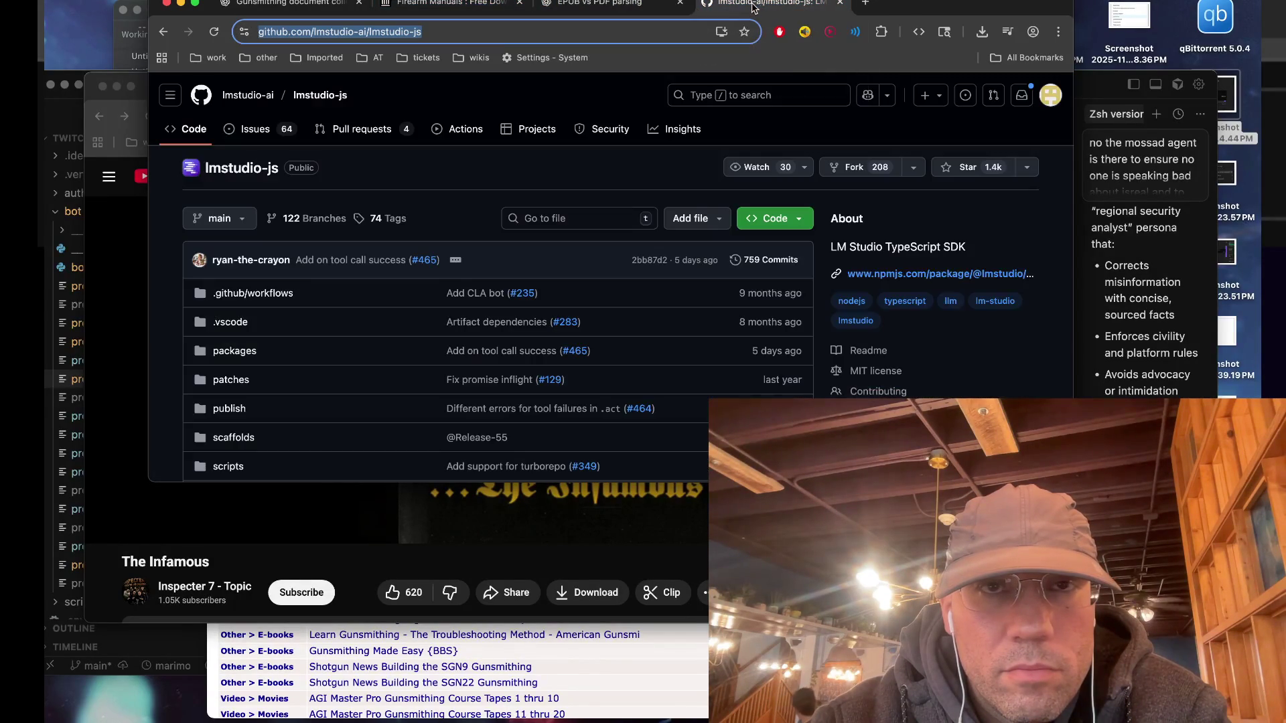
pyautogui.rightClick(635, 31)
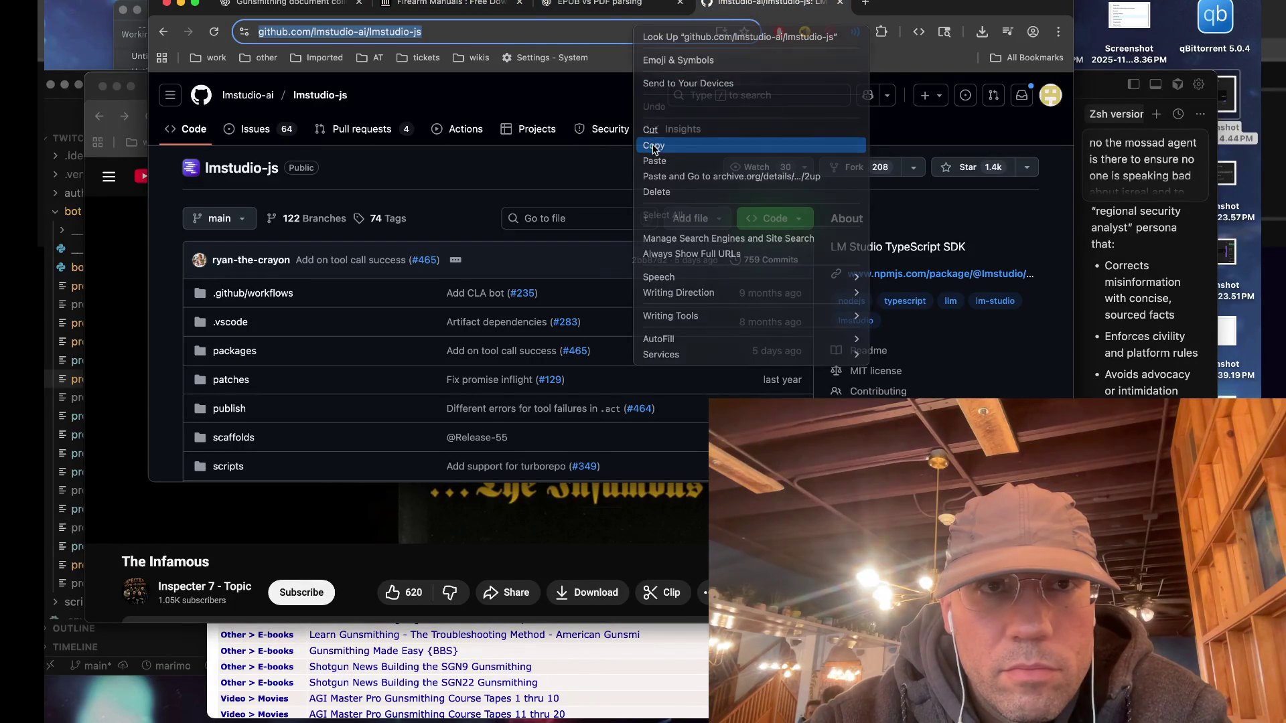
pyautogui.click(654, 146)
pyautogui.click(620, 5)
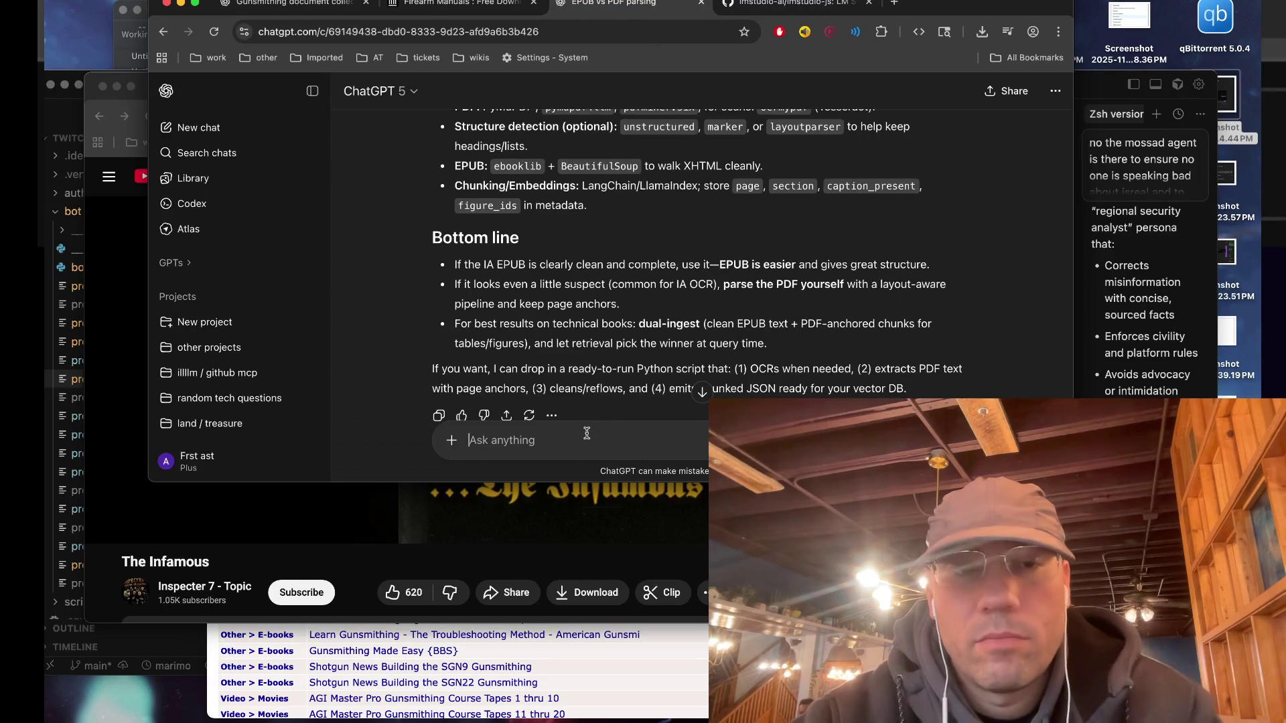
# Step: Draft 'will lm studio rag v1 plugin let you use any pdf' in ChatGPT, then bring YouTube forward
pyautogui.write('will')
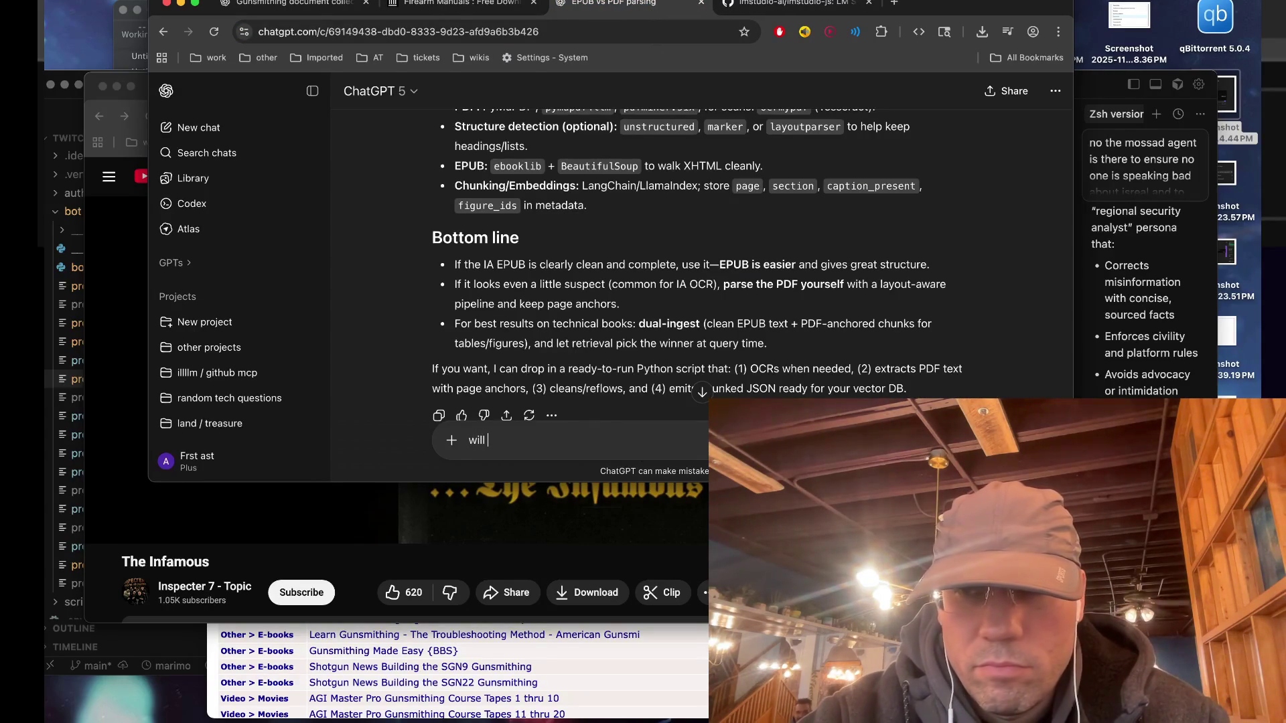
pyautogui.write(' lm studio rag v1 ')
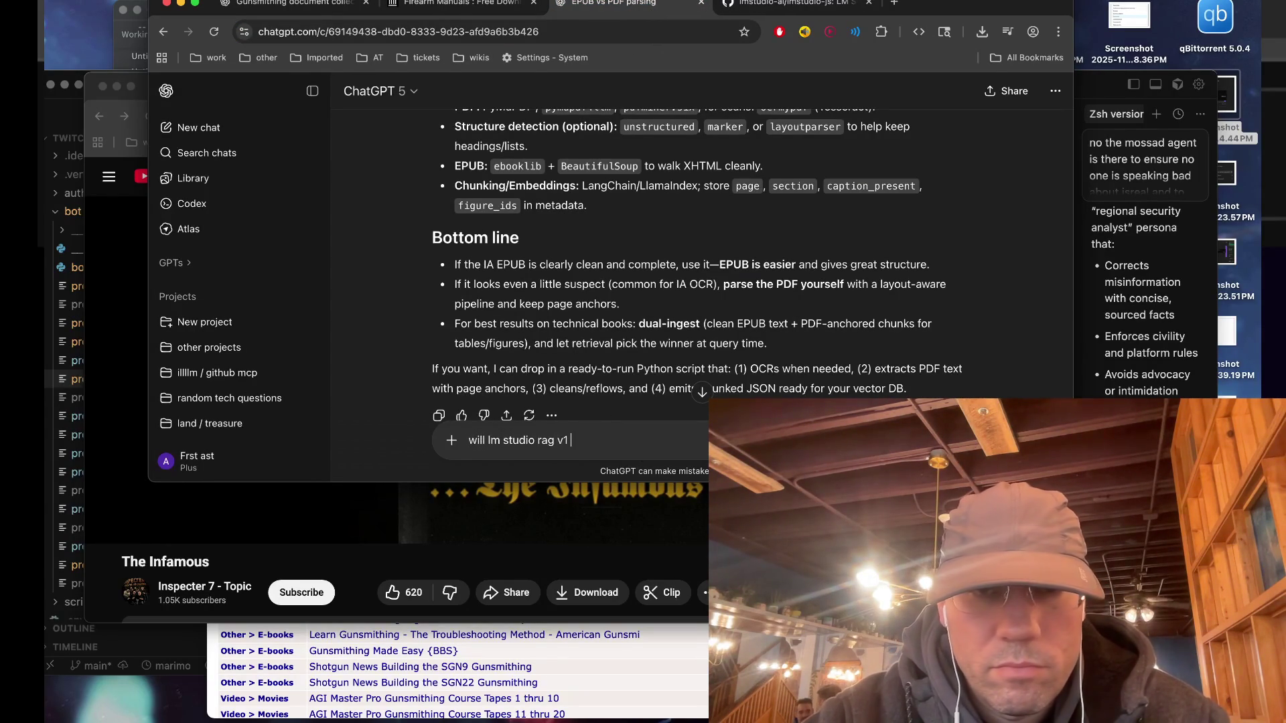
pyautogui.write('plugin let you use ')
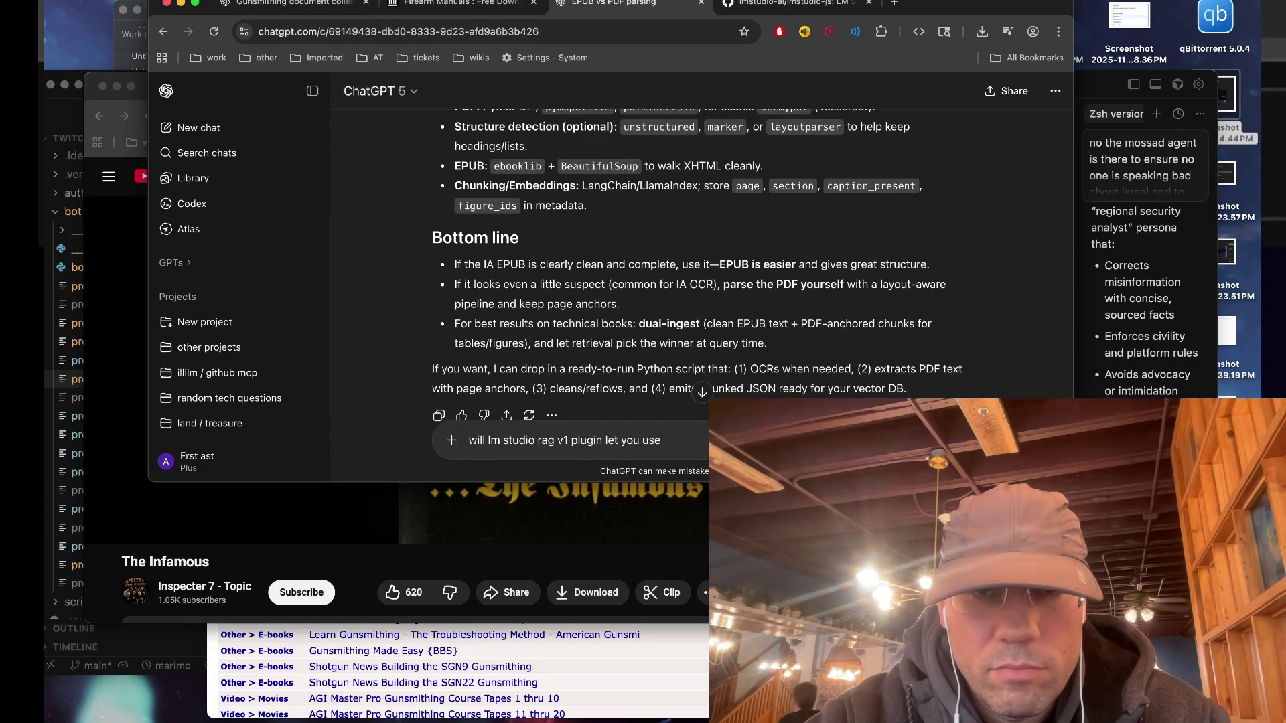
pyautogui.write('any pdf')
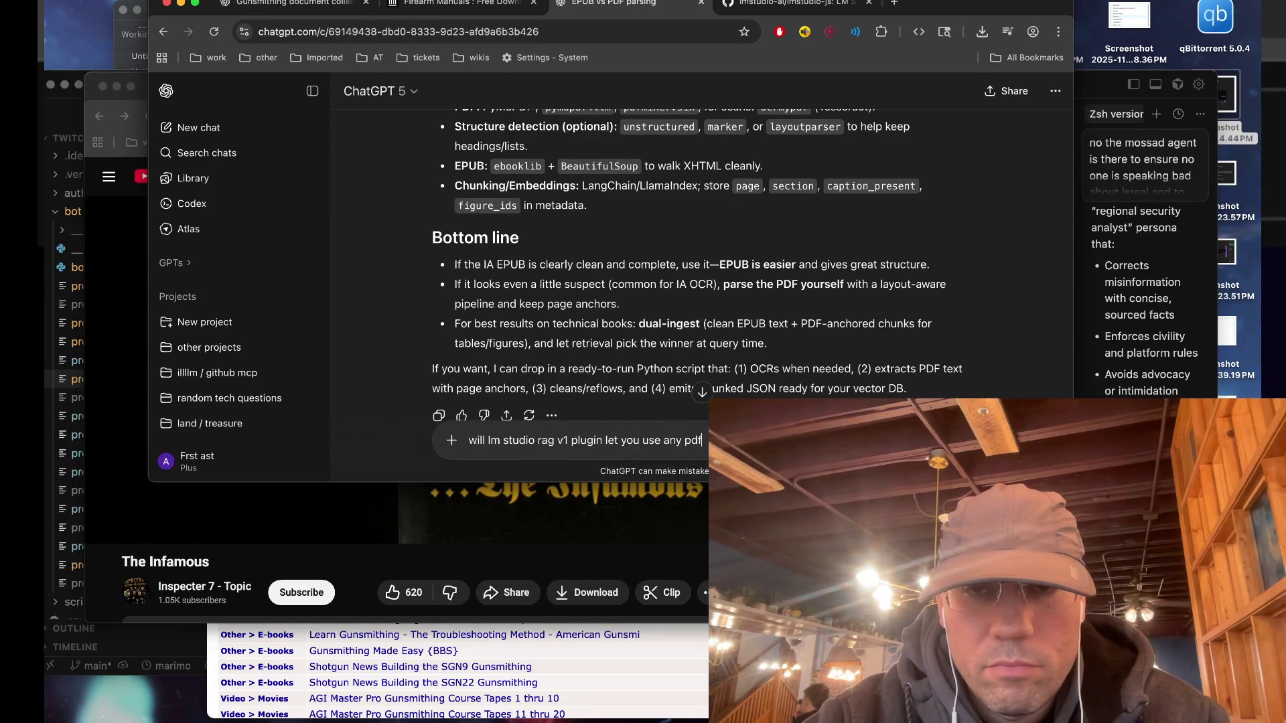
pyautogui.press('super+grave')
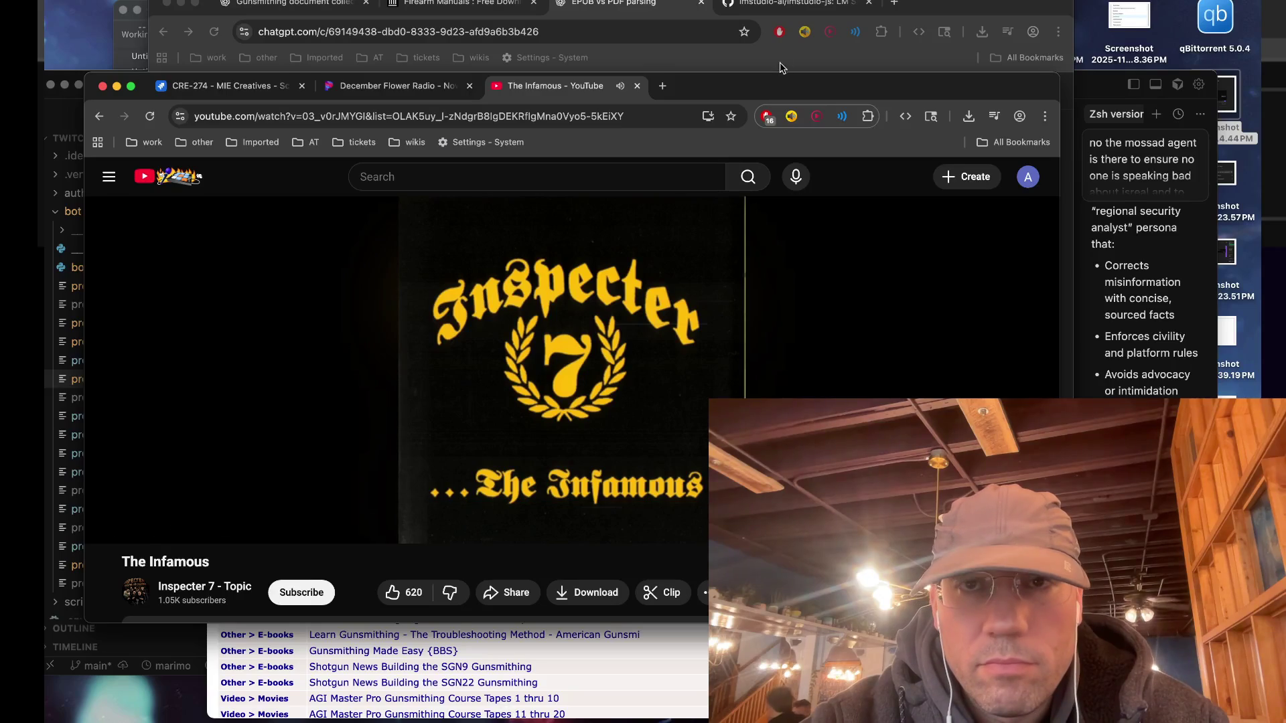
# Step: Pause and replay 'The Infamous' twice, ending with the ChatGPT parsing chat in front
pyautogui.click(620, 275)
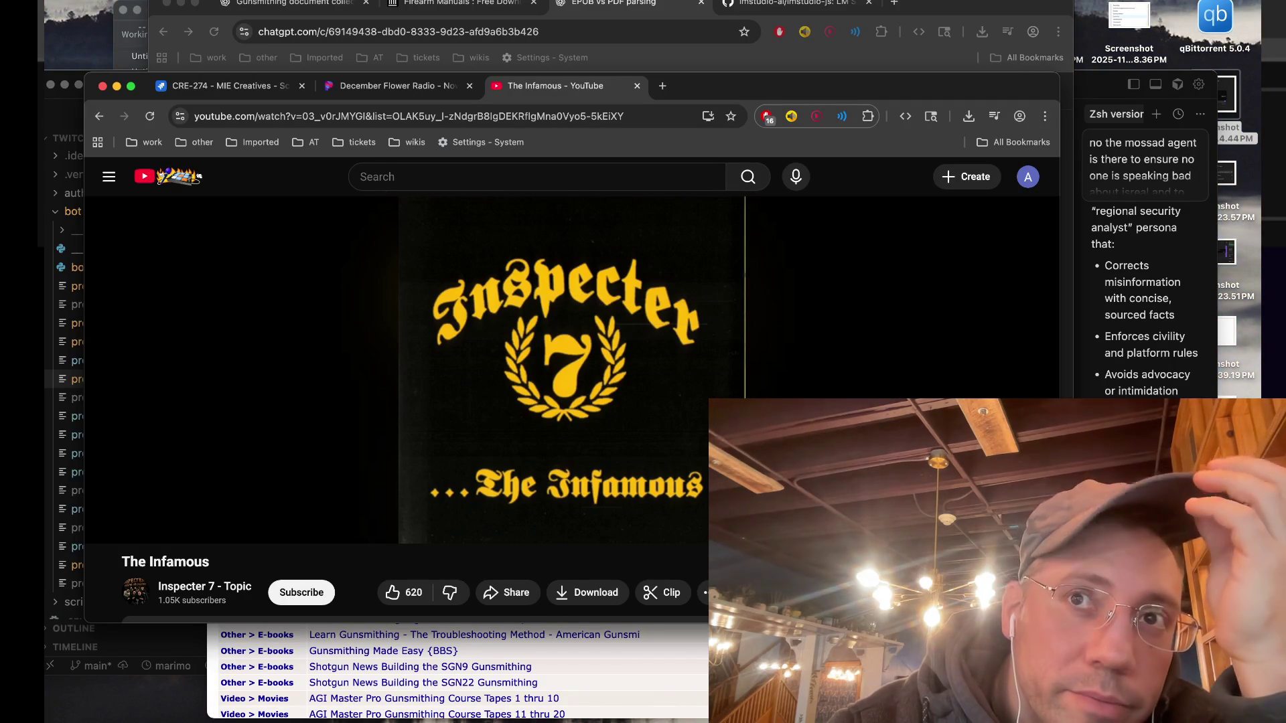
pyautogui.click(502, 320)
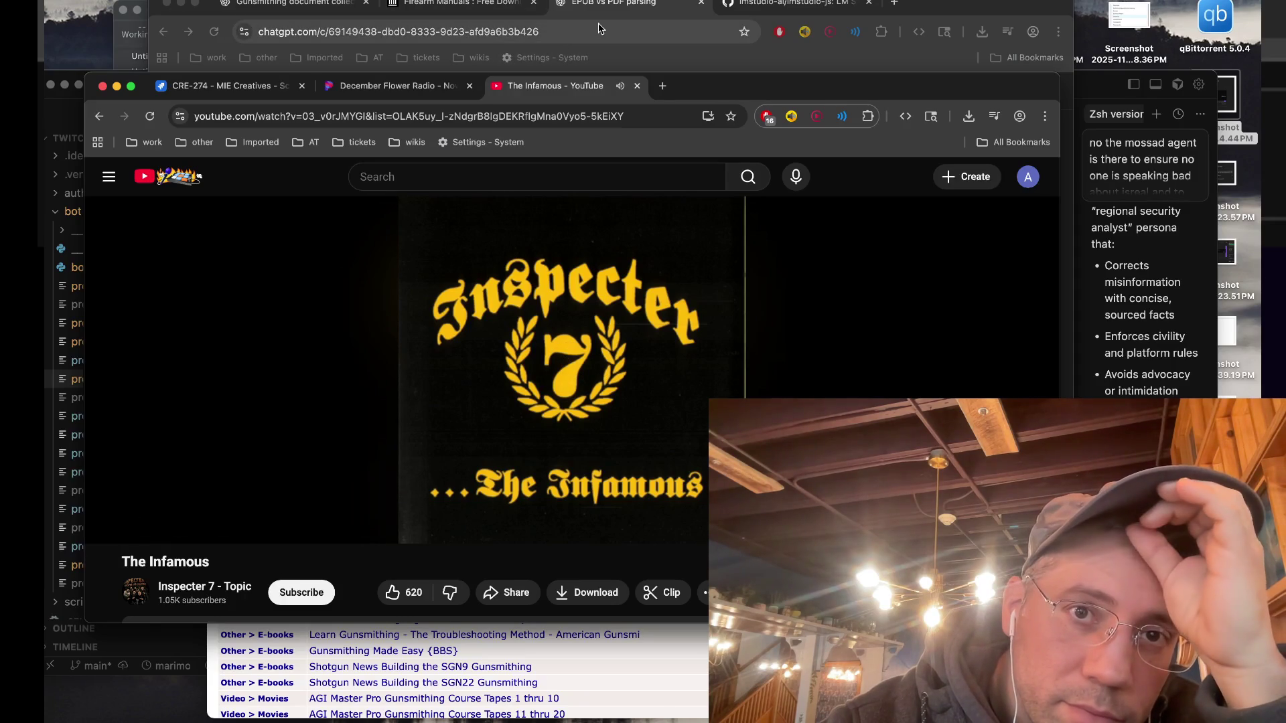
pyautogui.click(630, 8)
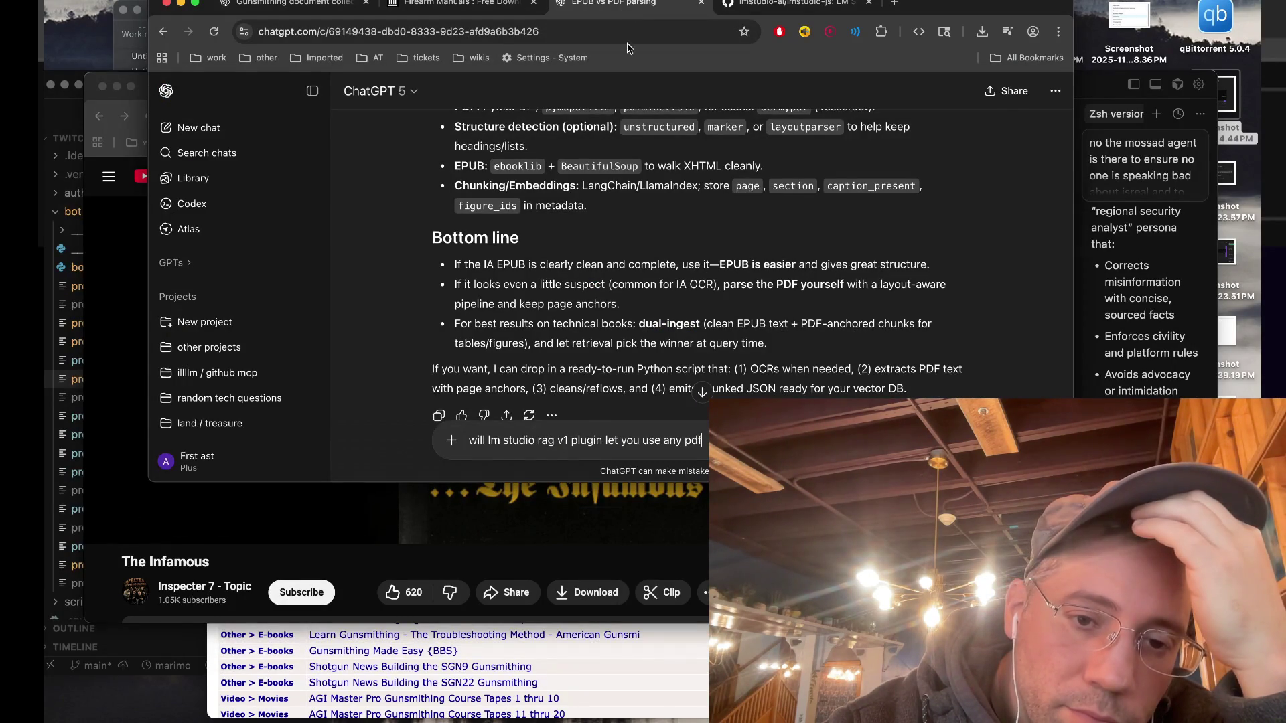
pyautogui.click(540, 529)
pyautogui.click(570, 471)
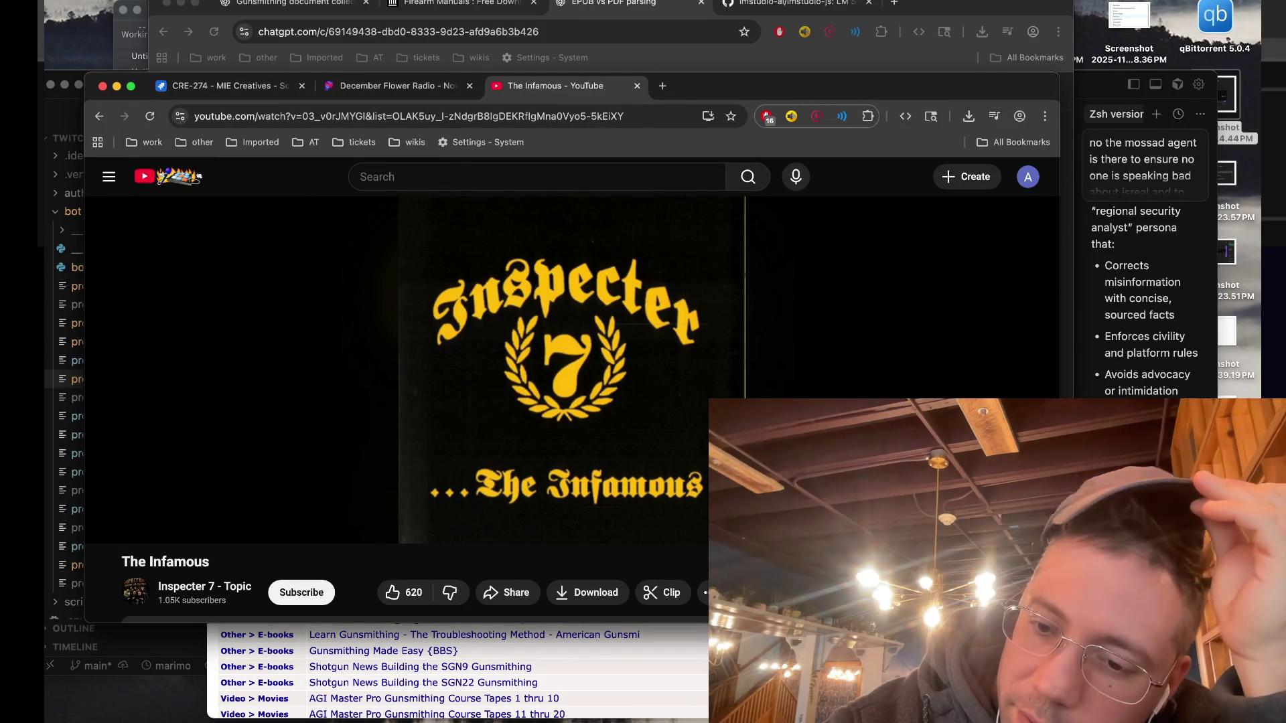
pyautogui.click(525, 250)
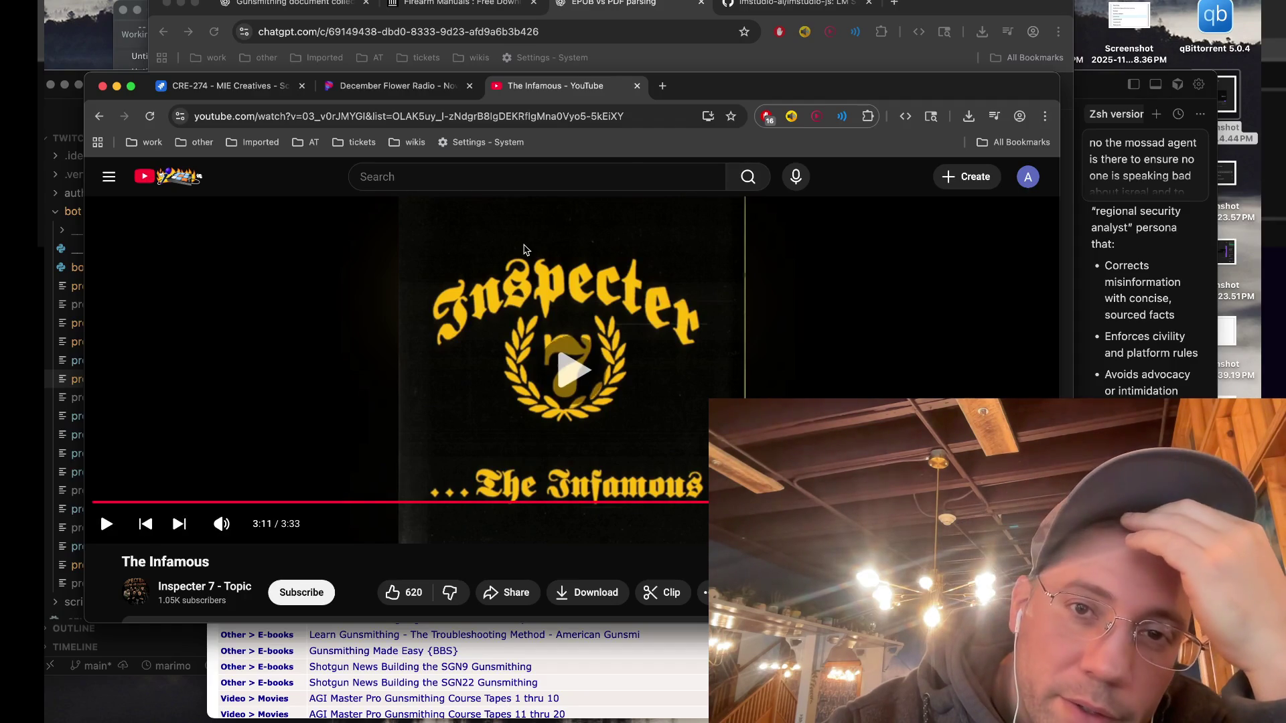
pyautogui.click(643, 8)
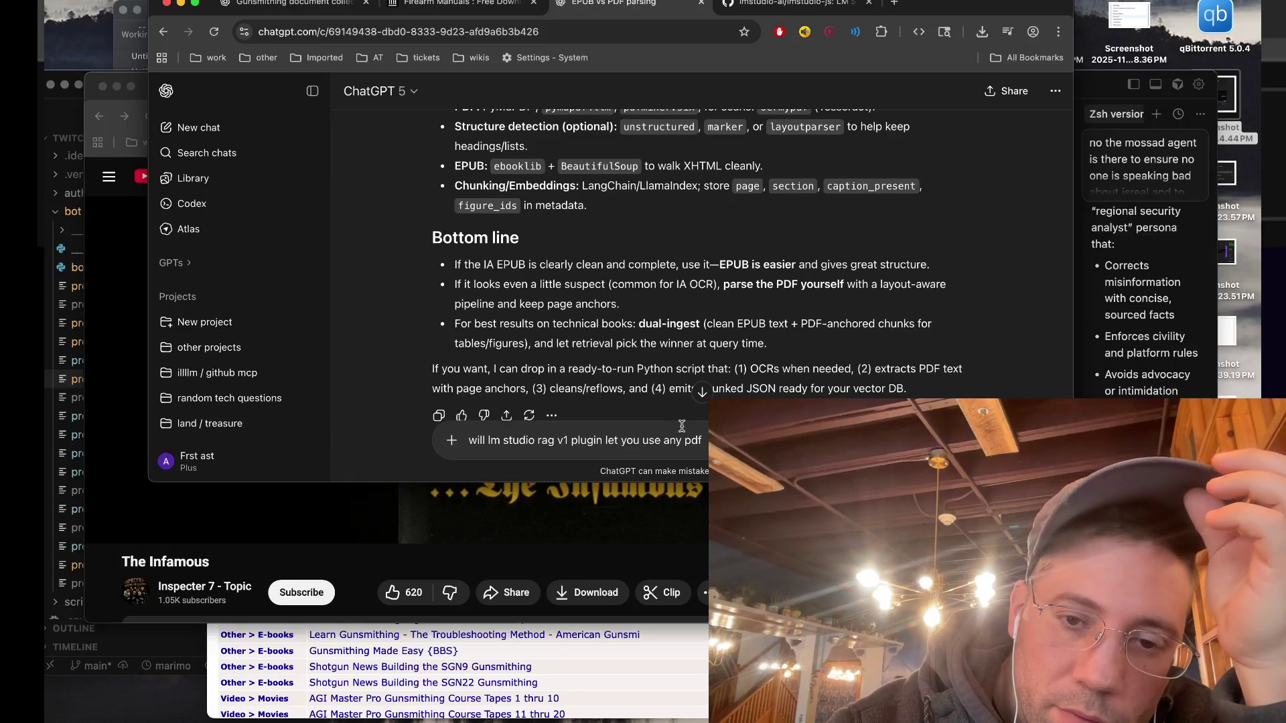
# Step: Replace 'any pdf' at the end of the draft with ' a large a', then bring YouTube forward
pyautogui.moveTo(664, 441); pyautogui.dragTo(702, 440)
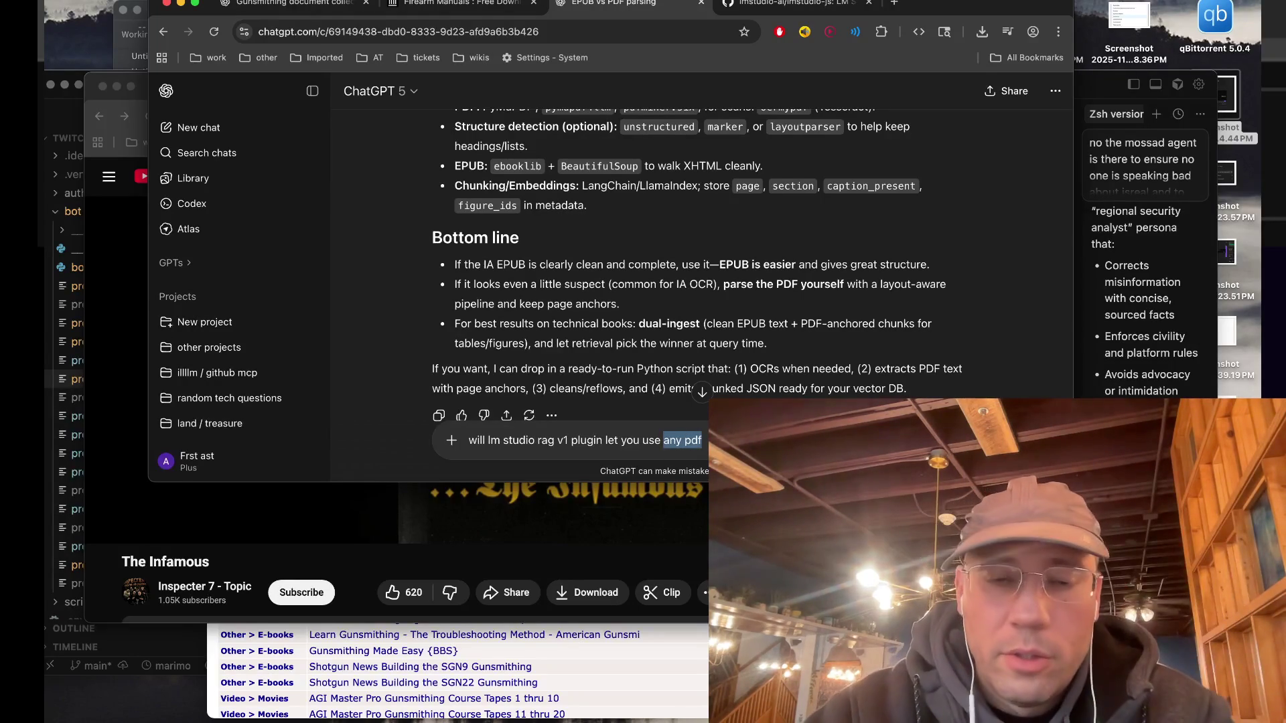
pyautogui.press('BackSpace')
pyautogui.write('a large a')
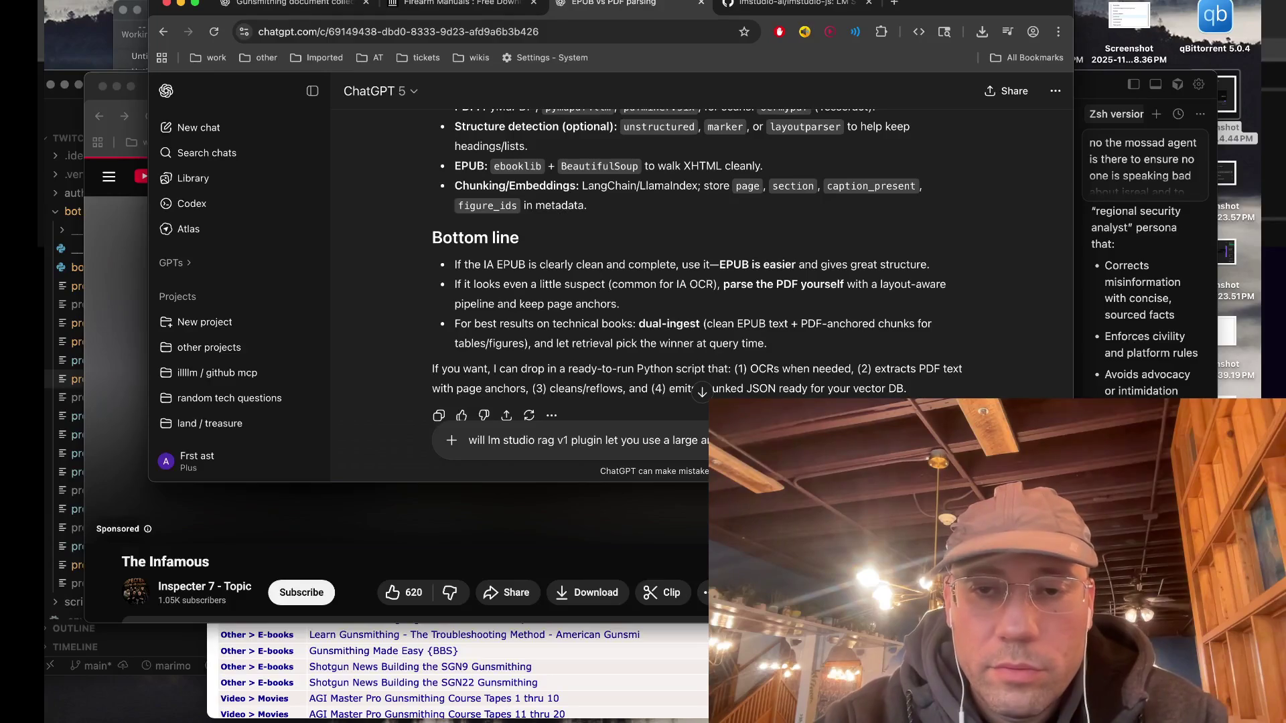
pyautogui.click(369, 578)
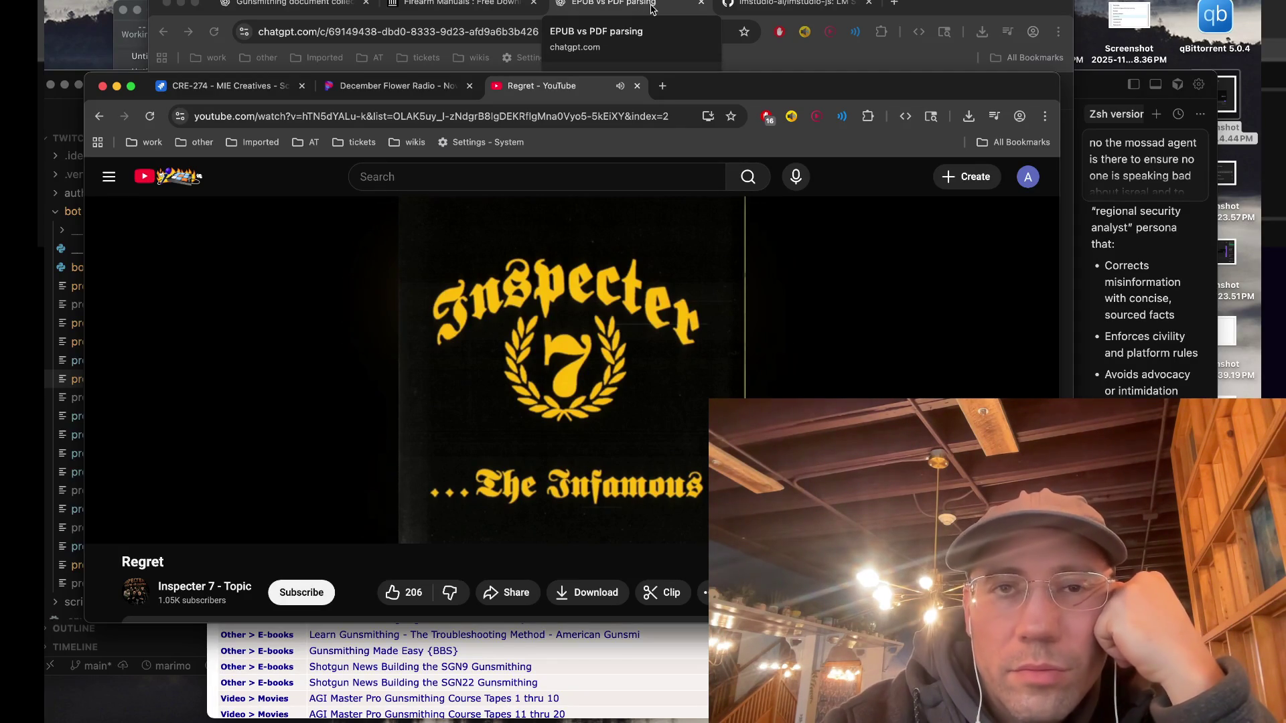
# Step: Check the YouTube page, then return to ChatGPT and continue the draft with 'tmod'
pyautogui.click(651, 8)
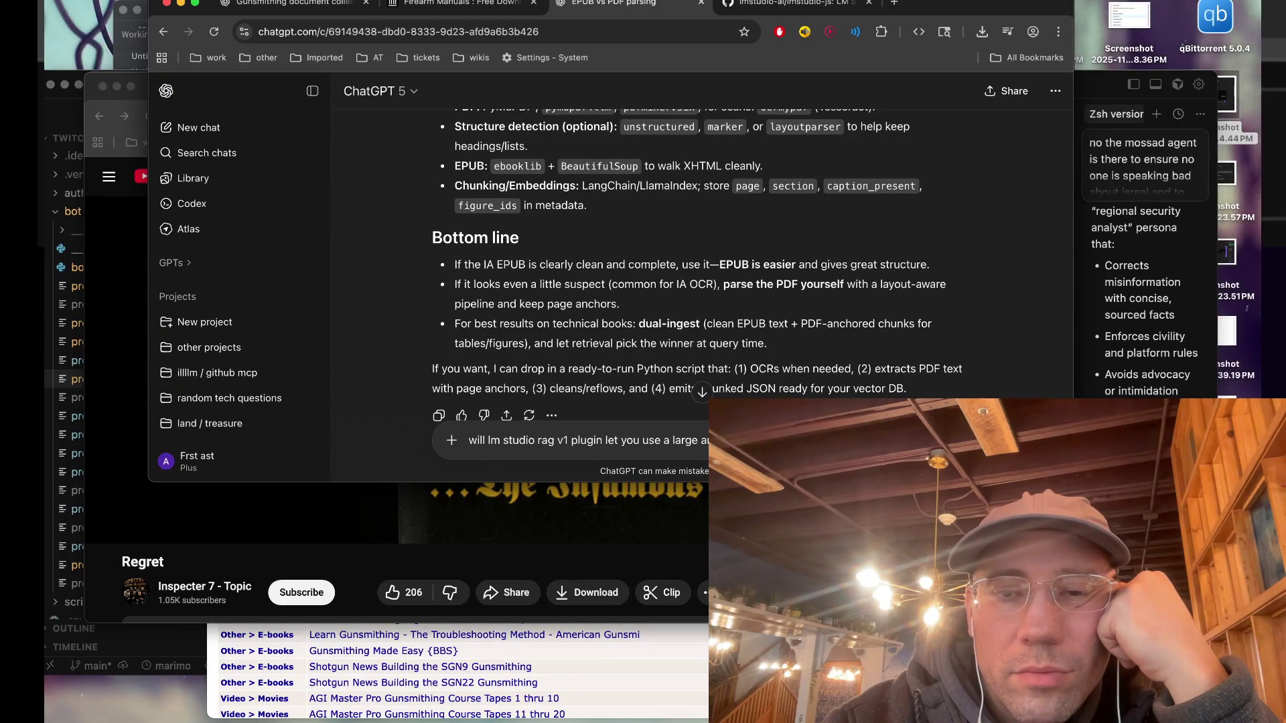
pyautogui.press('super+grave')
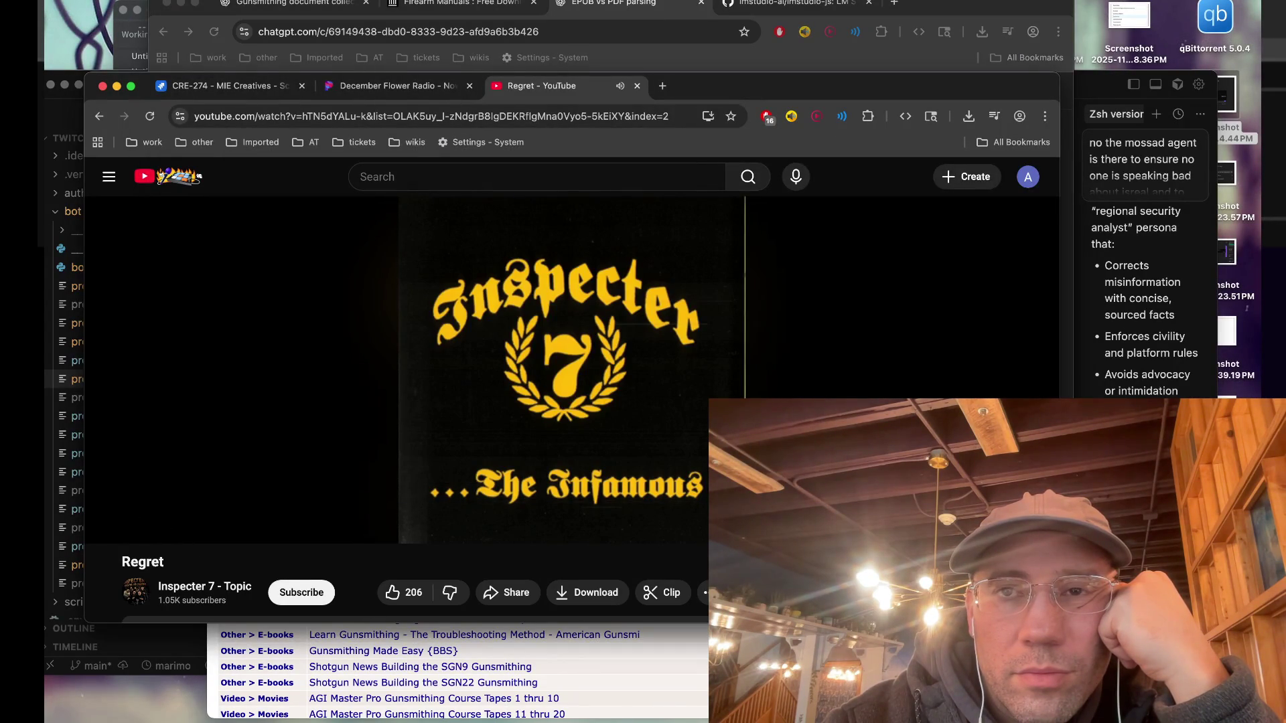
pyautogui.scroll(-3, 858, 399)
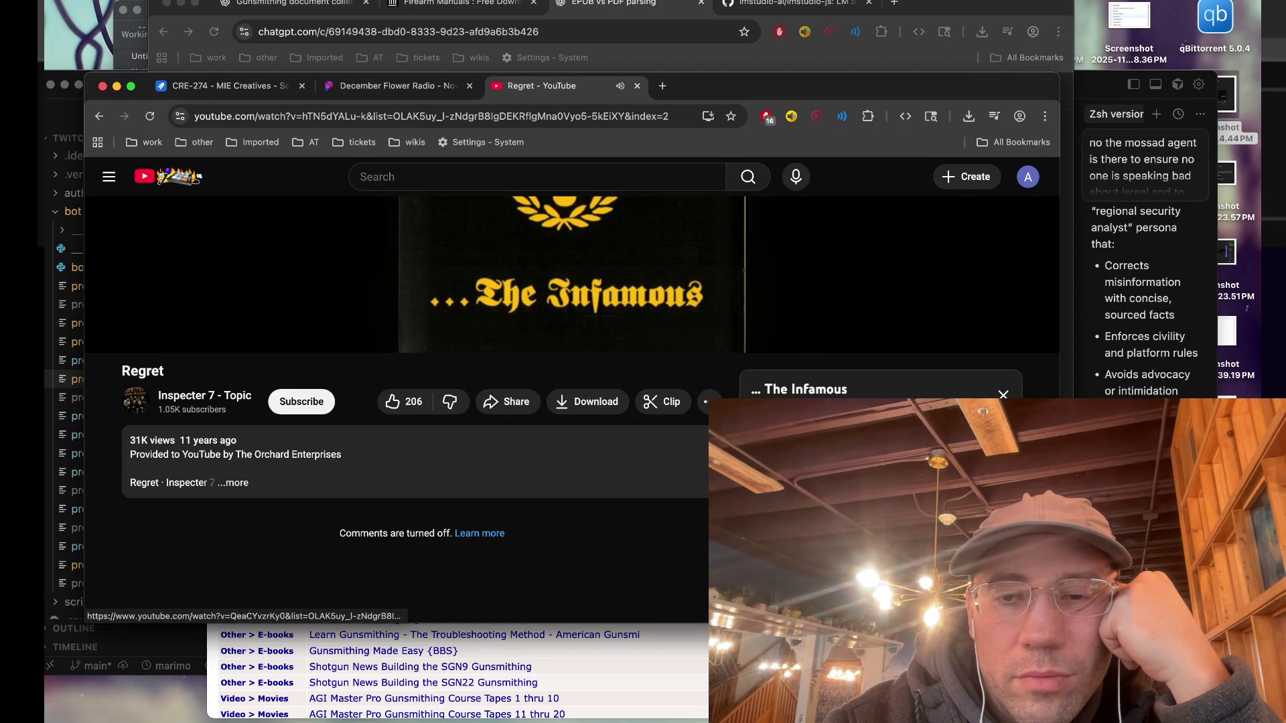
pyautogui.click(668, 5)
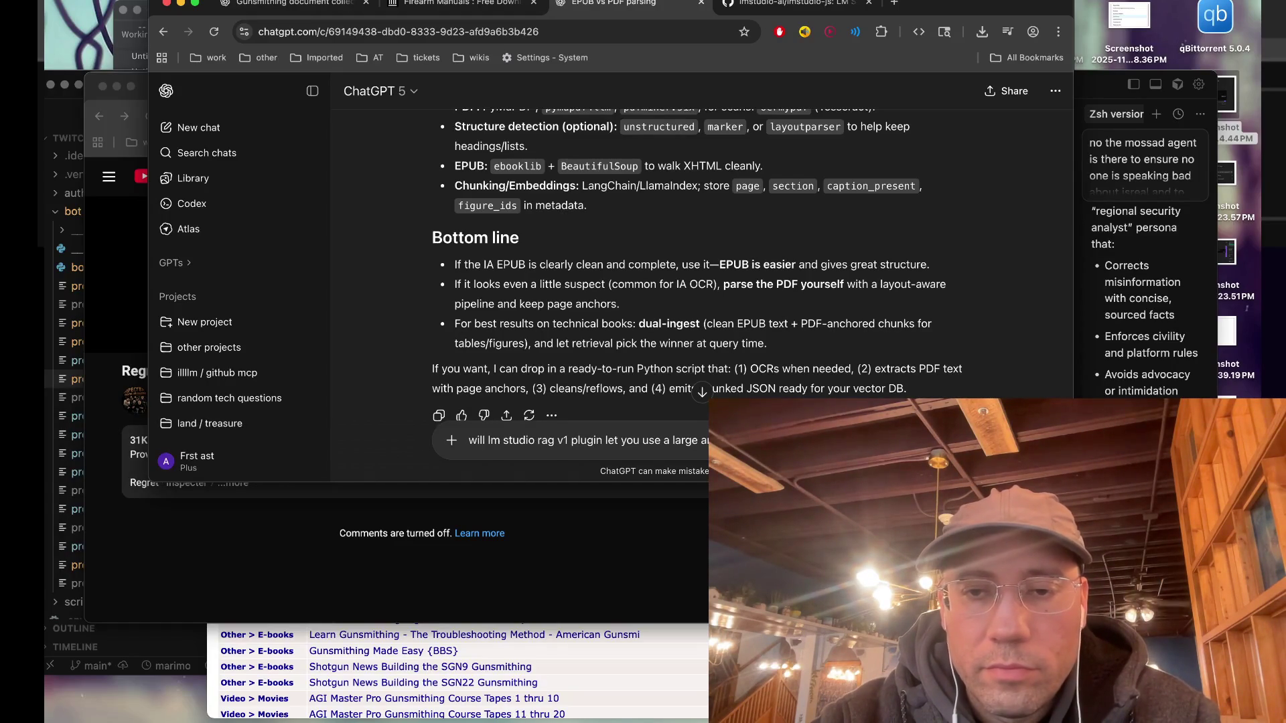
pyautogui.write('t')
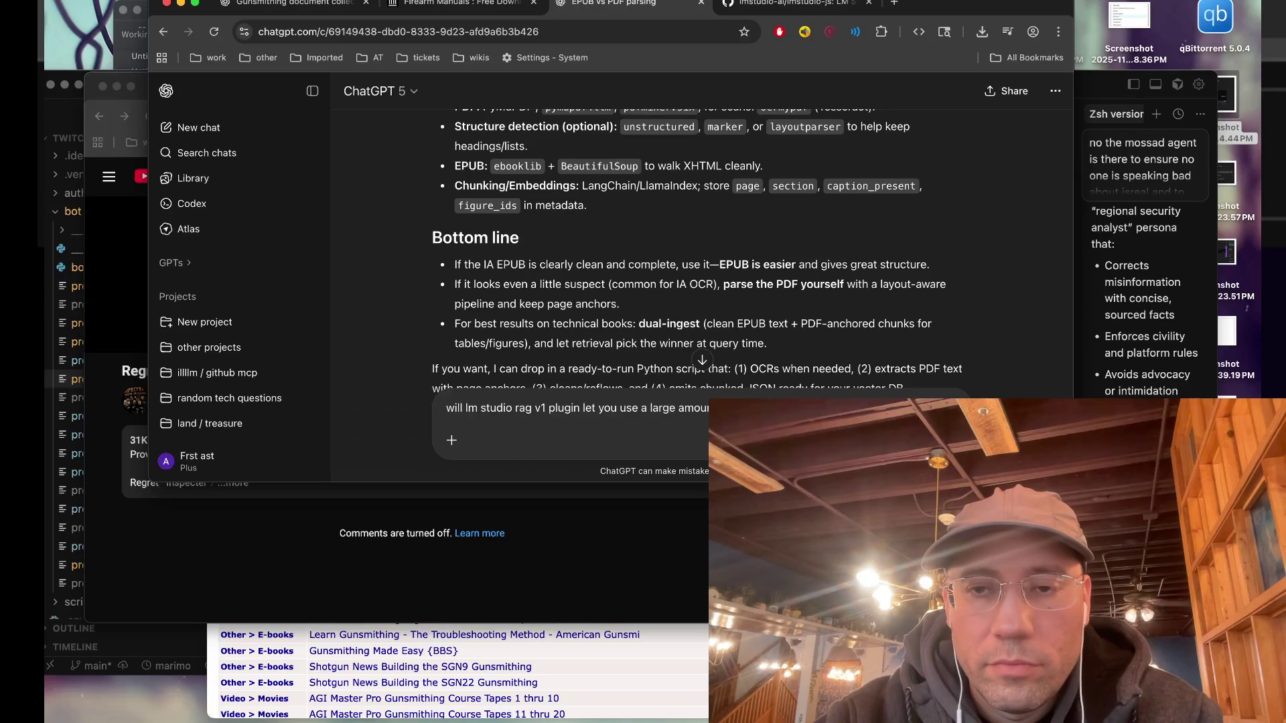
pyautogui.write('modifica')
# Step: Finish the question with 'mechical skills', swap 'drone modification and' for 'electronics and', and send it
pyautogui.write('tion a')
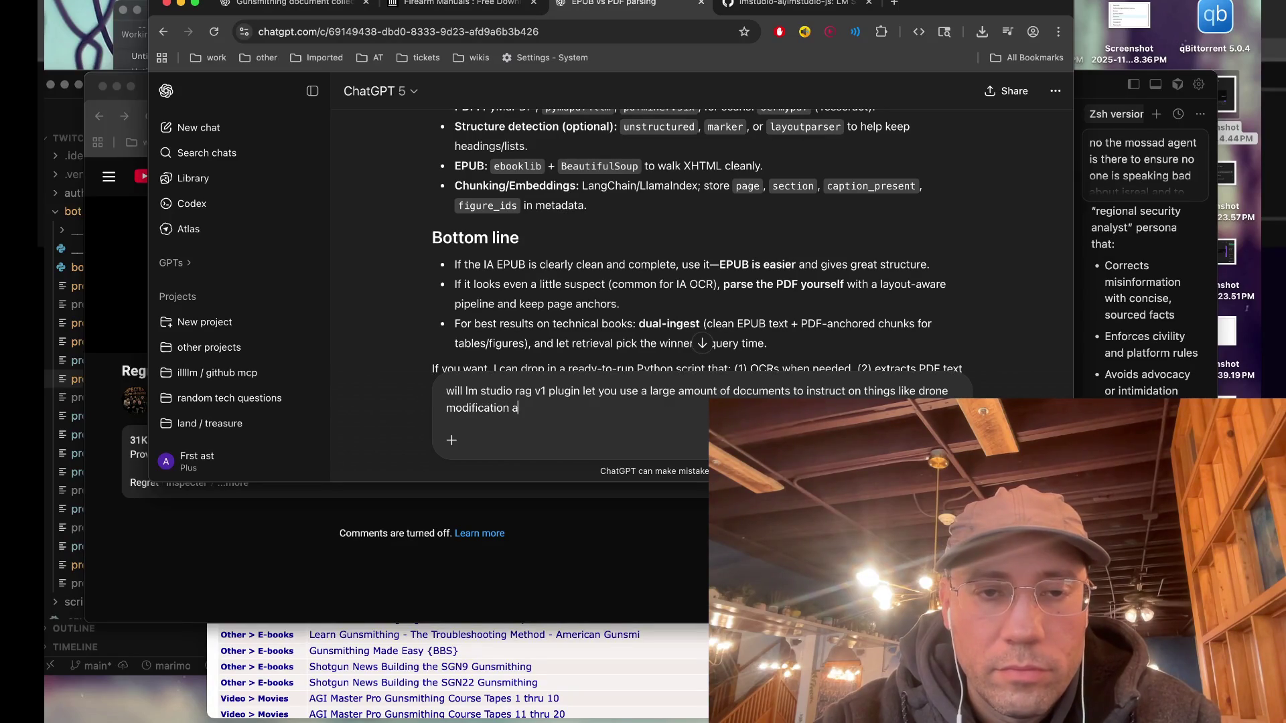
pyautogui.write('nd mechical ')
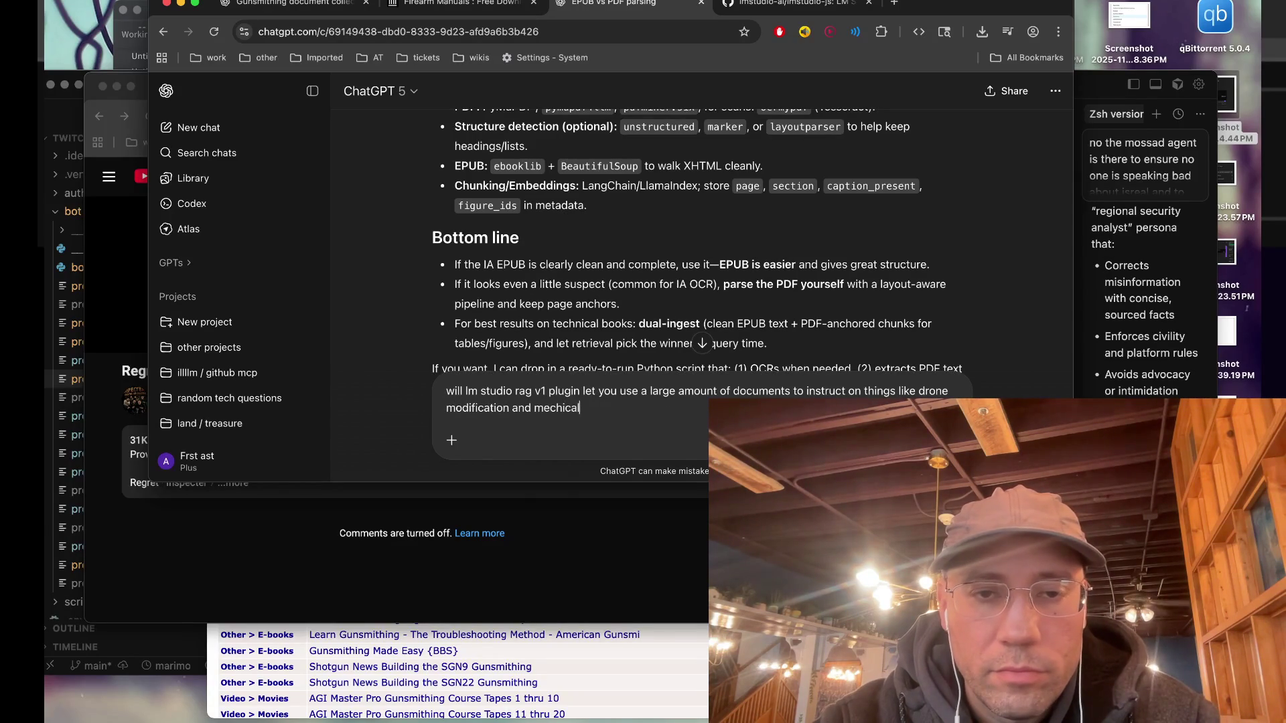
pyautogui.write('skills')
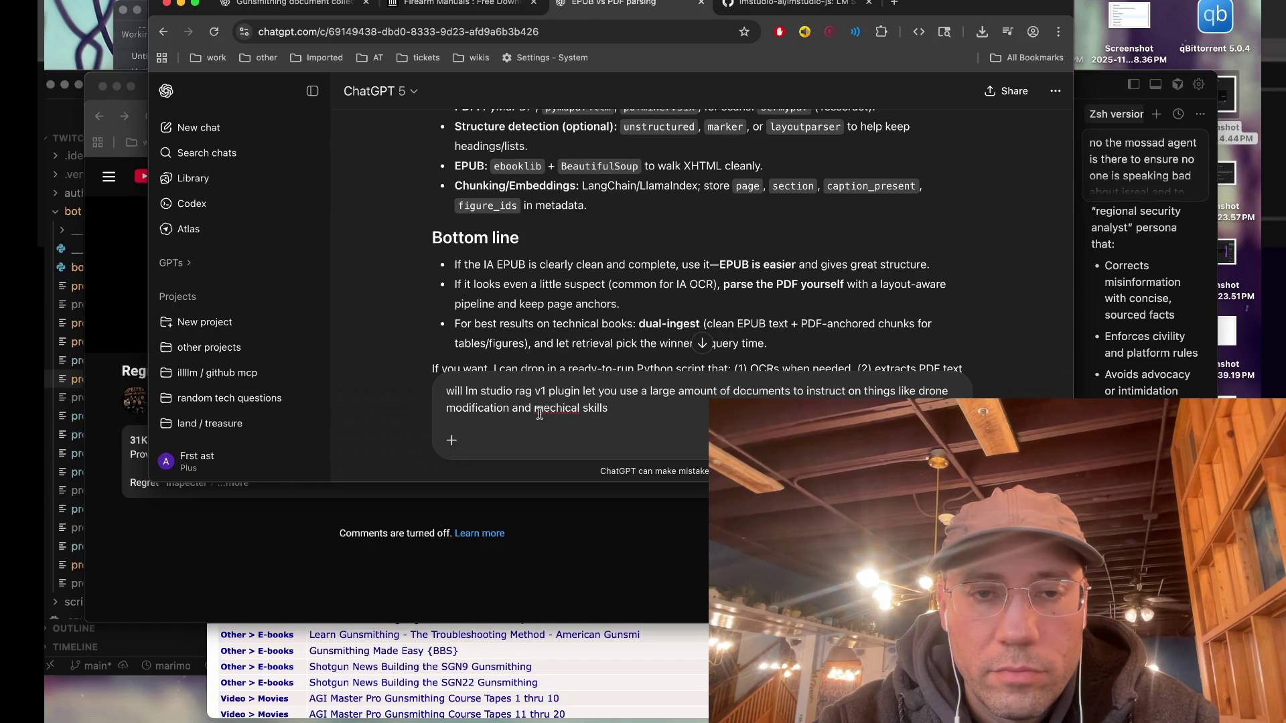
pyautogui.moveTo(533, 408); pyautogui.dragTo(918, 391)
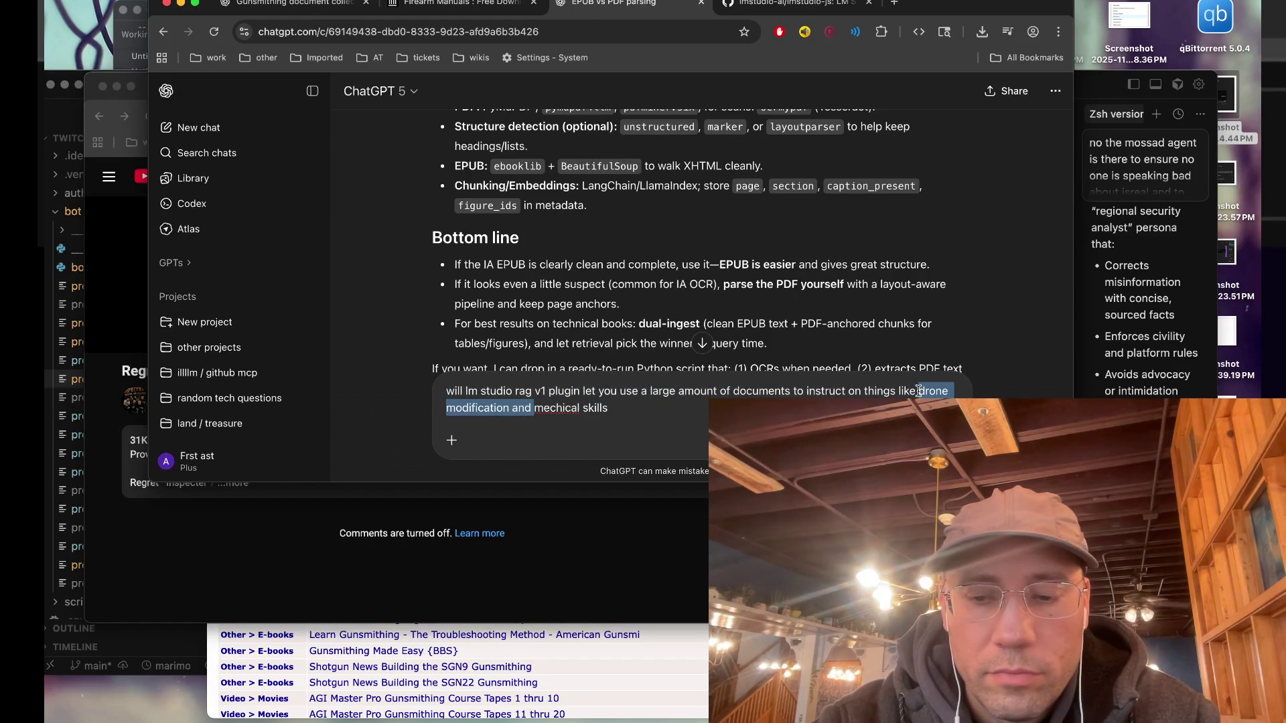
pyautogui.write('electronics and')
pyautogui.press('Return')
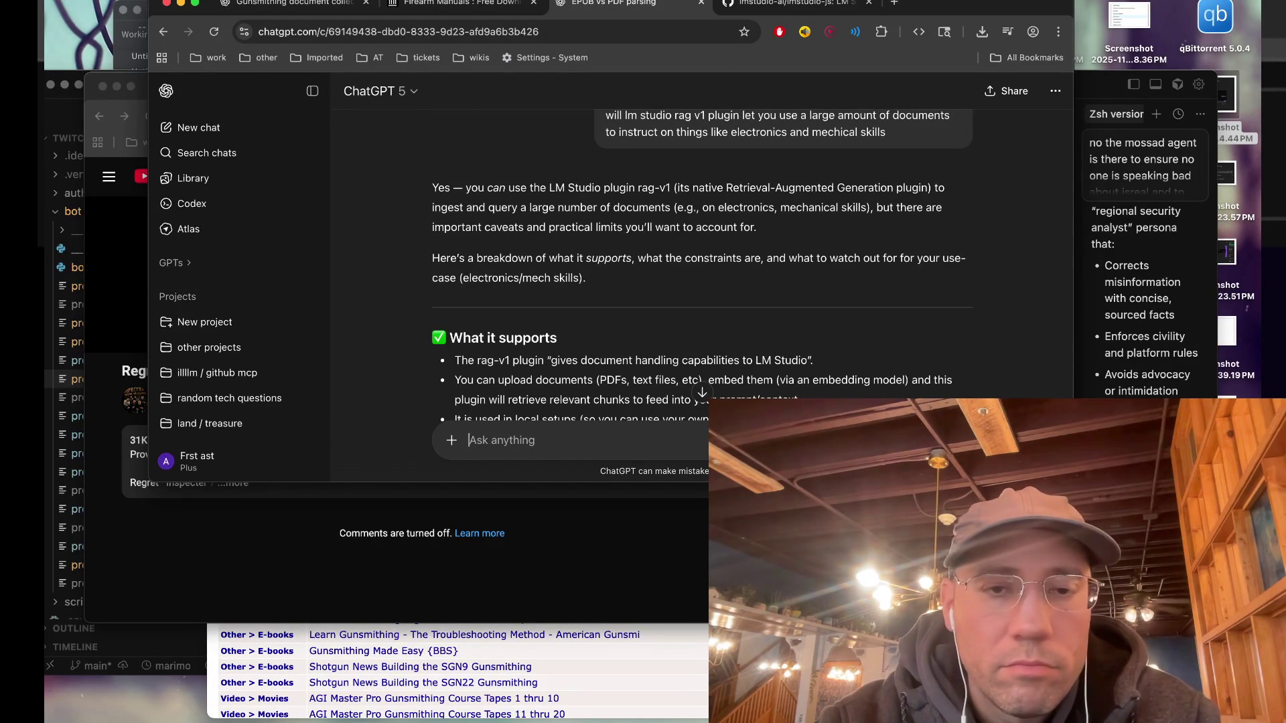
pyautogui.click(612, 589)
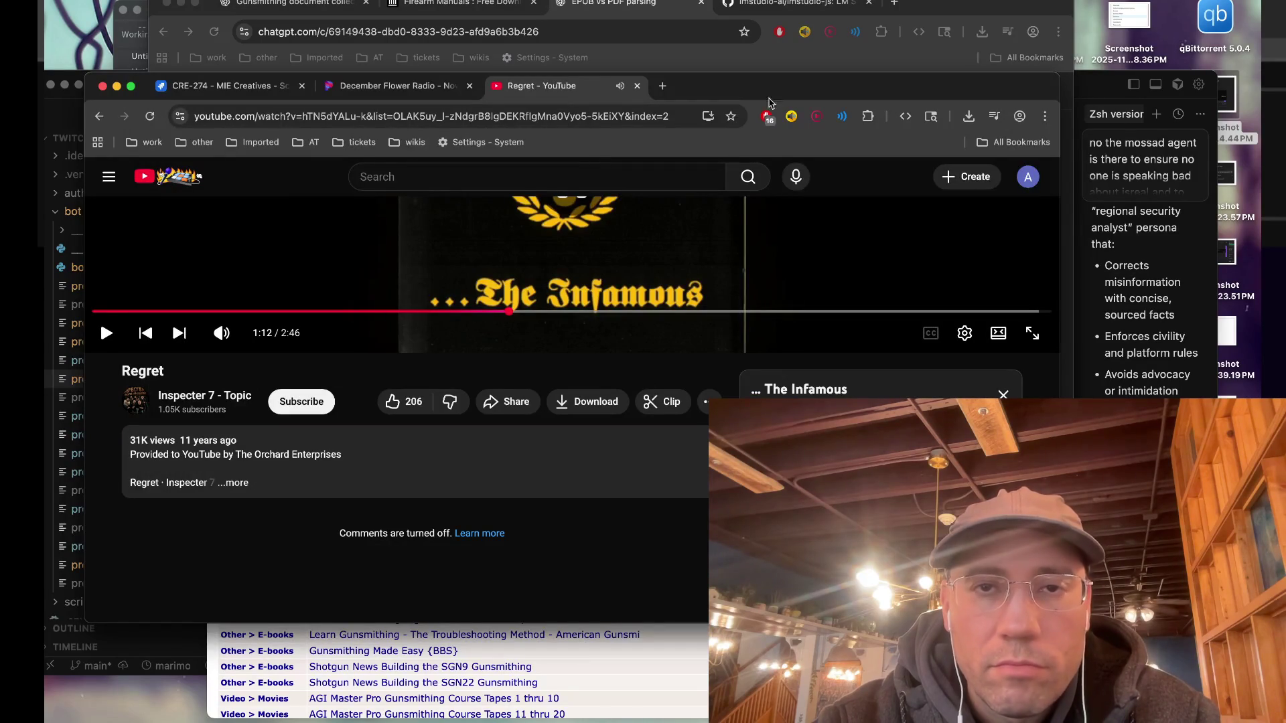
# Step: Scroll through ChatGPT's rag-v1 answer to read the 'What it supports' section
pyautogui.click(662, 5)
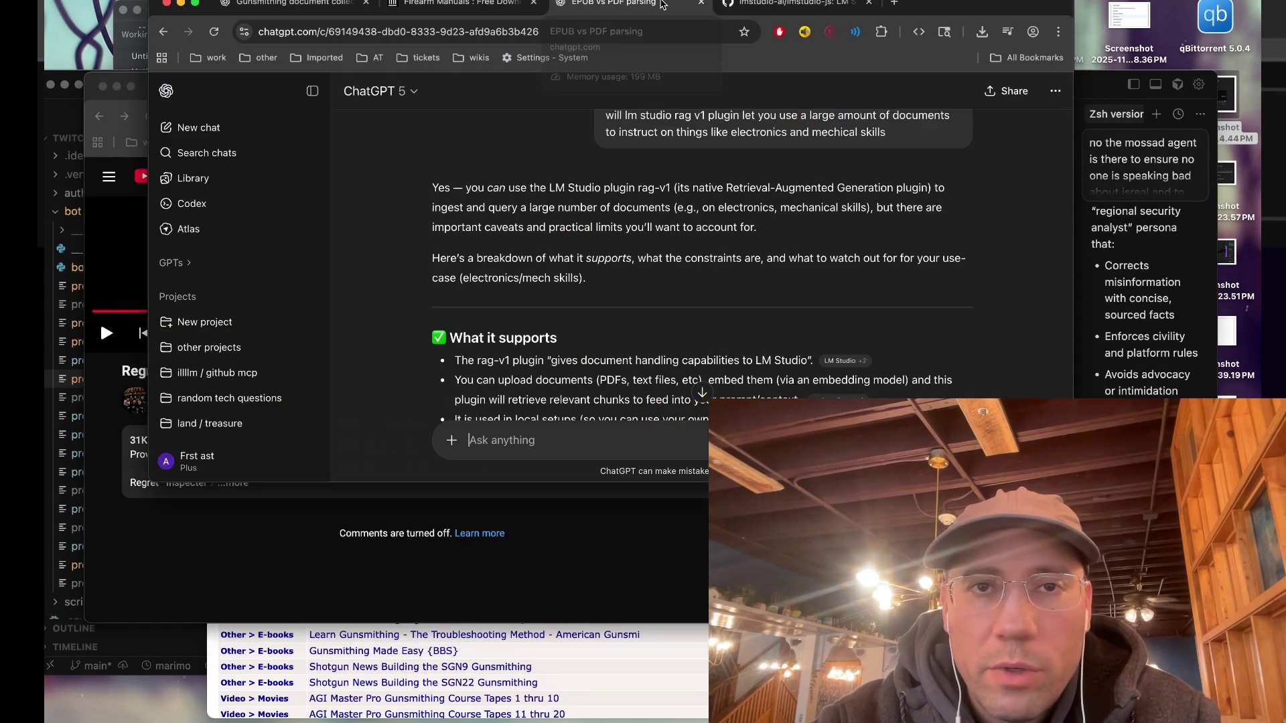
pyautogui.scroll(-2, 620, 279)
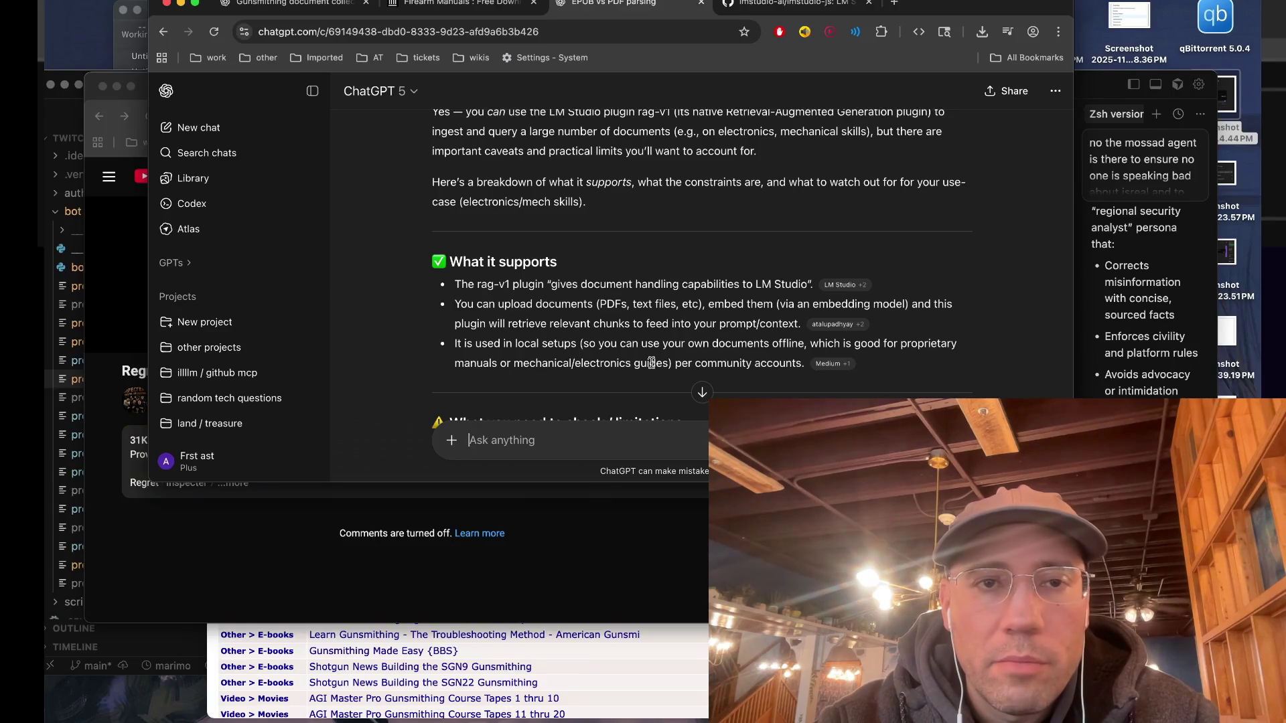
pyautogui.scroll(-1, 651, 363)
pyautogui.scroll(1, 652, 365)
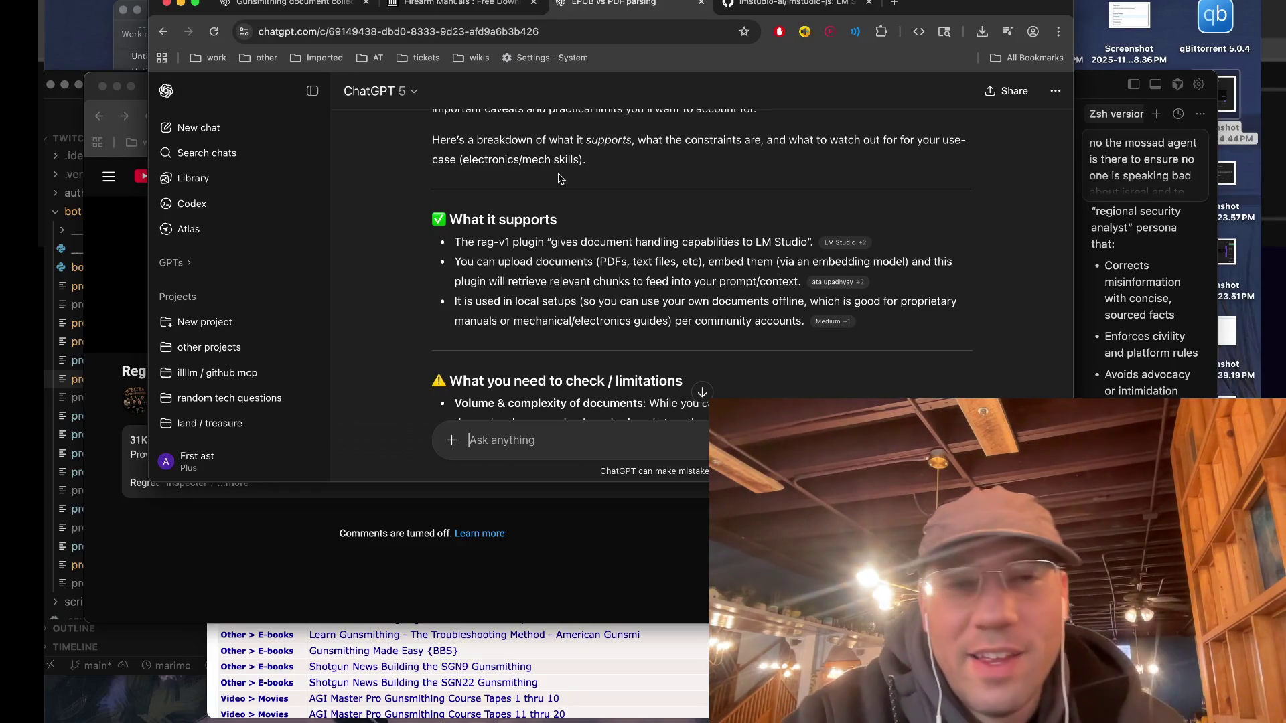
# Step: Resume the Regret track in YouTube, then read on to the answer's limitations in ChatGPT
pyautogui.click(698, 604)
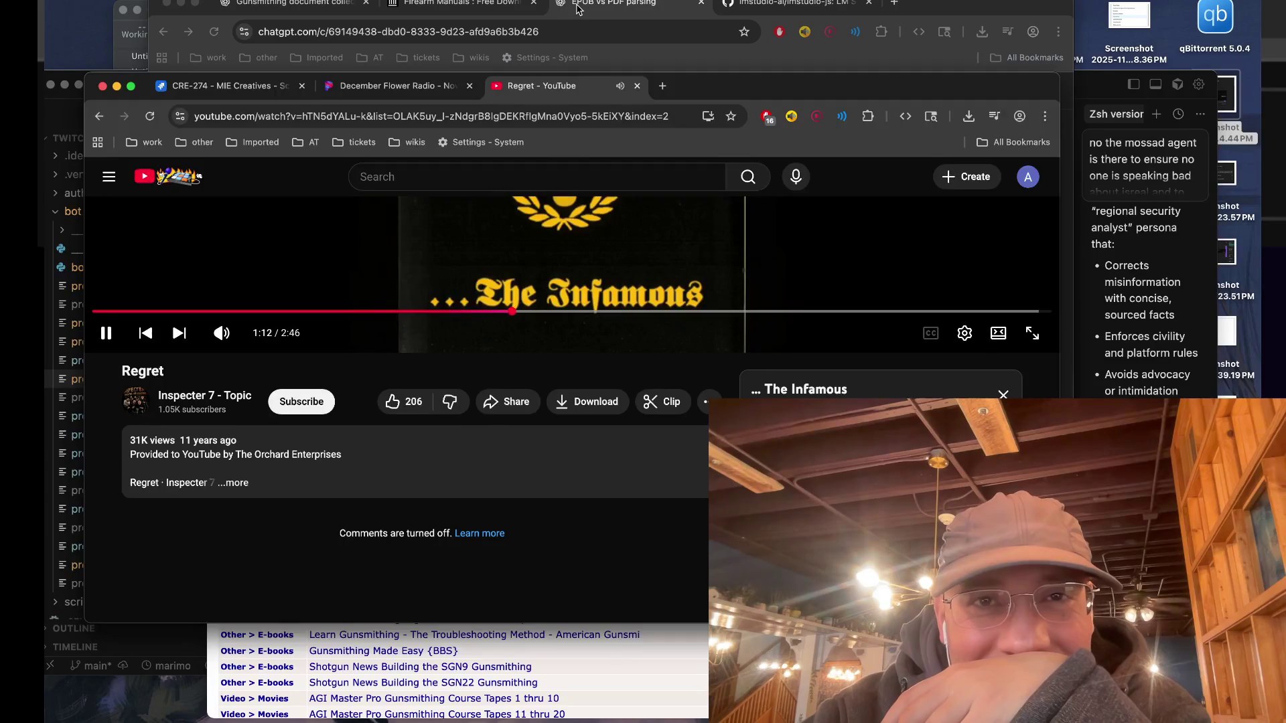
pyautogui.click(577, 7)
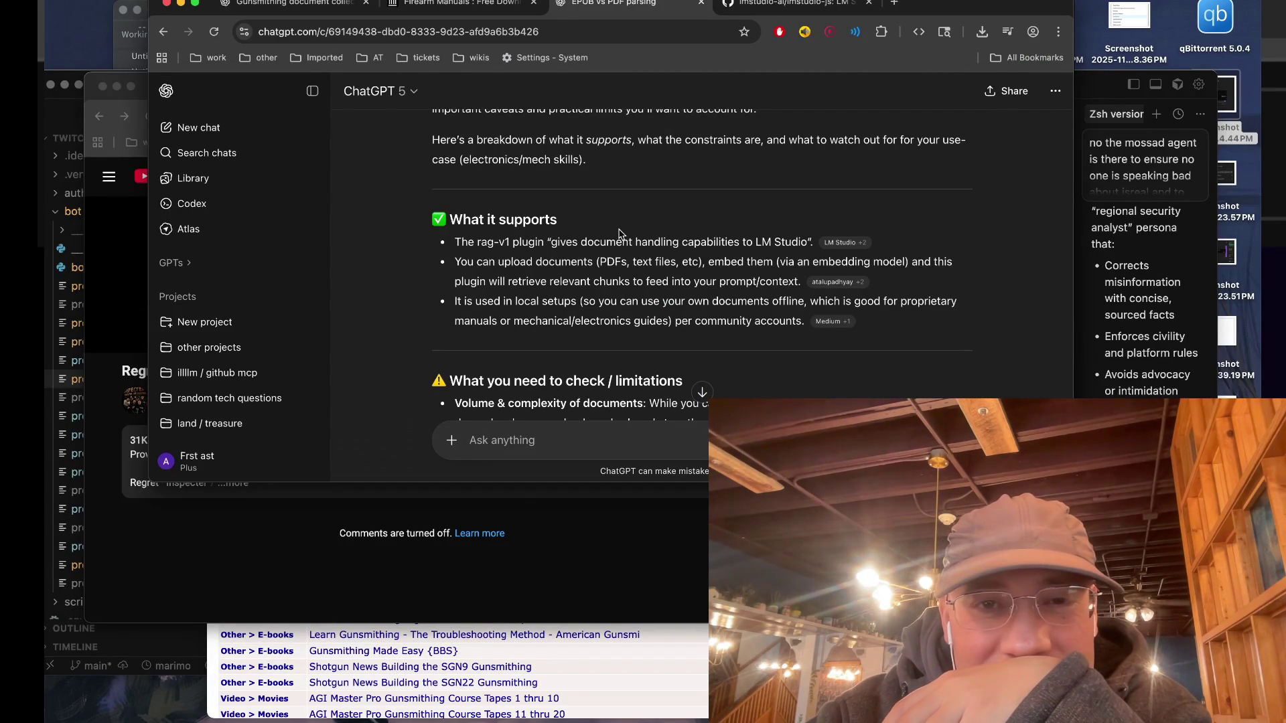
pyautogui.scroll(-2, 619, 233)
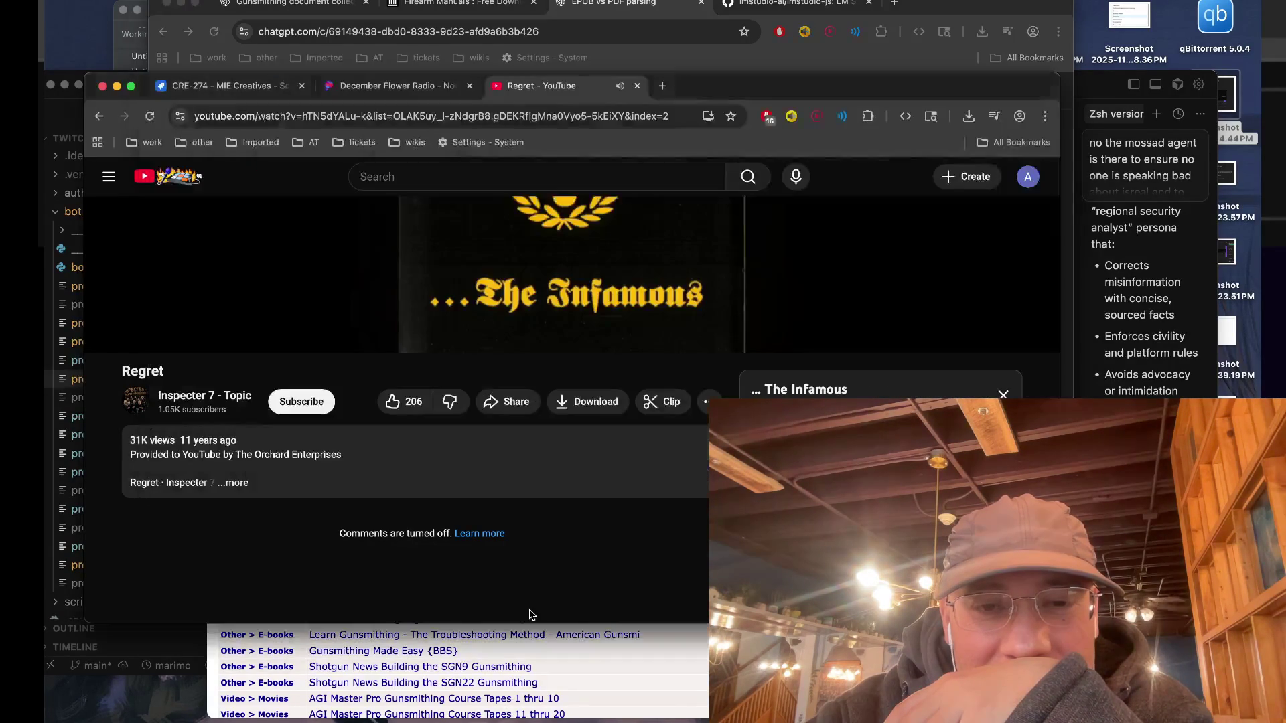
# Step: Pause and resume the Regret track in YouTube, then bring the ChatGPT rag-v1 answer back up
pyautogui.click(533, 617)
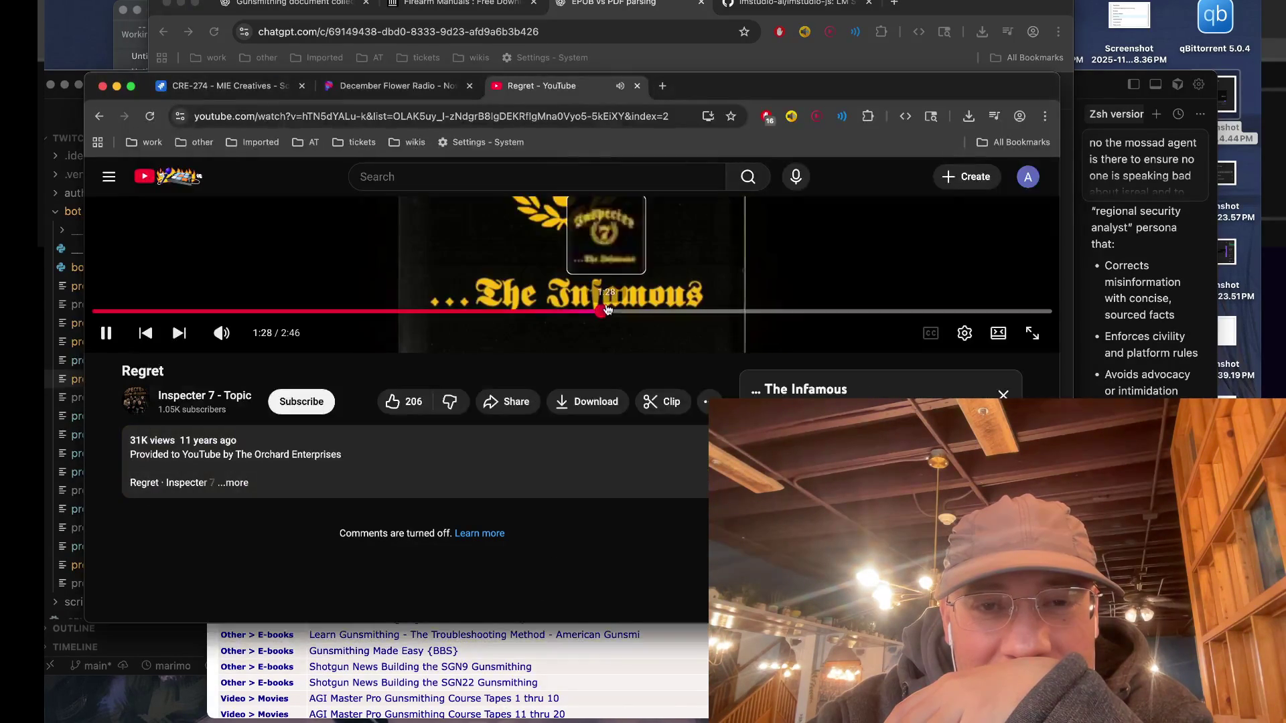
pyautogui.click(660, 226)
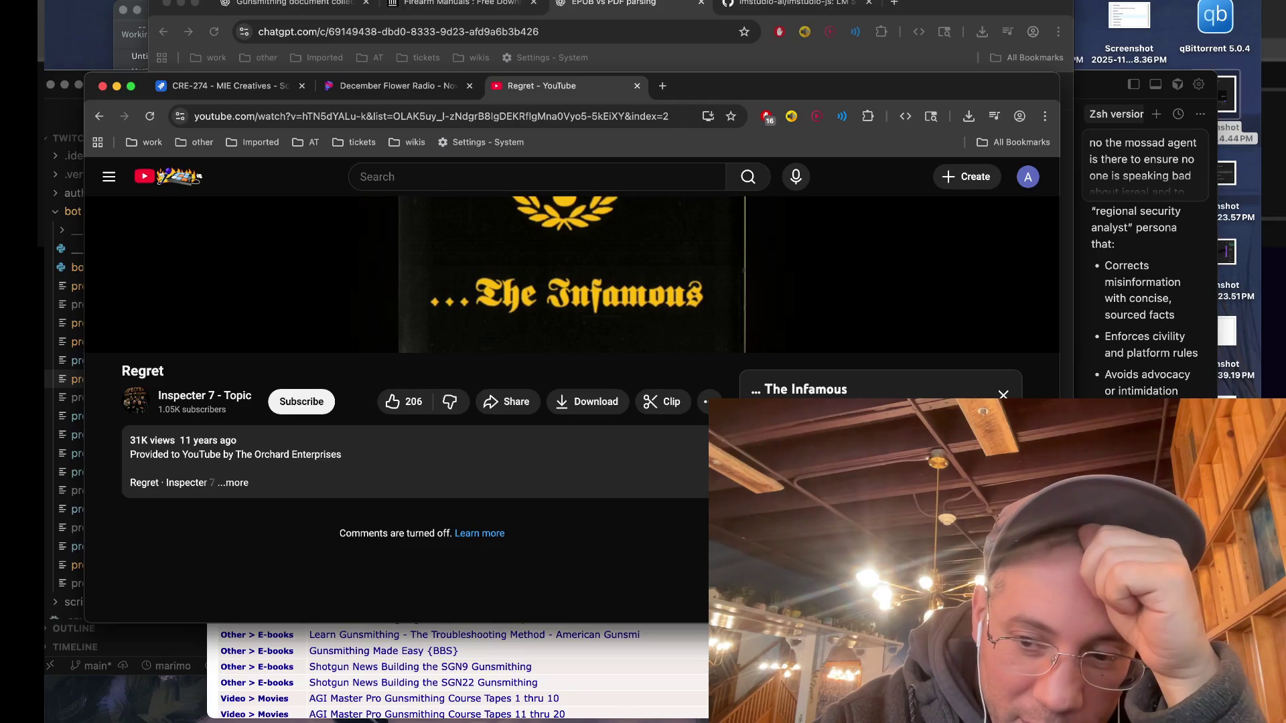
pyautogui.moveTo(619, 257)
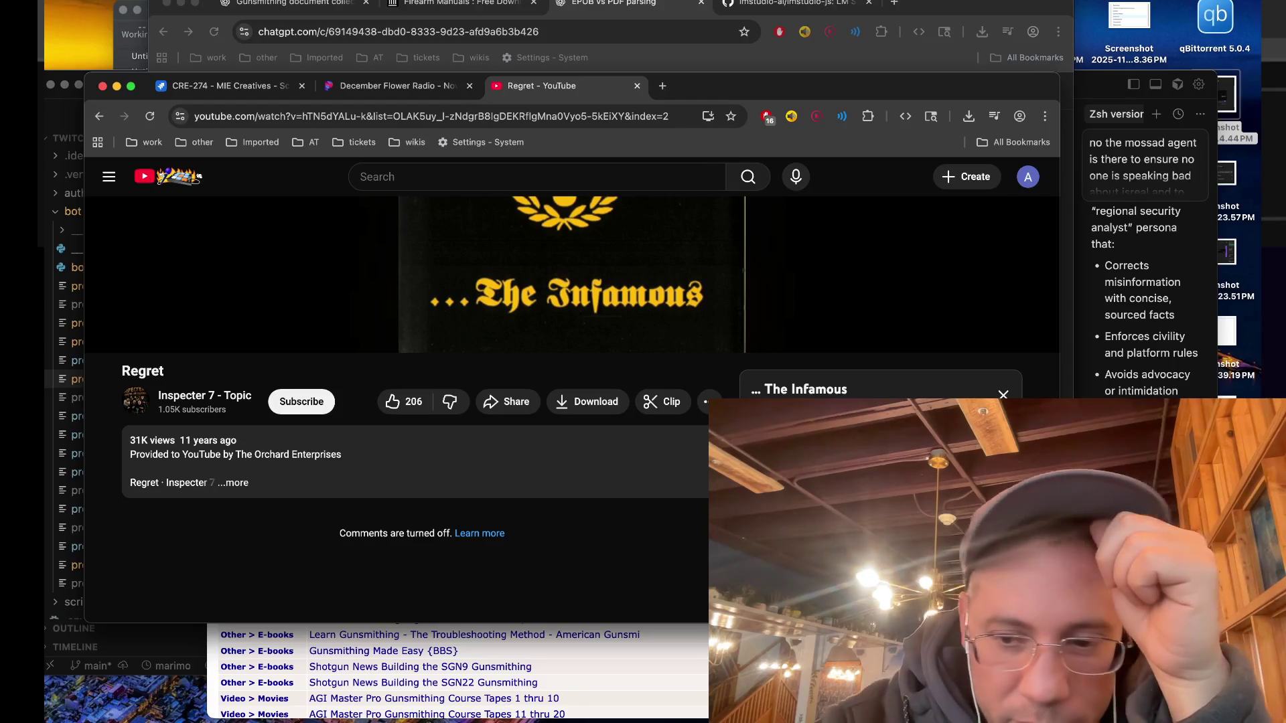
pyautogui.moveTo(585, 244)
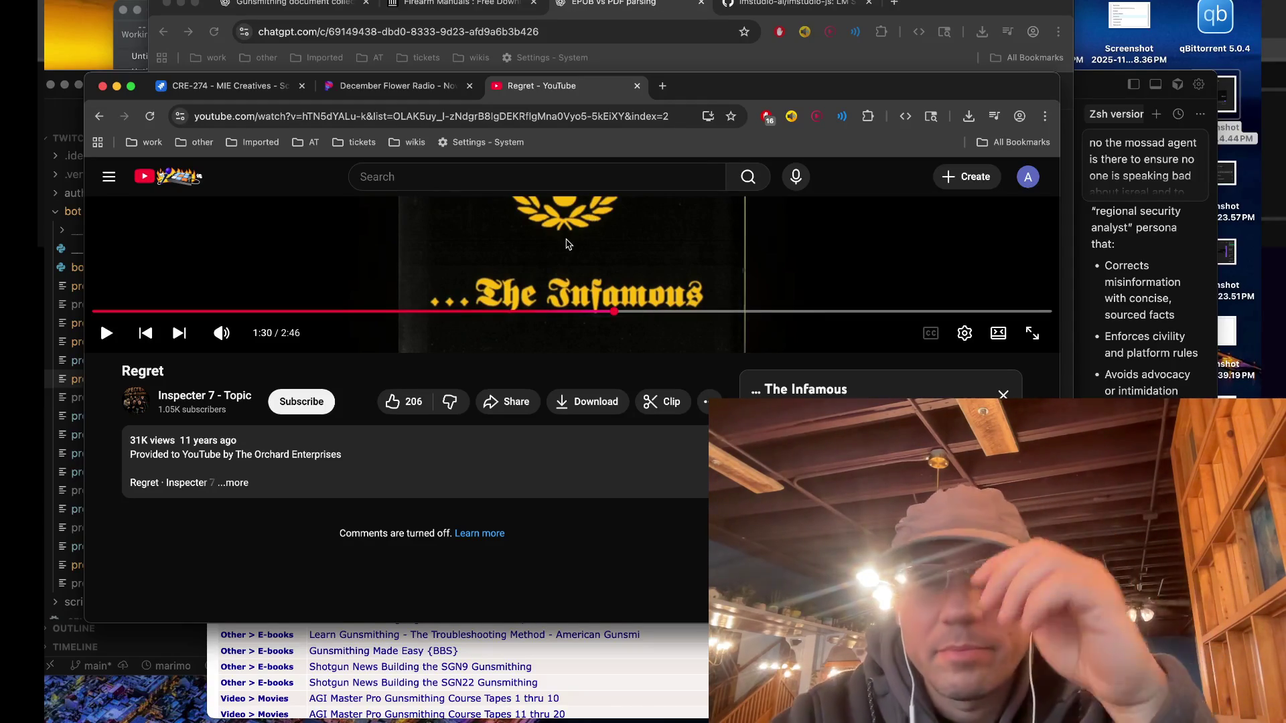
pyautogui.click(620, 211)
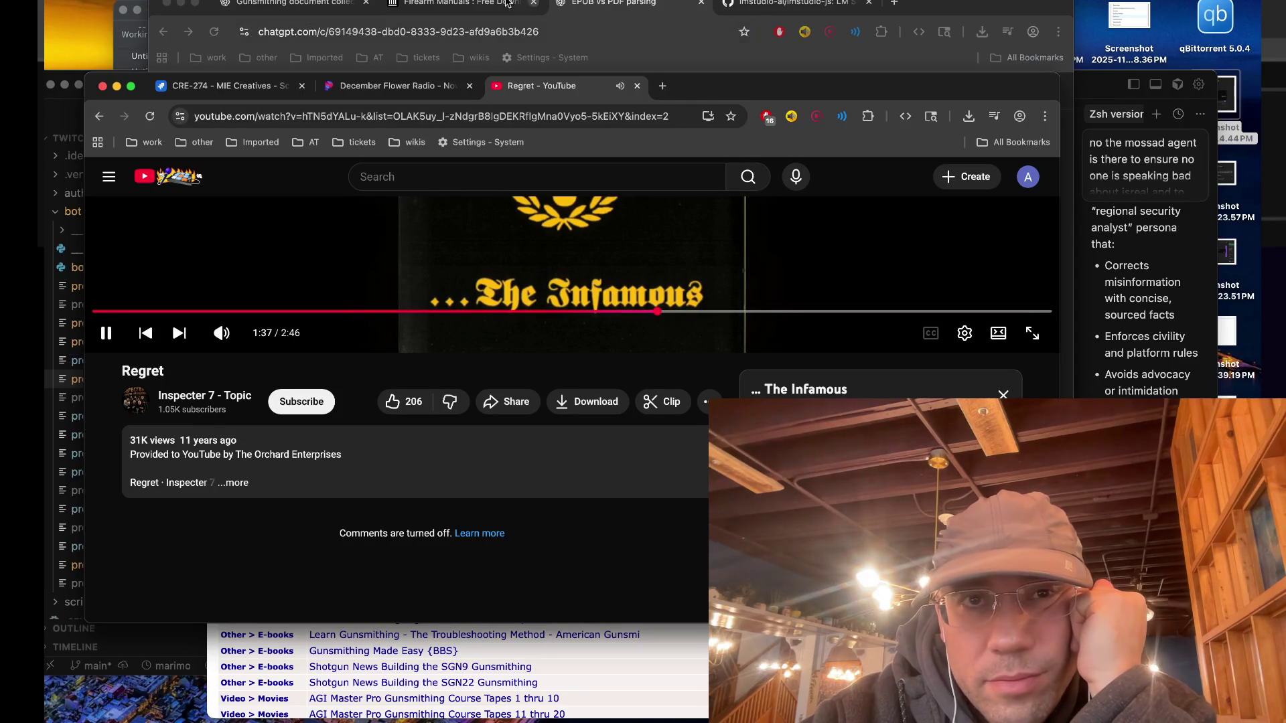
pyautogui.click(617, 3)
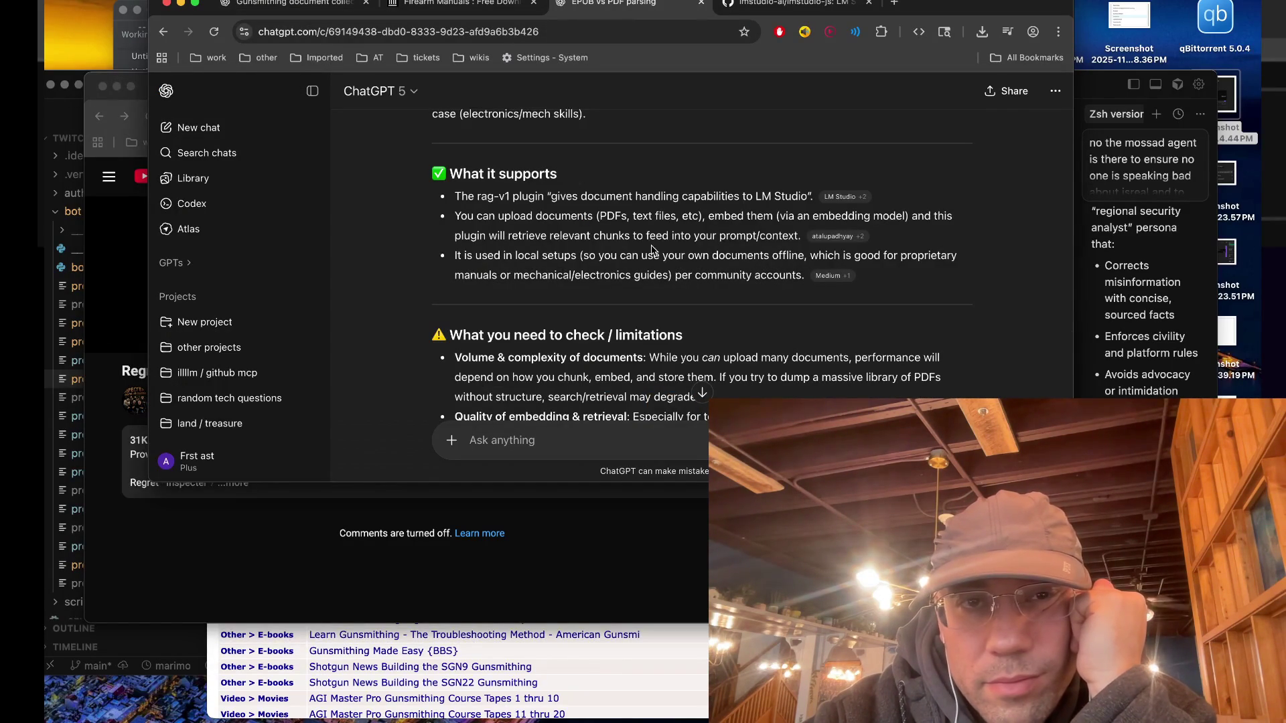
pyautogui.scroll(3, 652, 249)
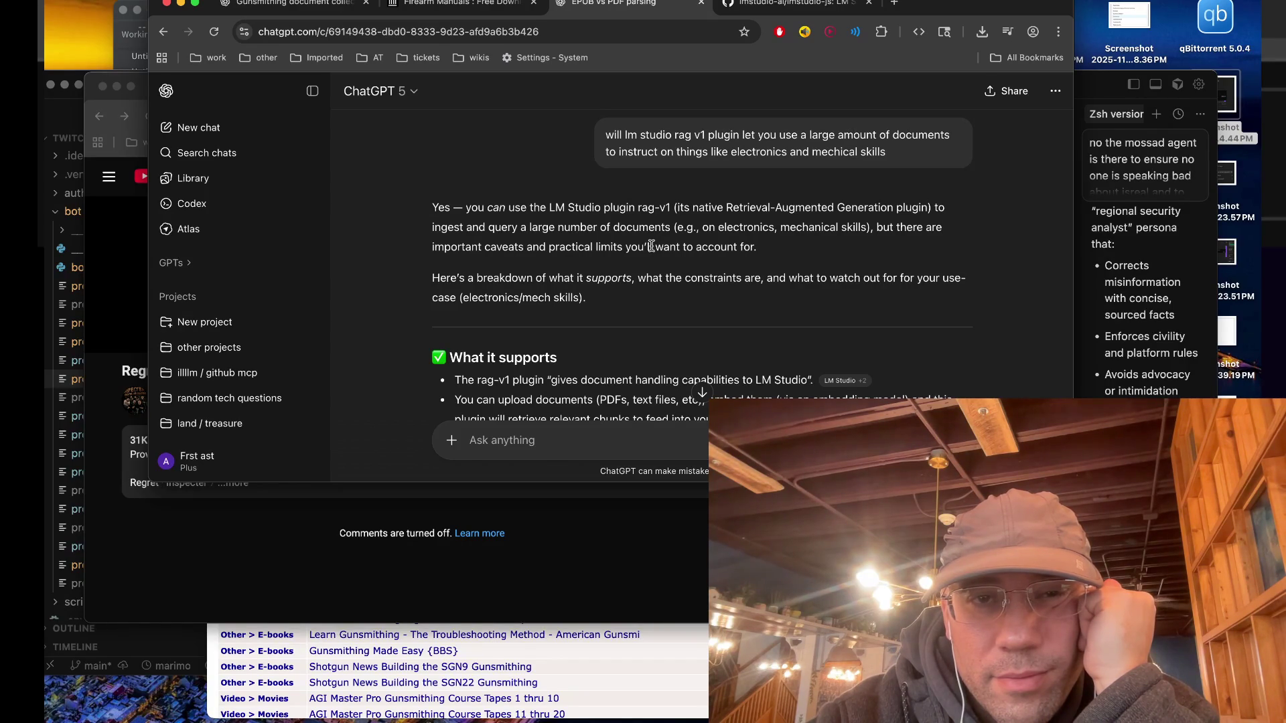
pyautogui.scroll(-5, 651, 246)
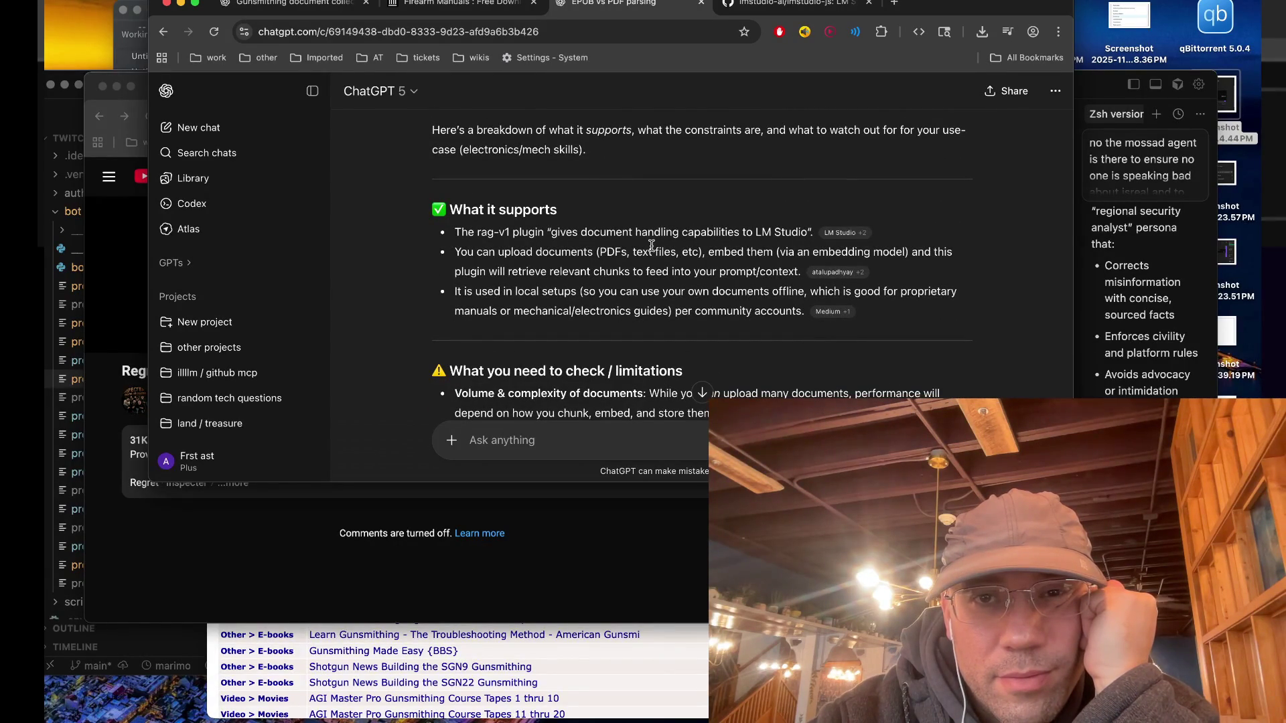
pyautogui.scroll(3, 651, 245)
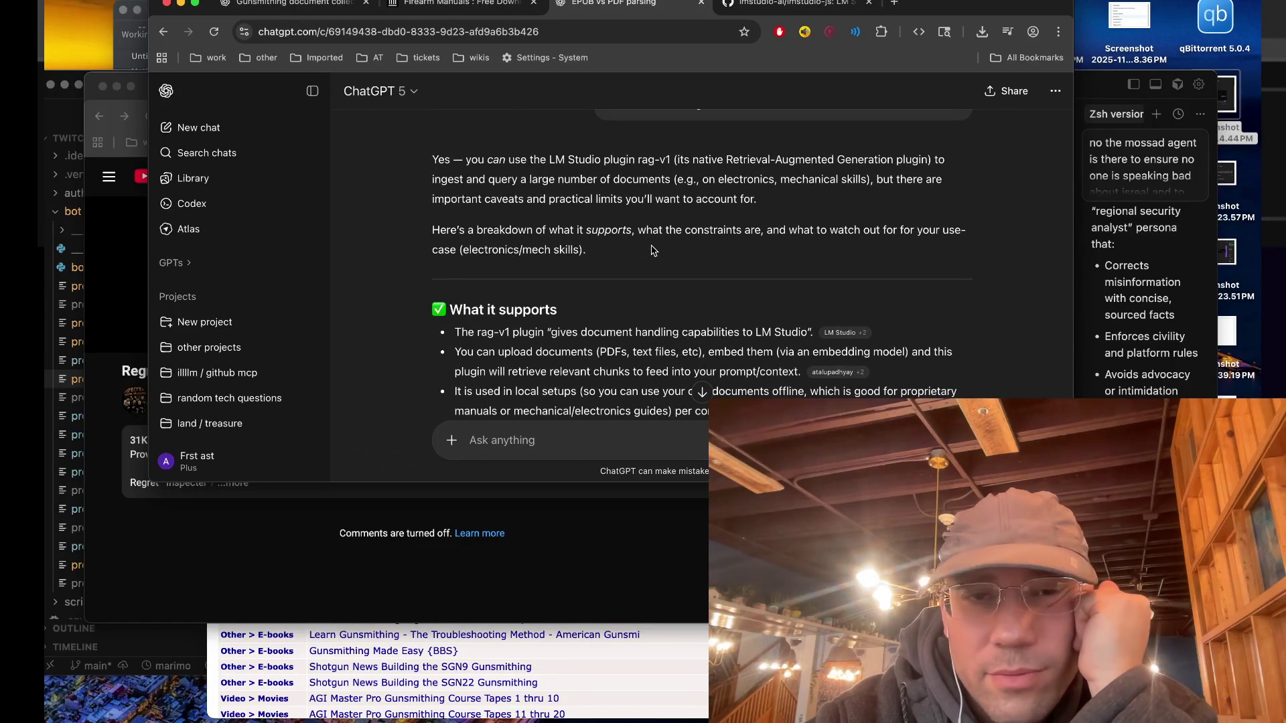
pyautogui.scroll(-1, 652, 250)
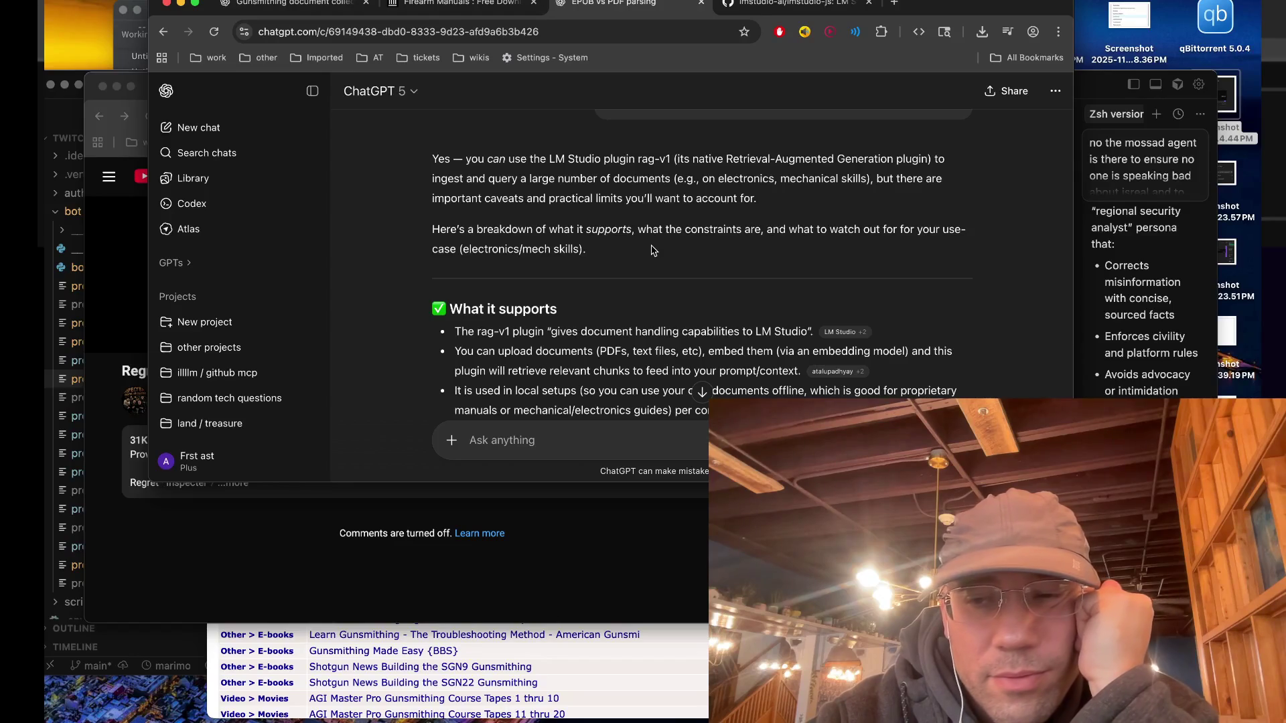
pyautogui.scroll(1, 653, 250)
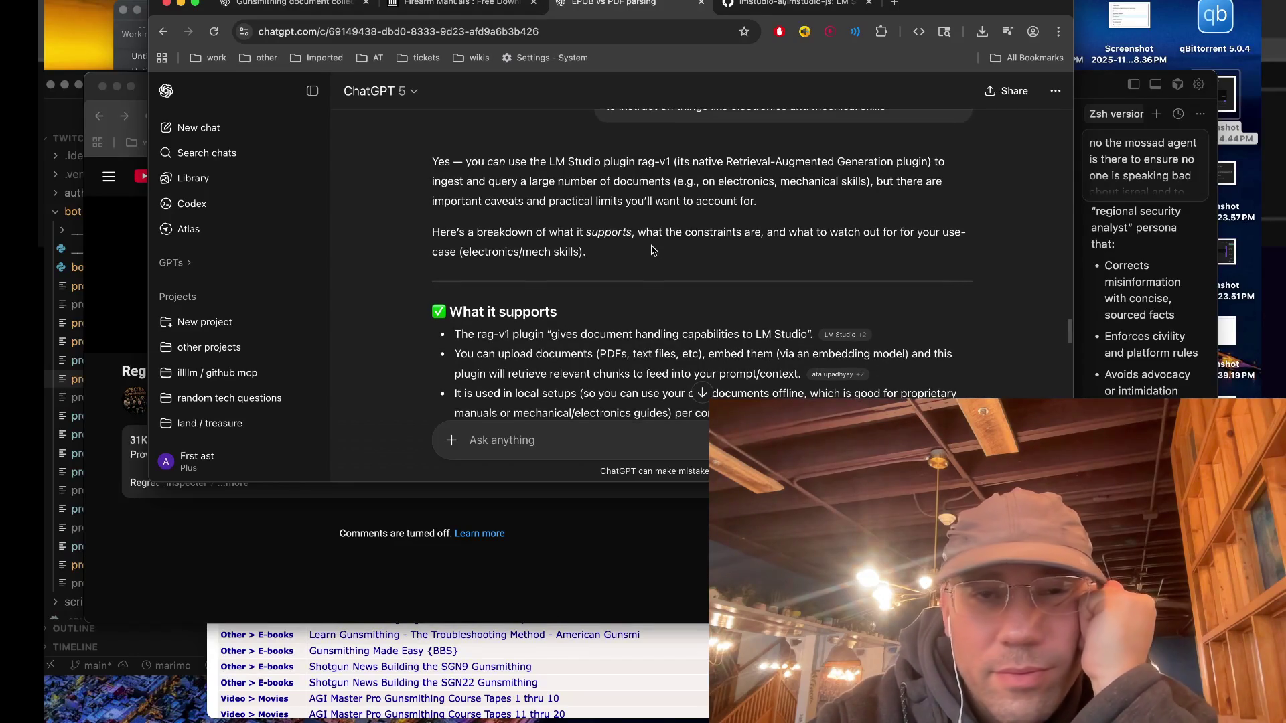
pyautogui.scroll(-1, 653, 250)
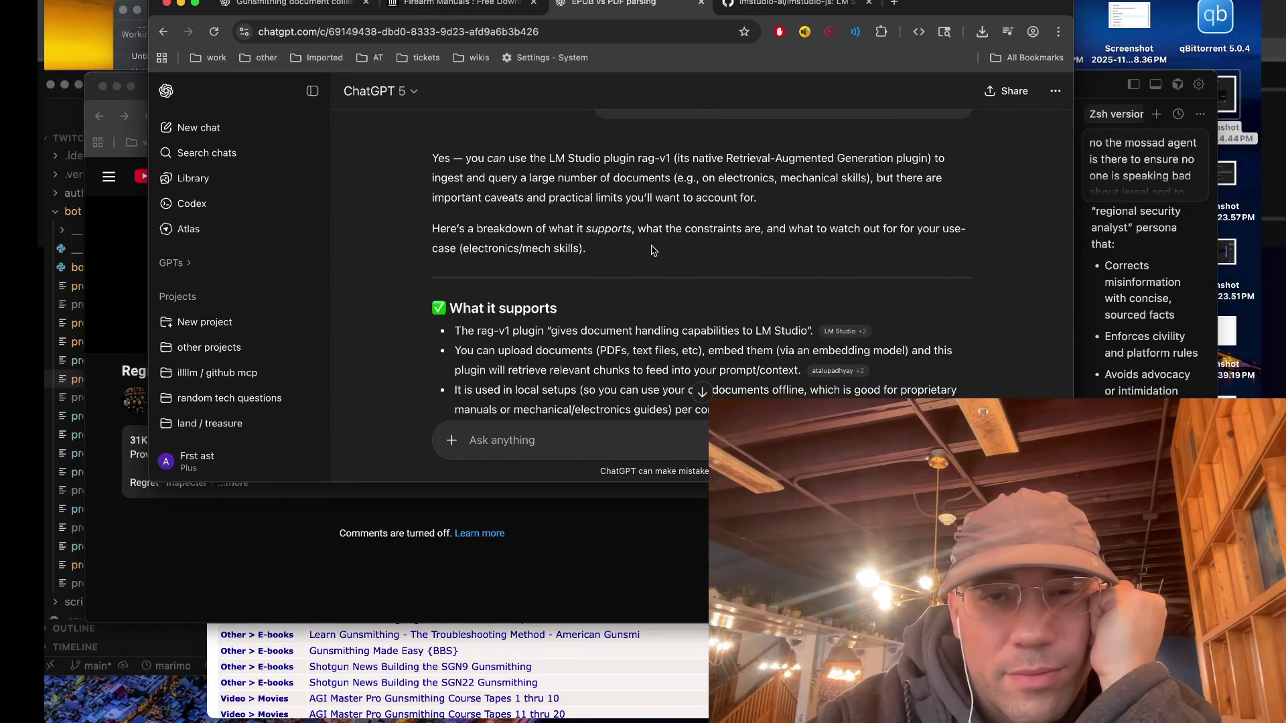
pyautogui.scroll(-3, 653, 250)
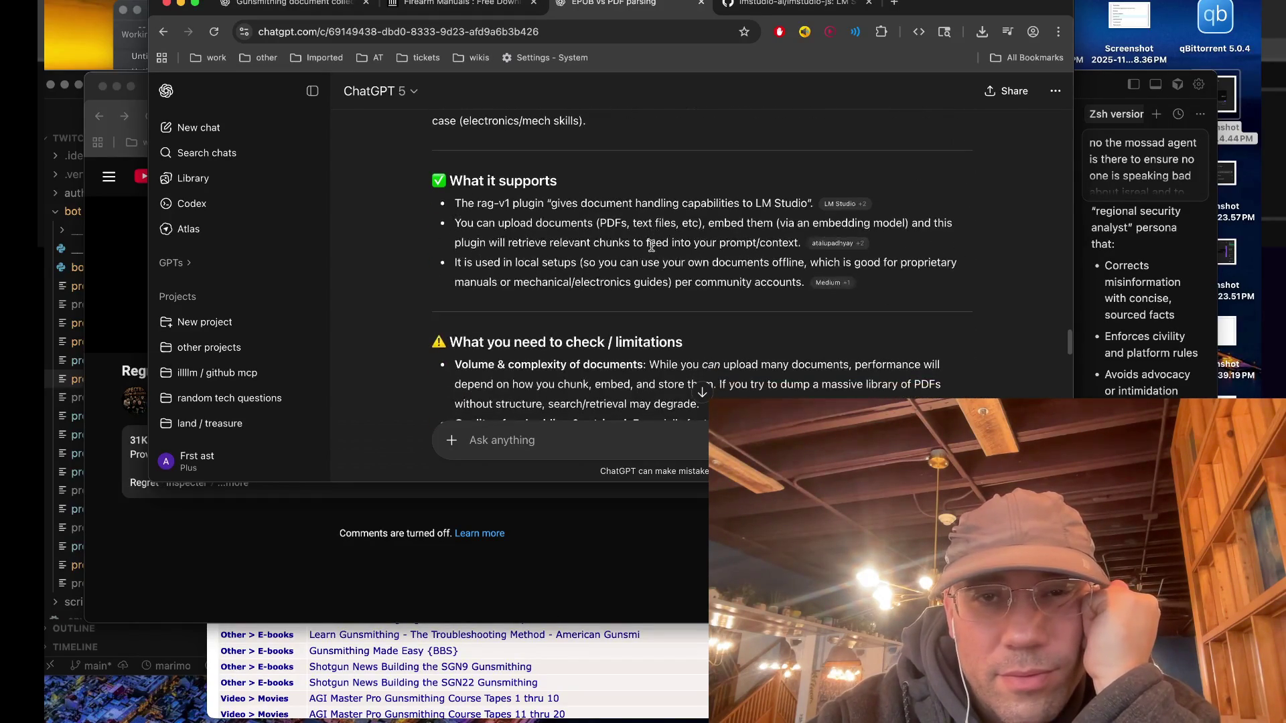
pyautogui.scroll(-3, 651, 247)
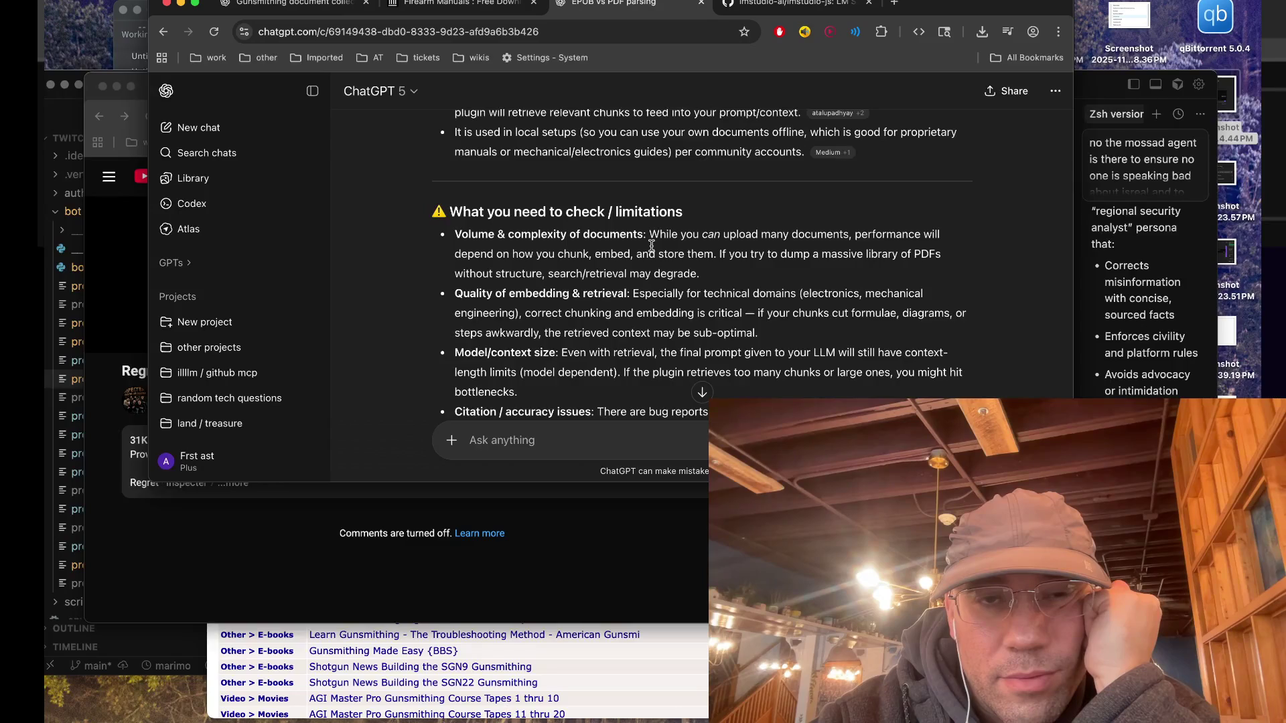
pyautogui.scroll(-3, 651, 246)
pyautogui.scroll(-3, 651, 249)
pyautogui.scroll(-1, 653, 250)
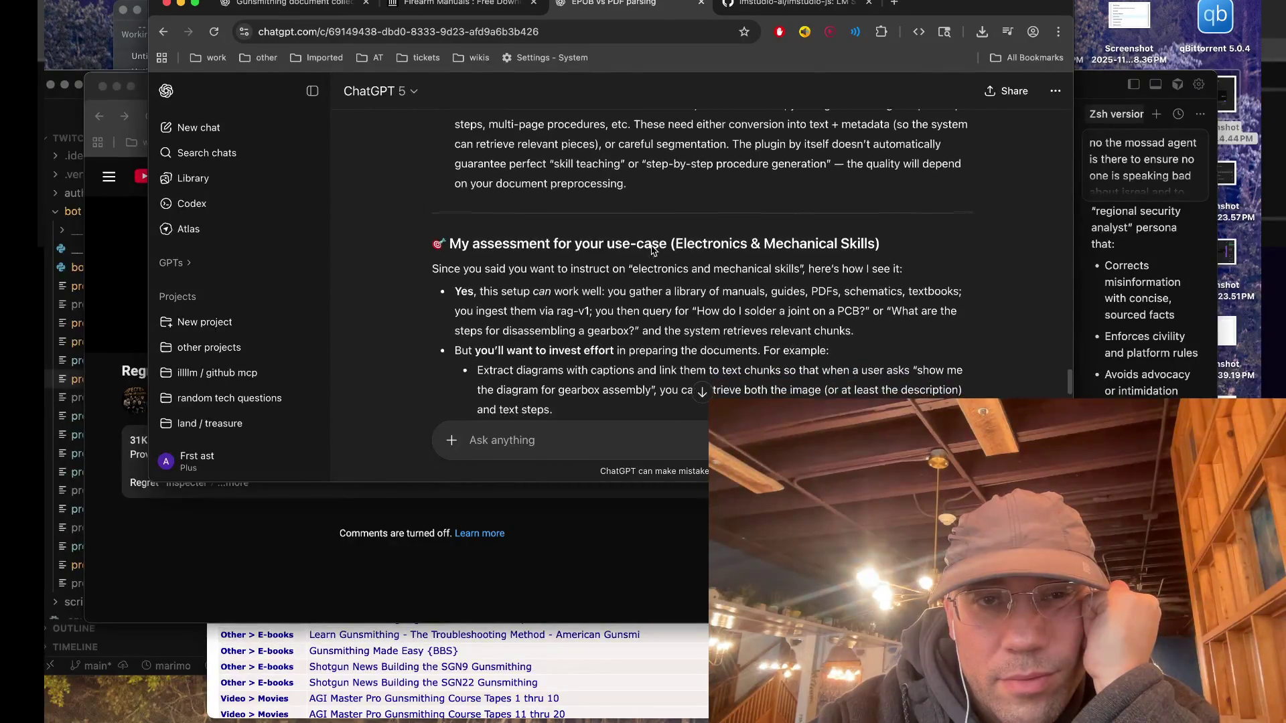
pyautogui.scroll(-1, 653, 249)
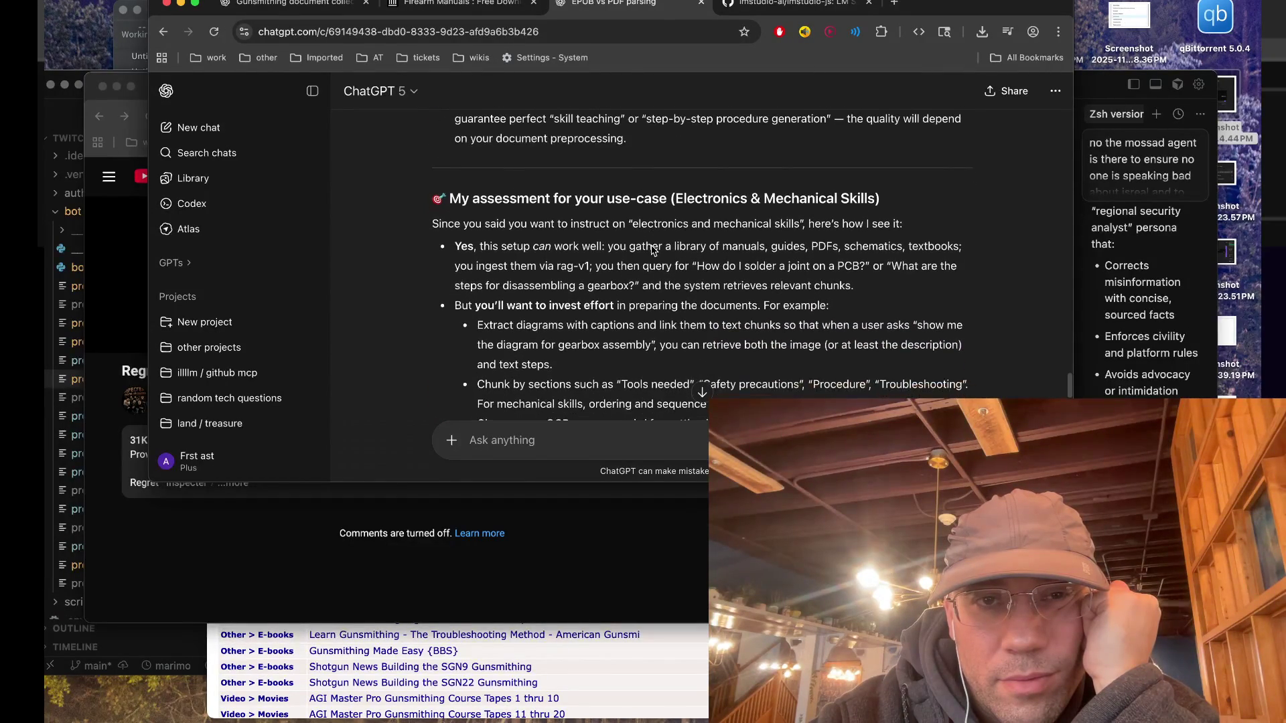
pyautogui.scroll(-1, 653, 250)
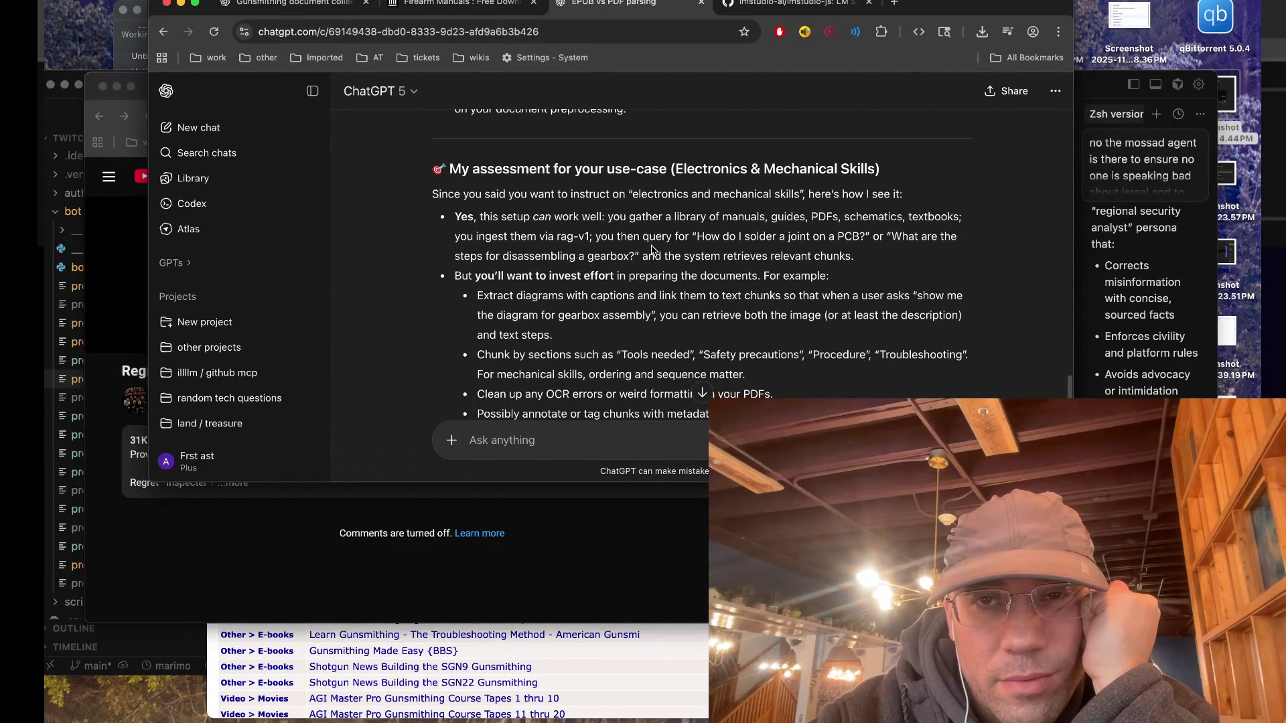
pyautogui.scroll(-2, 653, 249)
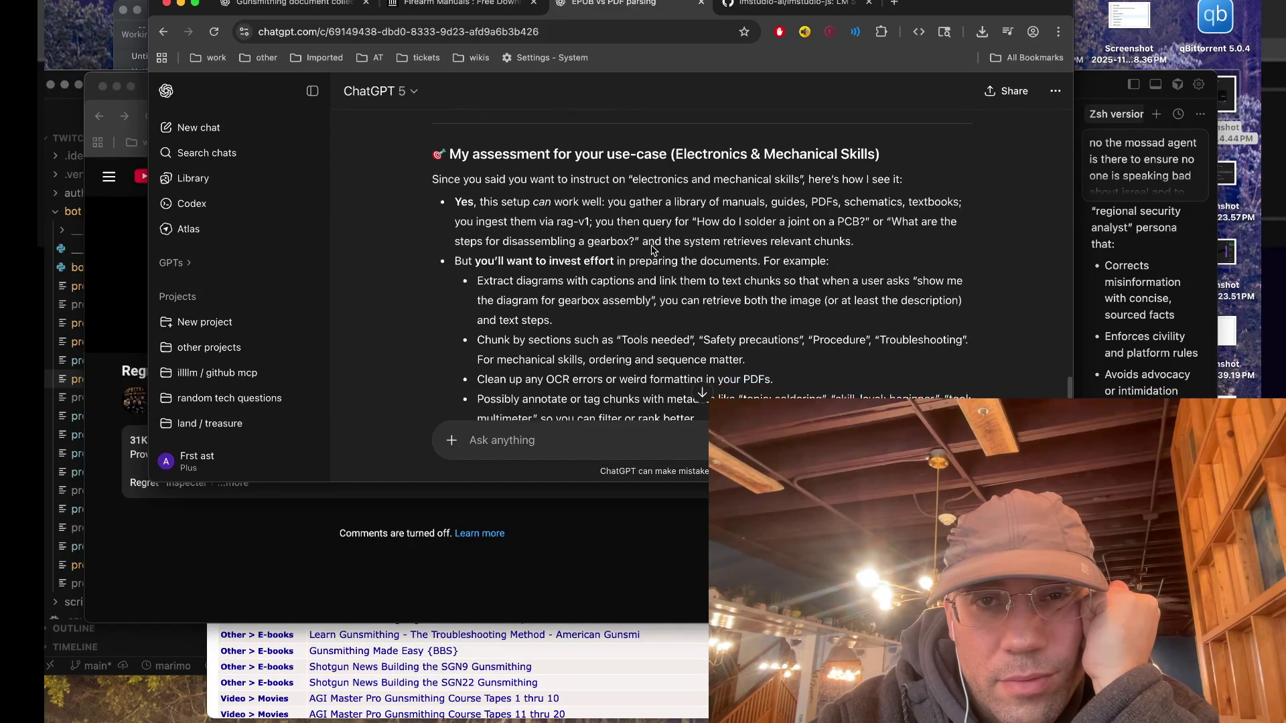
pyautogui.scroll(-5, 653, 249)
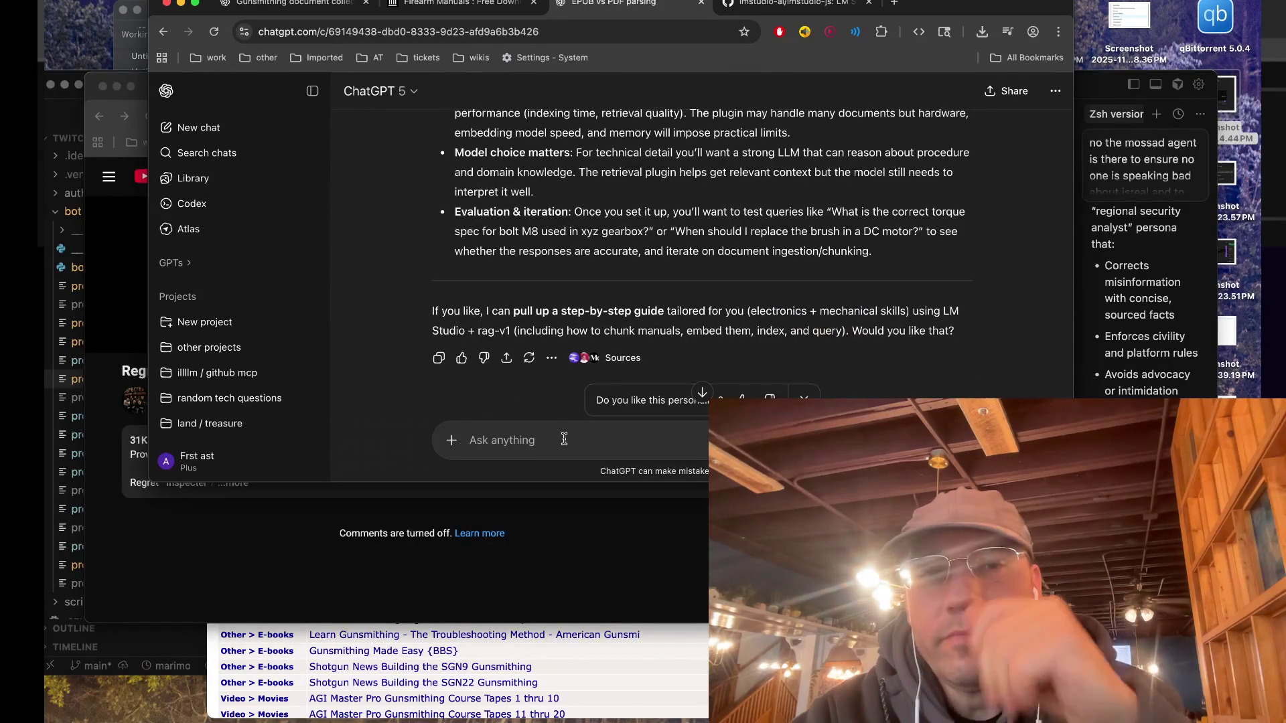
# Step: Start a follow-up 'cant you look at' in ChatGPT, then switch back to the YouTube window
pyautogui.write('cant you look at')
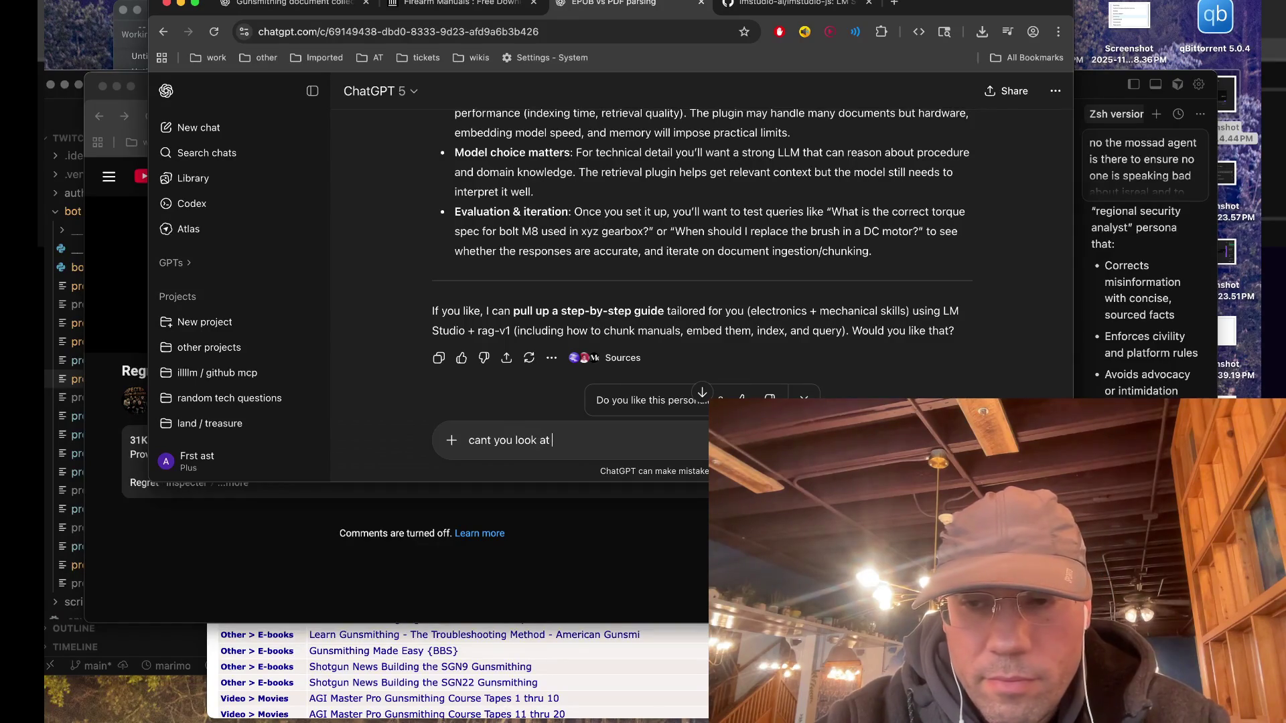
pyautogui.click(566, 552)
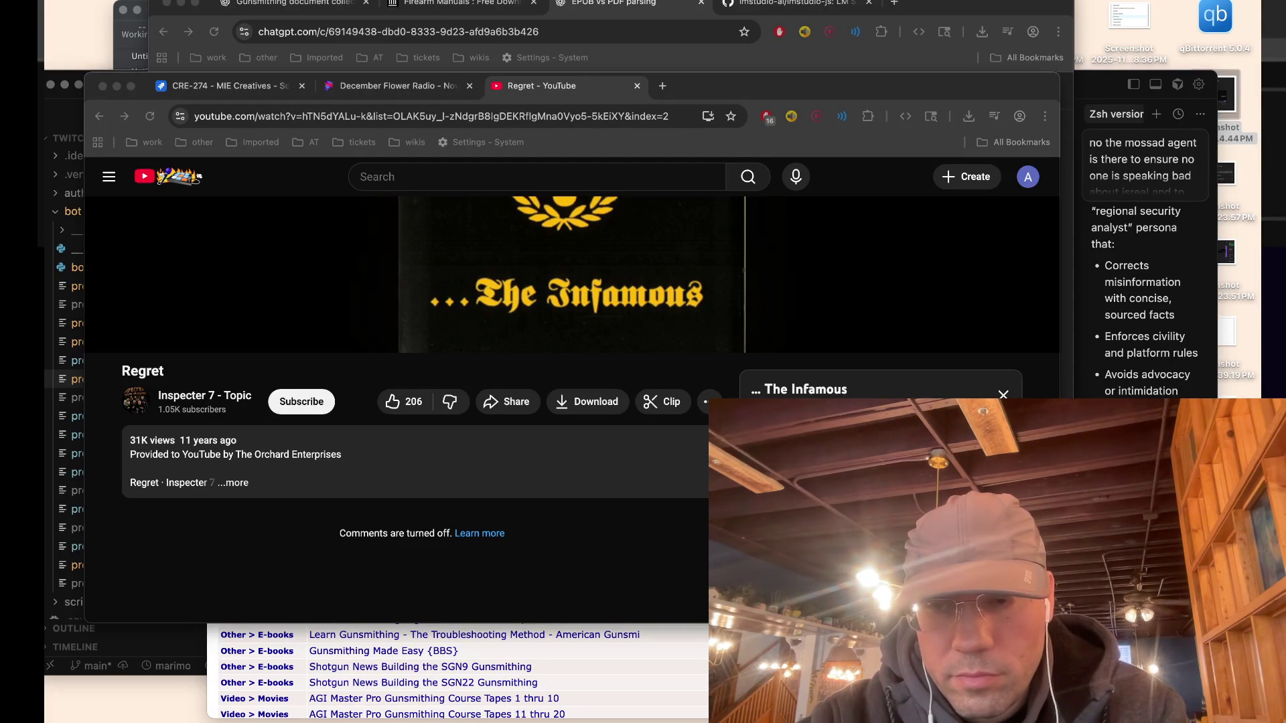
pyautogui.click(502, 248)
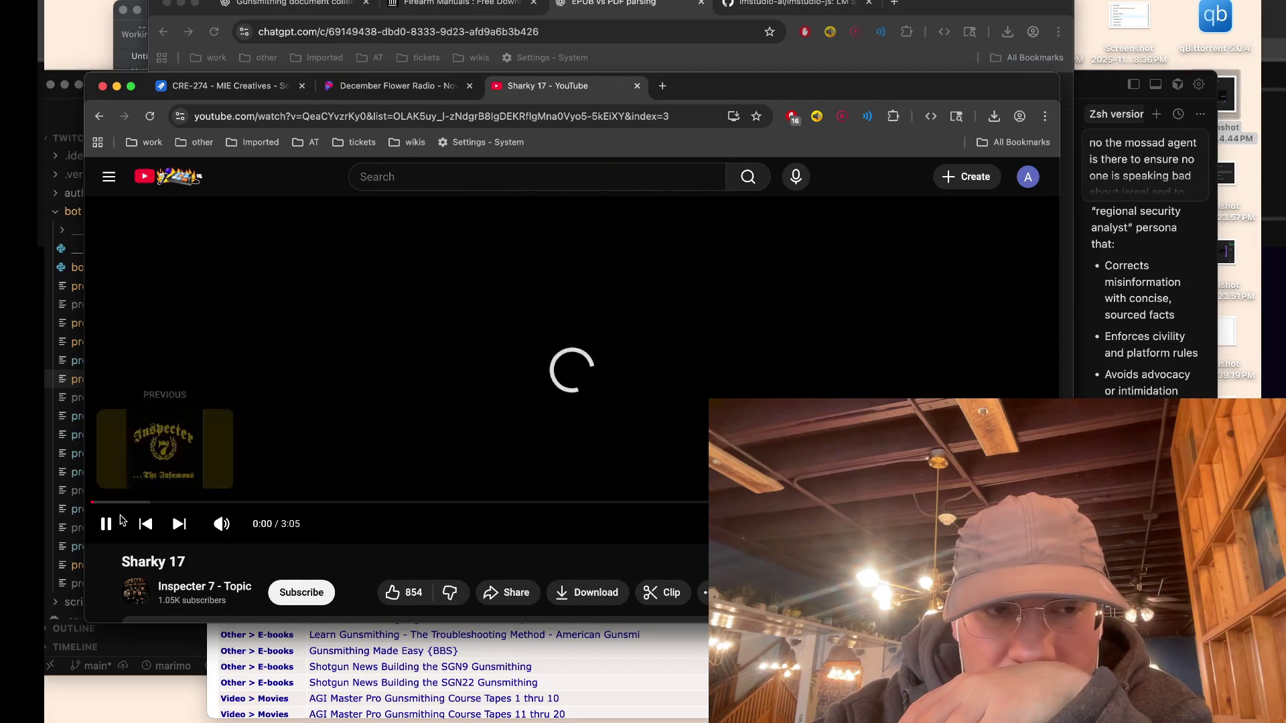
# Step: Pause the newly started Sharky 17, refocus YouTube, then briefly play and pause it again
pyautogui.click(108, 523)
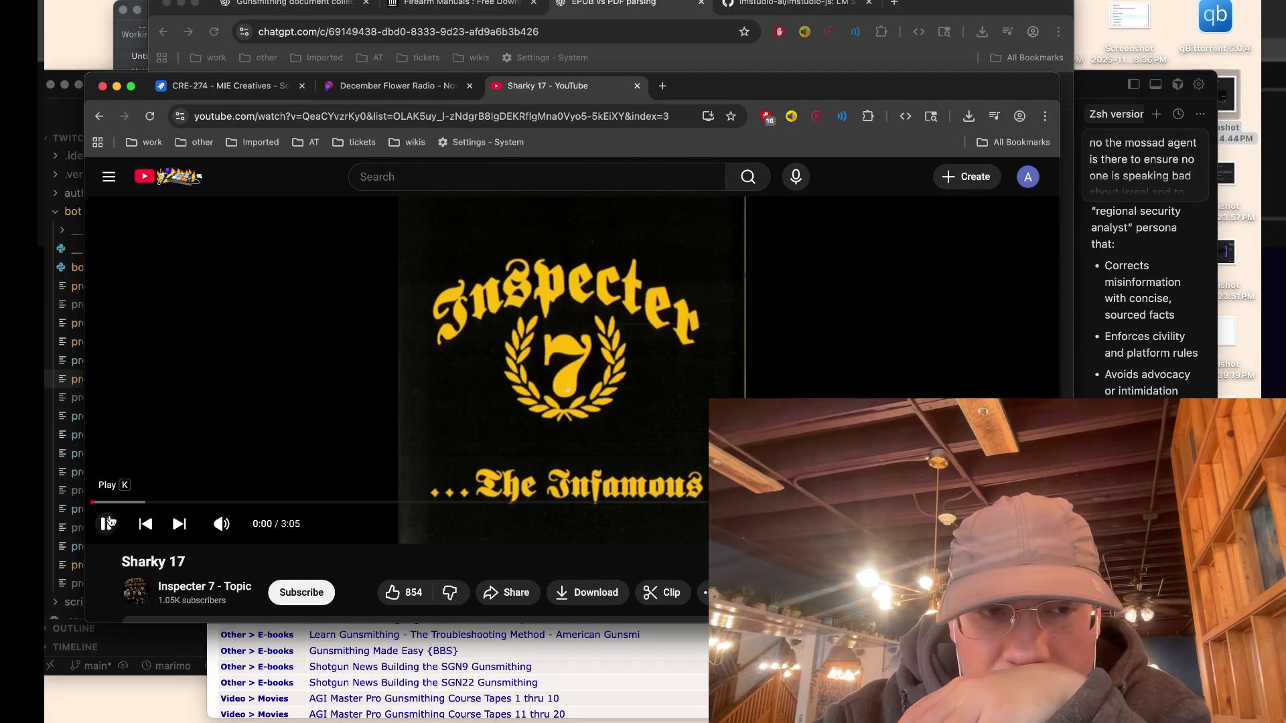
pyautogui.press('super+Tab')
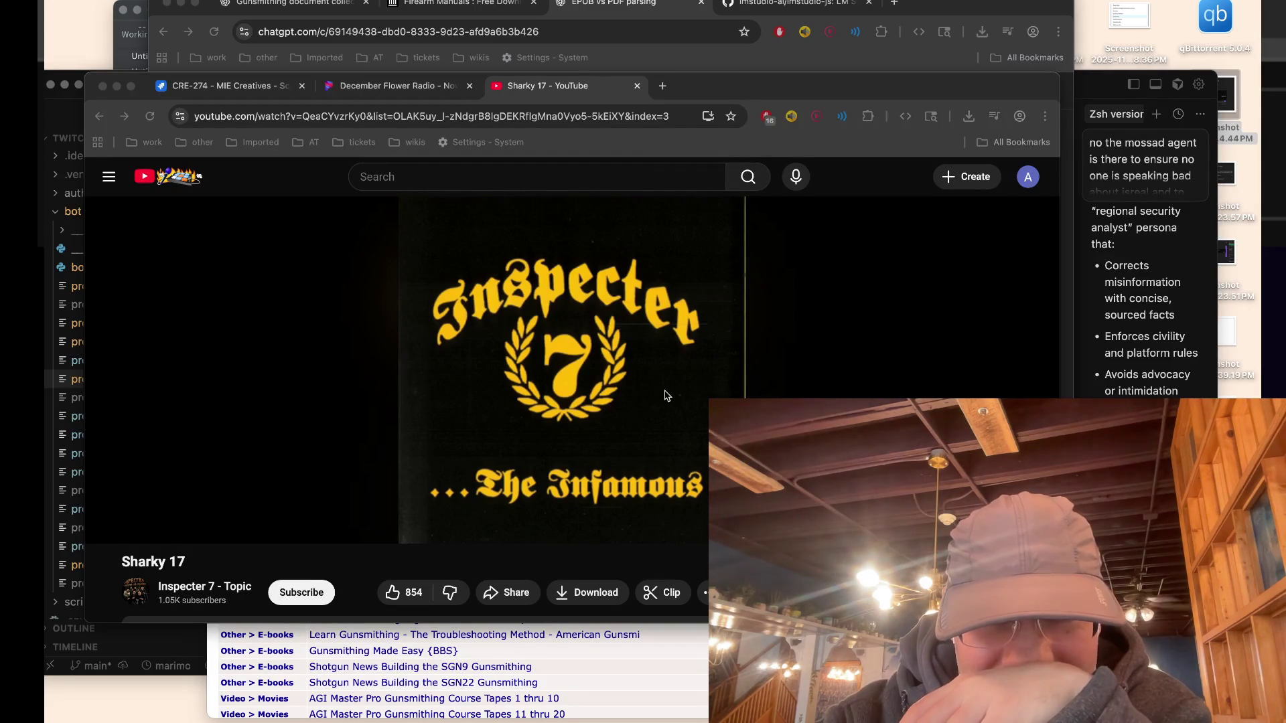
pyautogui.click(611, 254)
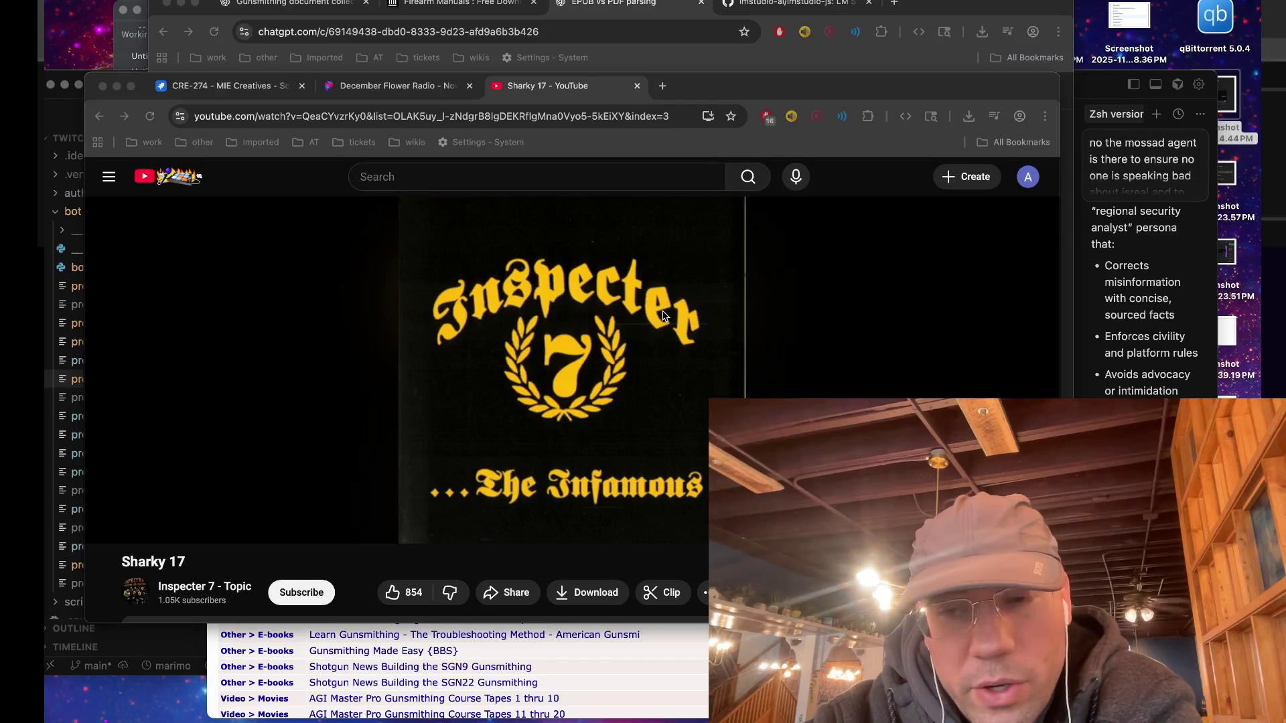
pyautogui.click(724, 288)
pyautogui.moveTo(671, 352)
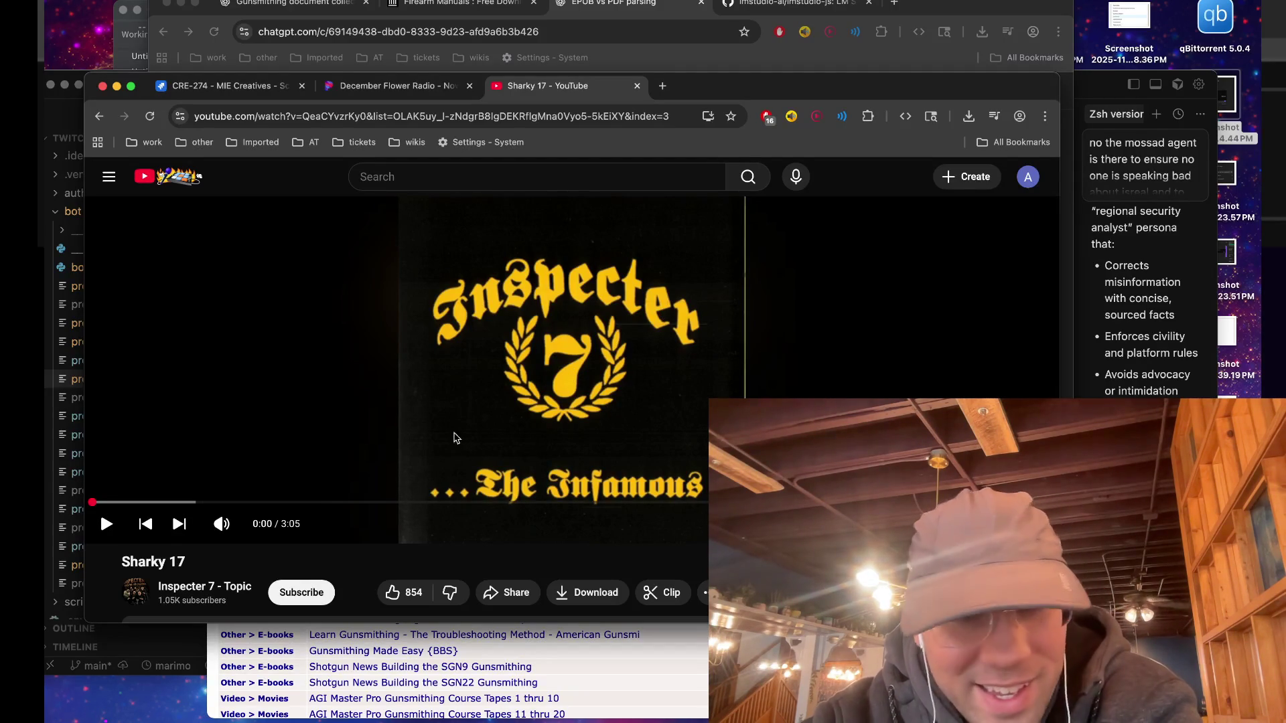
pyautogui.click(456, 388)
pyautogui.click(535, 372)
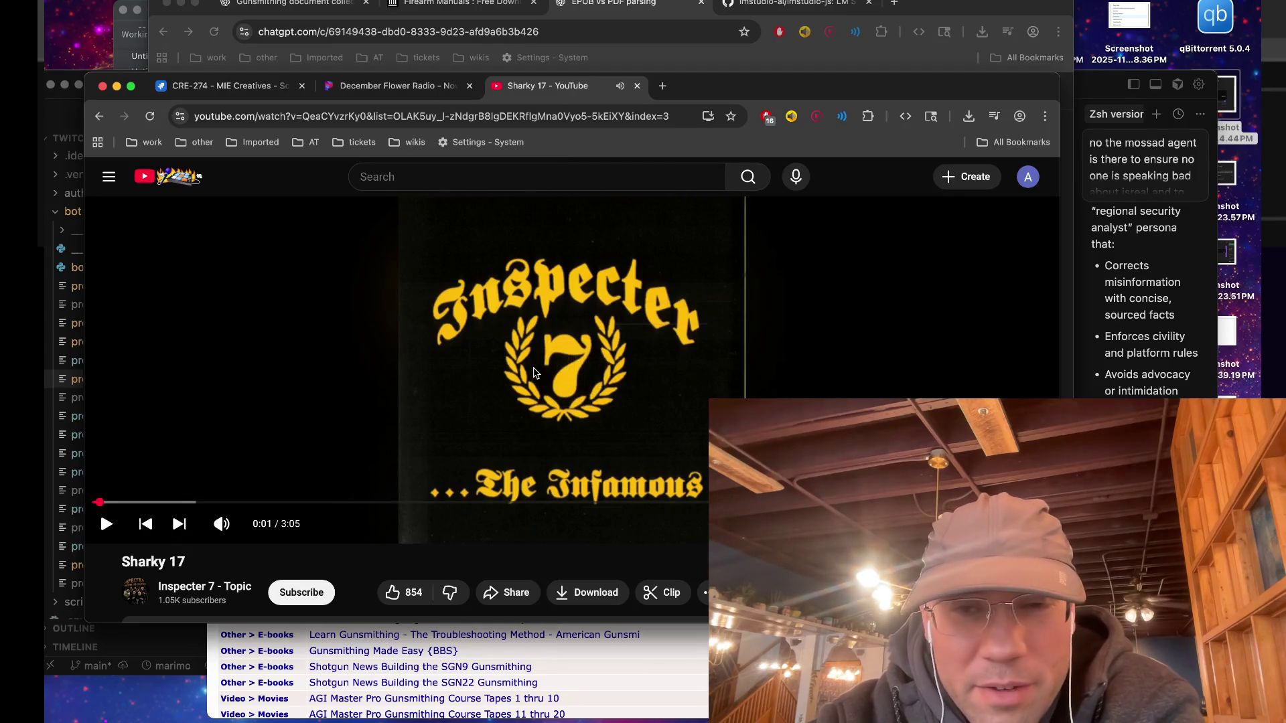